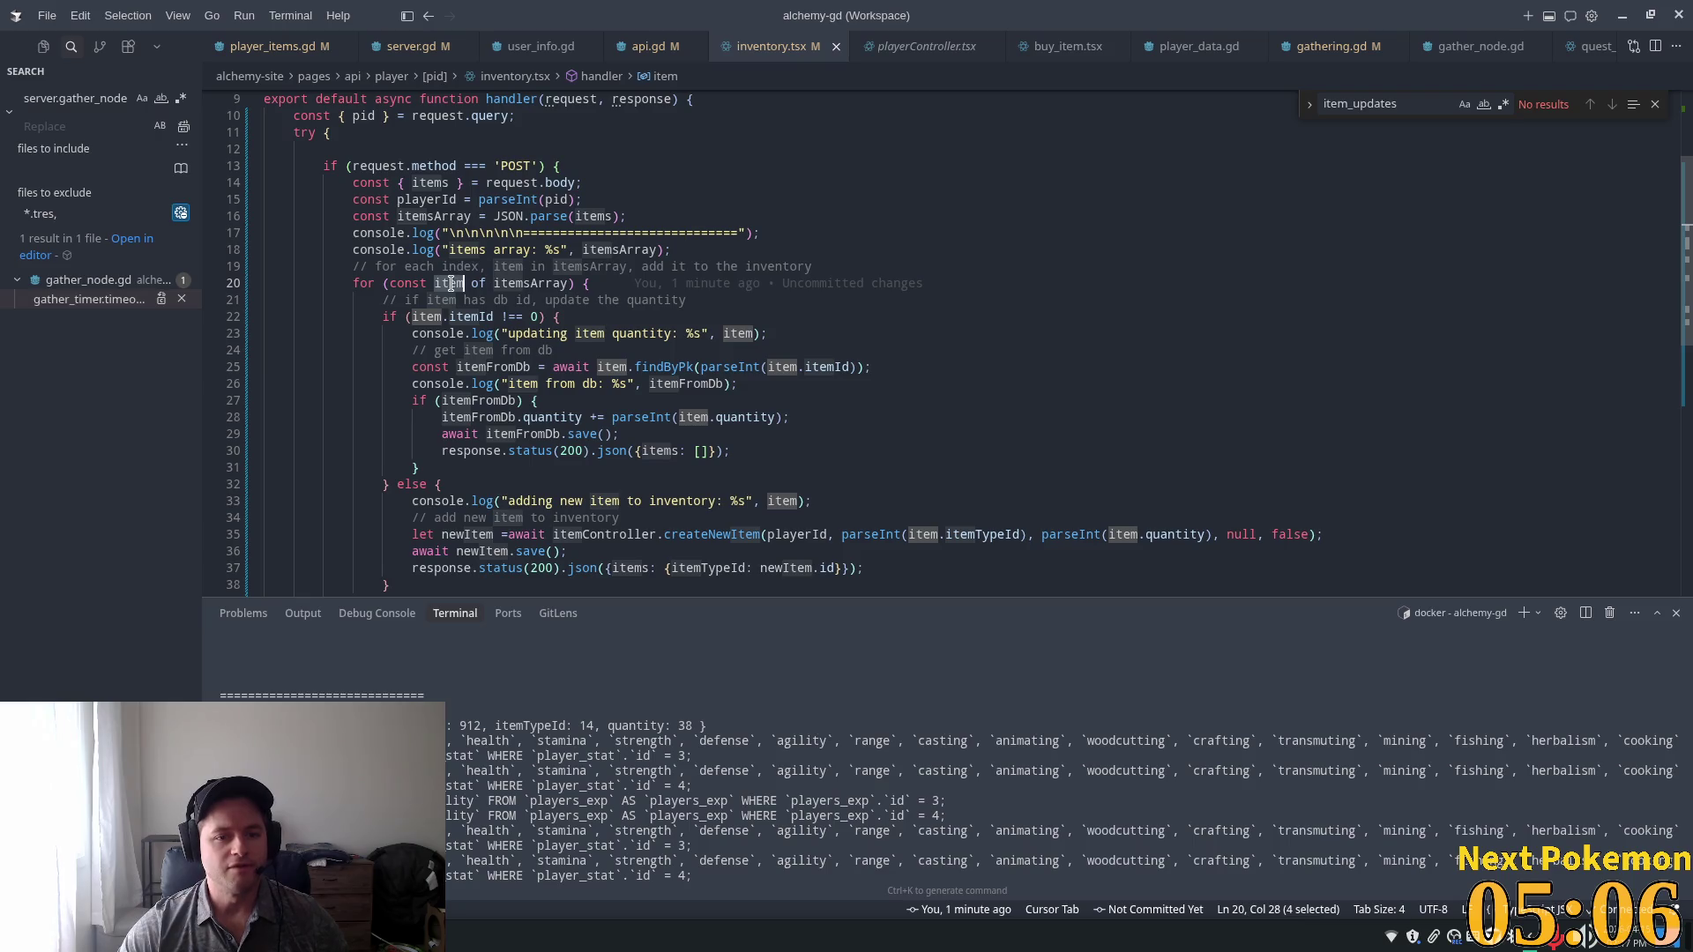
Rename the POST loop variable item to gatherItem across the handler with F2.
key(ctrl+f)
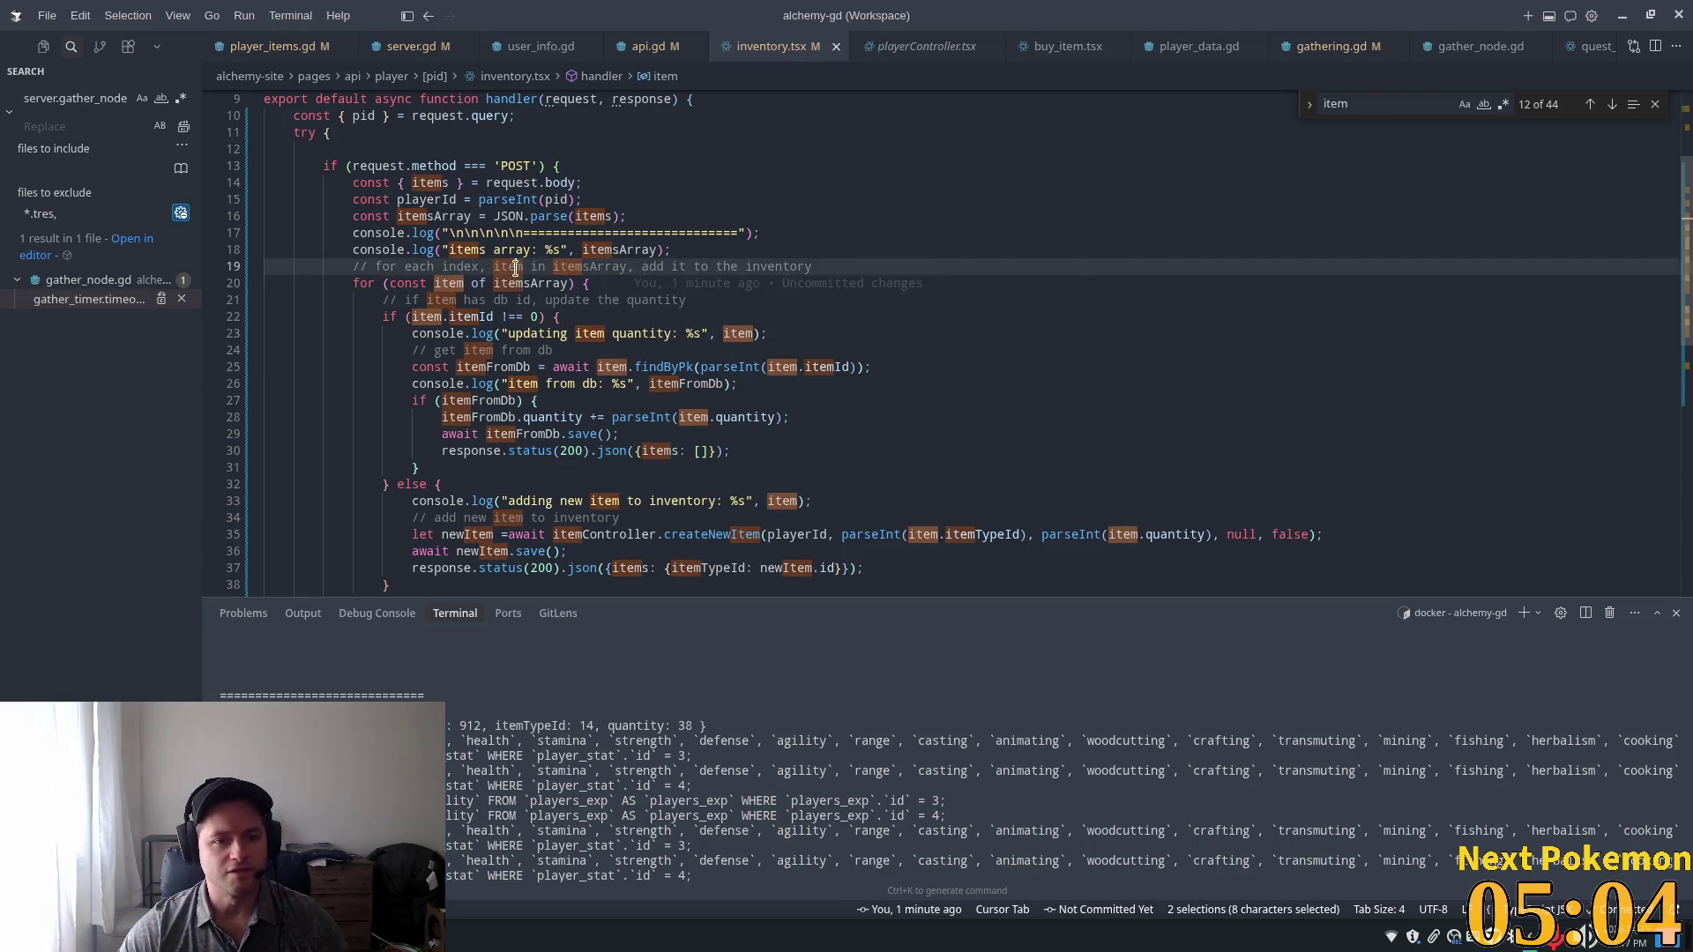
click(462, 282)
double_click(462, 282)
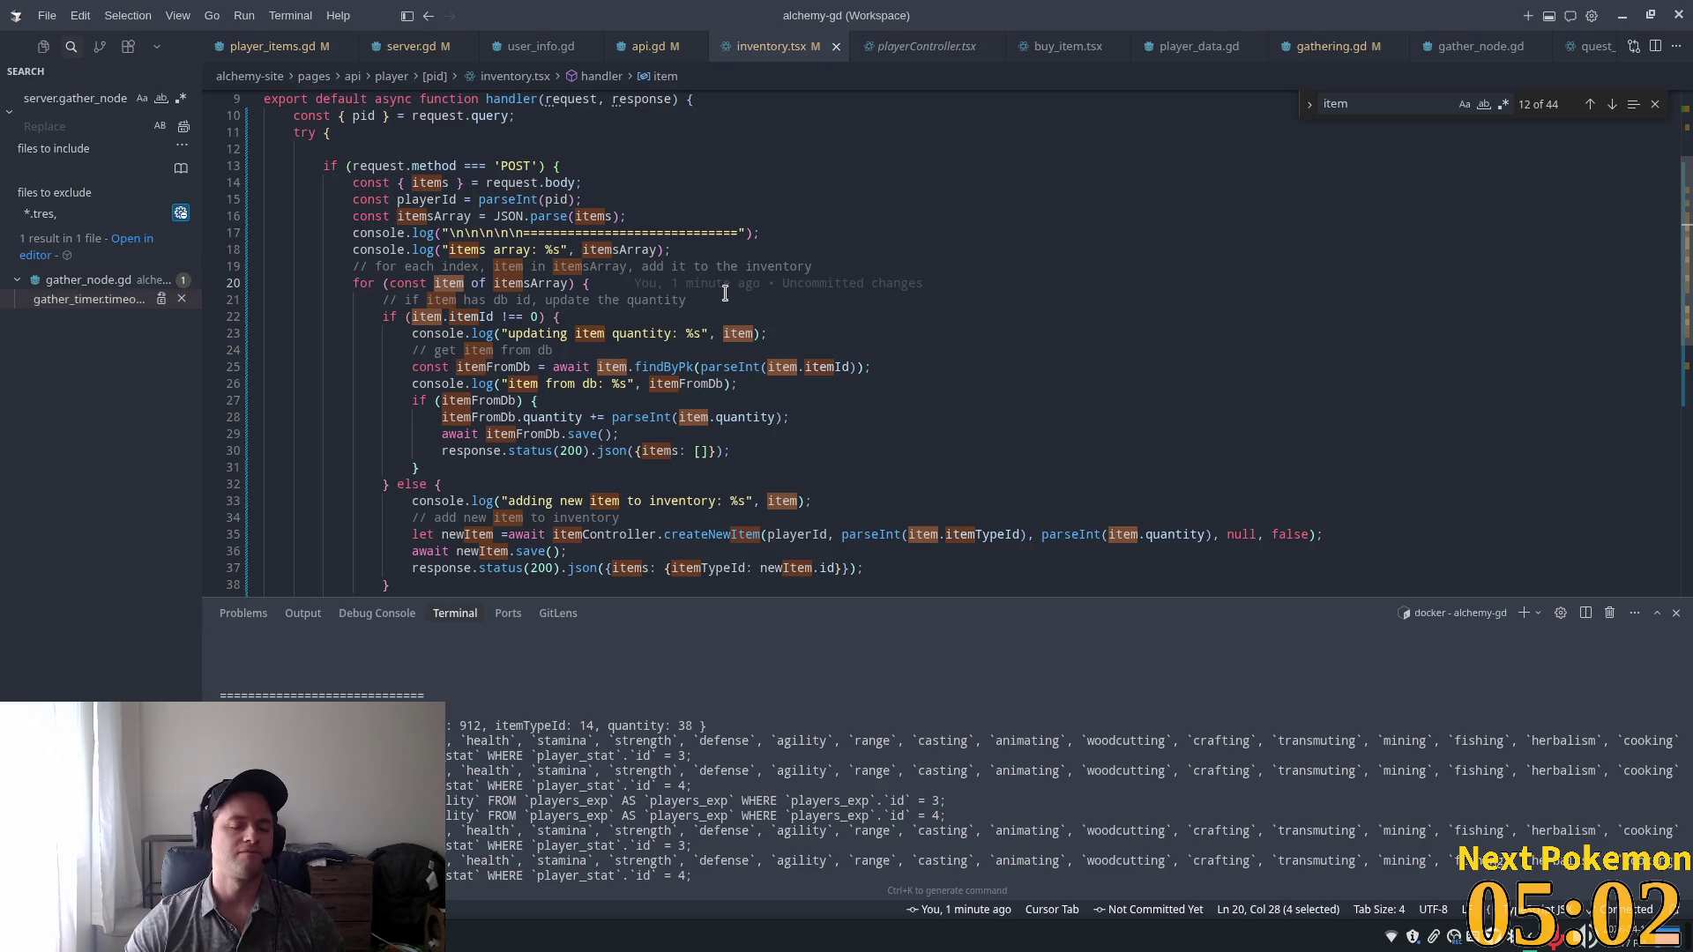
key(Left)
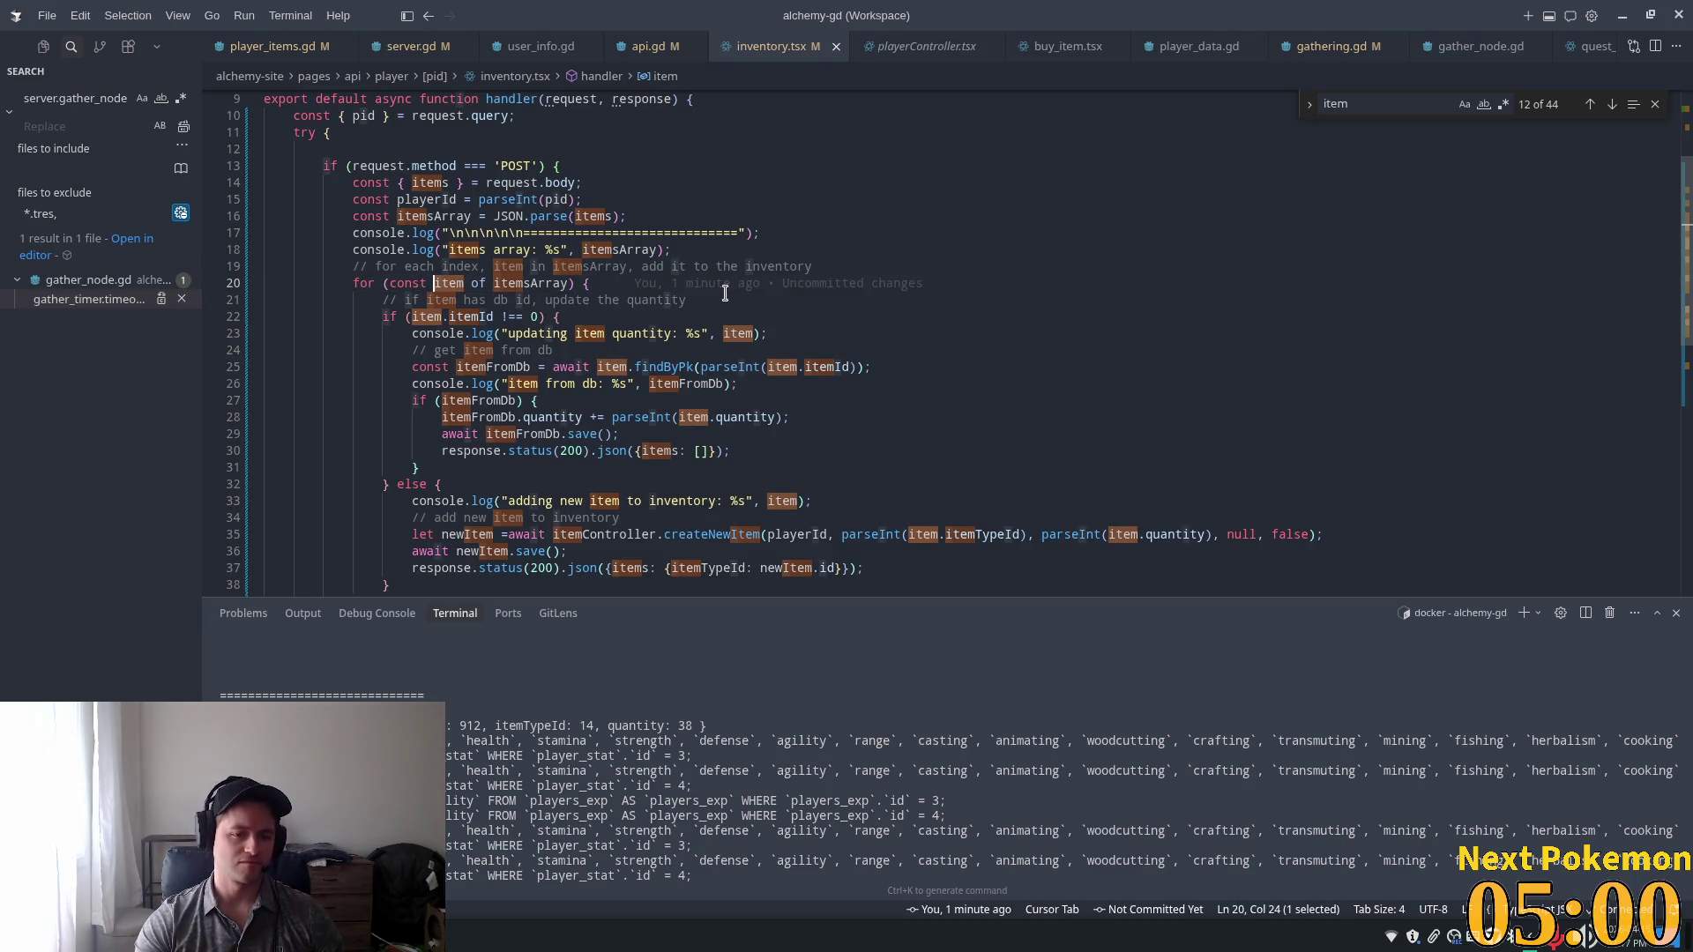
click(447, 283)
key(F2)
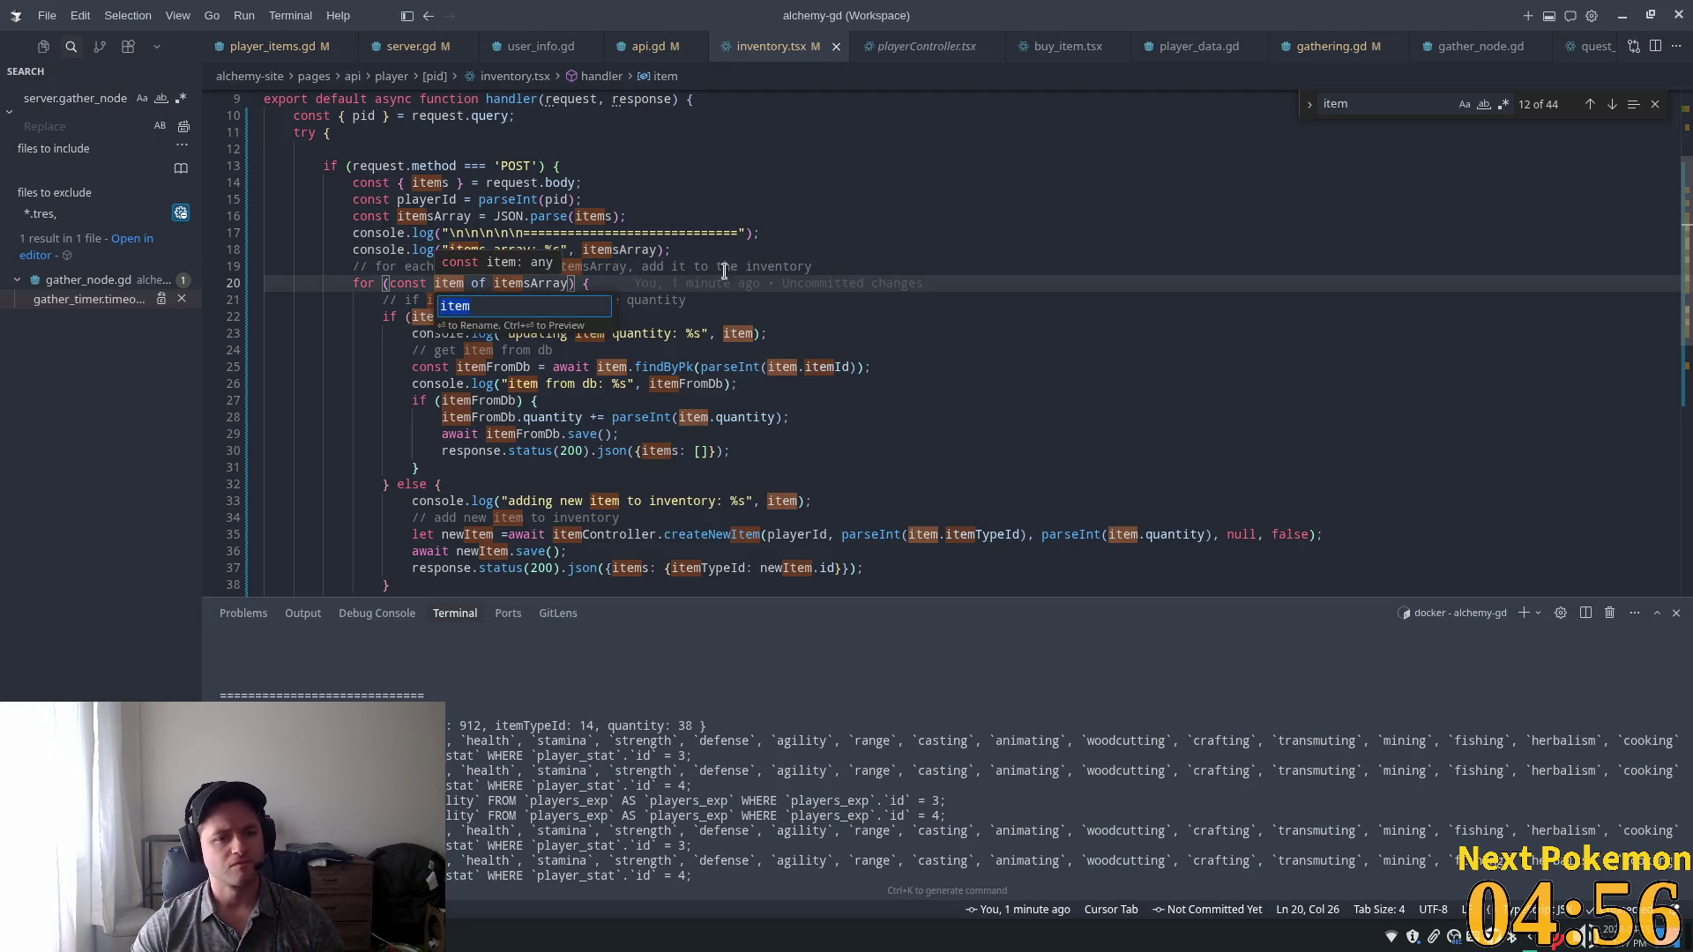
key(Home)
text(gather)
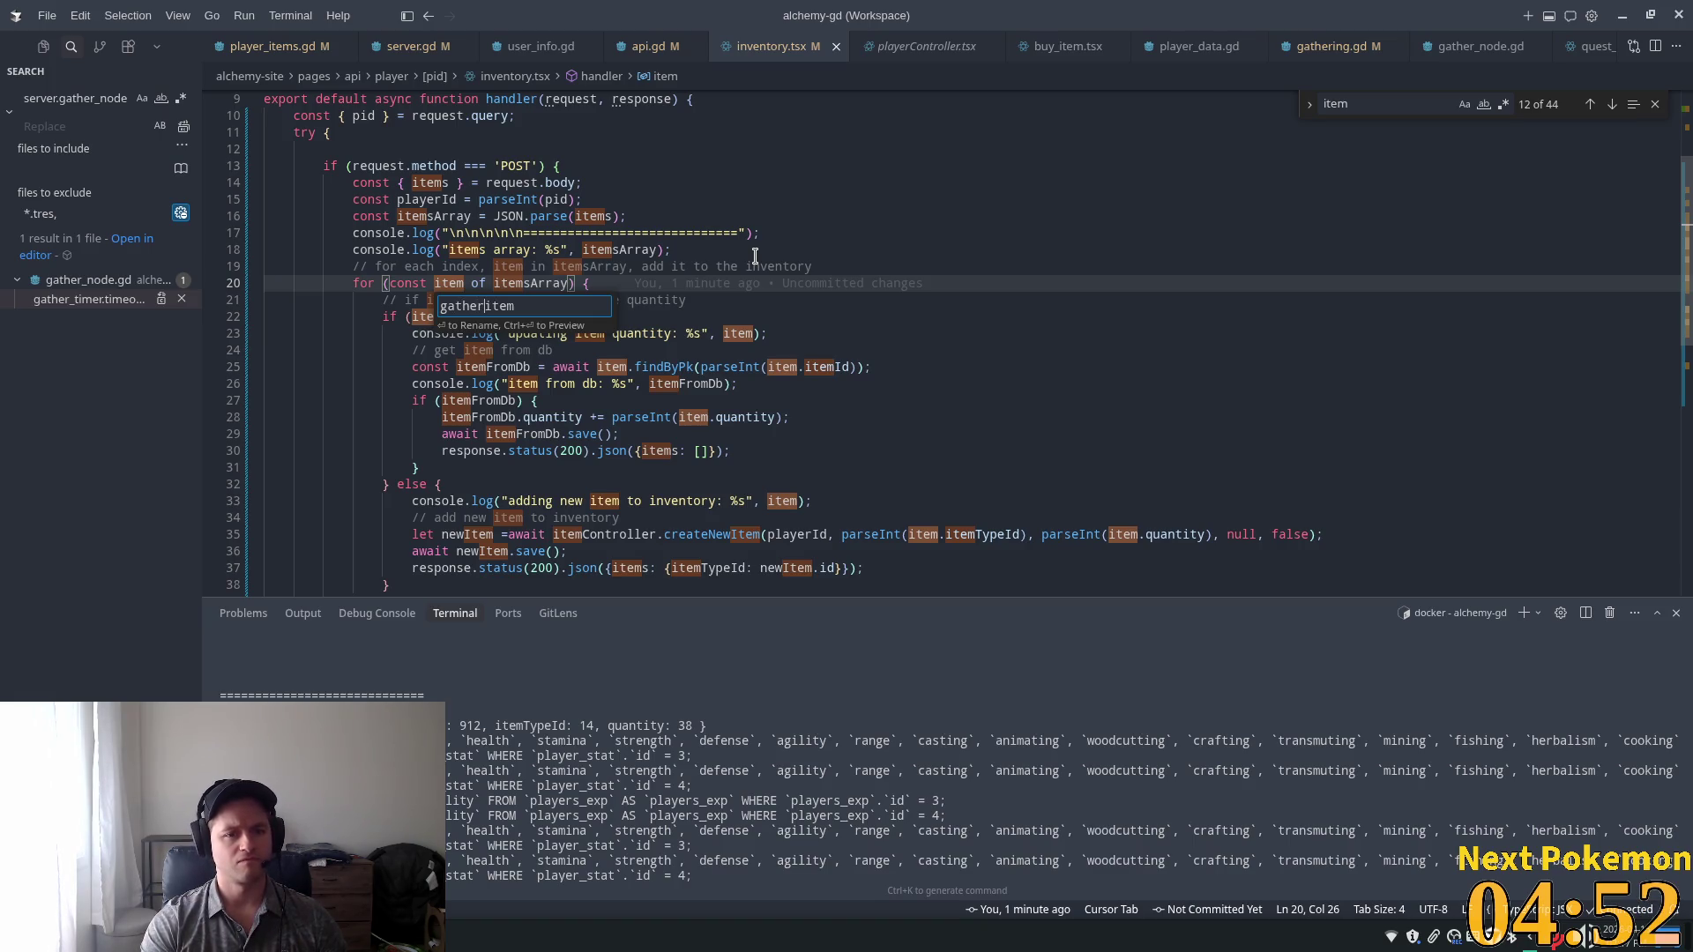
key(shift+Right)
text(I)
key(Return)
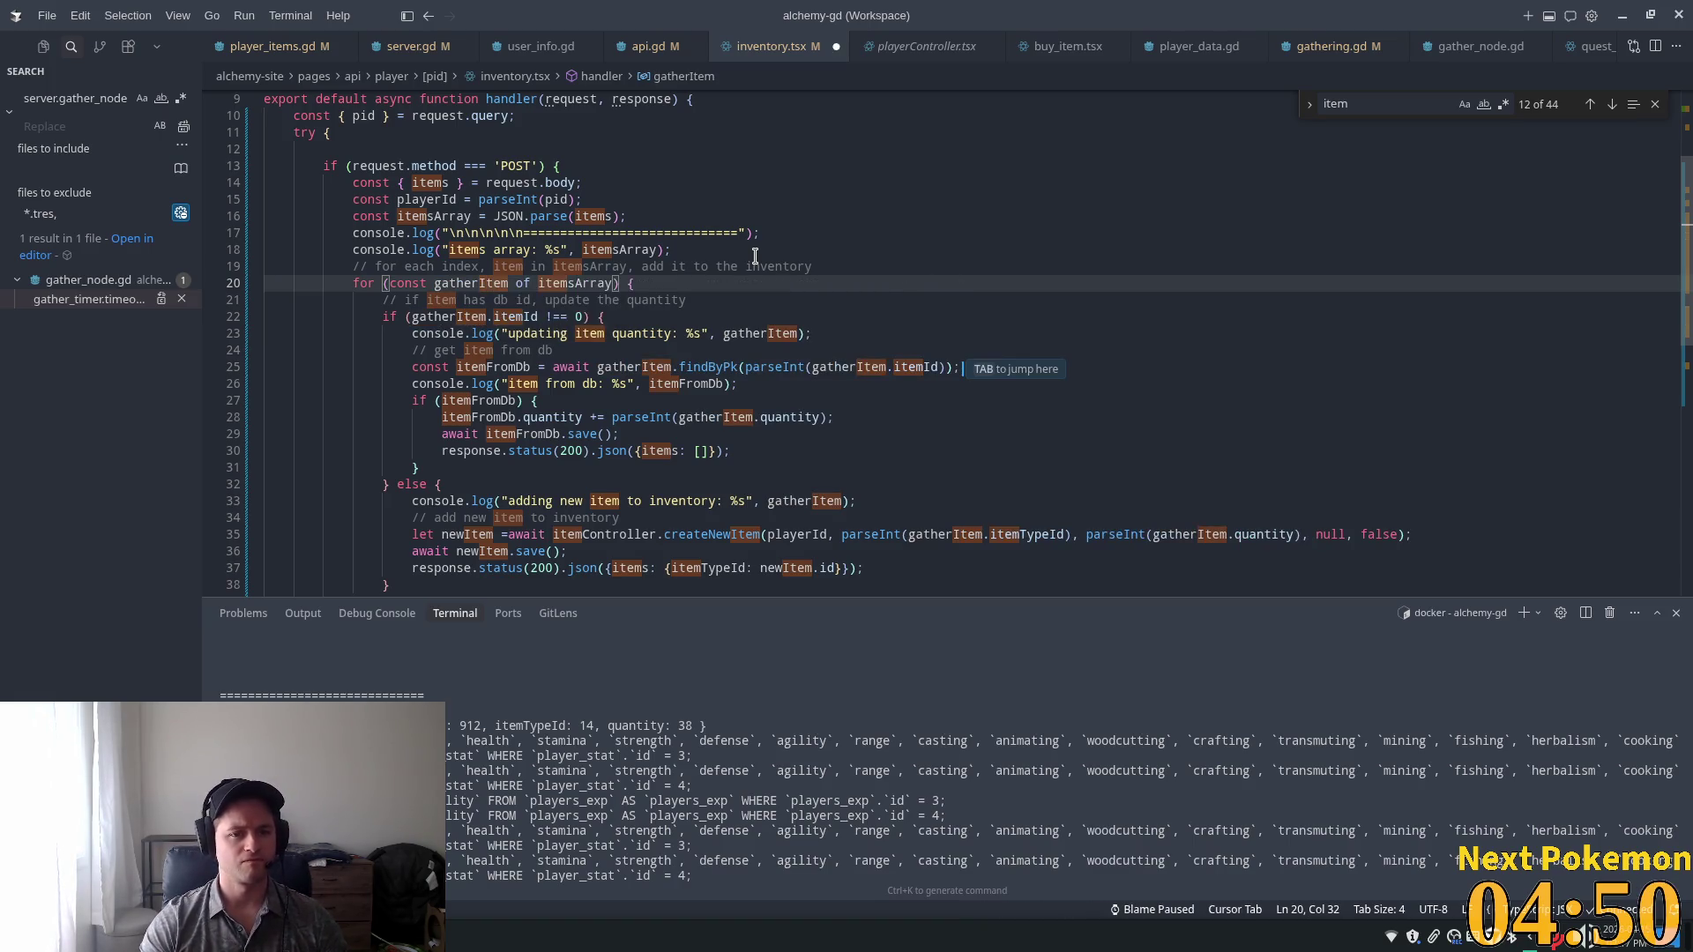
Restore line 25's lookup to item.findByPk instead of gatherItem.findByPk.
click(692, 353)
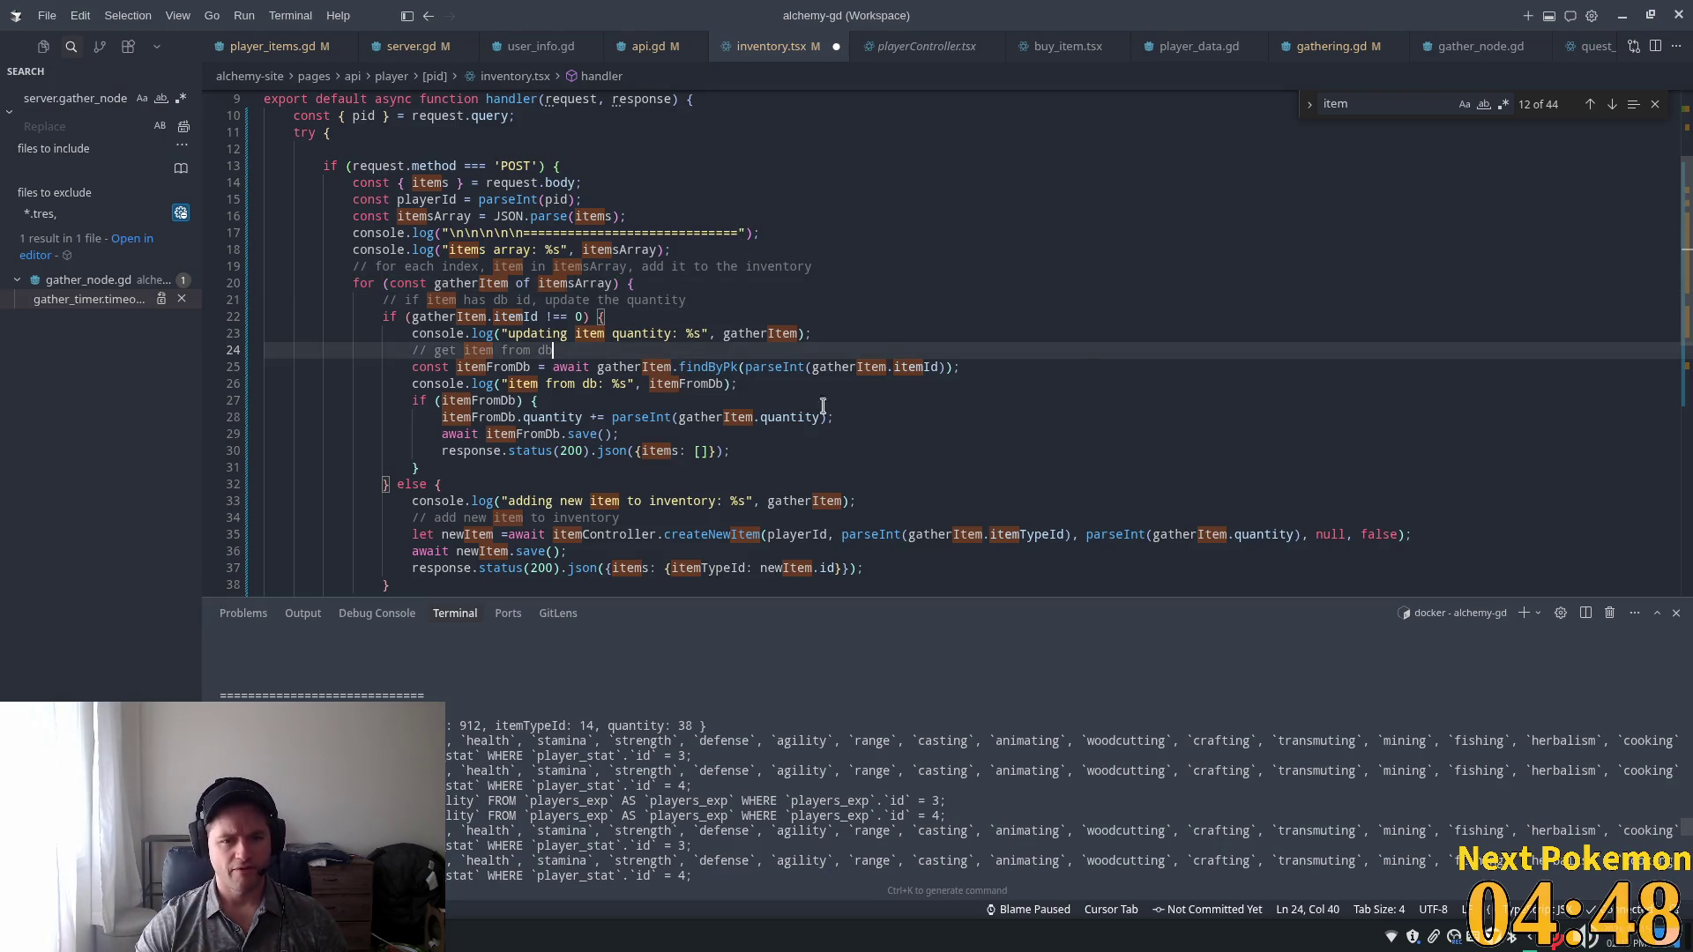
double_click(647, 370)
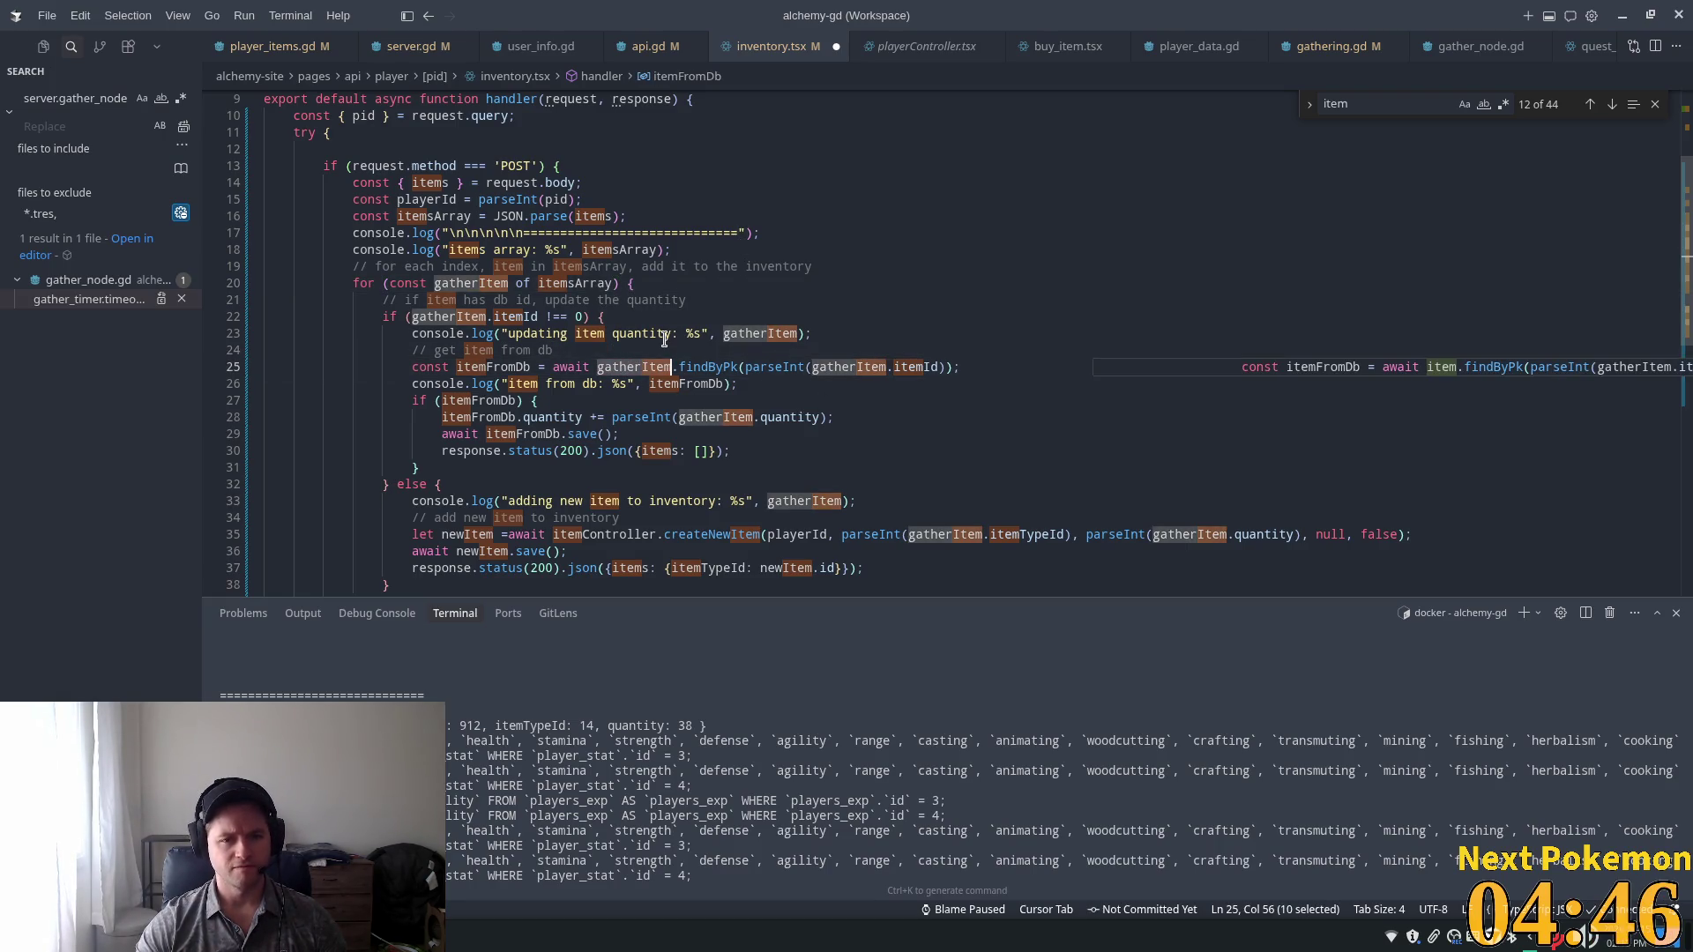
text(item)
click(636, 333)
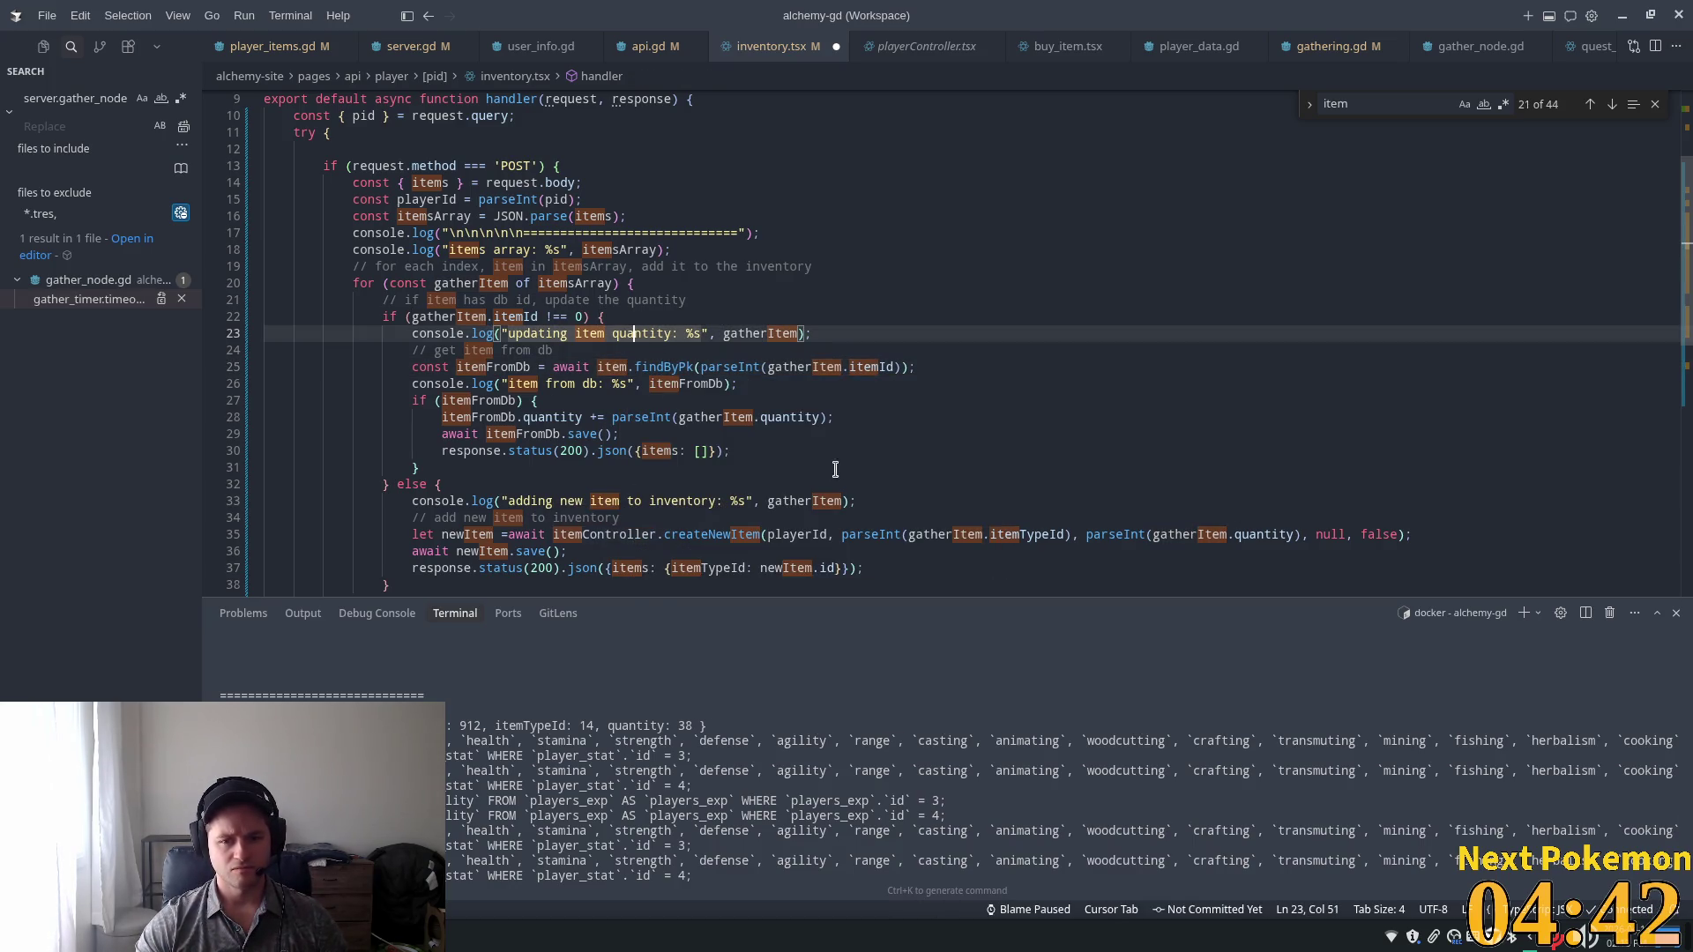
Check gatherItem on line 33, then save inventory.tsx.
scroll(661, 556, up, 1)
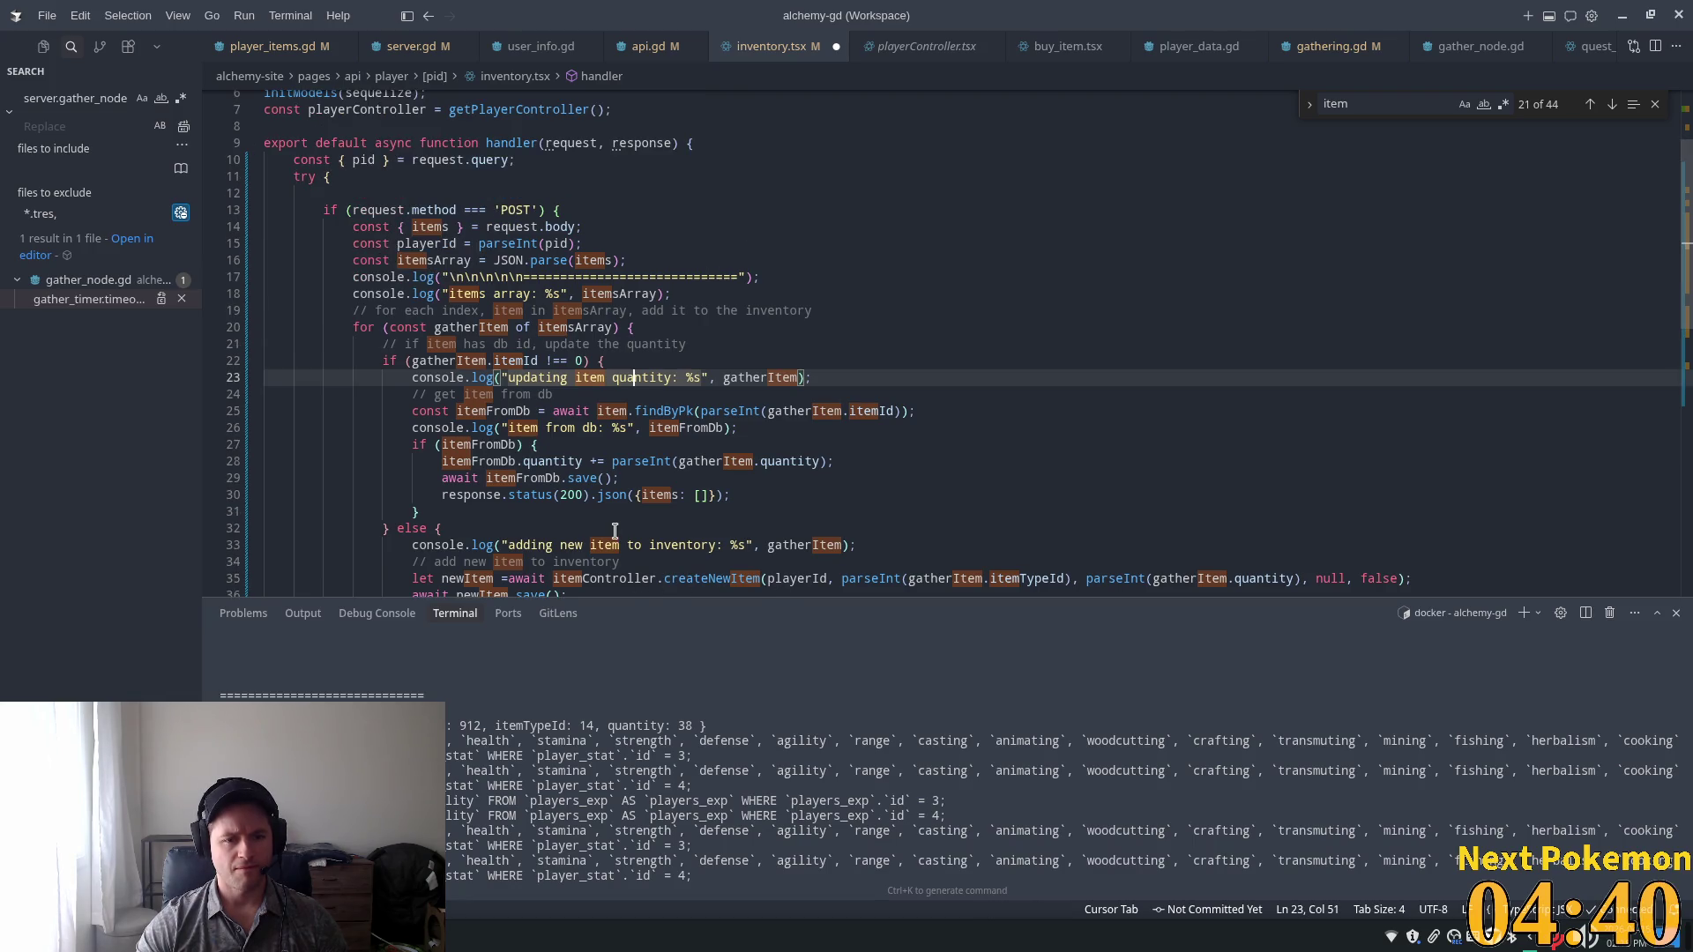
click(884, 362)
scroll(877, 403, down, 3)
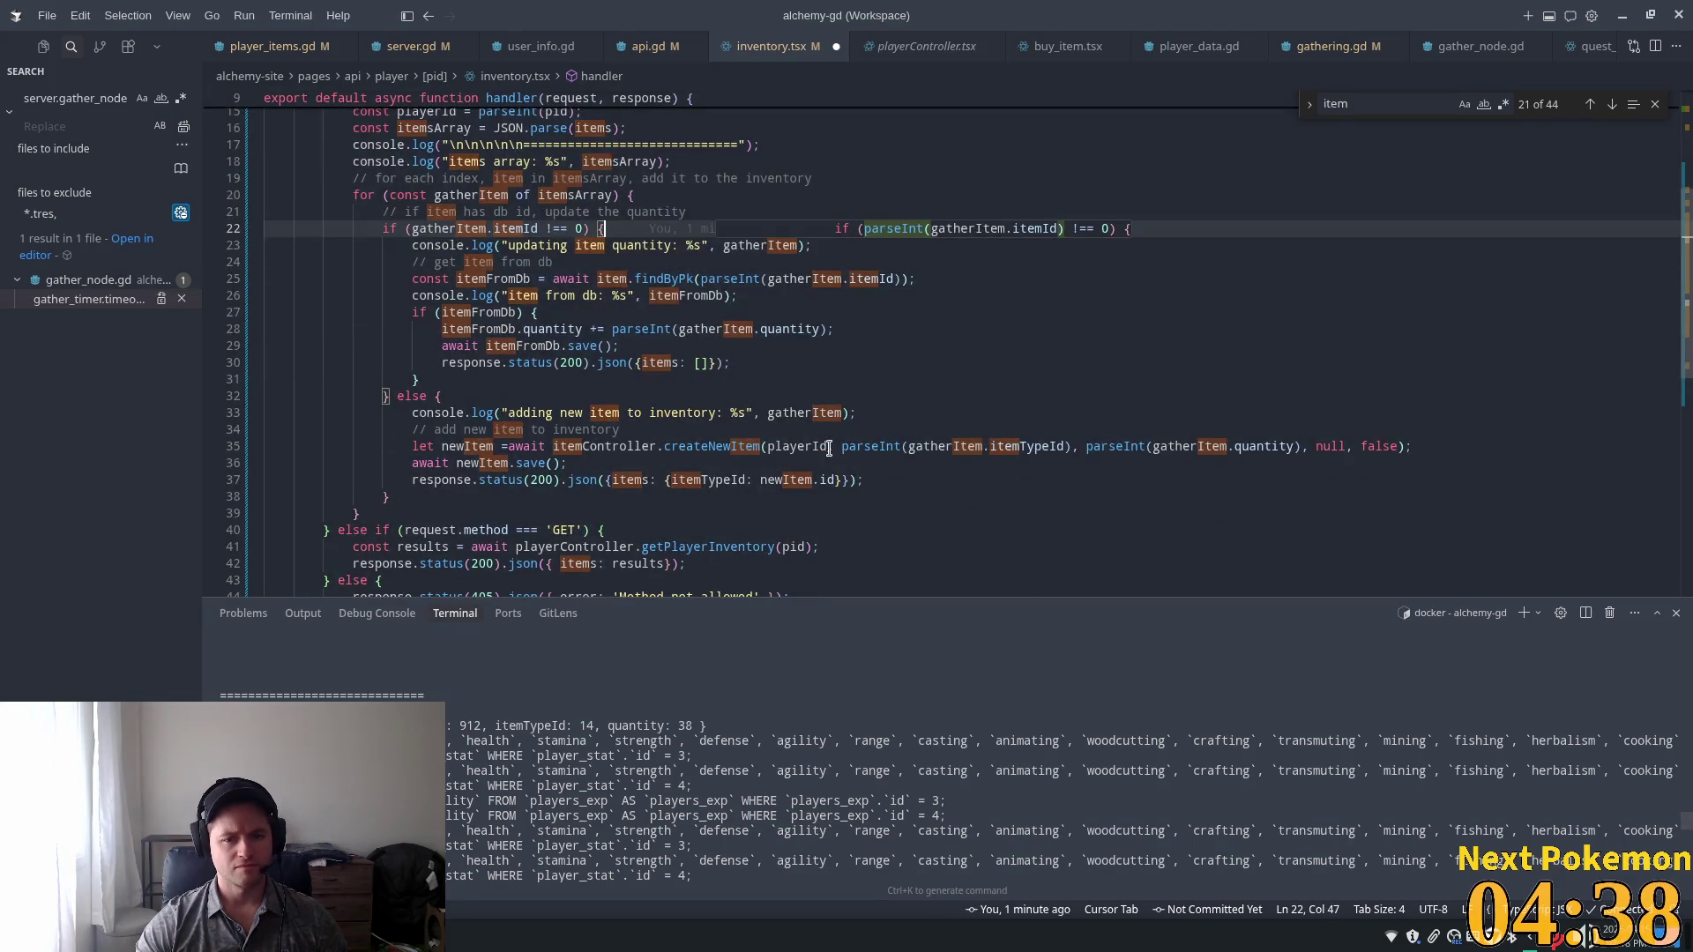
double_click(798, 413)
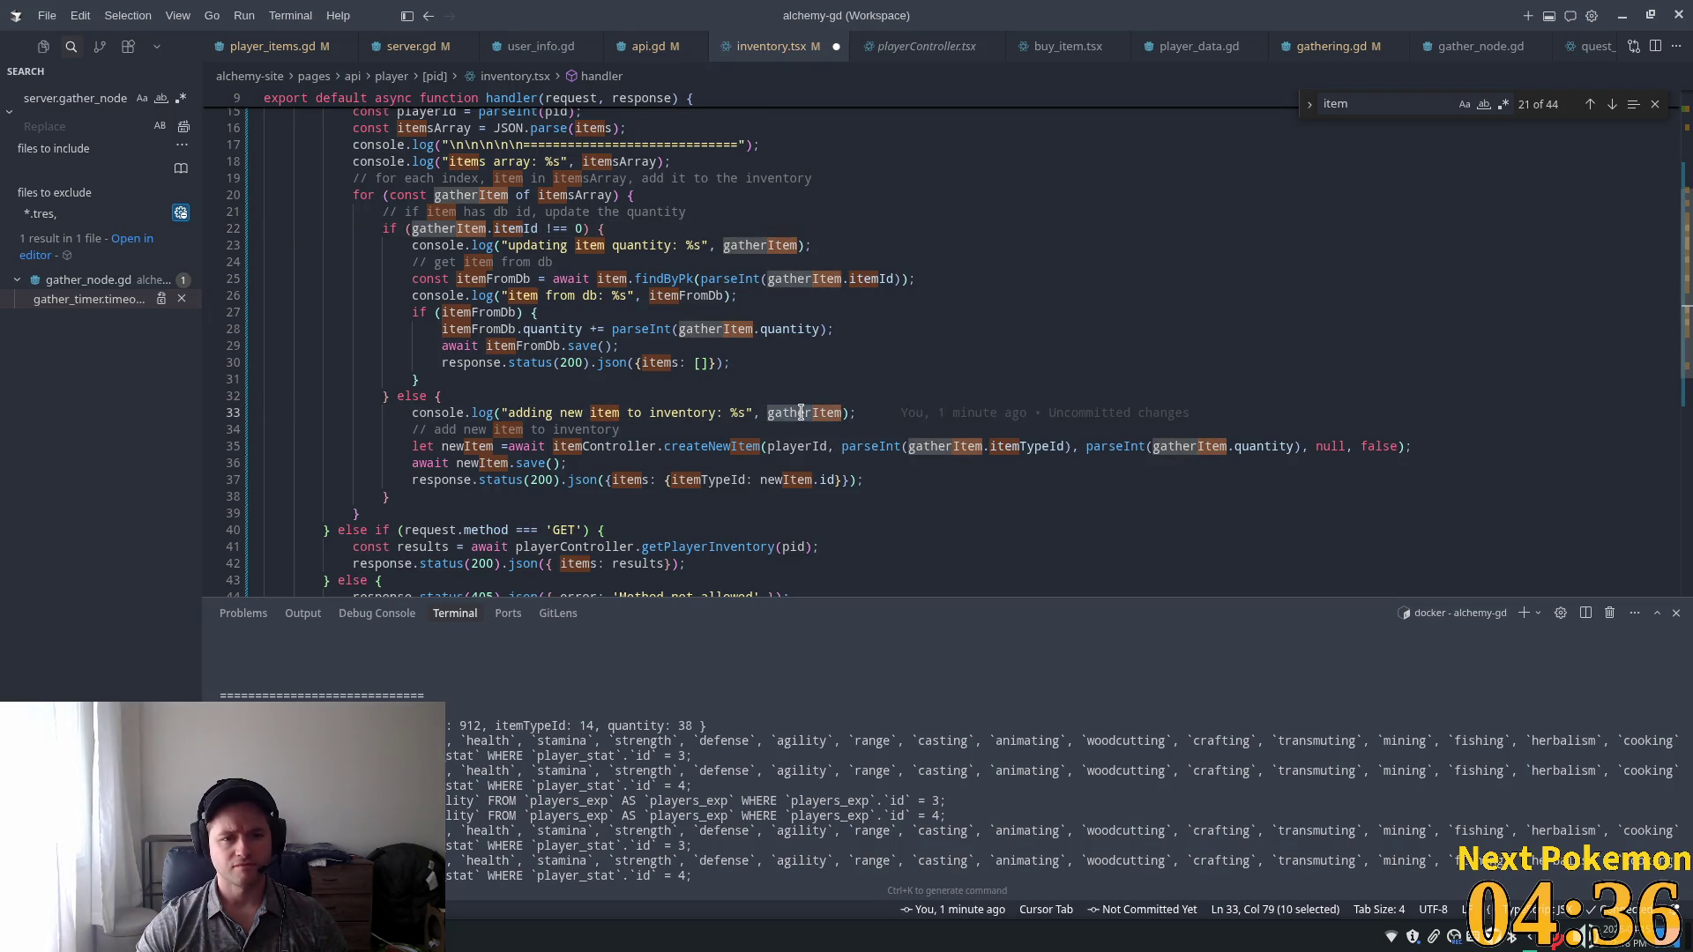
scroll(794, 370, up, 5)
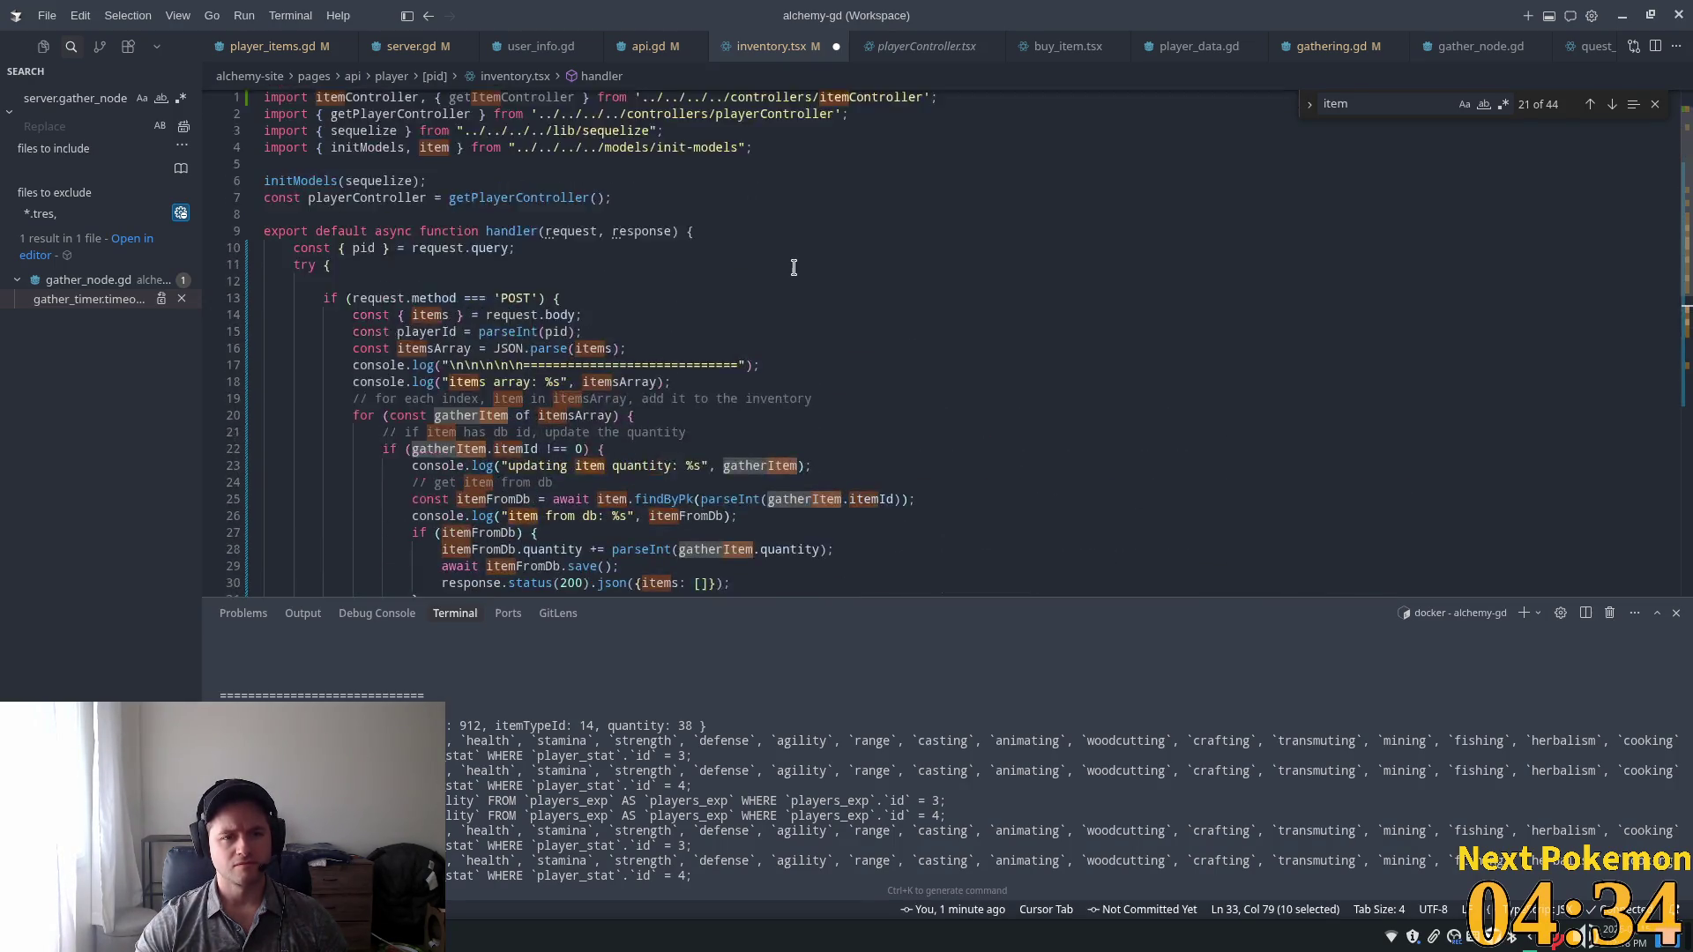
key(ctrl+s)
Close the Find widget searching for item.
click(847, 328)
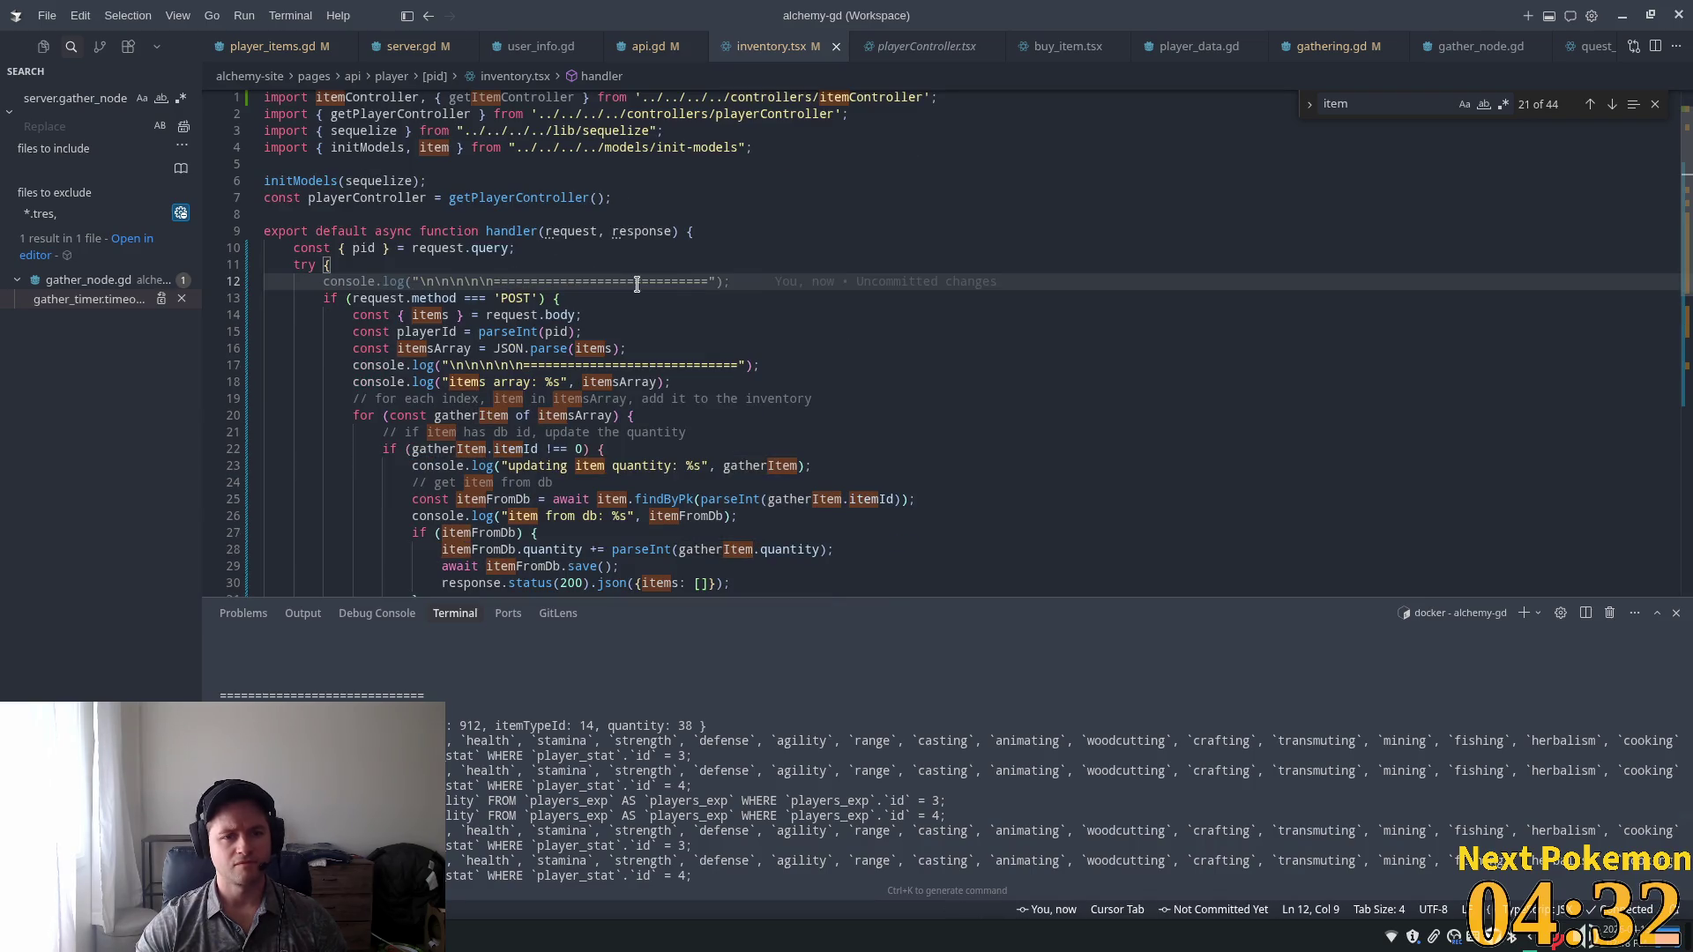
click(1655, 104)
click(956, 331)
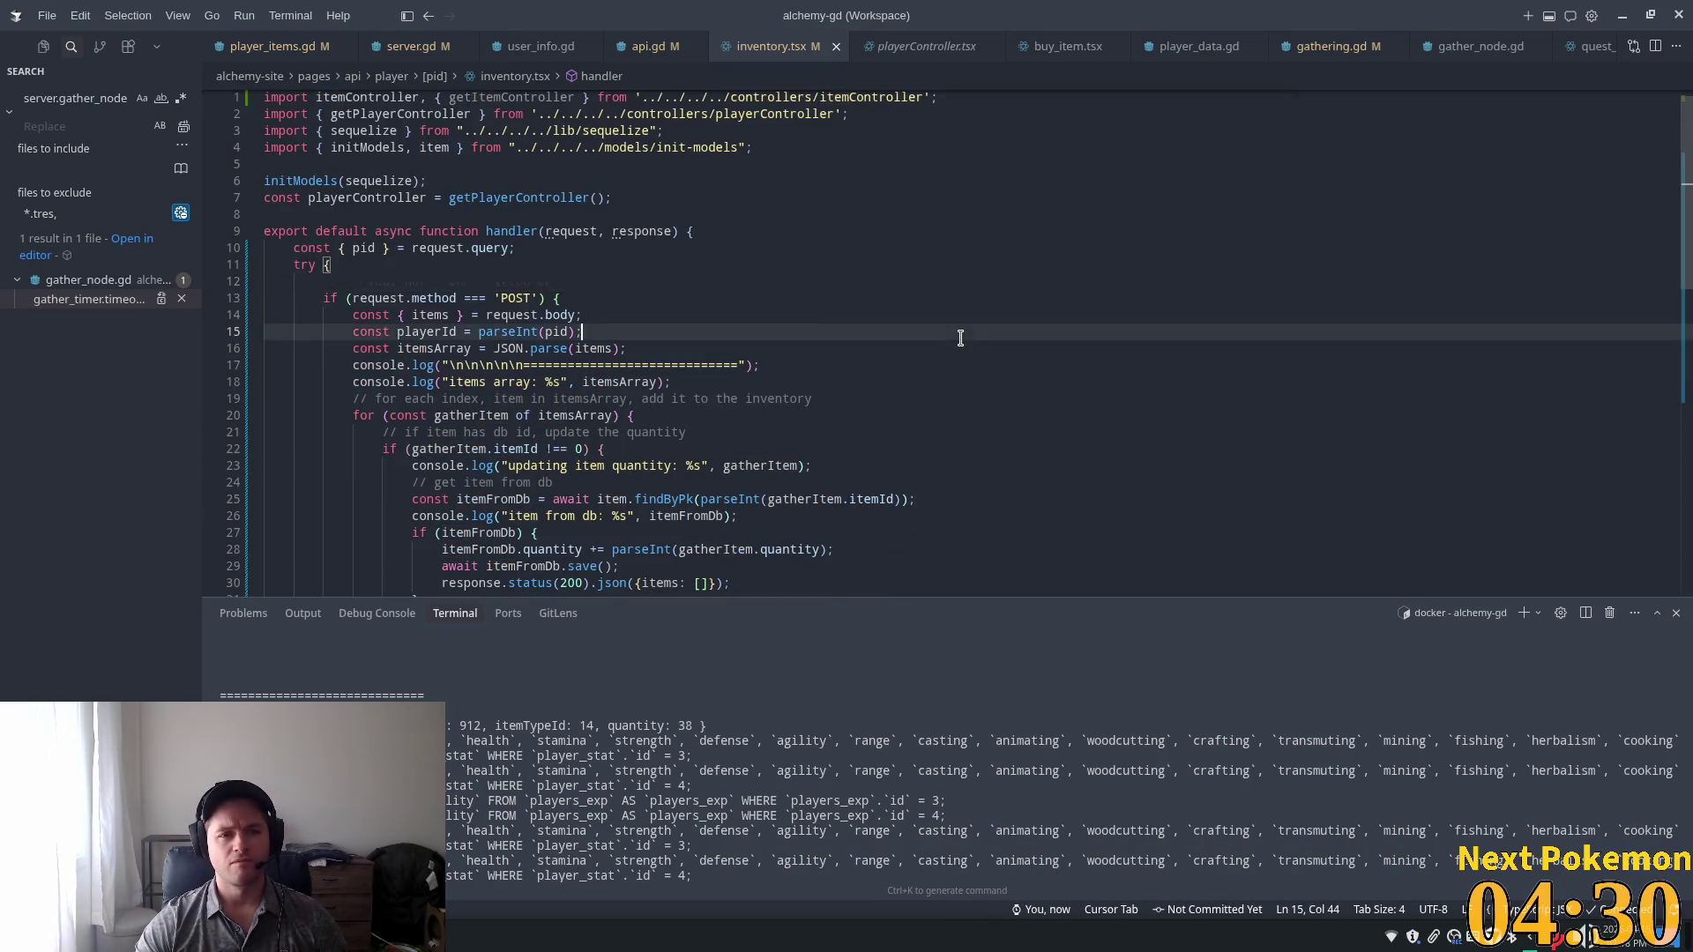
scroll(842, 320, down, 2)
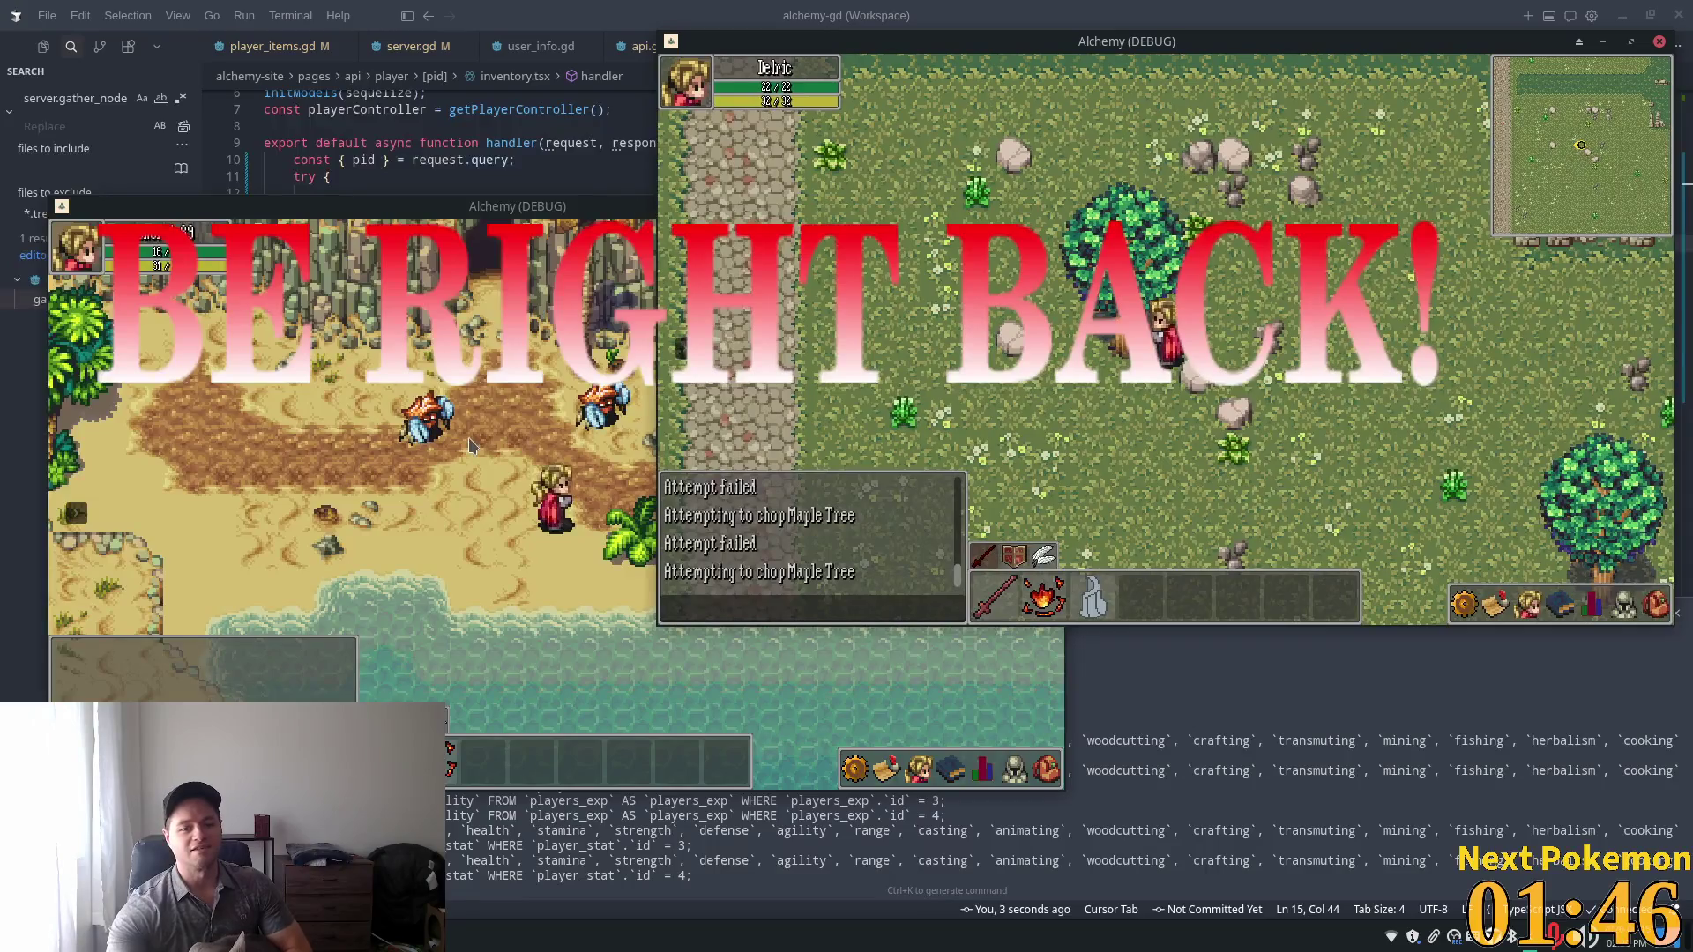
Walk the character left past the cliff cave, then down-right and up-right toward the desert.
click(474, 443)
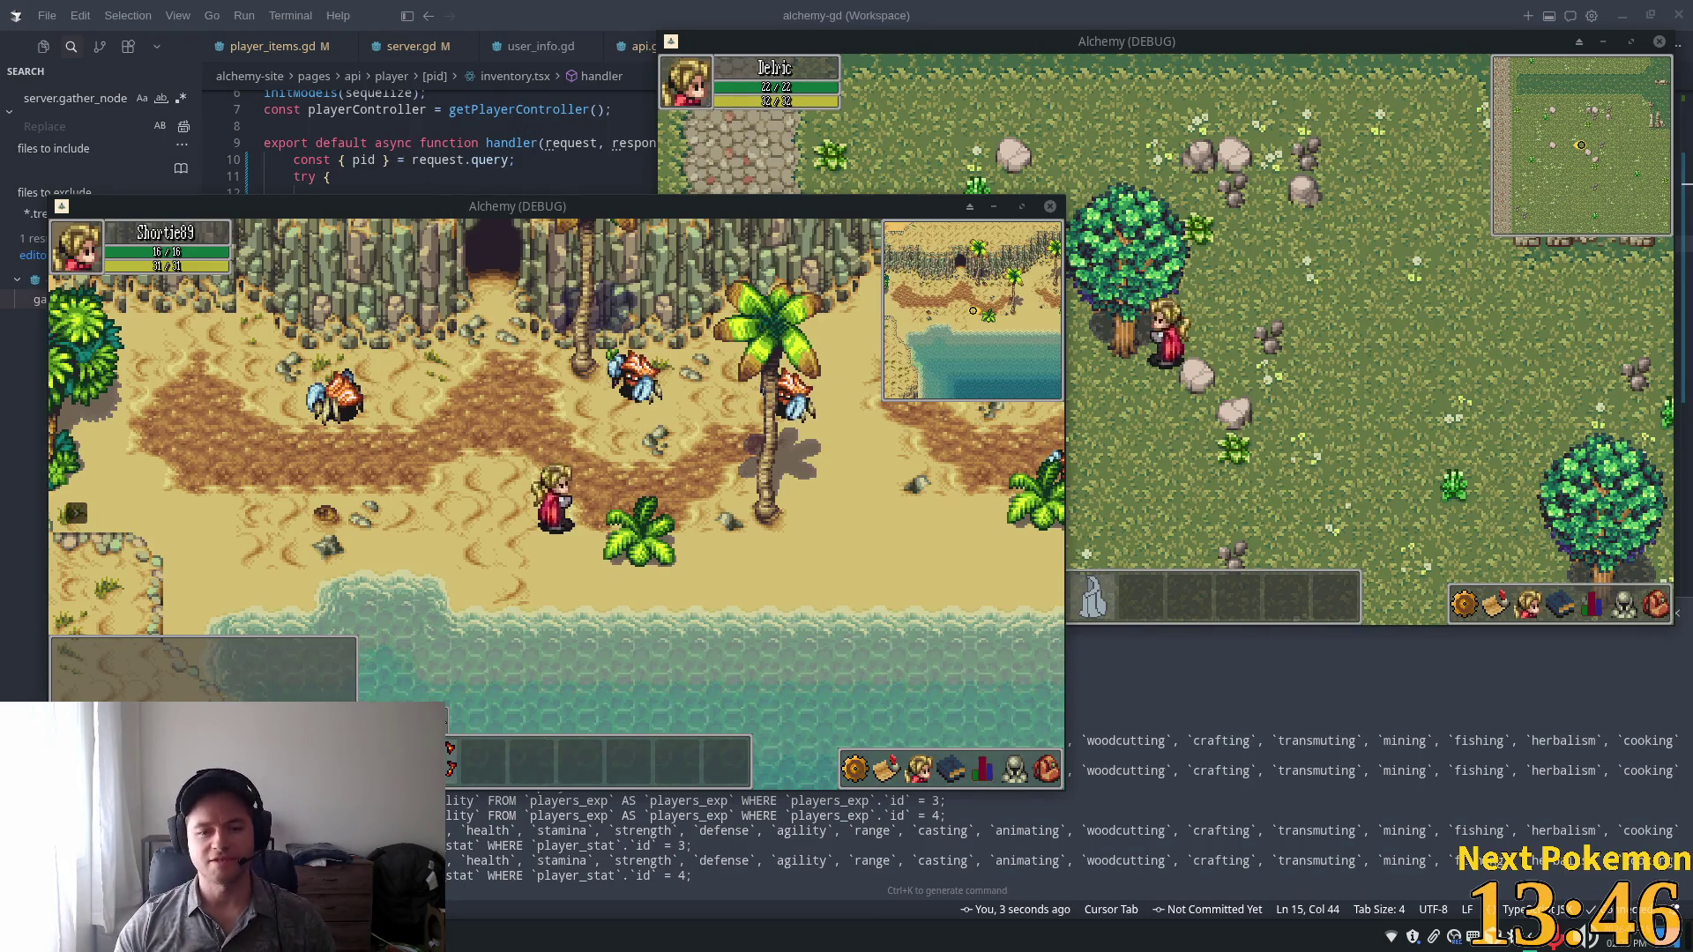
click(421, 407)
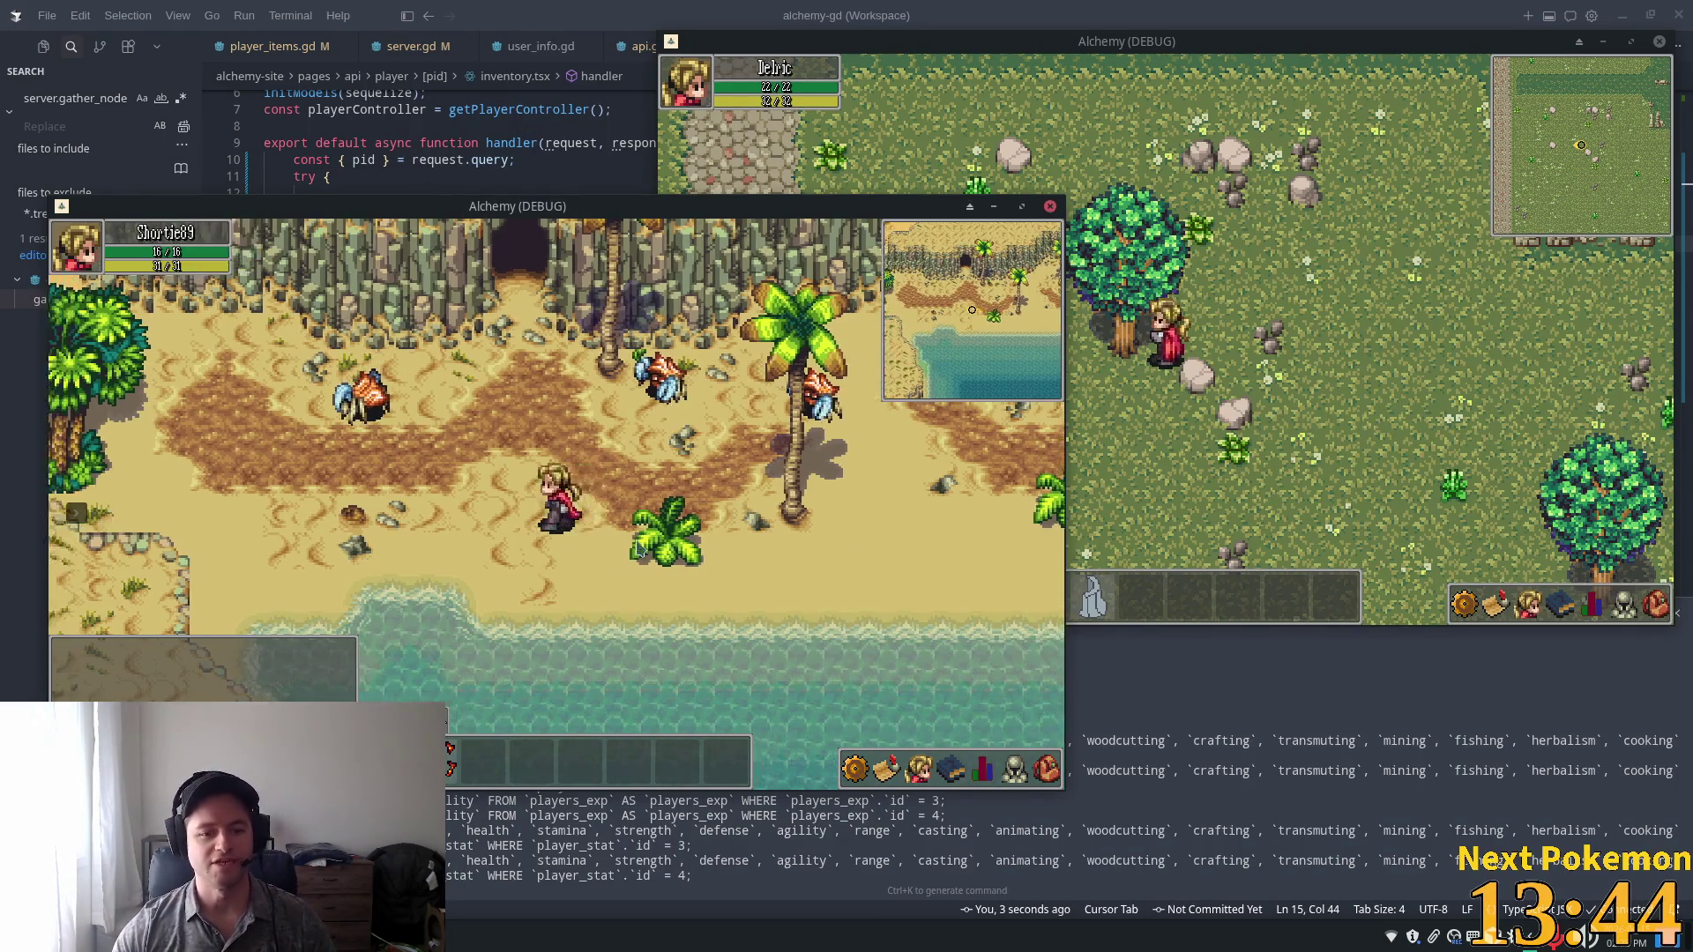
key(Left)
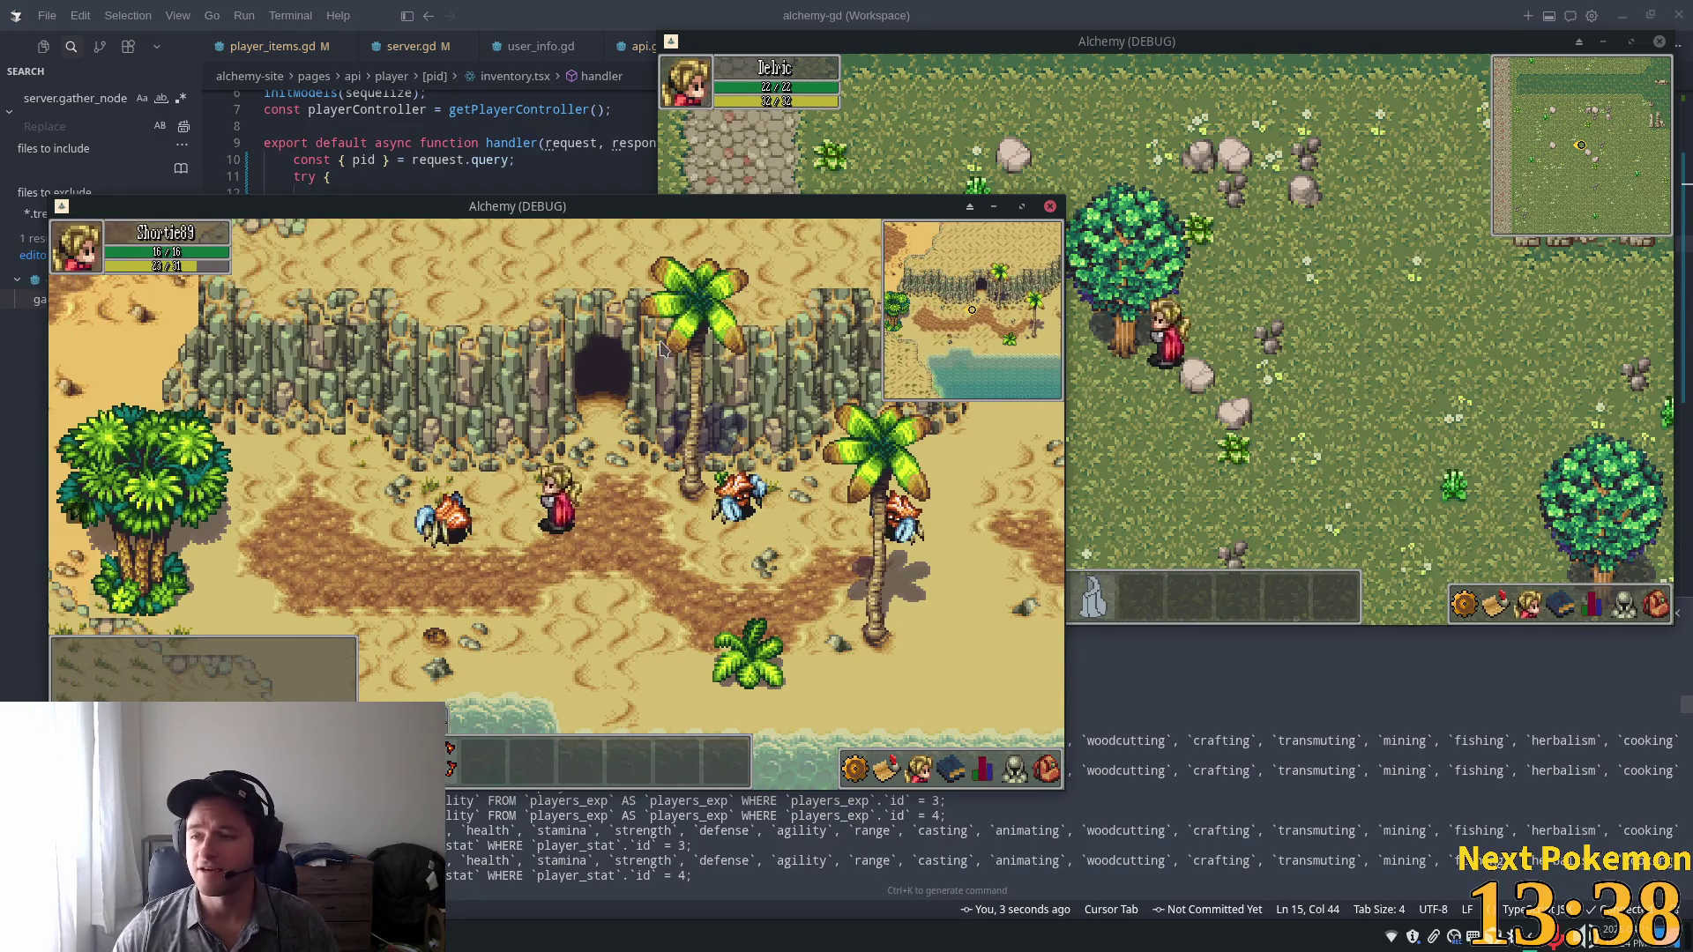
key(Right)
key(Down)
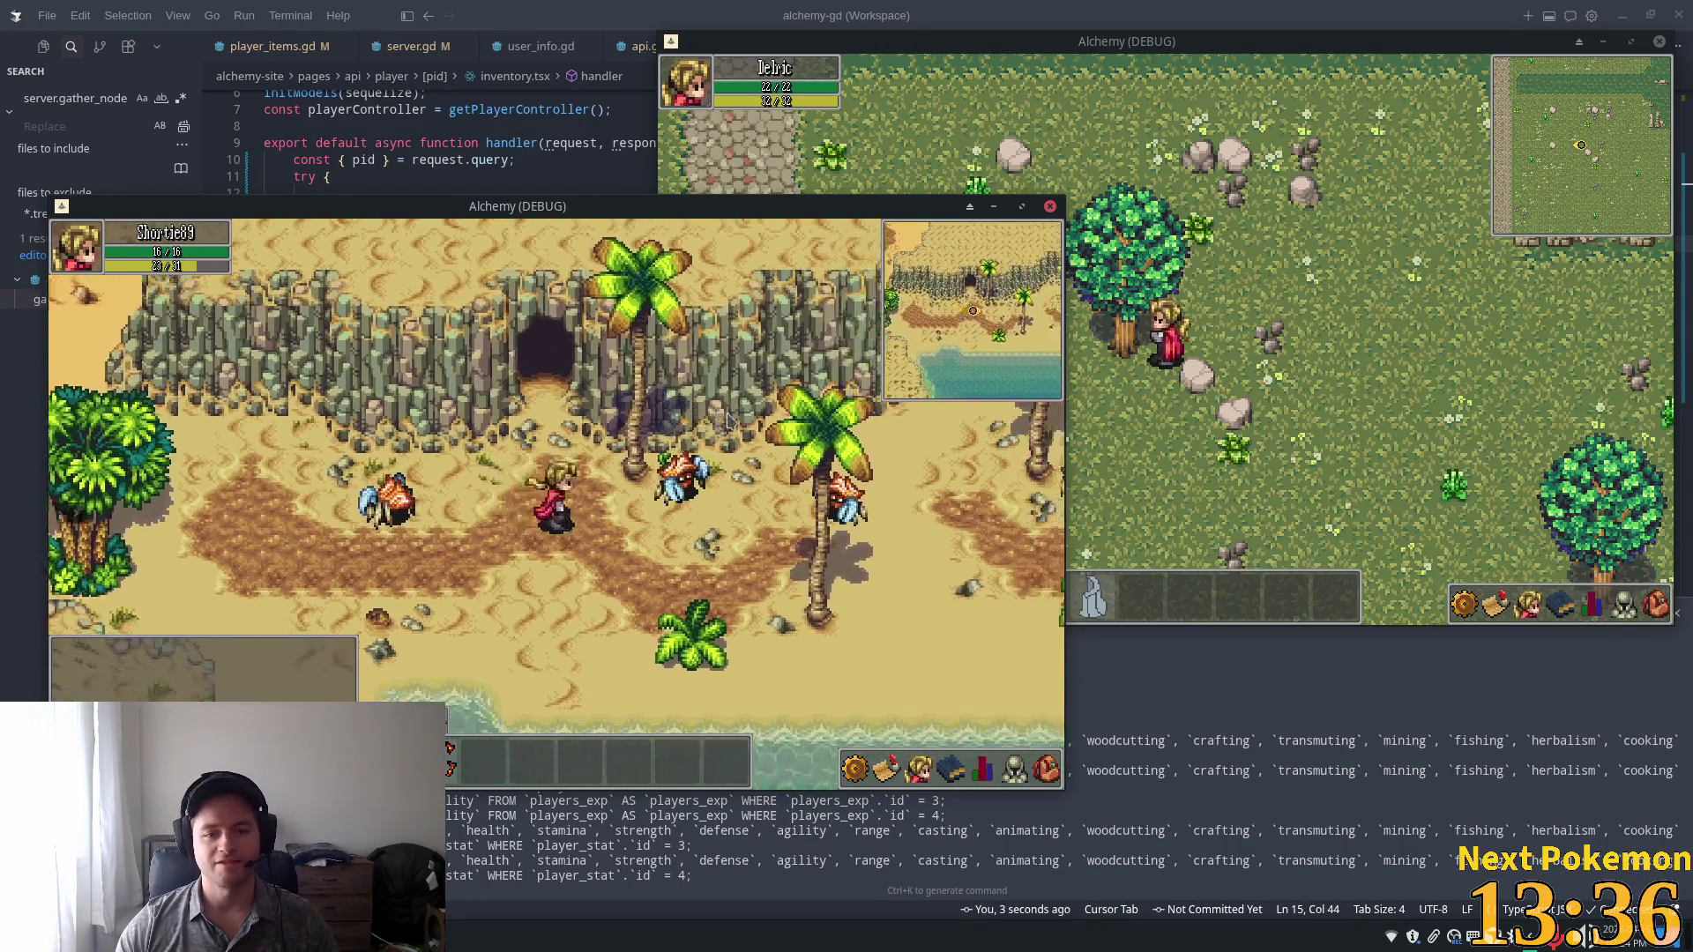
key(Up)
key(Right)
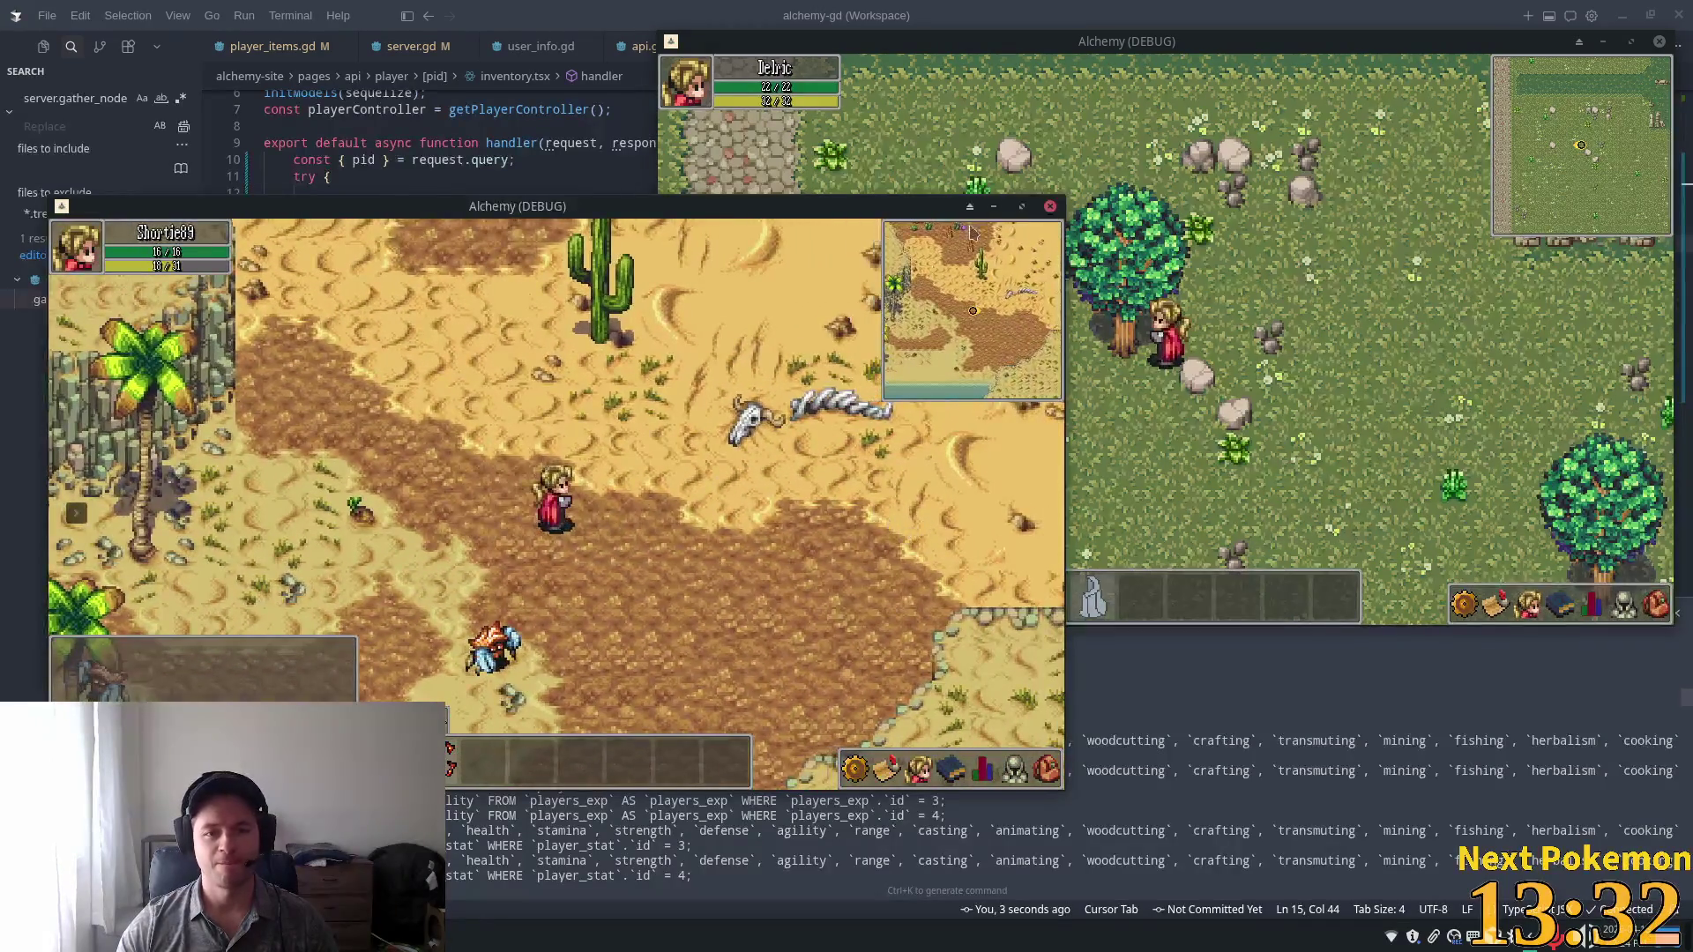
click(1242, 14)
Inspect the await item.findByPk lookup on line 25, then open the tray audio output settings.
click(659, 327)
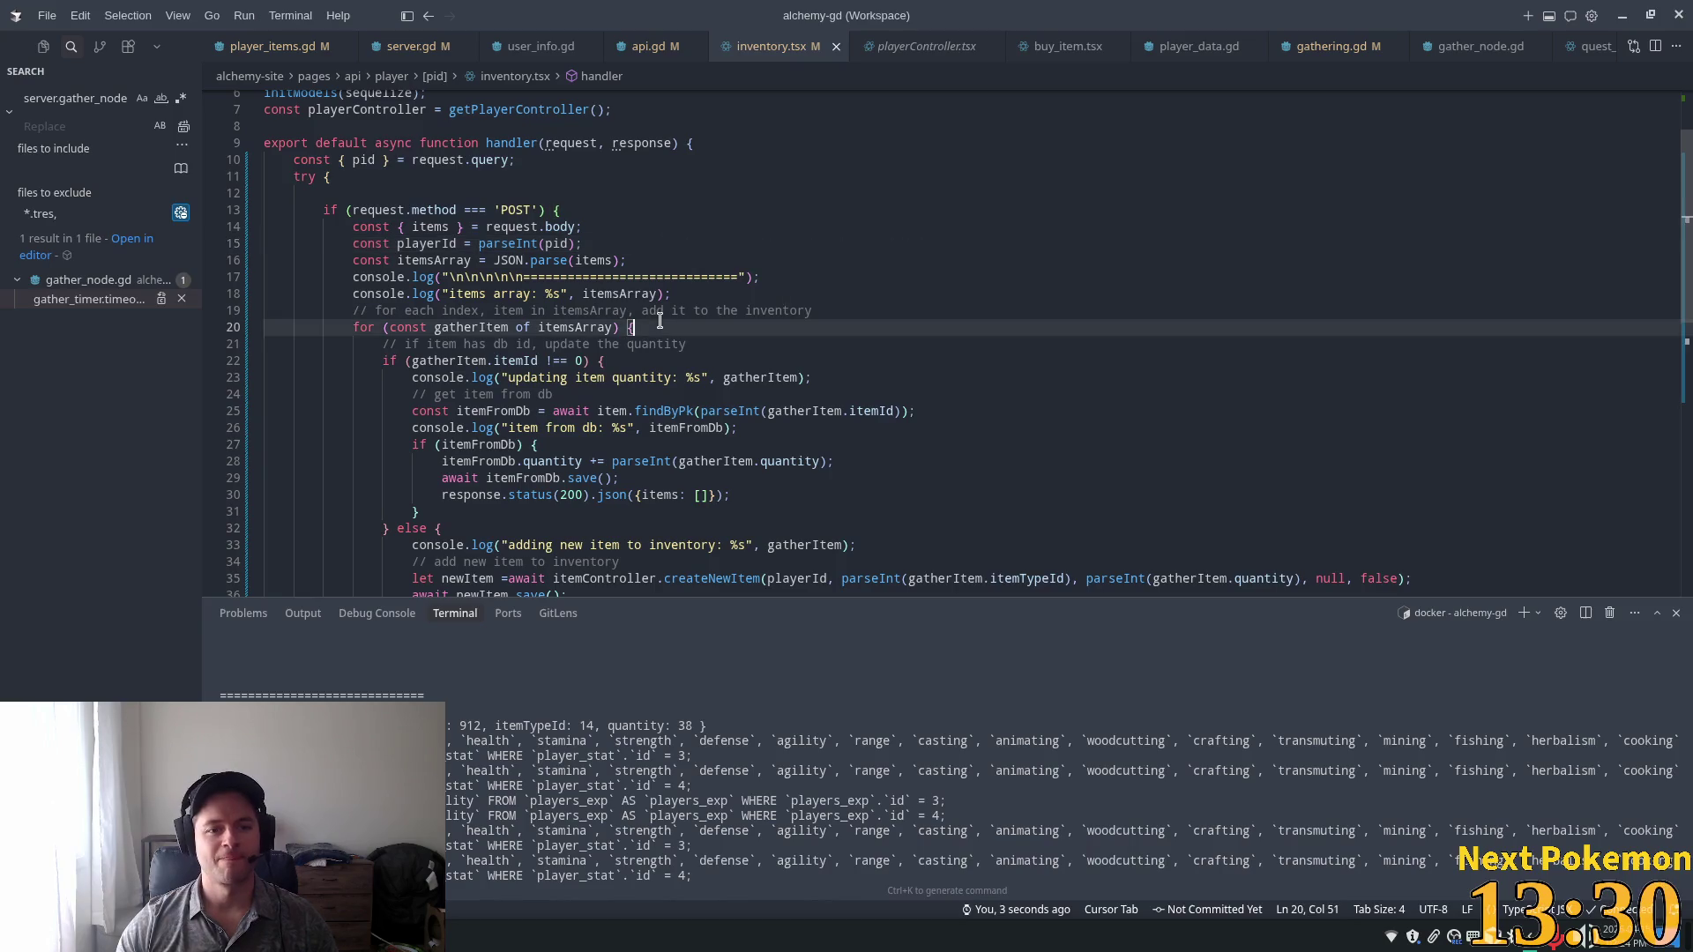
double_click(663, 411)
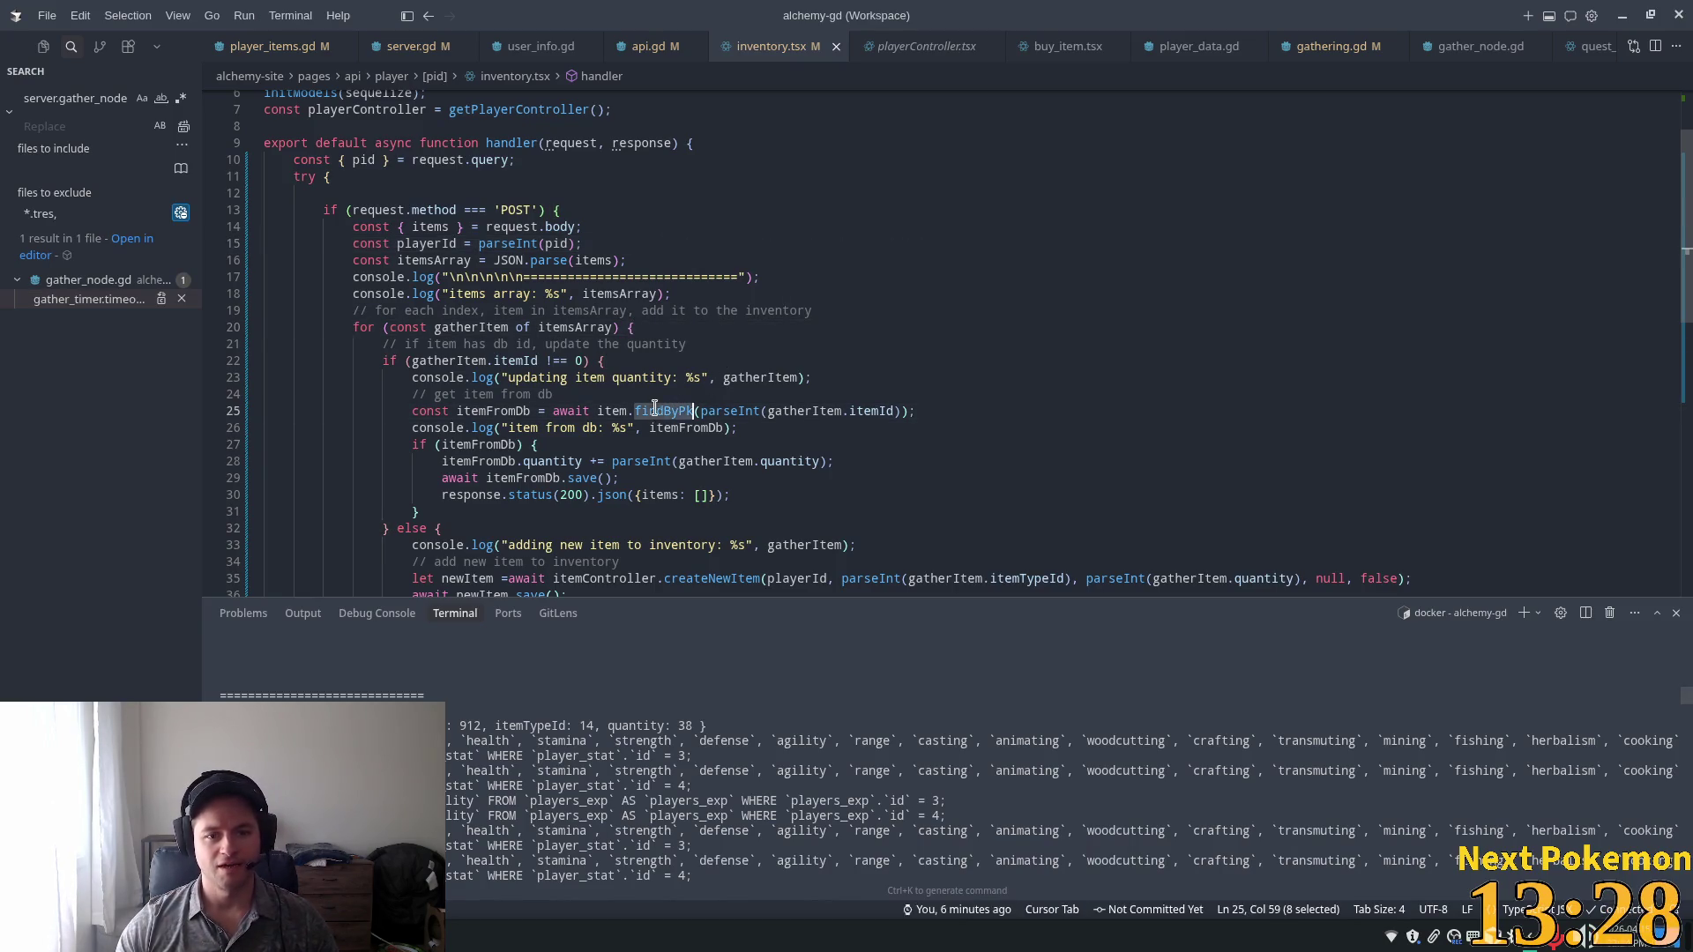
double_click(570, 411)
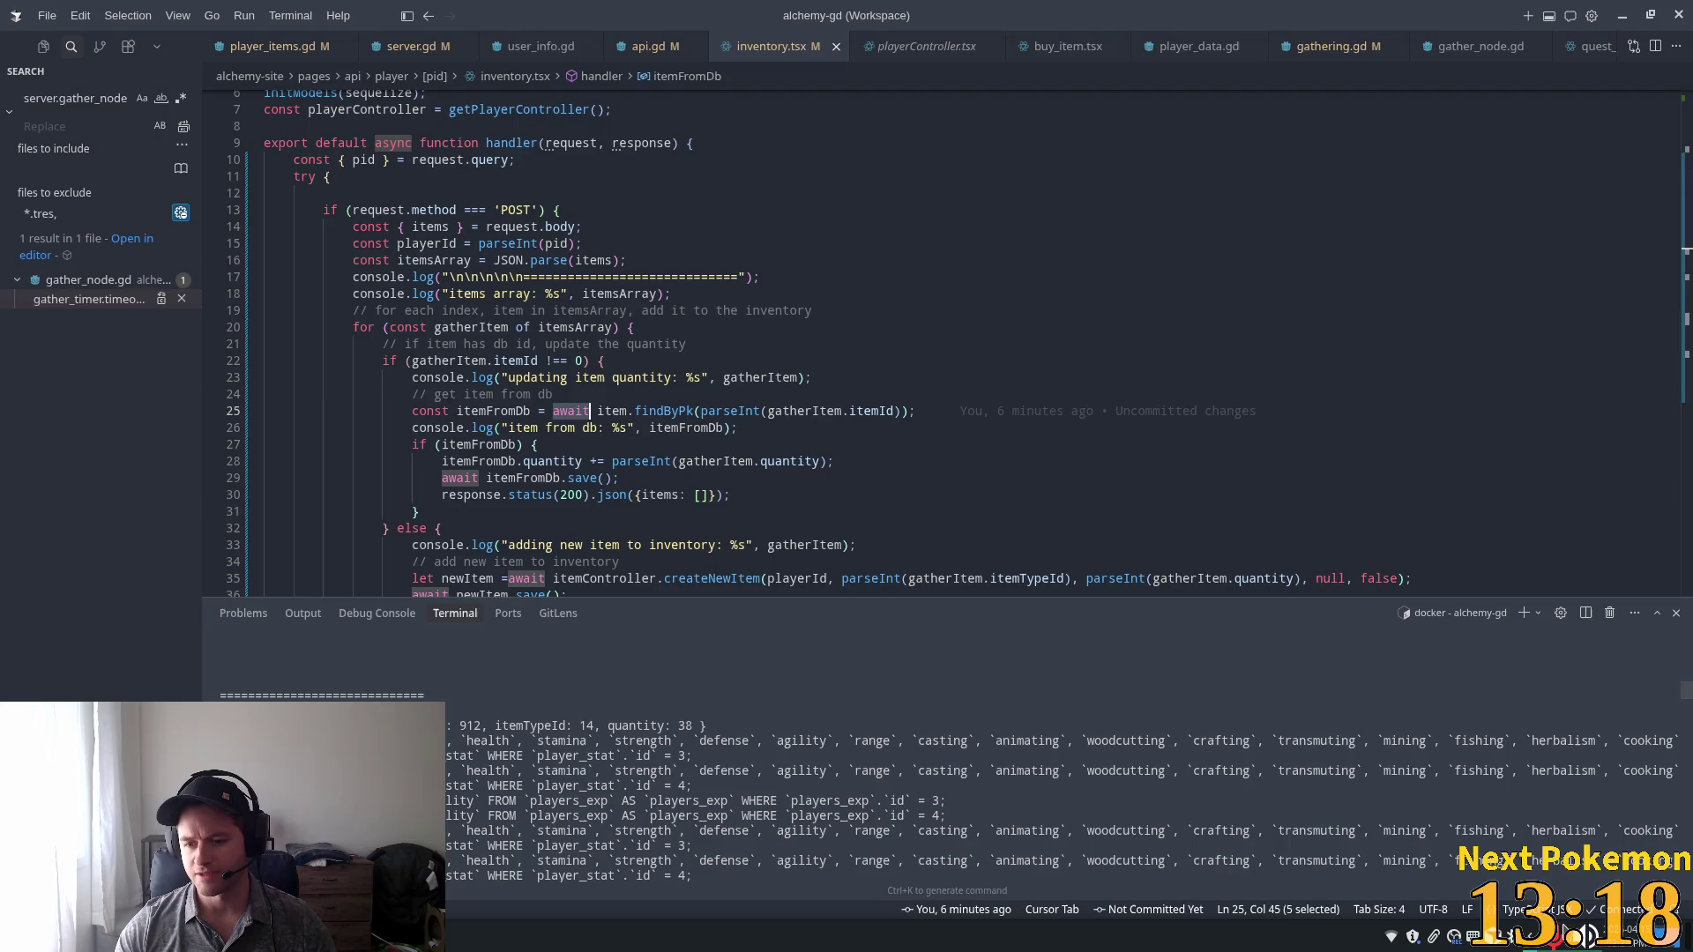
click(1587, 937)
mouse_move(1455, 679)
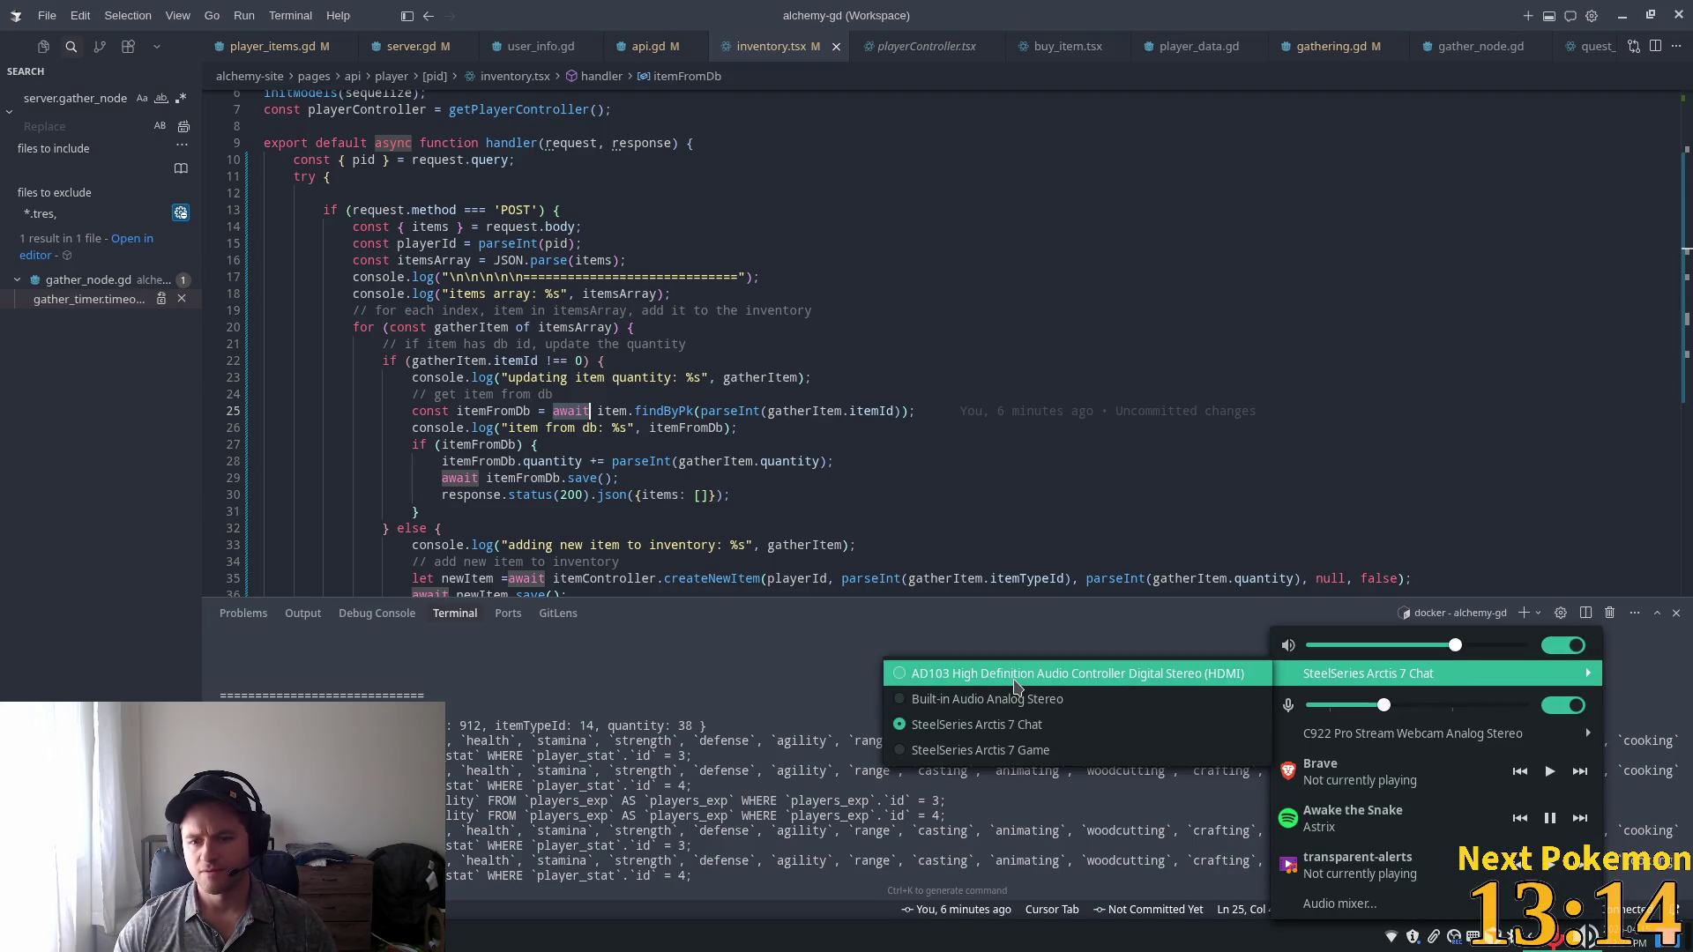
Switch output to Built-in Audio, then back to SteelSeries Arctis 7 Chat, checking microphone inputs.
click(1021, 699)
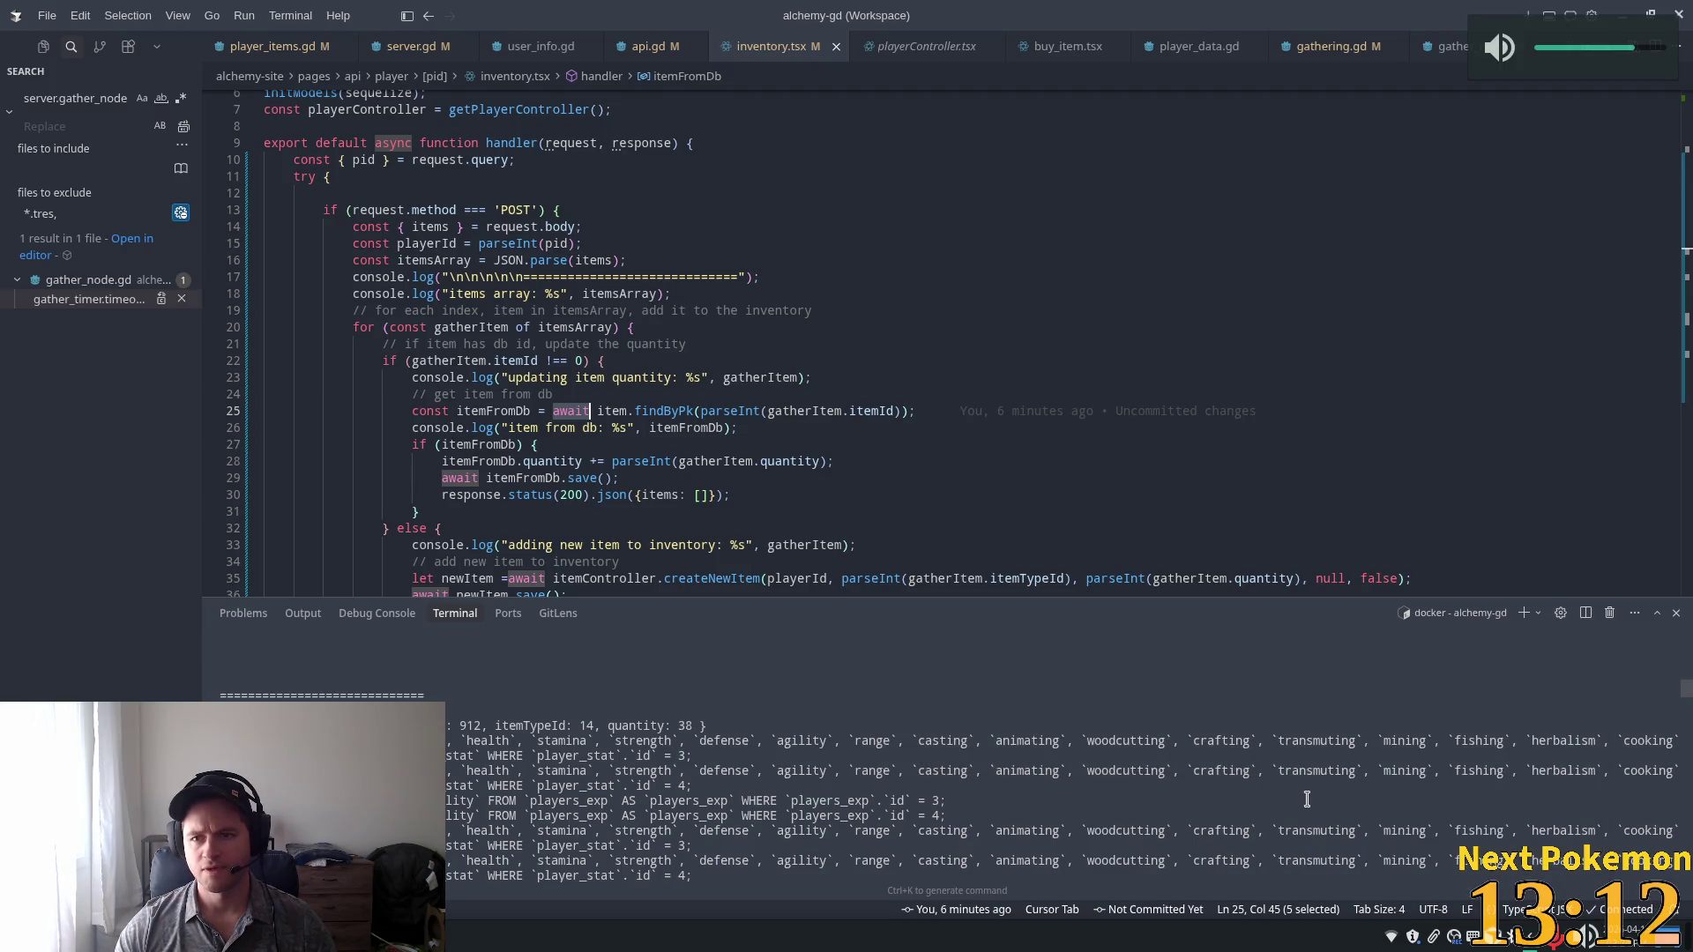
click(1562, 940)
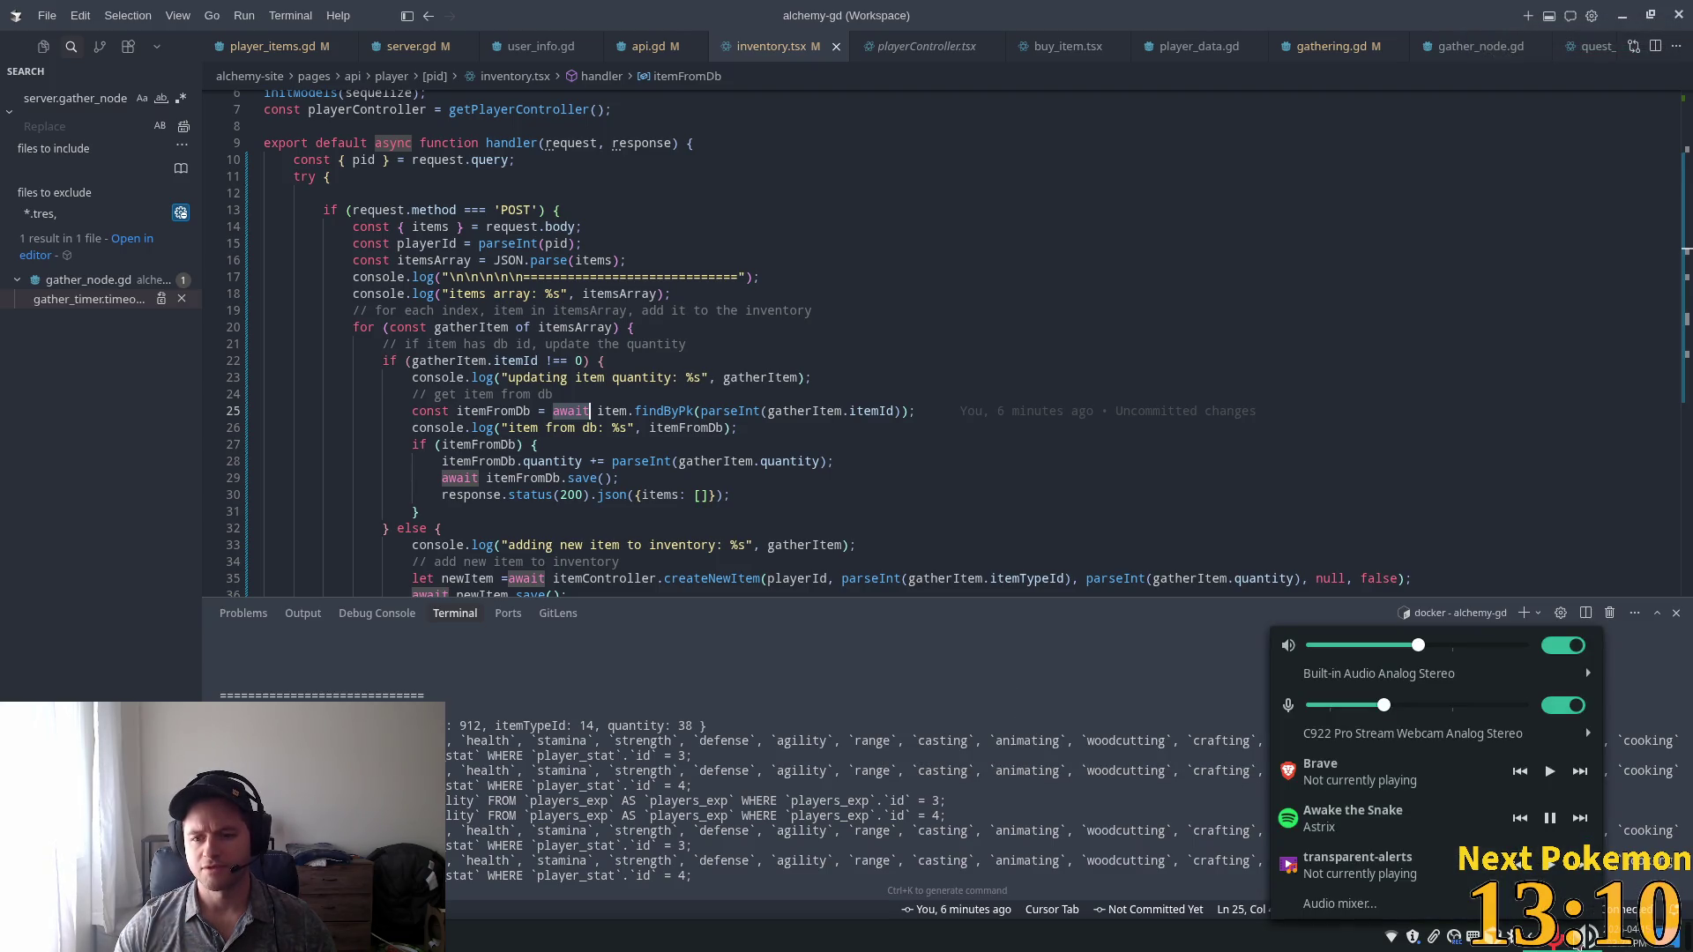
click(1579, 675)
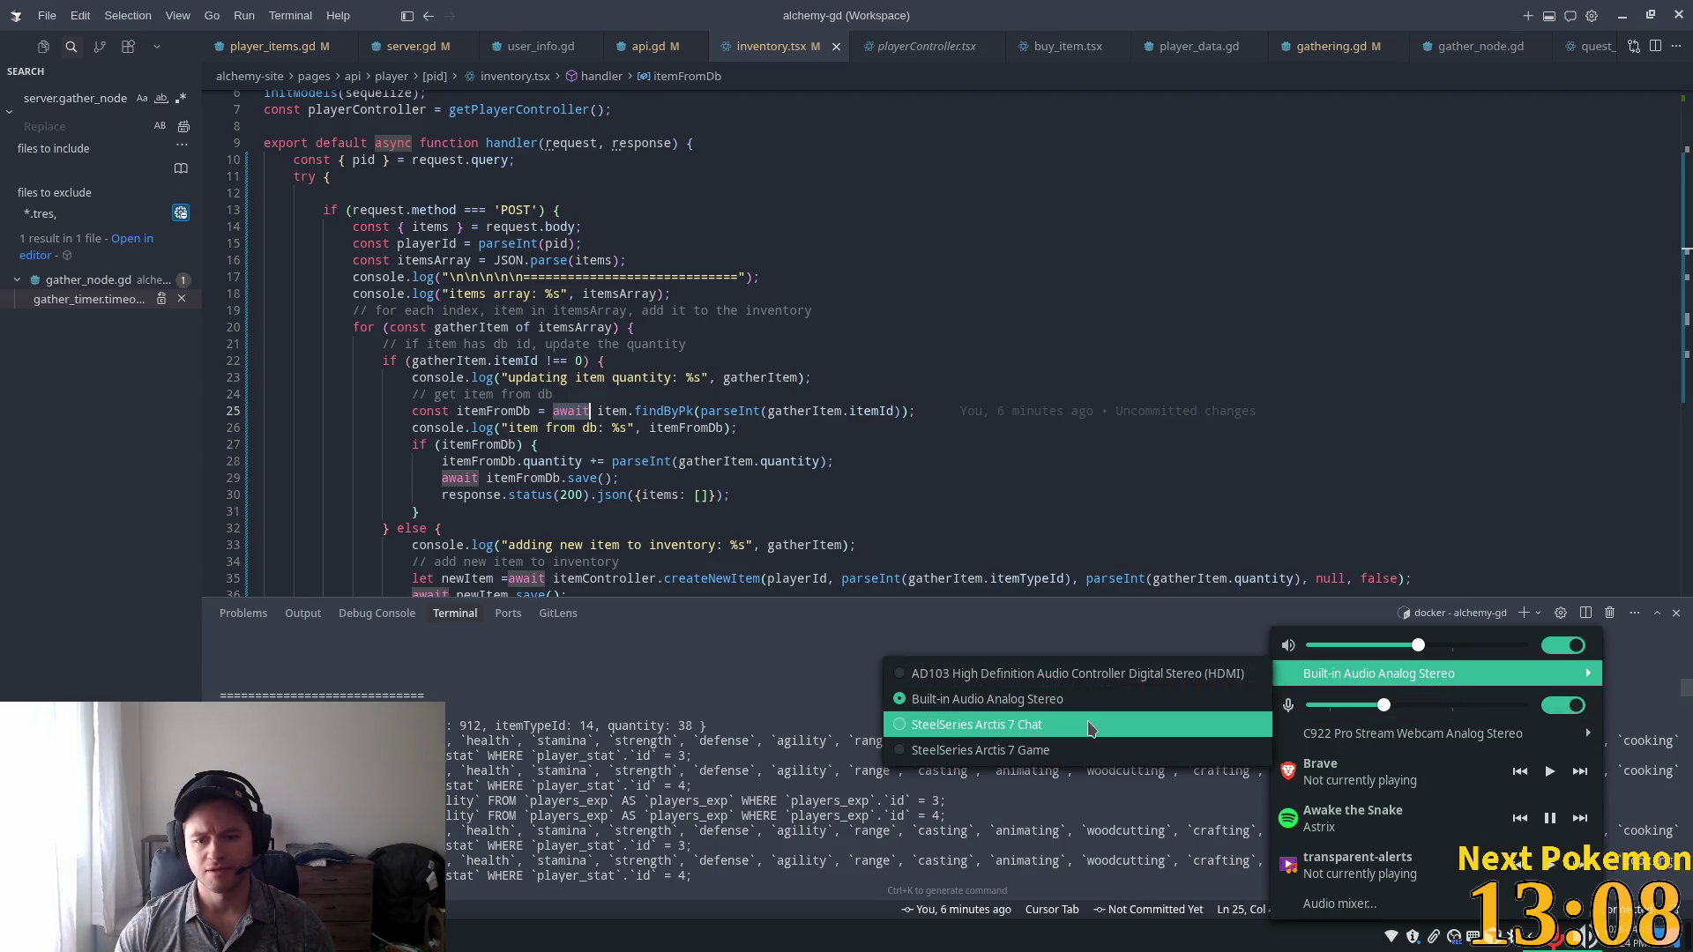
click(1089, 721)
click(1562, 940)
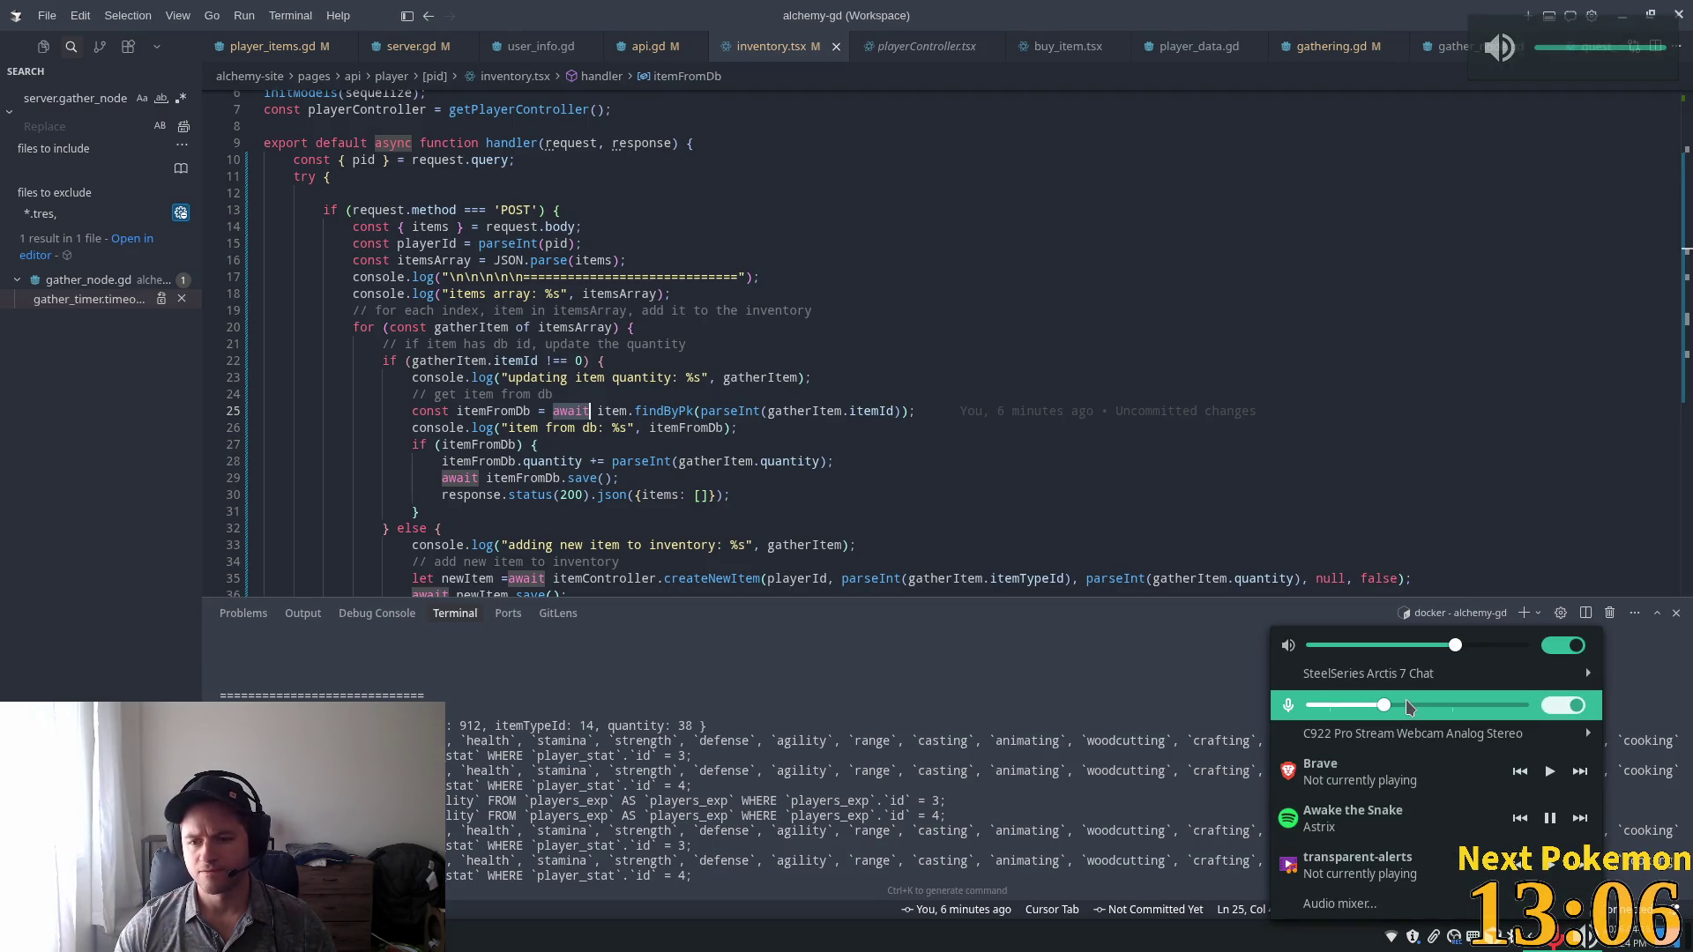
click(1413, 737)
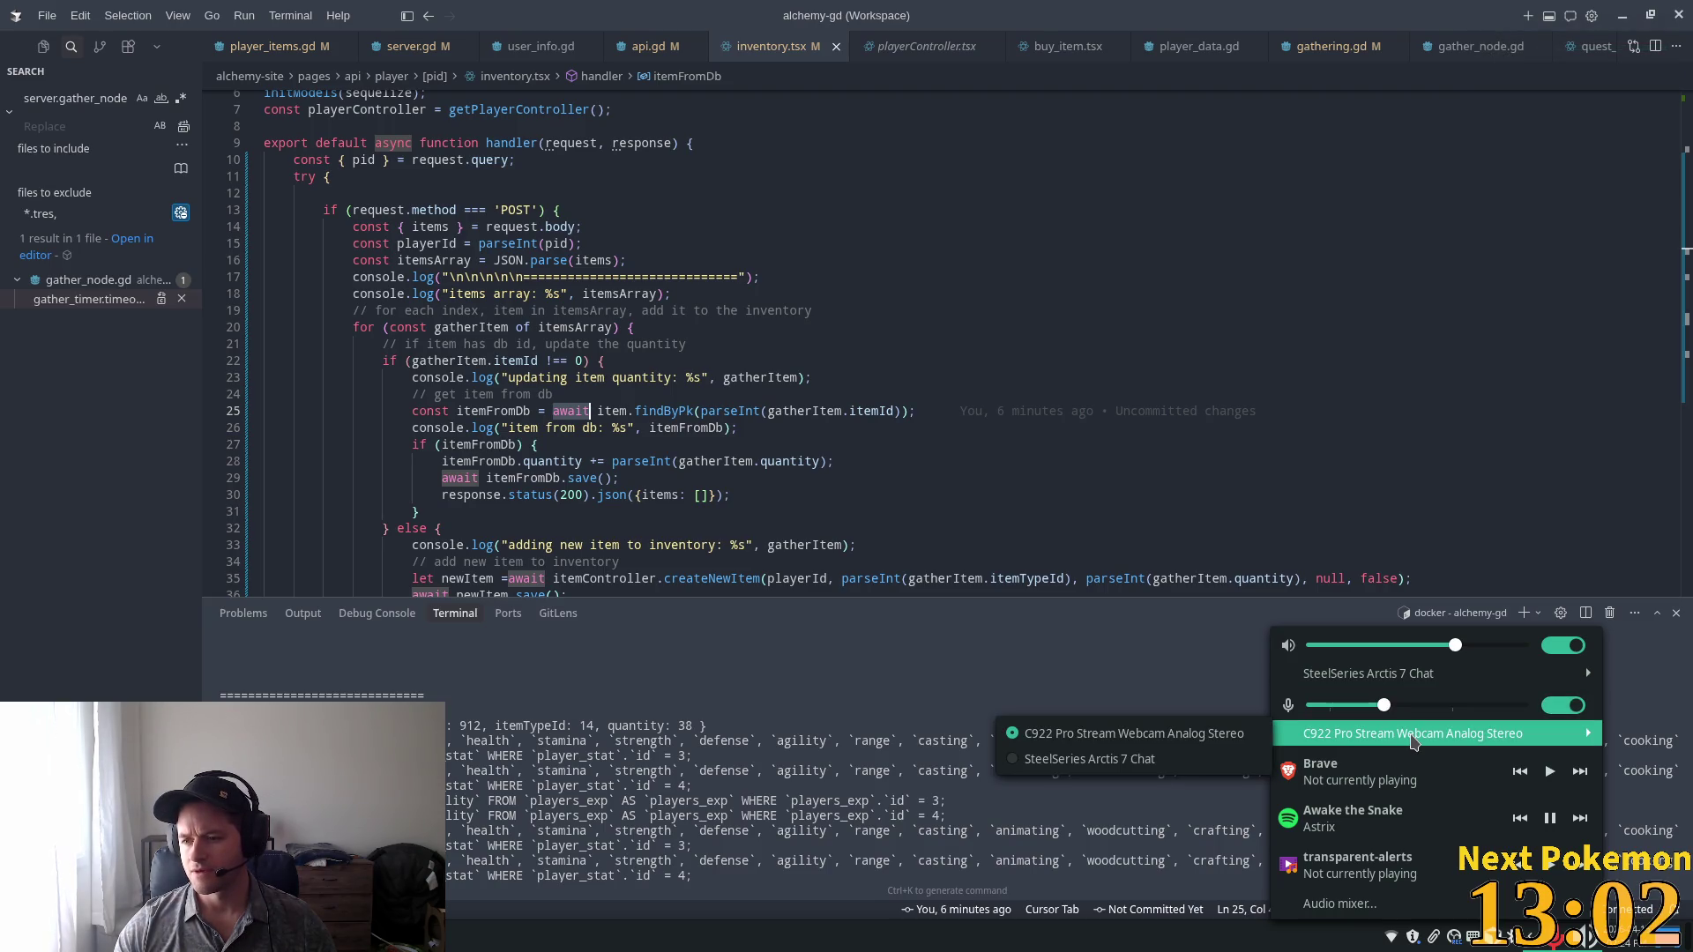
click(873, 846)
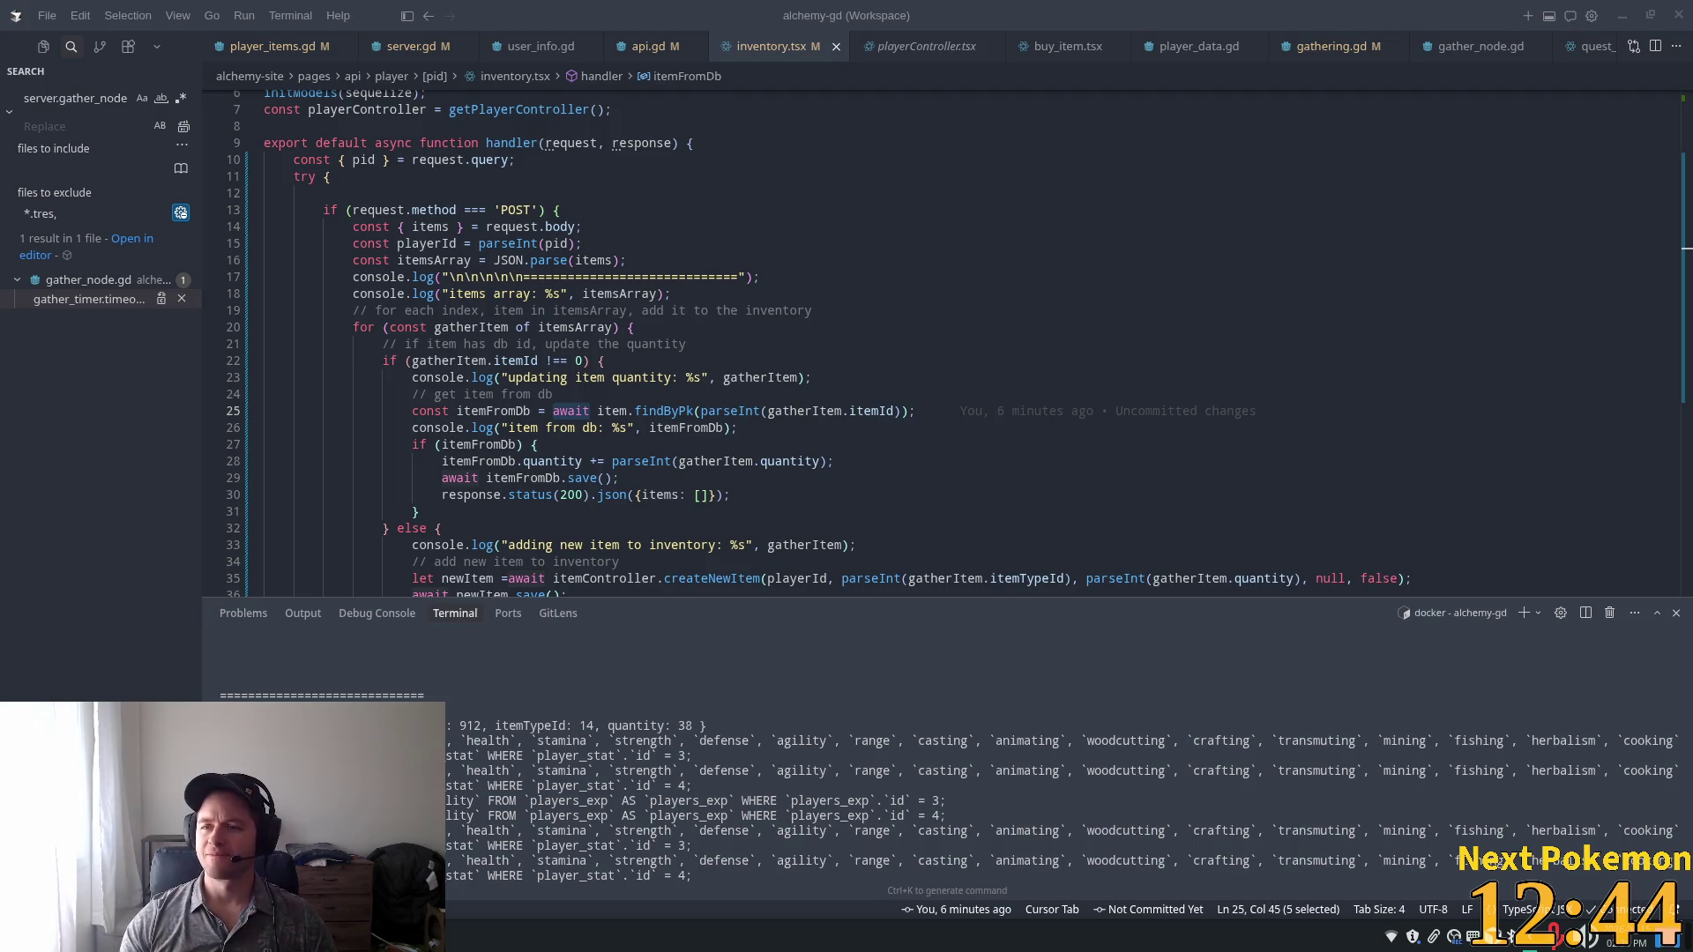
mouse_move(520, 247)
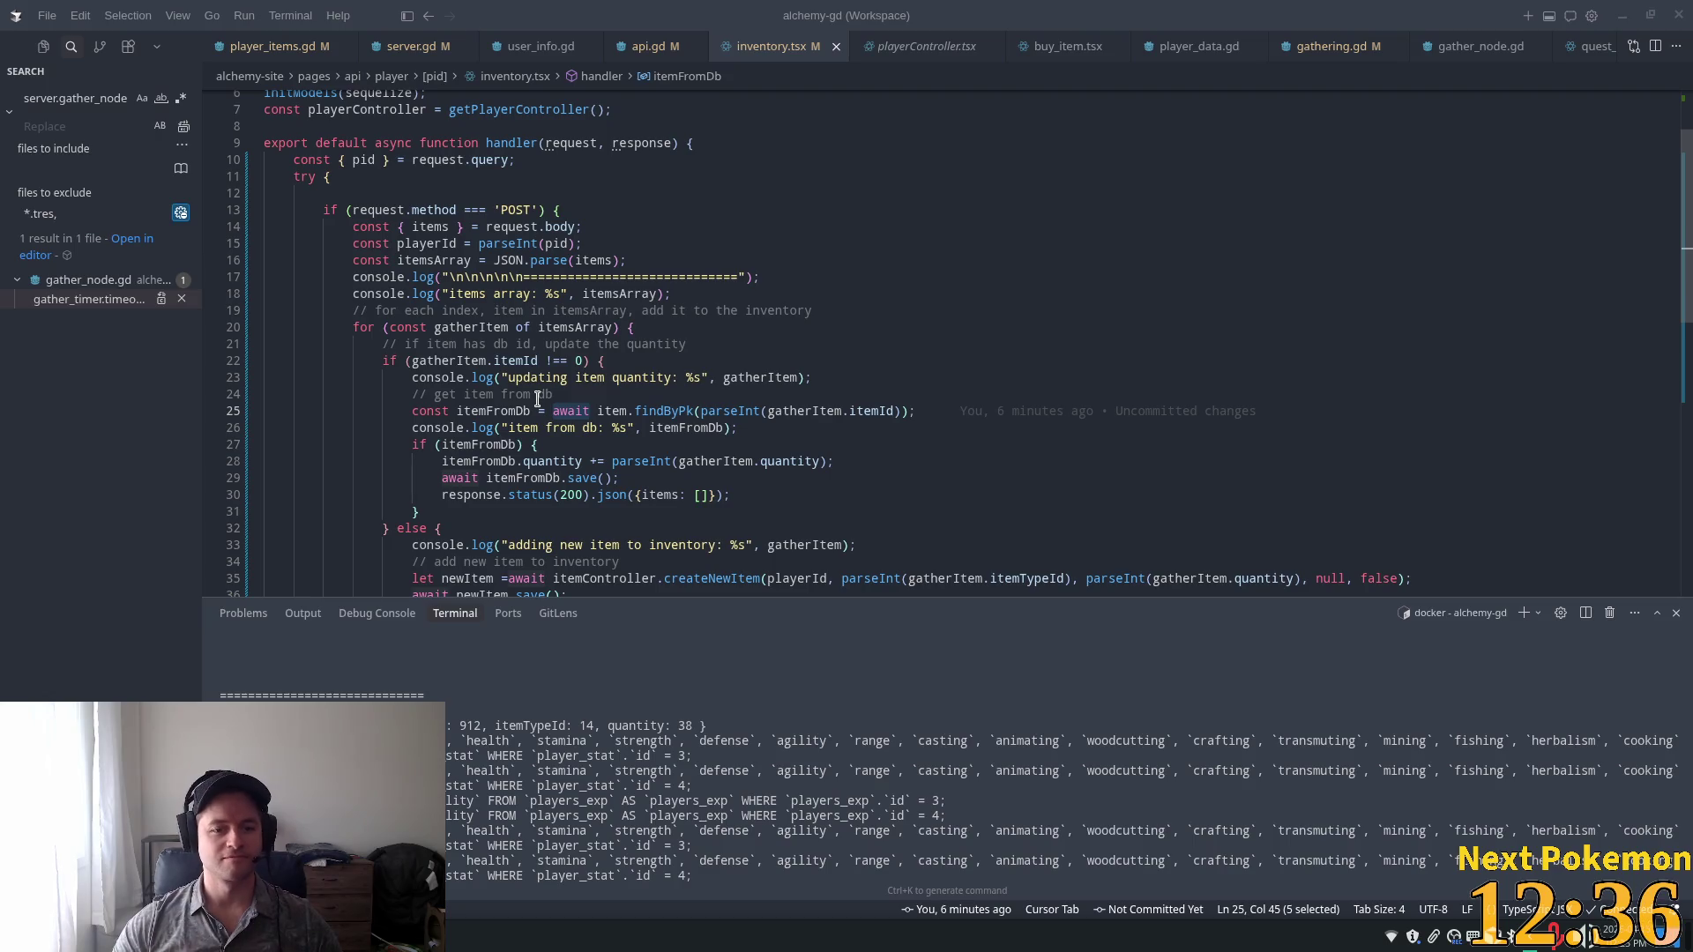
click(641, 311)
scroll(617, 284, down, 1)
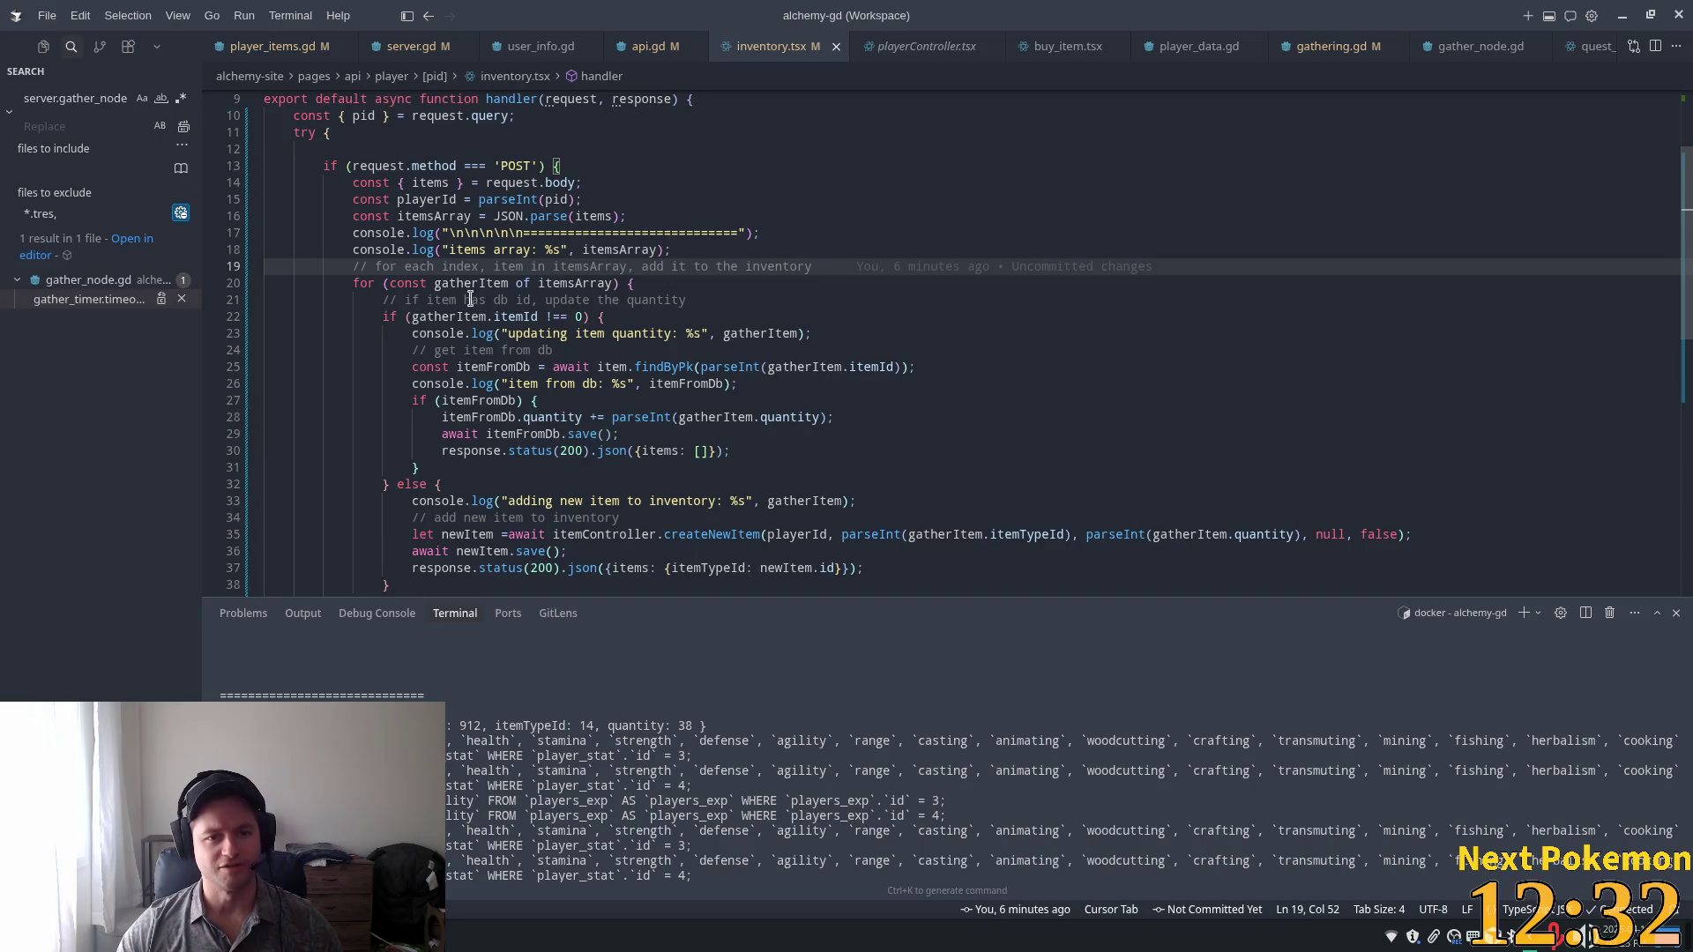
click(540, 254)
click(479, 283)
scroll(927, 415, down, 2)
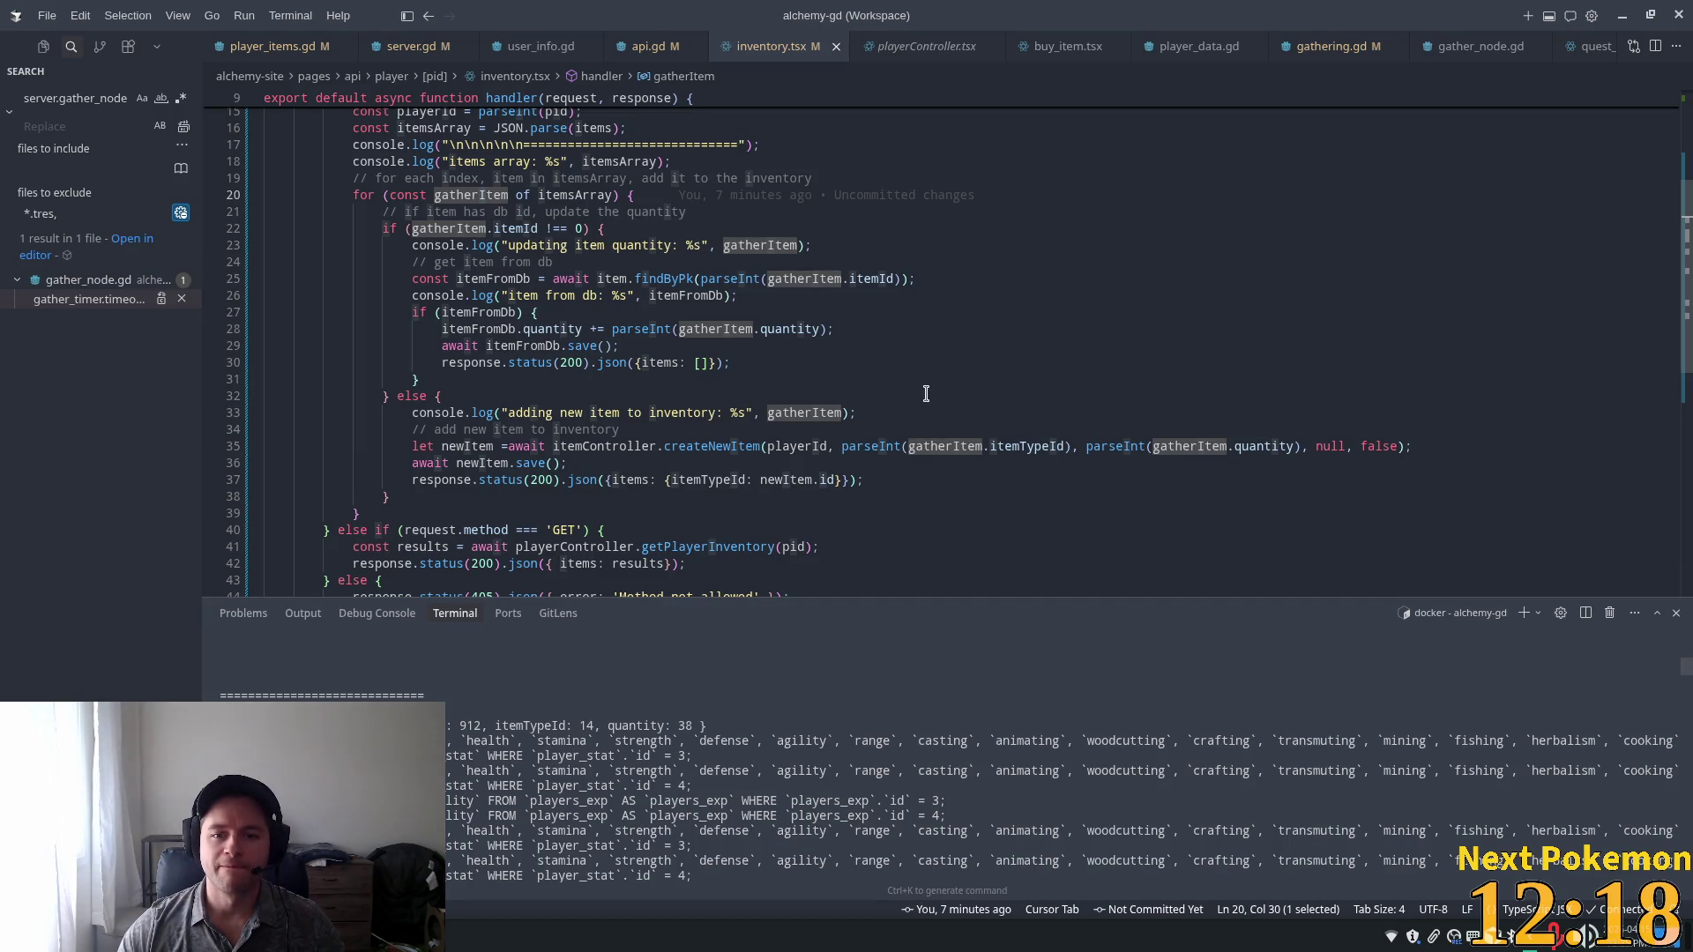
scroll(1174, 470, down, 1)
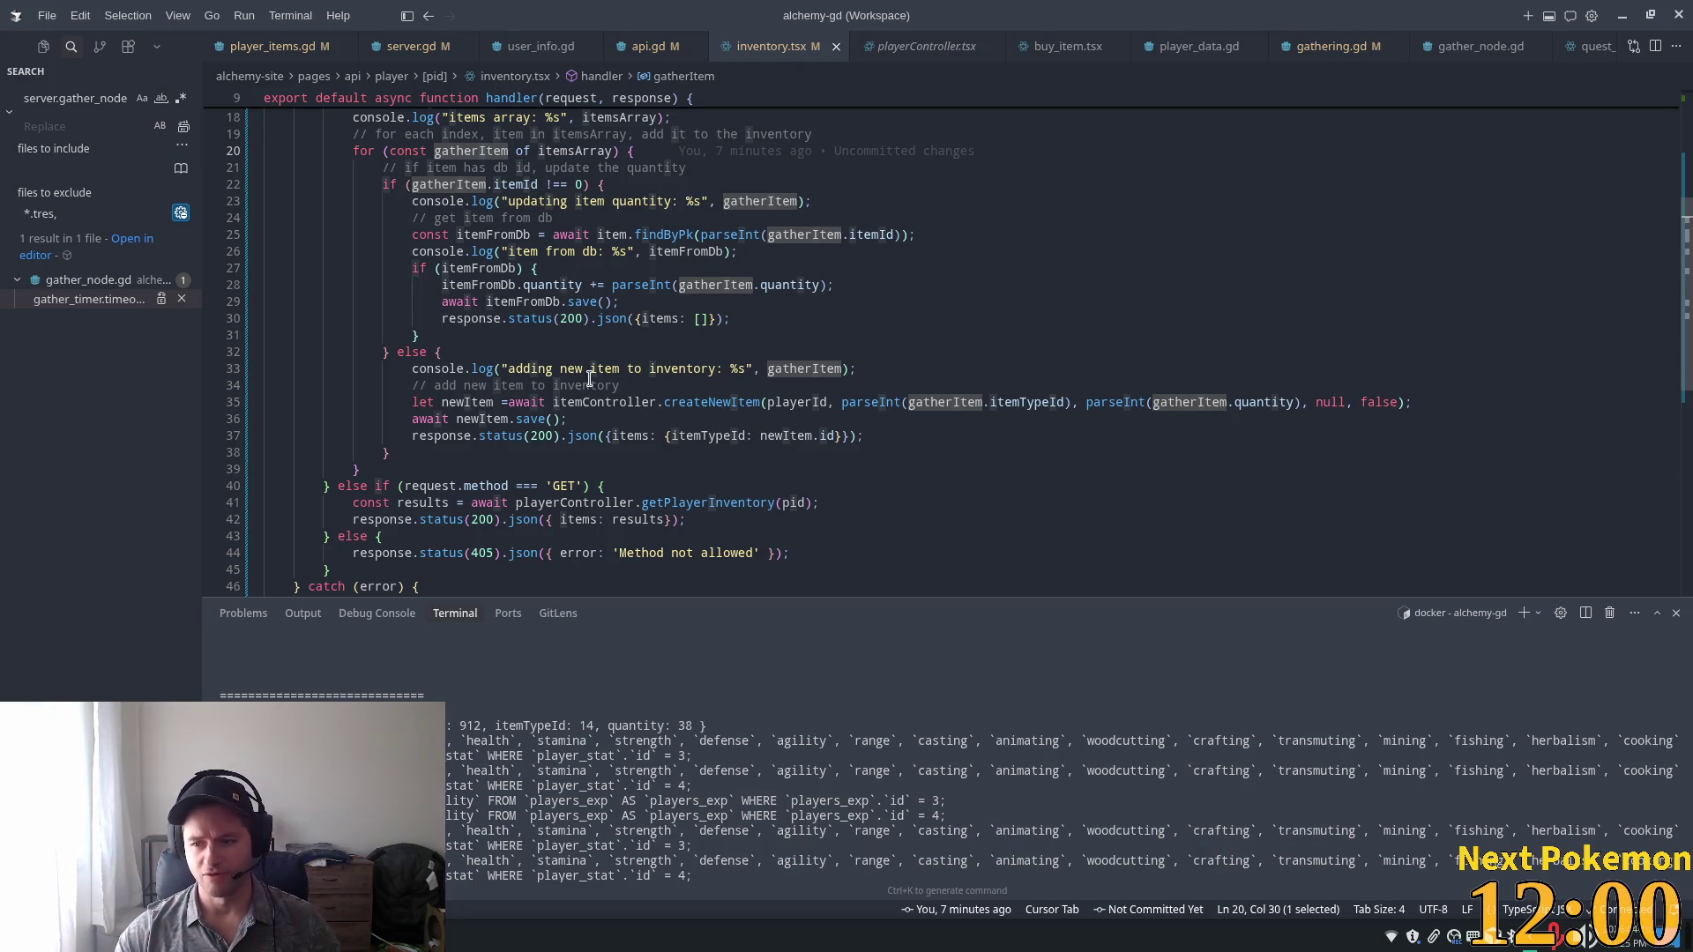
click(773, 458)
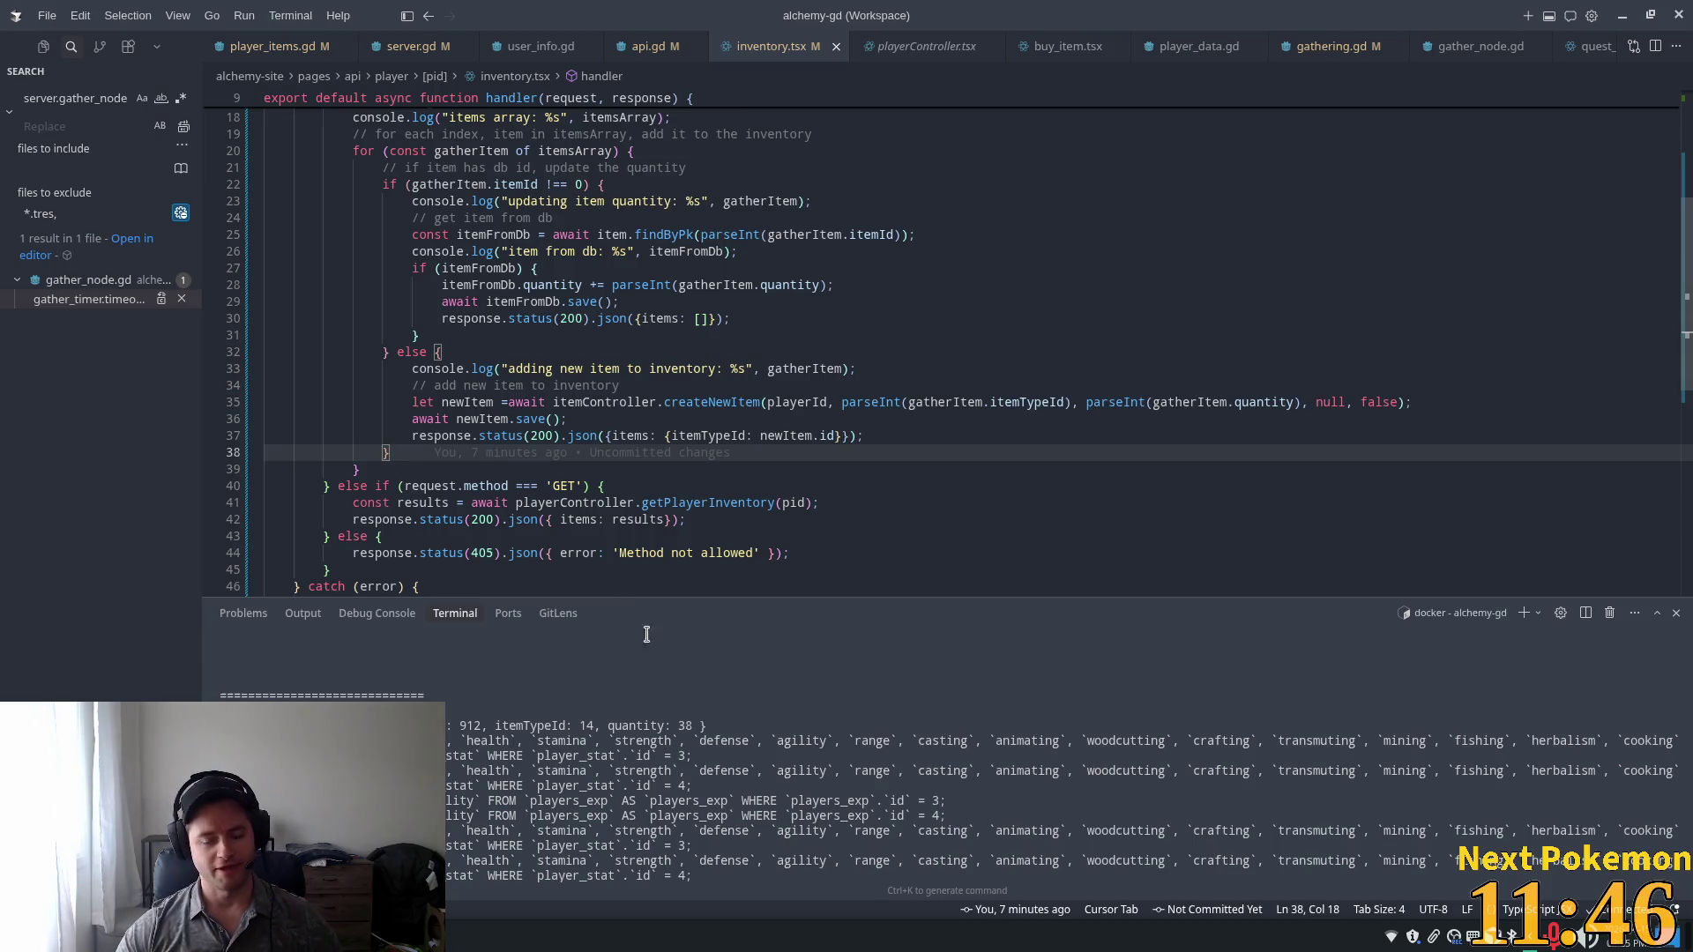
click(842, 408)
key(alt+Tab)
Rerun the Alchemy debug game, log in to the town map, and return to api.gd.
click(1474, 39)
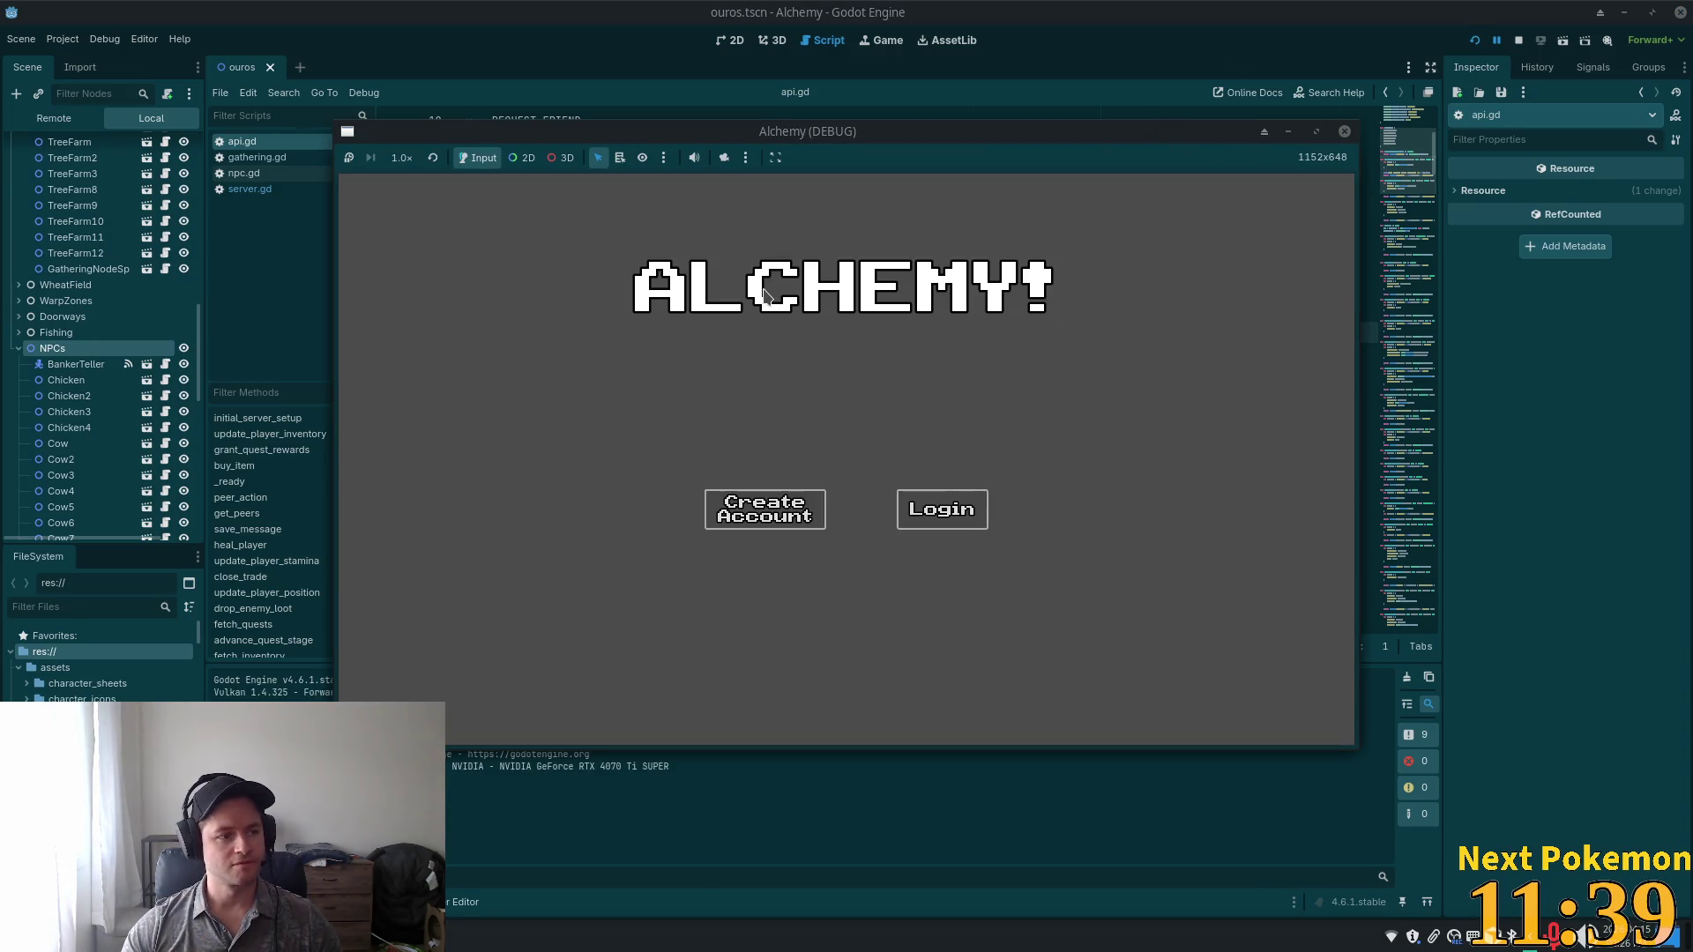
click(914, 491)
key(Left)
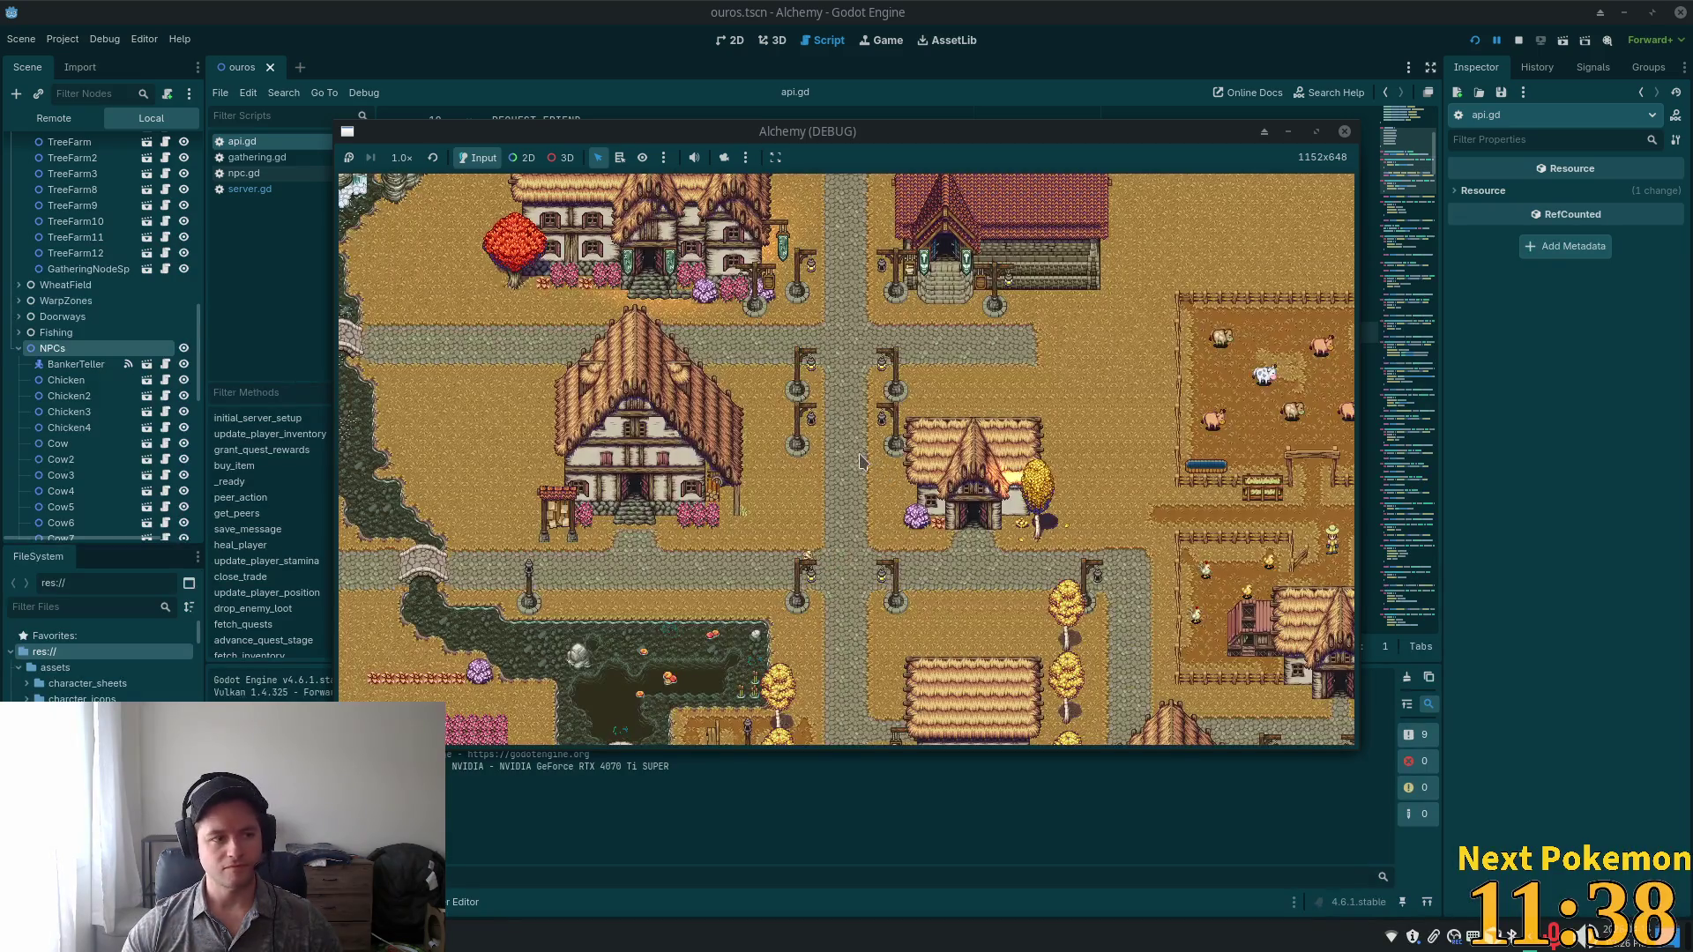
drag(844, 120, 845, 159)
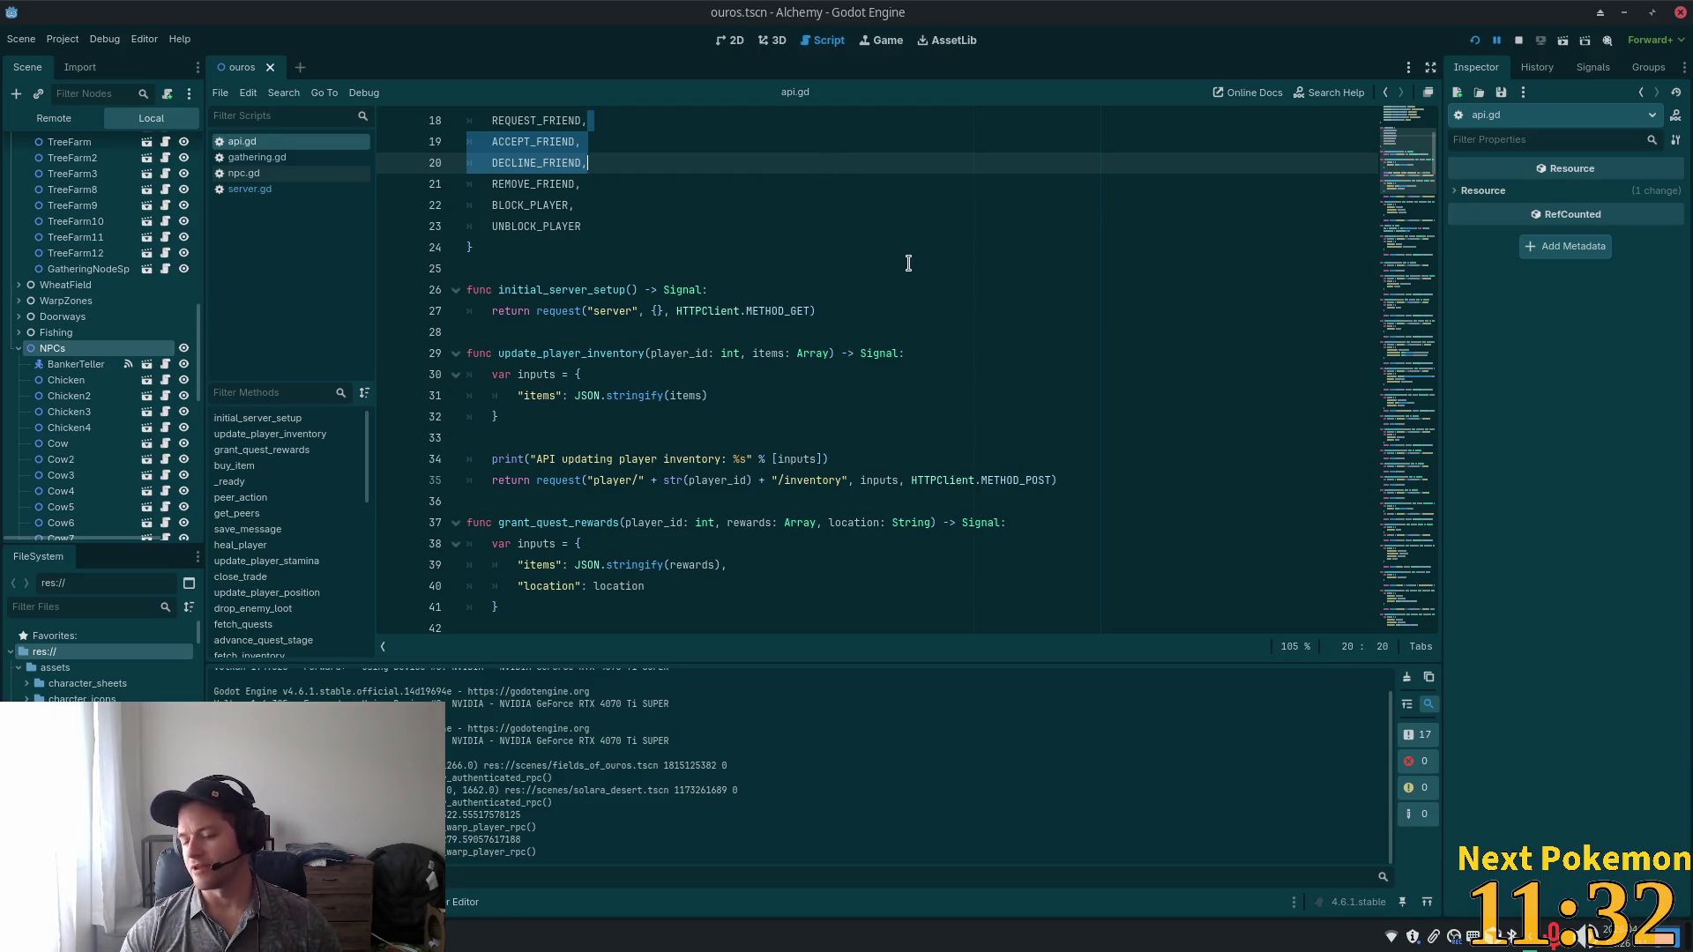
Review the REMOVE_FRIEND and initial_server_setup lines in api.gd, then rerun the Alchemy debug game.
click(658, 207)
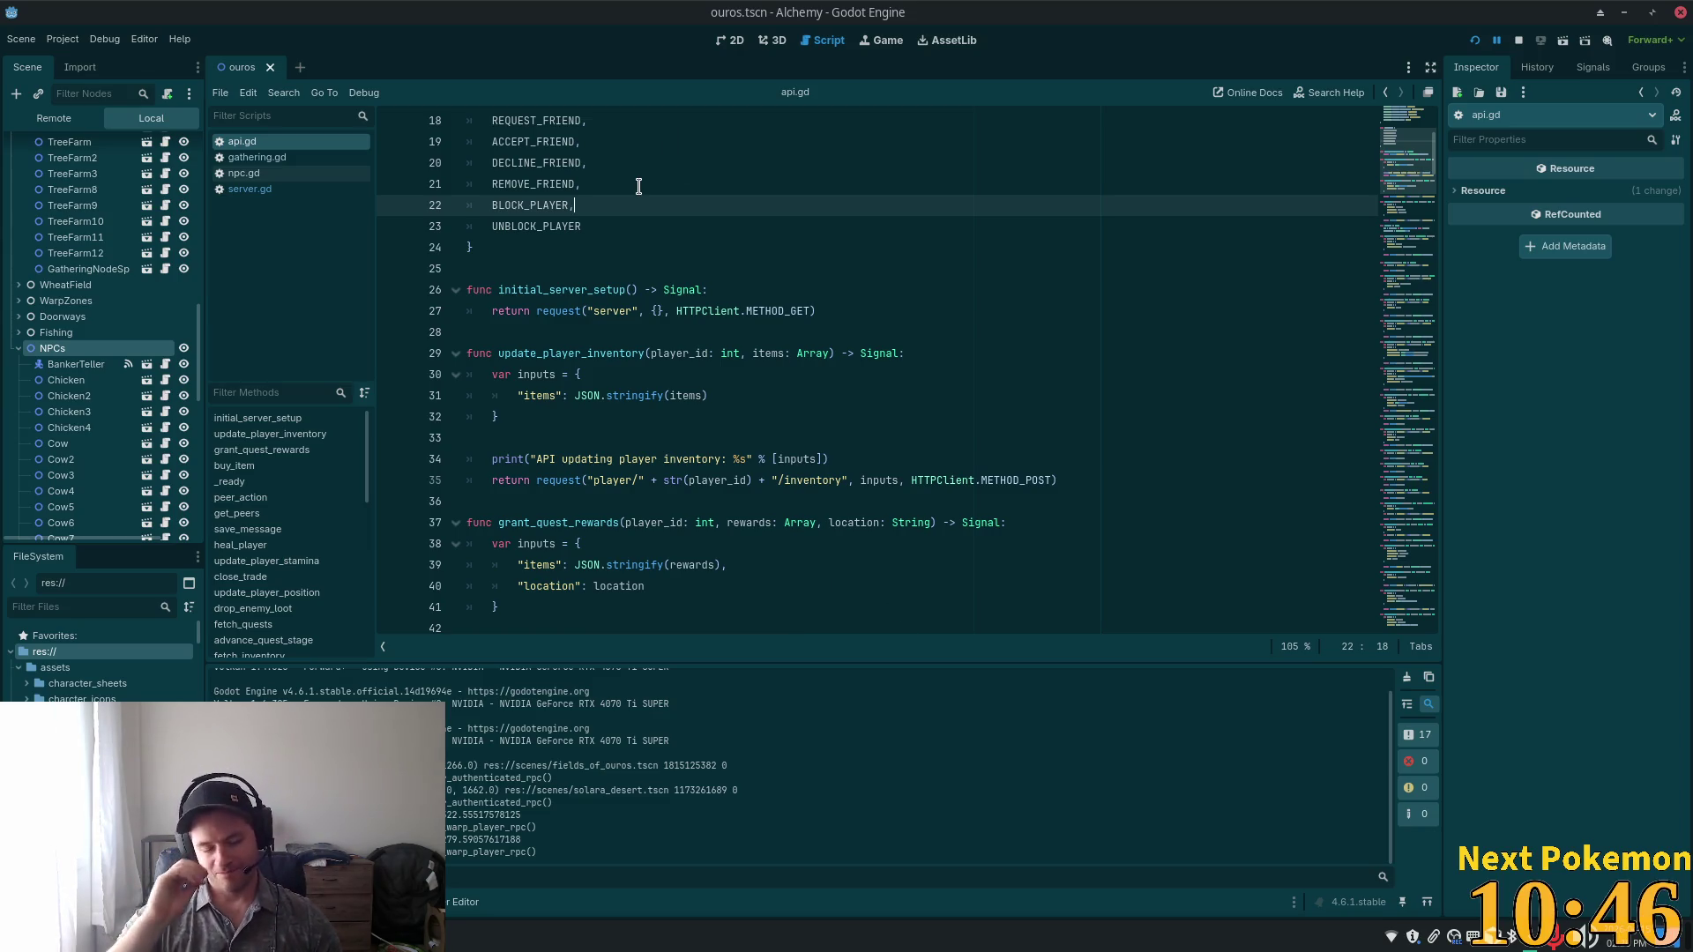
click(669, 181)
click(646, 269)
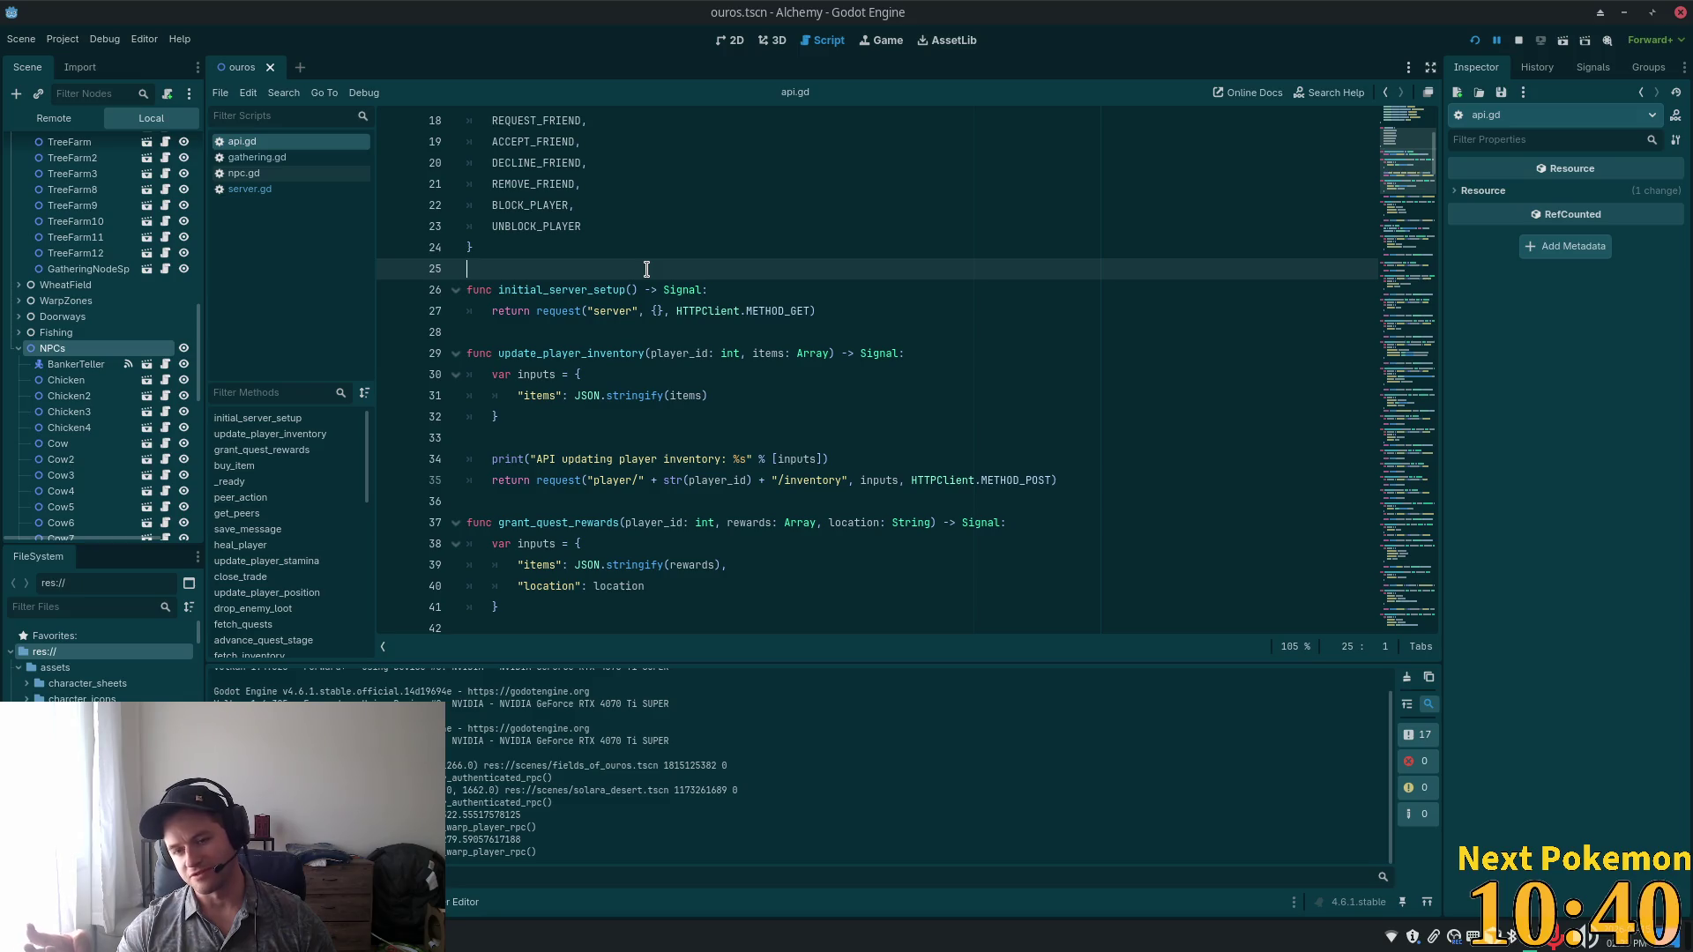
click(864, 288)
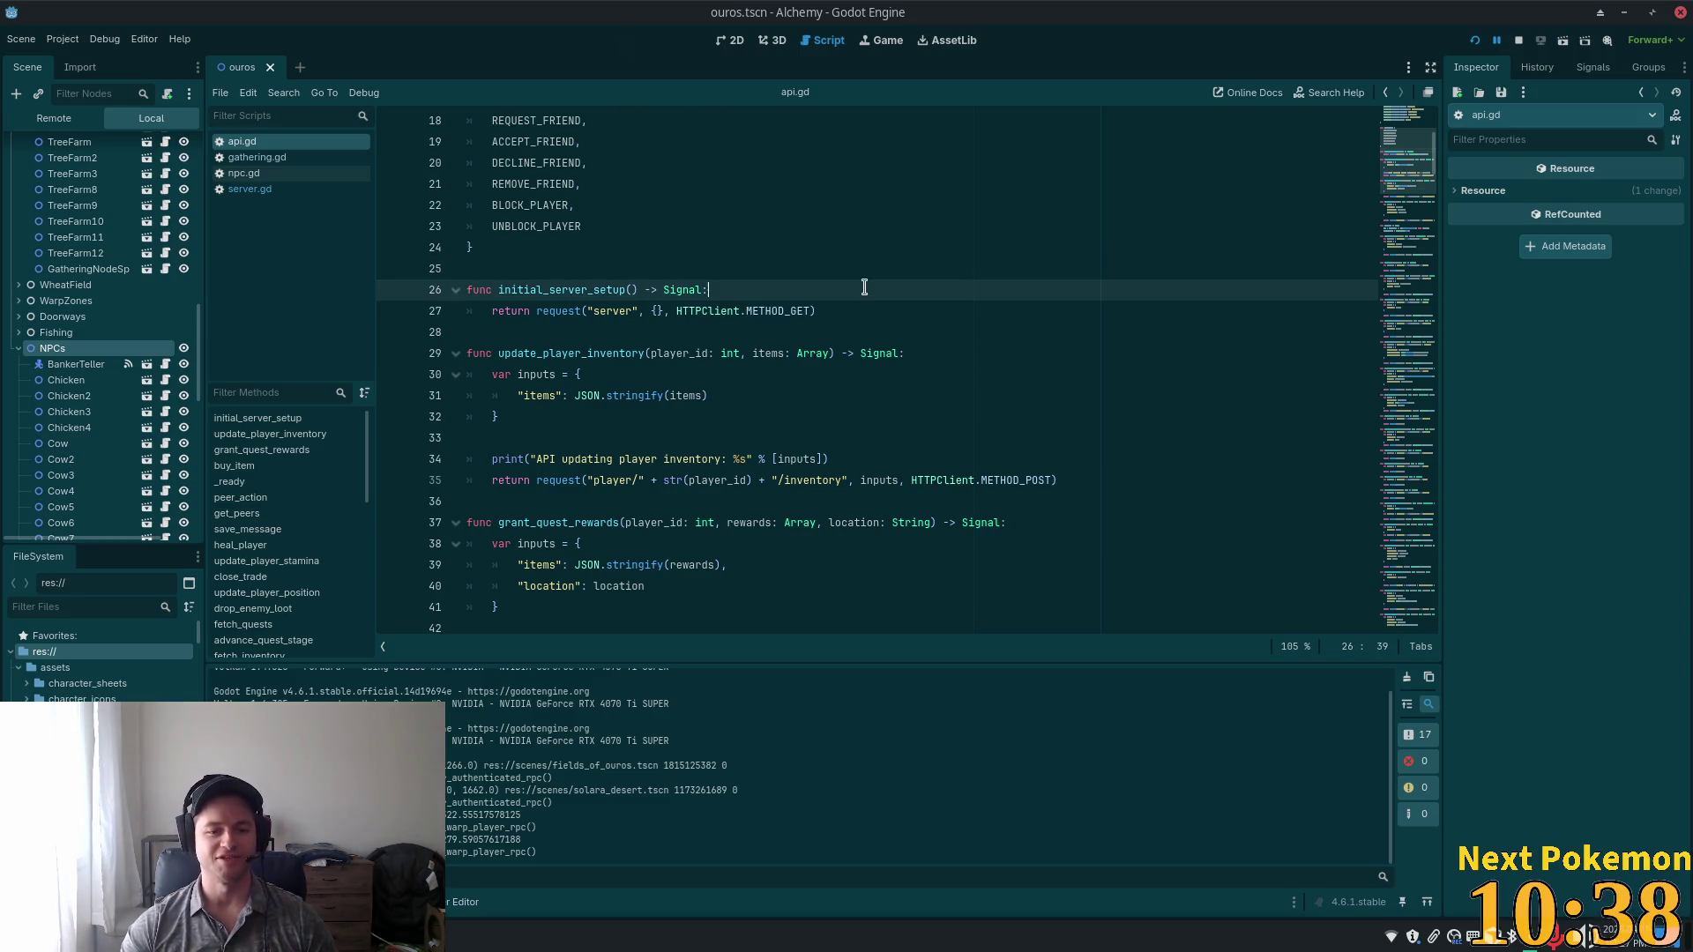
click(1474, 40)
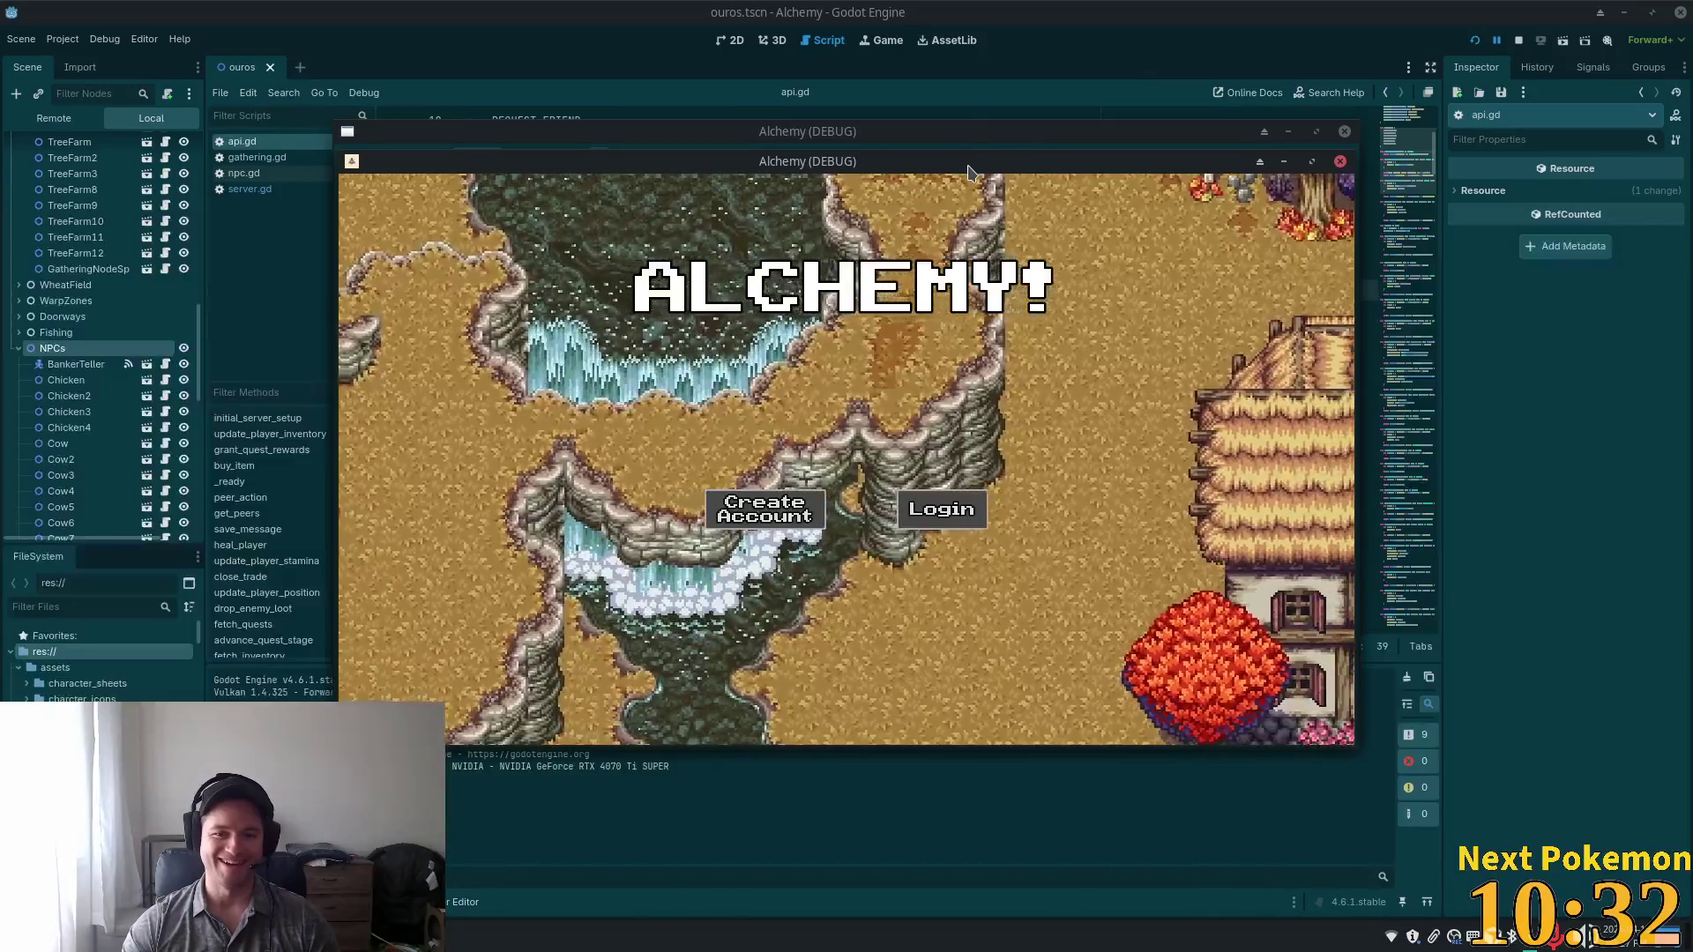
Drag the front Alchemy (DEBUG) window to the right and the other window to the left.
drag(967, 168, 1209, 257)
drag(980, 158, 747, 191)
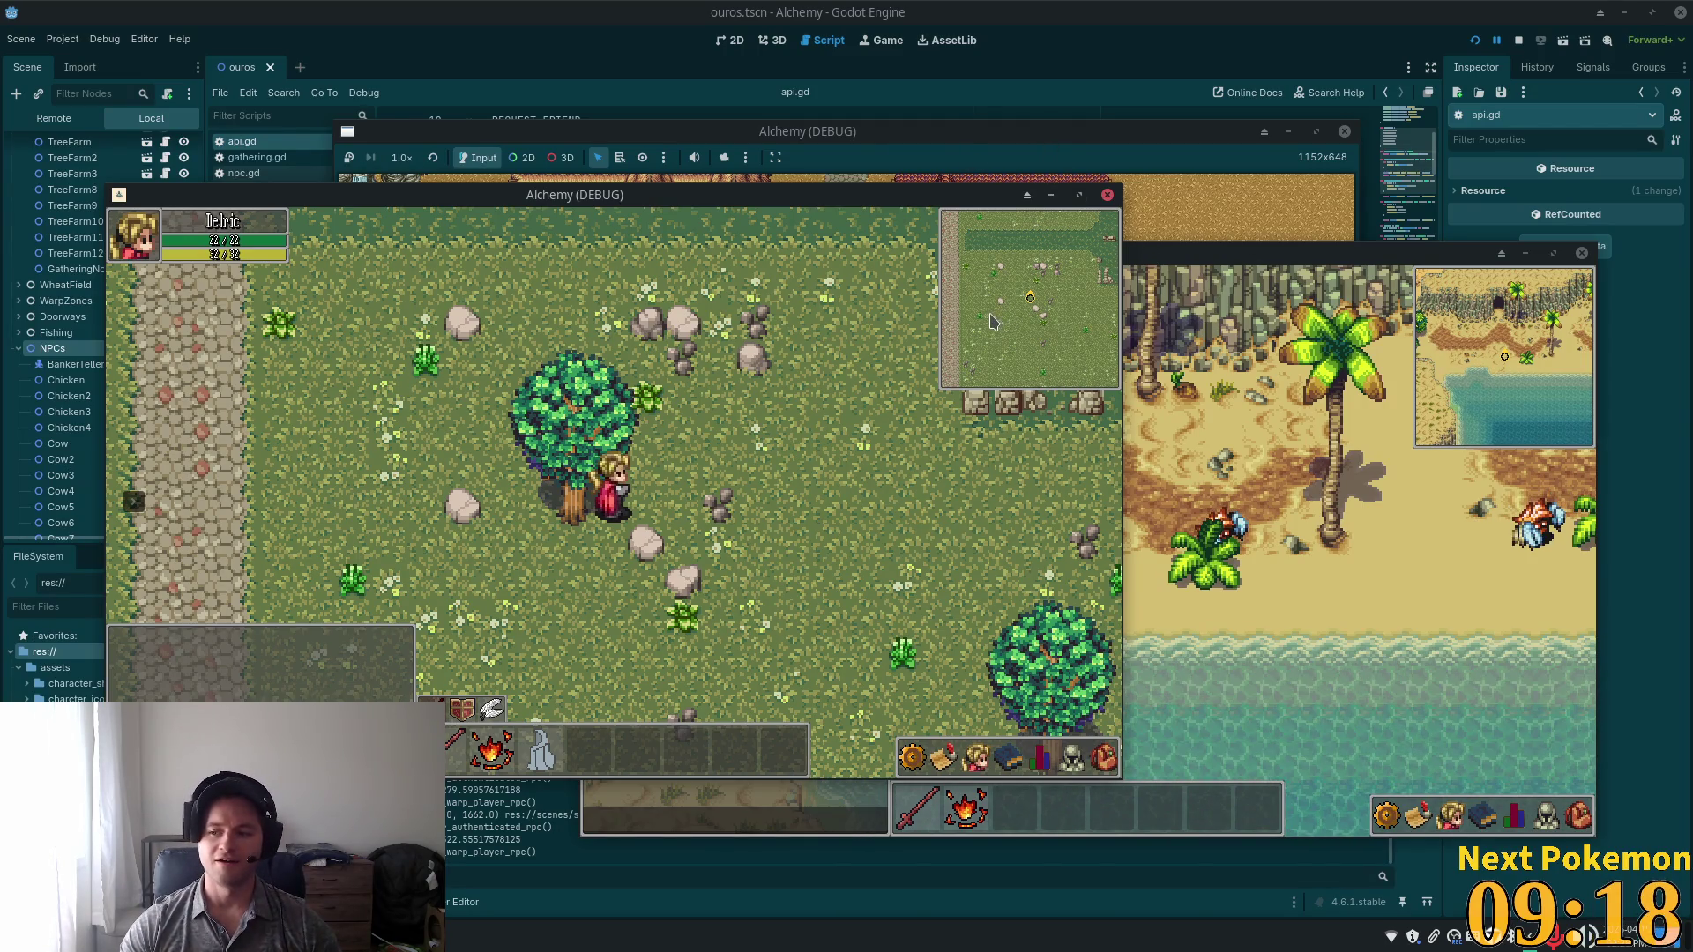
Move the meadow game window up-left and walk the character to the maple tree to chop.
mouse_move(711, 220)
mouse_down()
mouse_move(756, 208)
mouse_move(635, 101)
mouse_move(623, 171)
mouse_up()
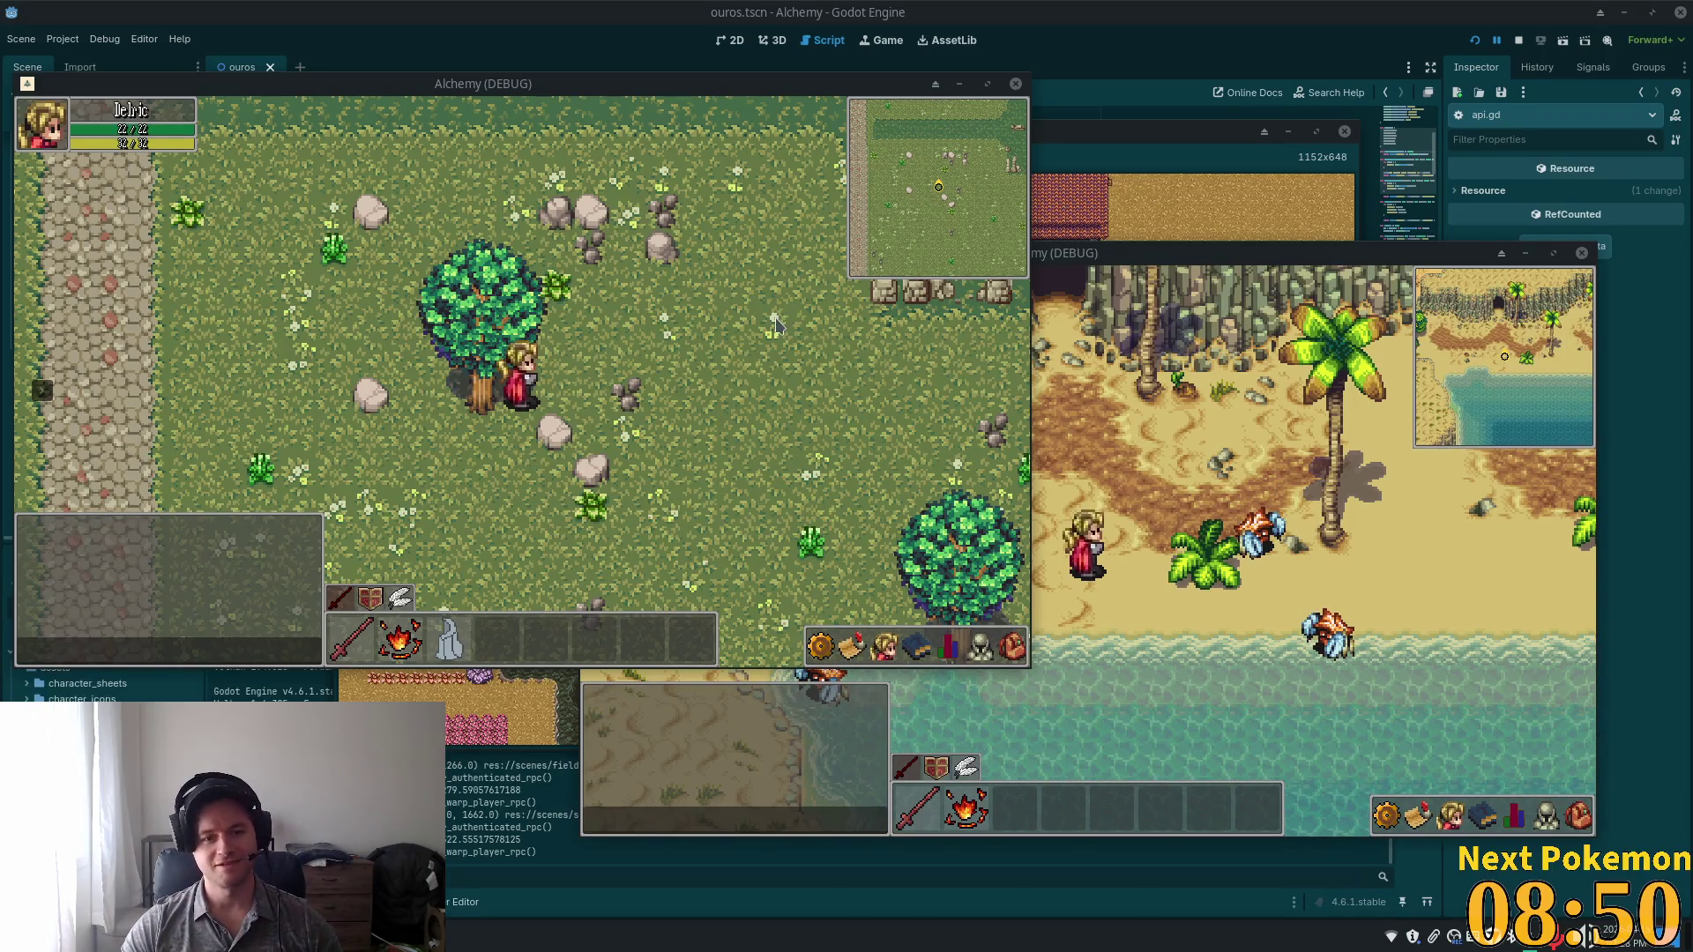
click(630, 364)
key(Left)
key(Down)
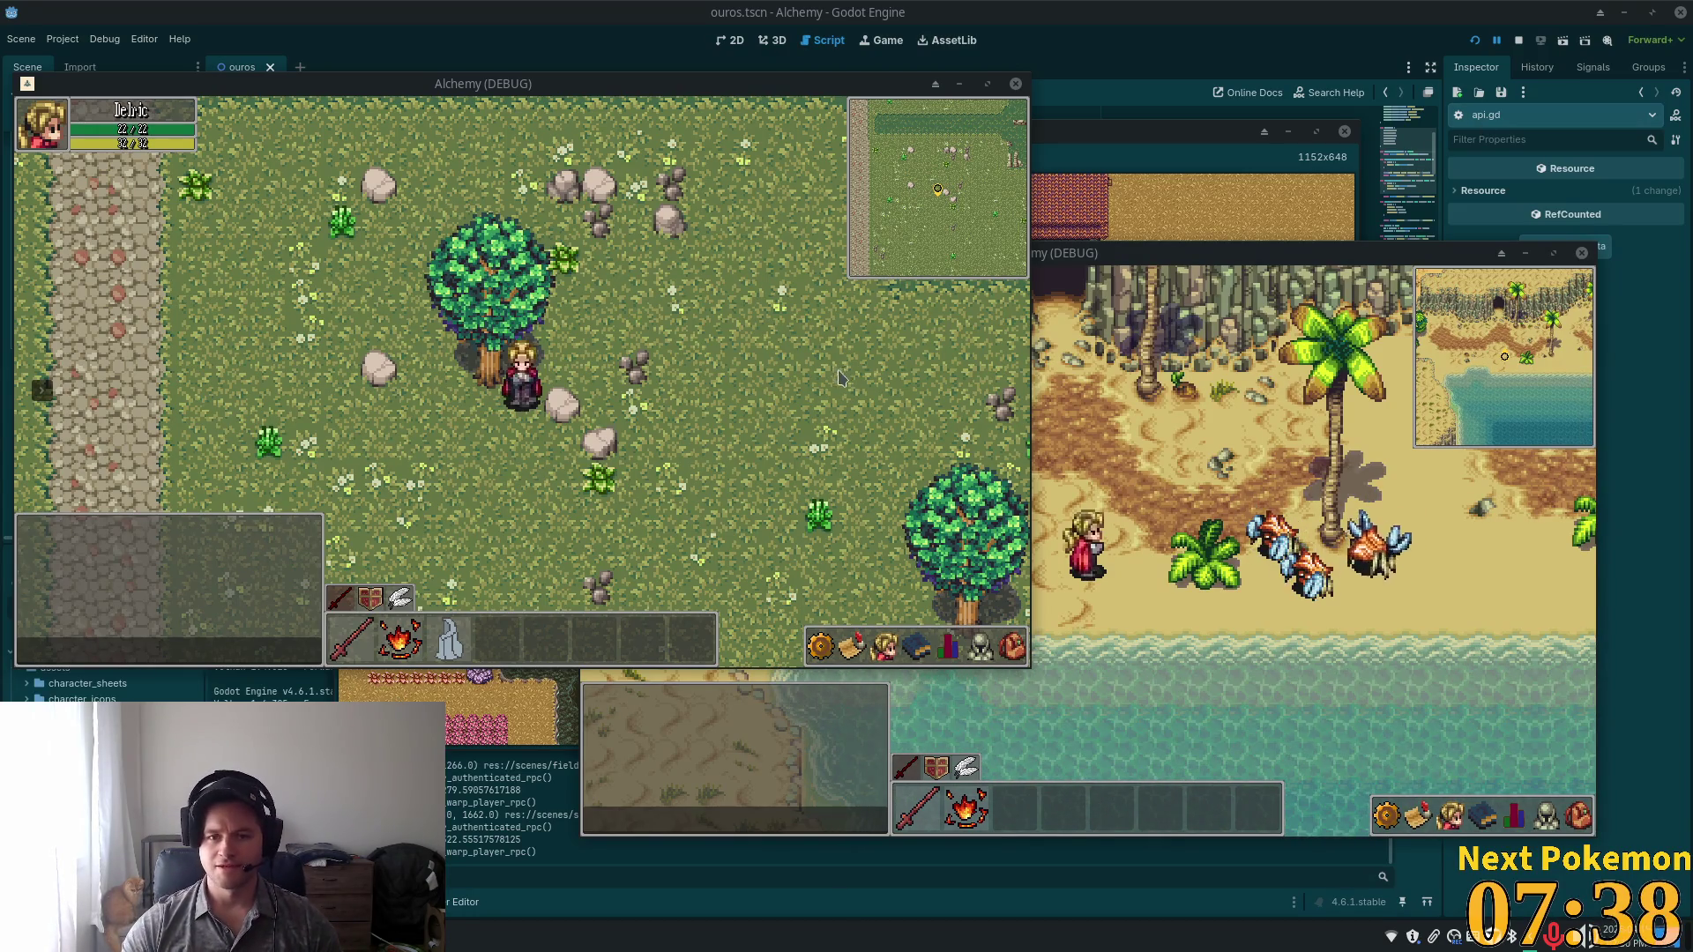
click(564, 408)
key(w)
key(d)
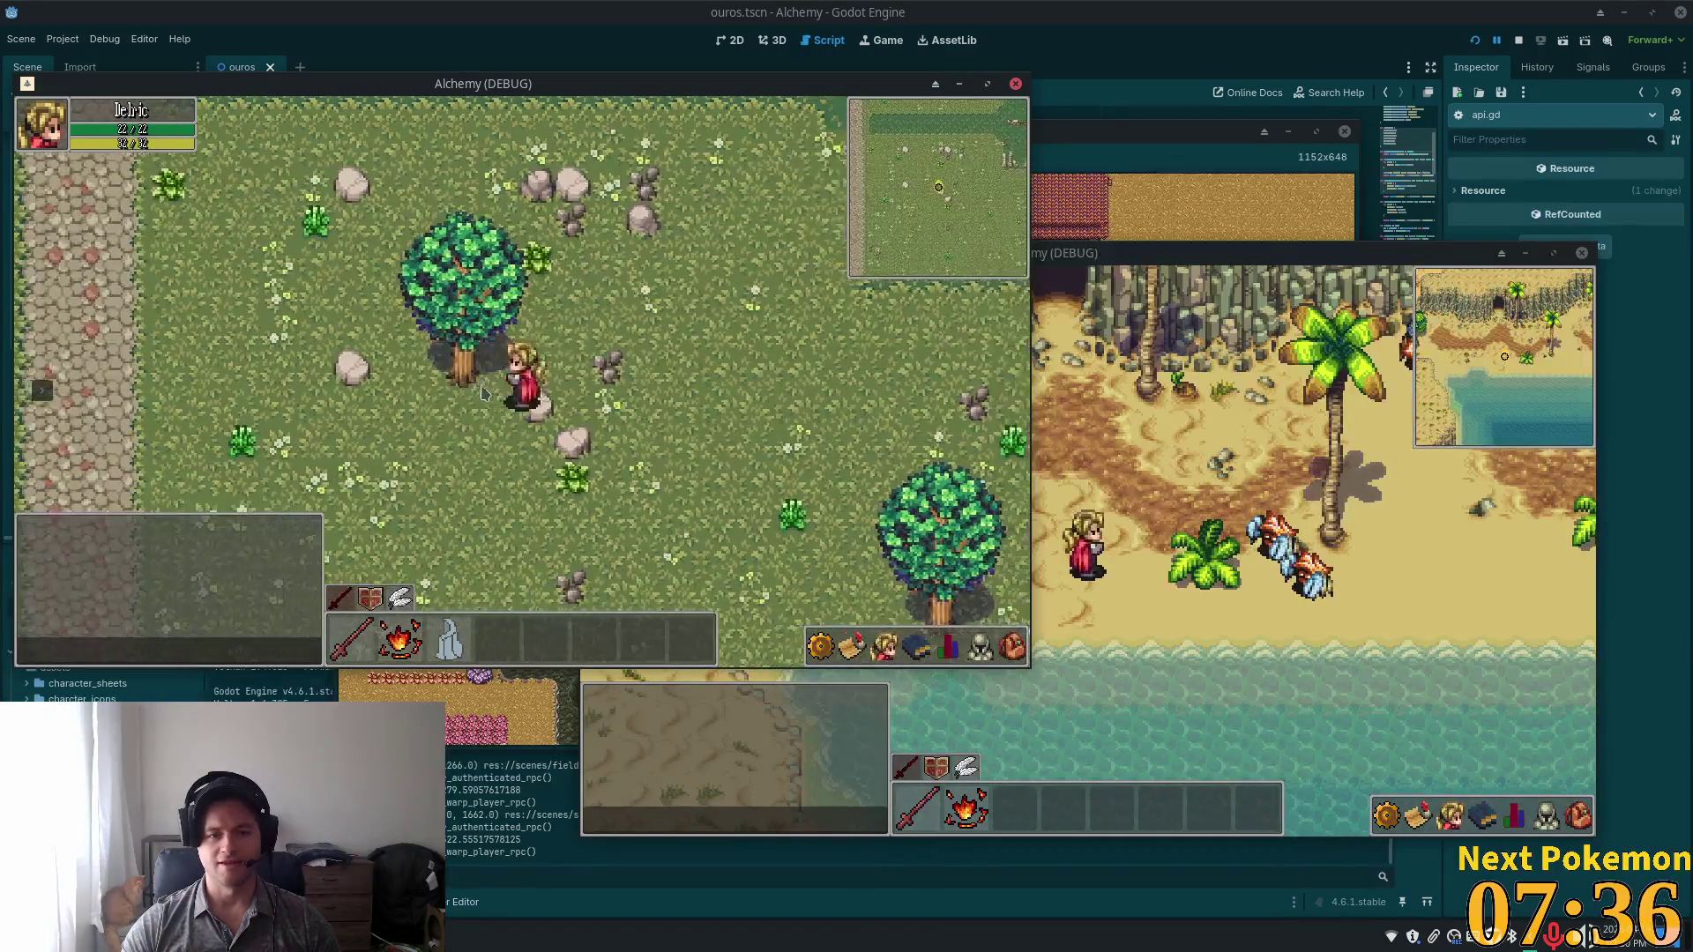
click(462, 400)
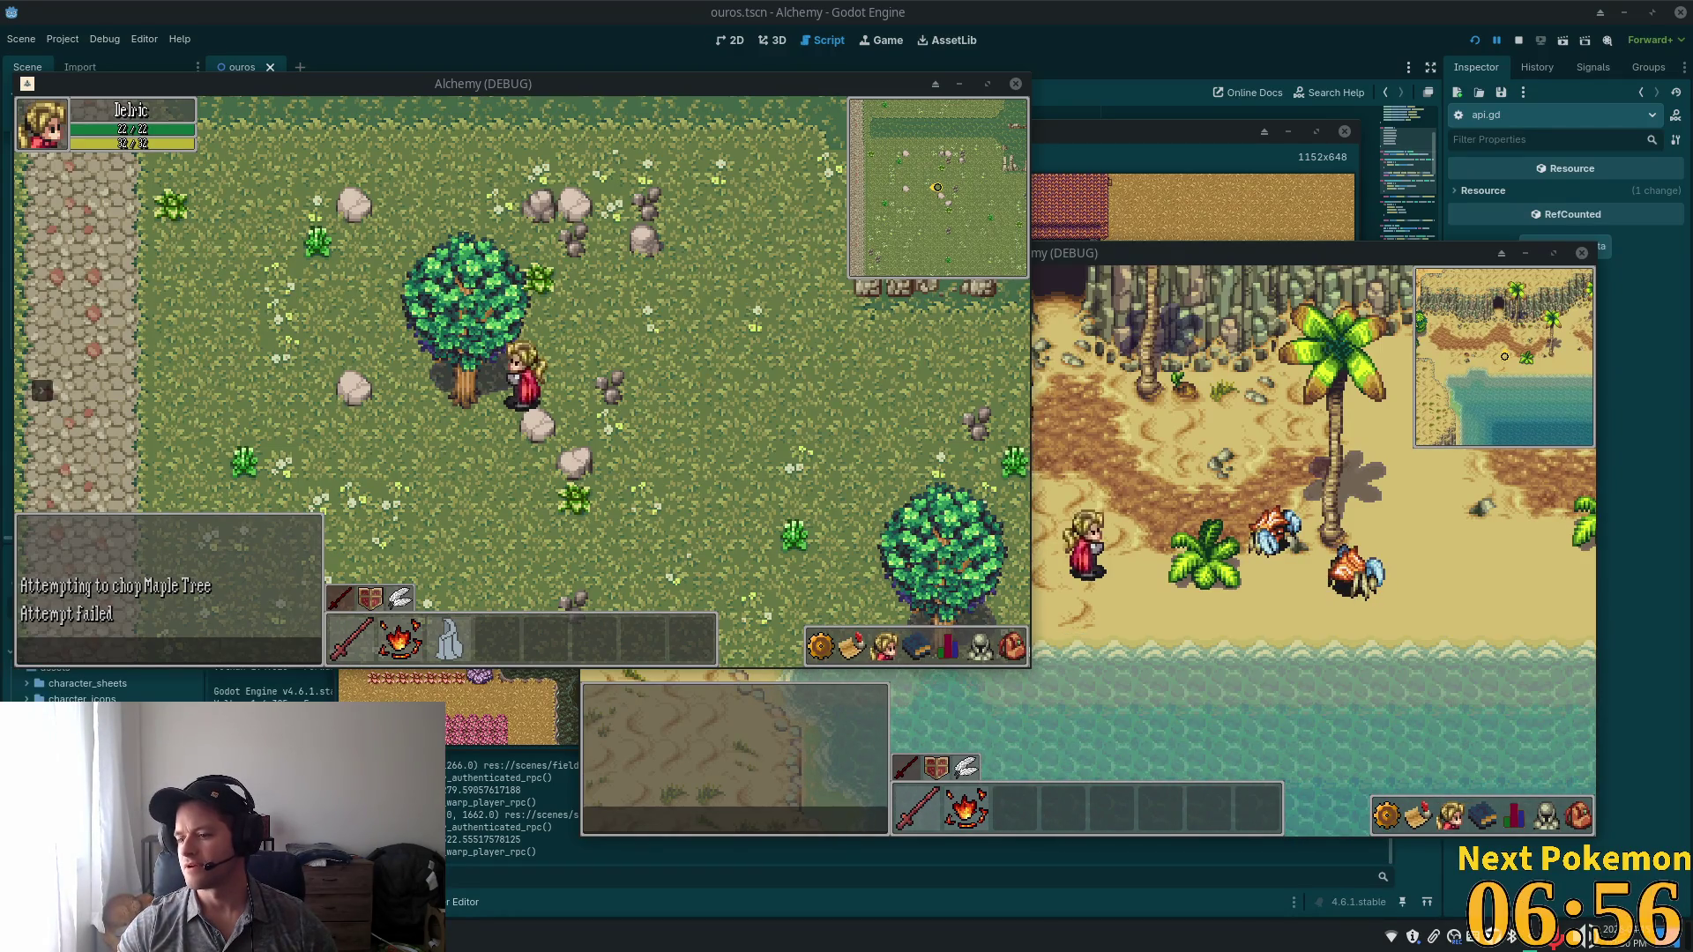
Step beside the maple tree, chop it down to a stump, and open the inventory.
key(Left)
key(Up)
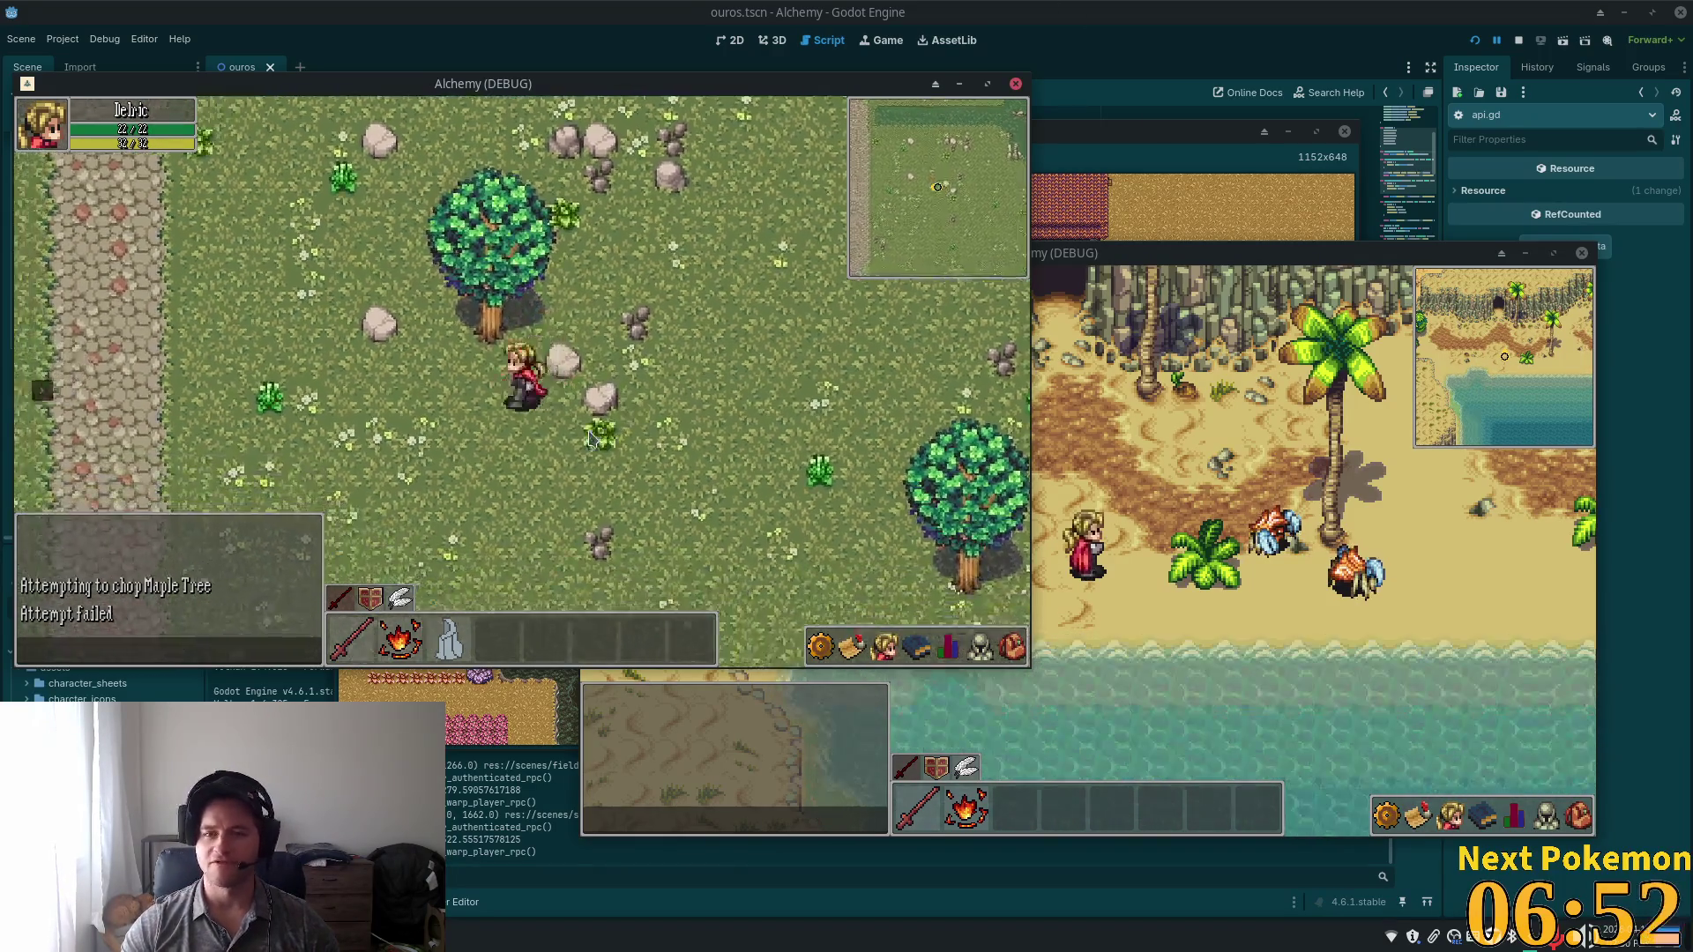
key(Left)
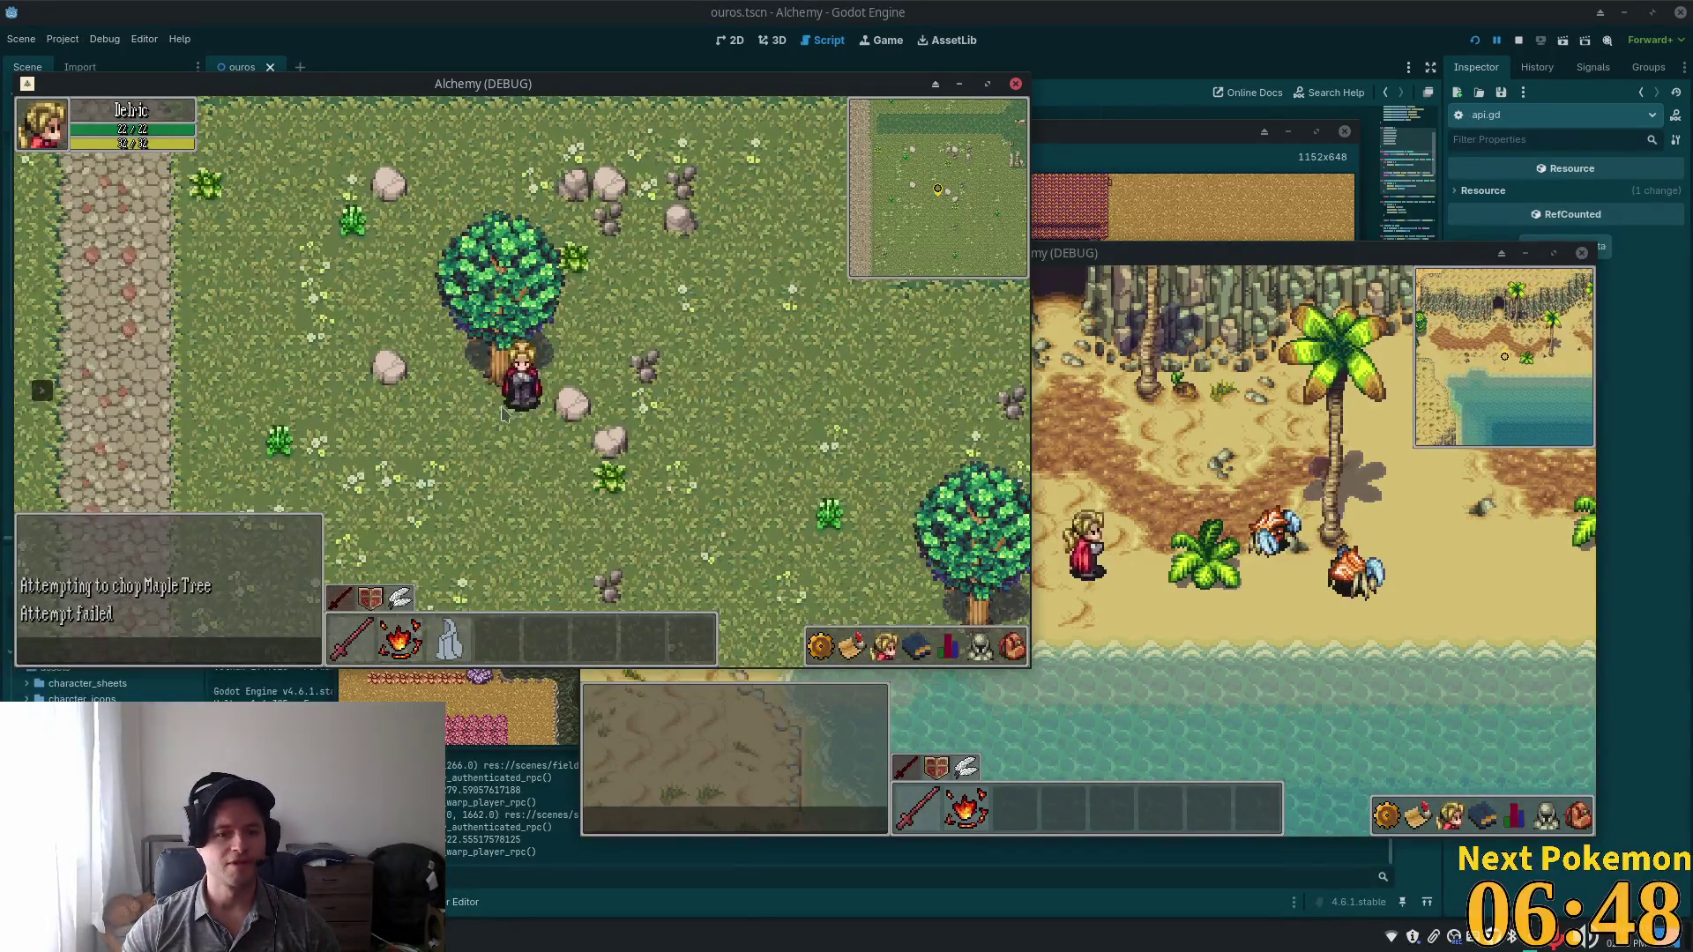
key(Right)
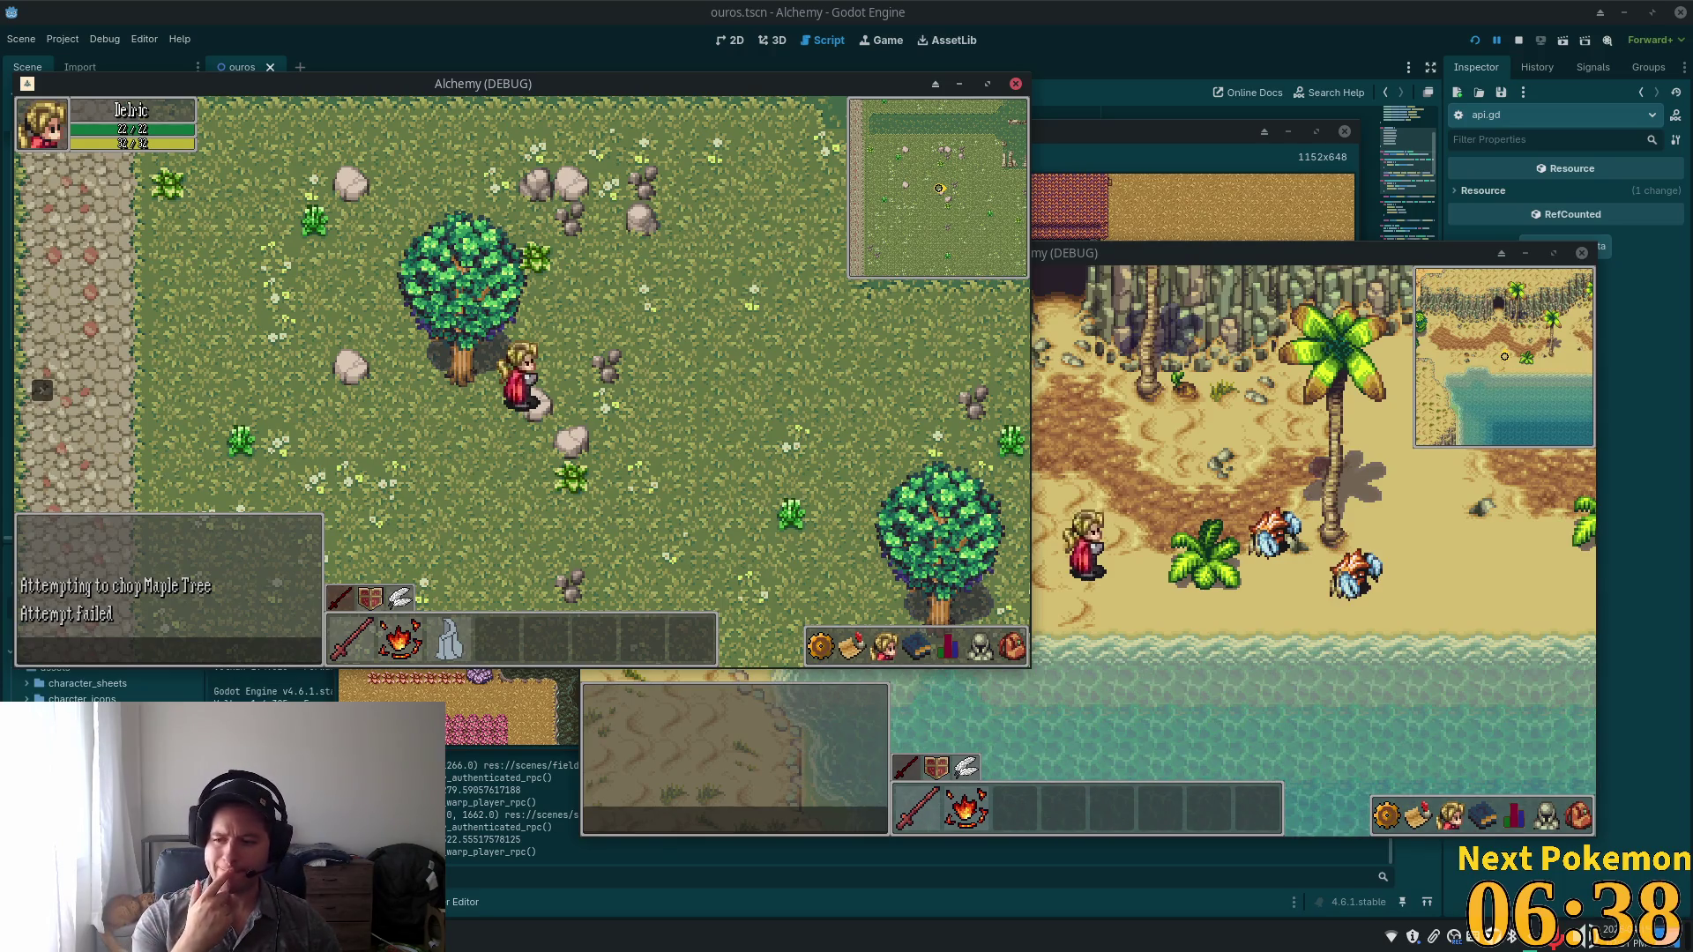
key(Up)
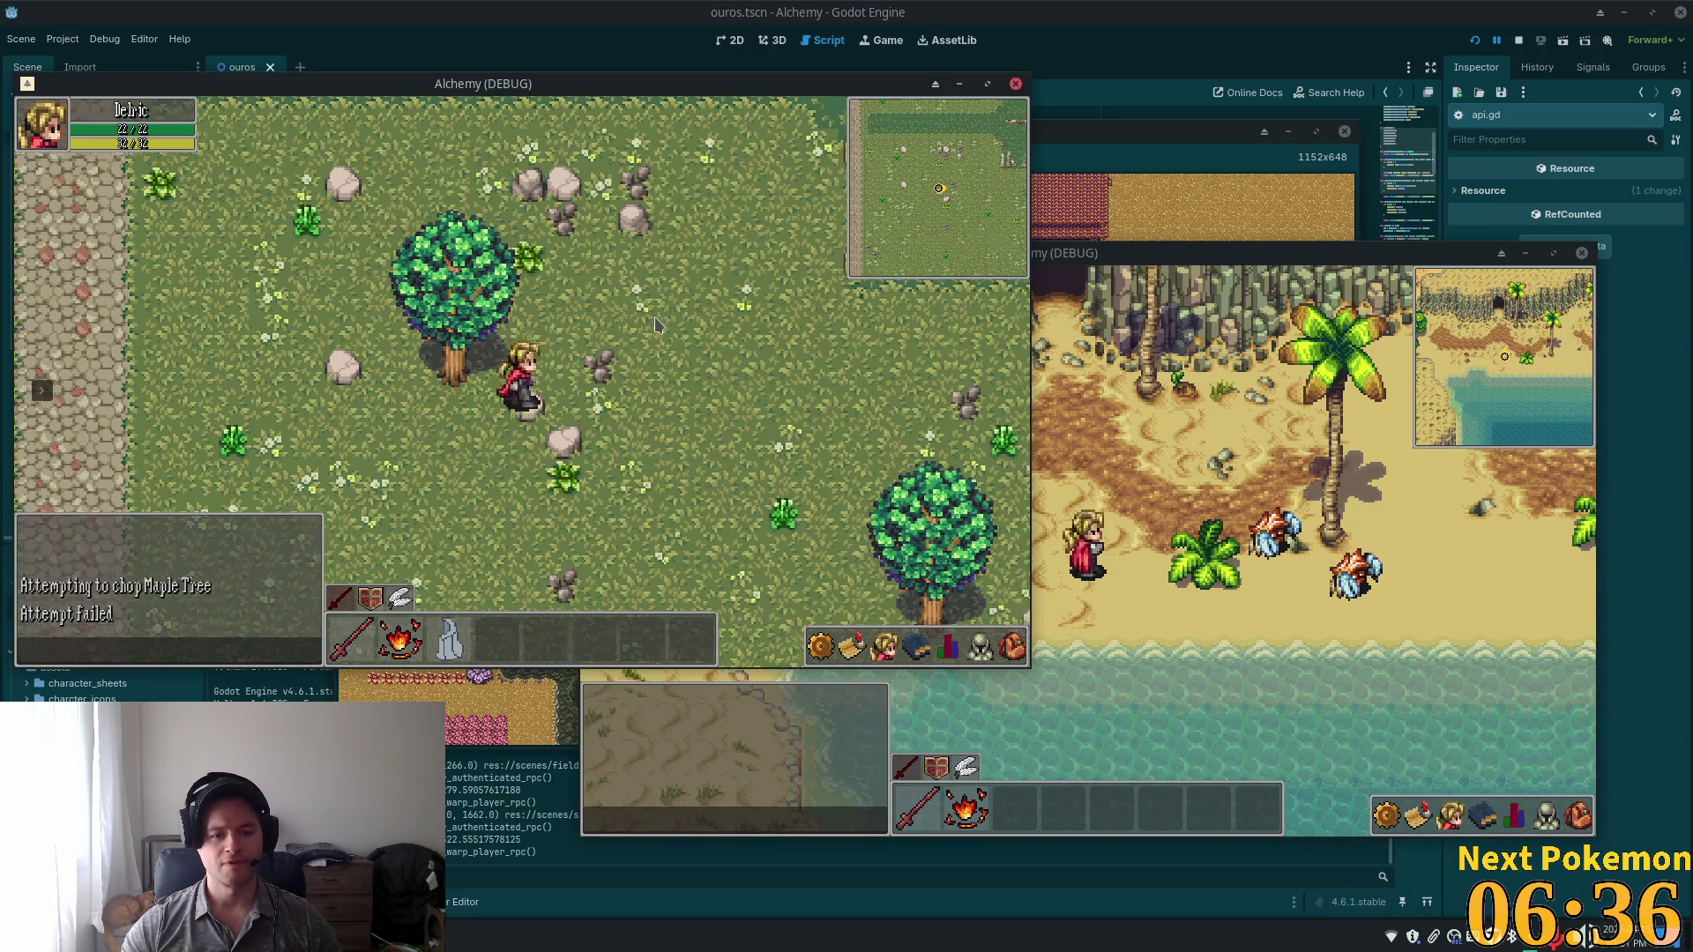
key(Left)
click(492, 402)
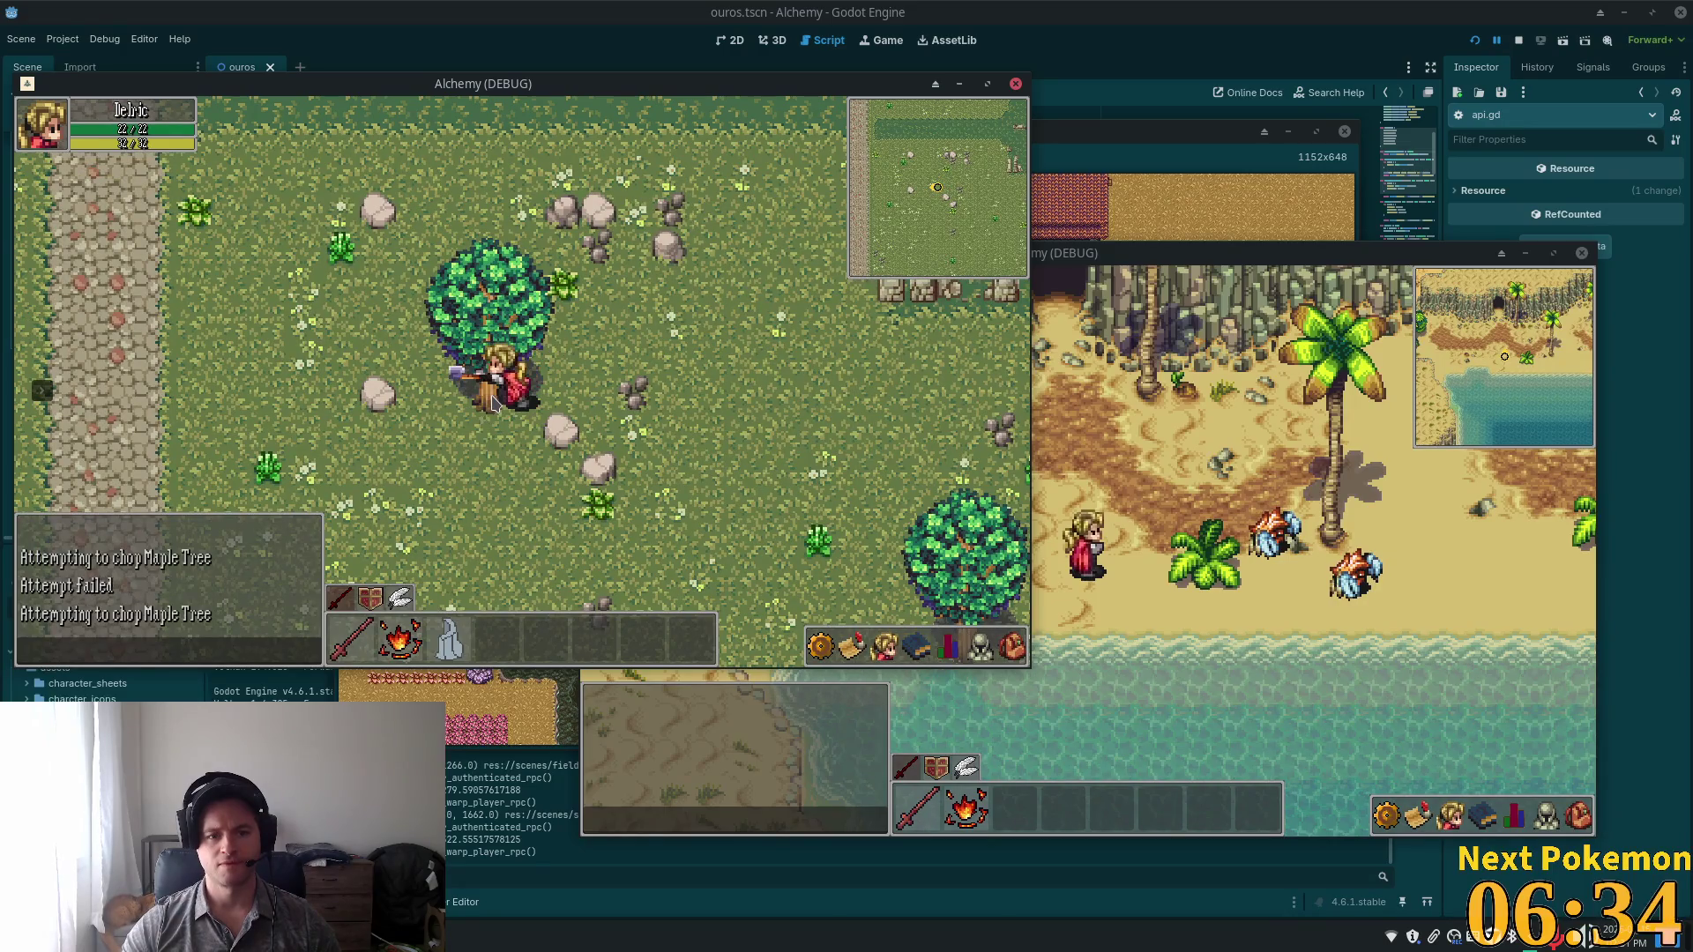
click(492, 402)
click(987, 657)
click(1012, 651)
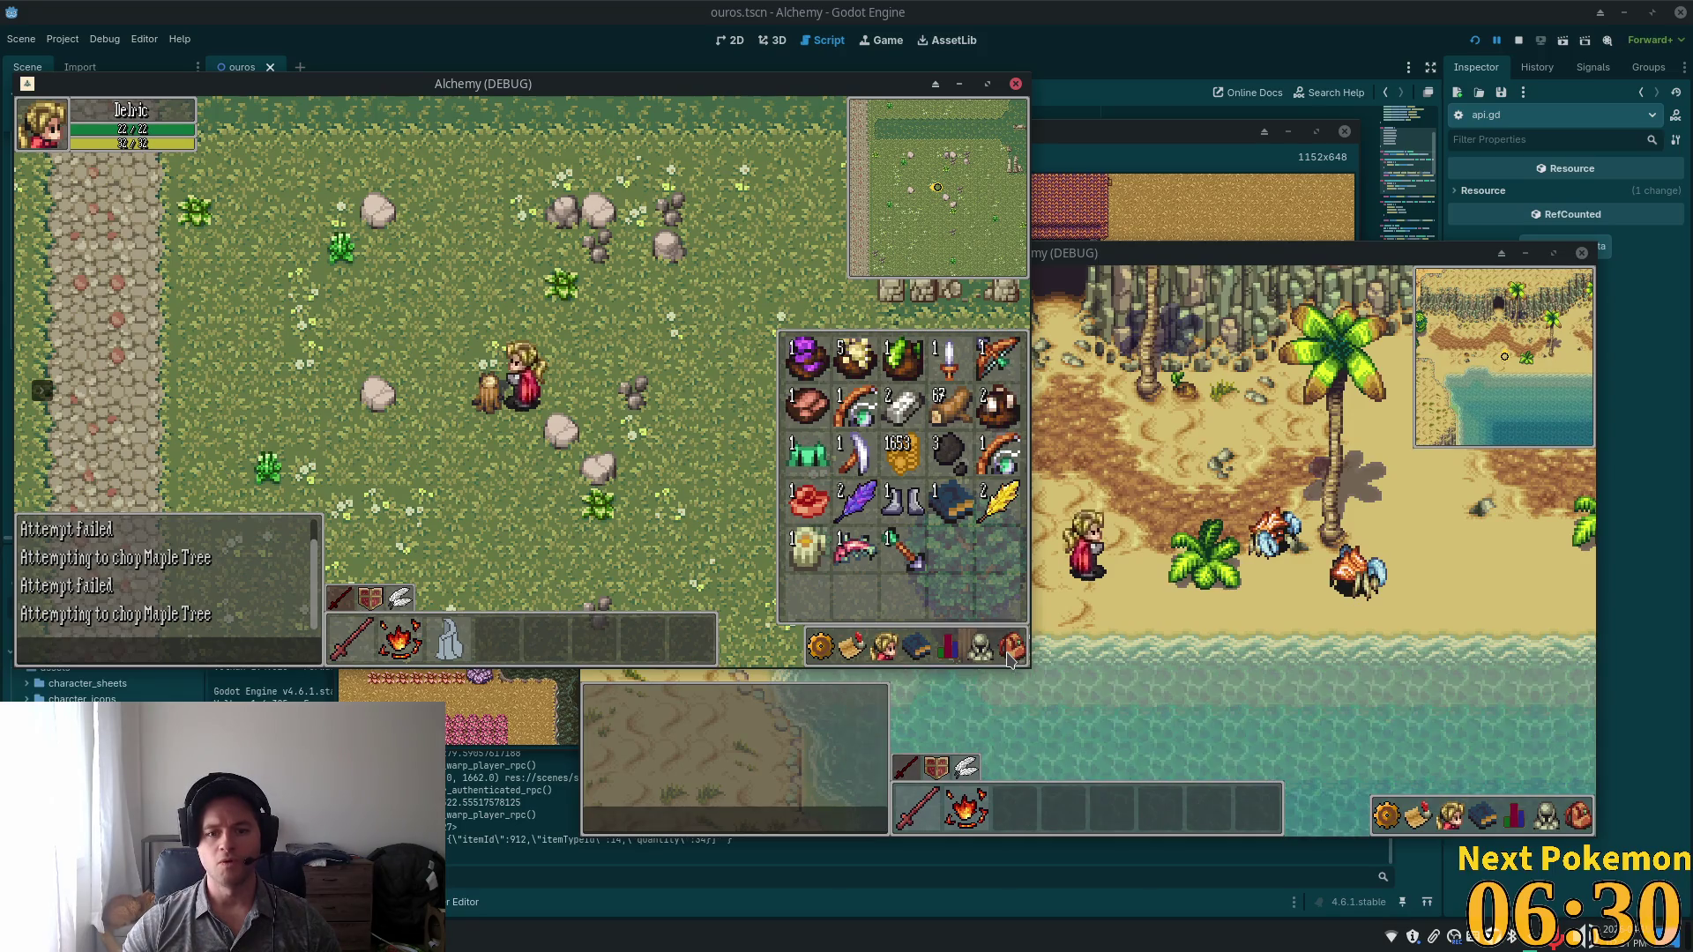
Walk to a second maple tree, chop it to a stump, and check the new wood in the inventory.
click(980, 648)
key(Down)
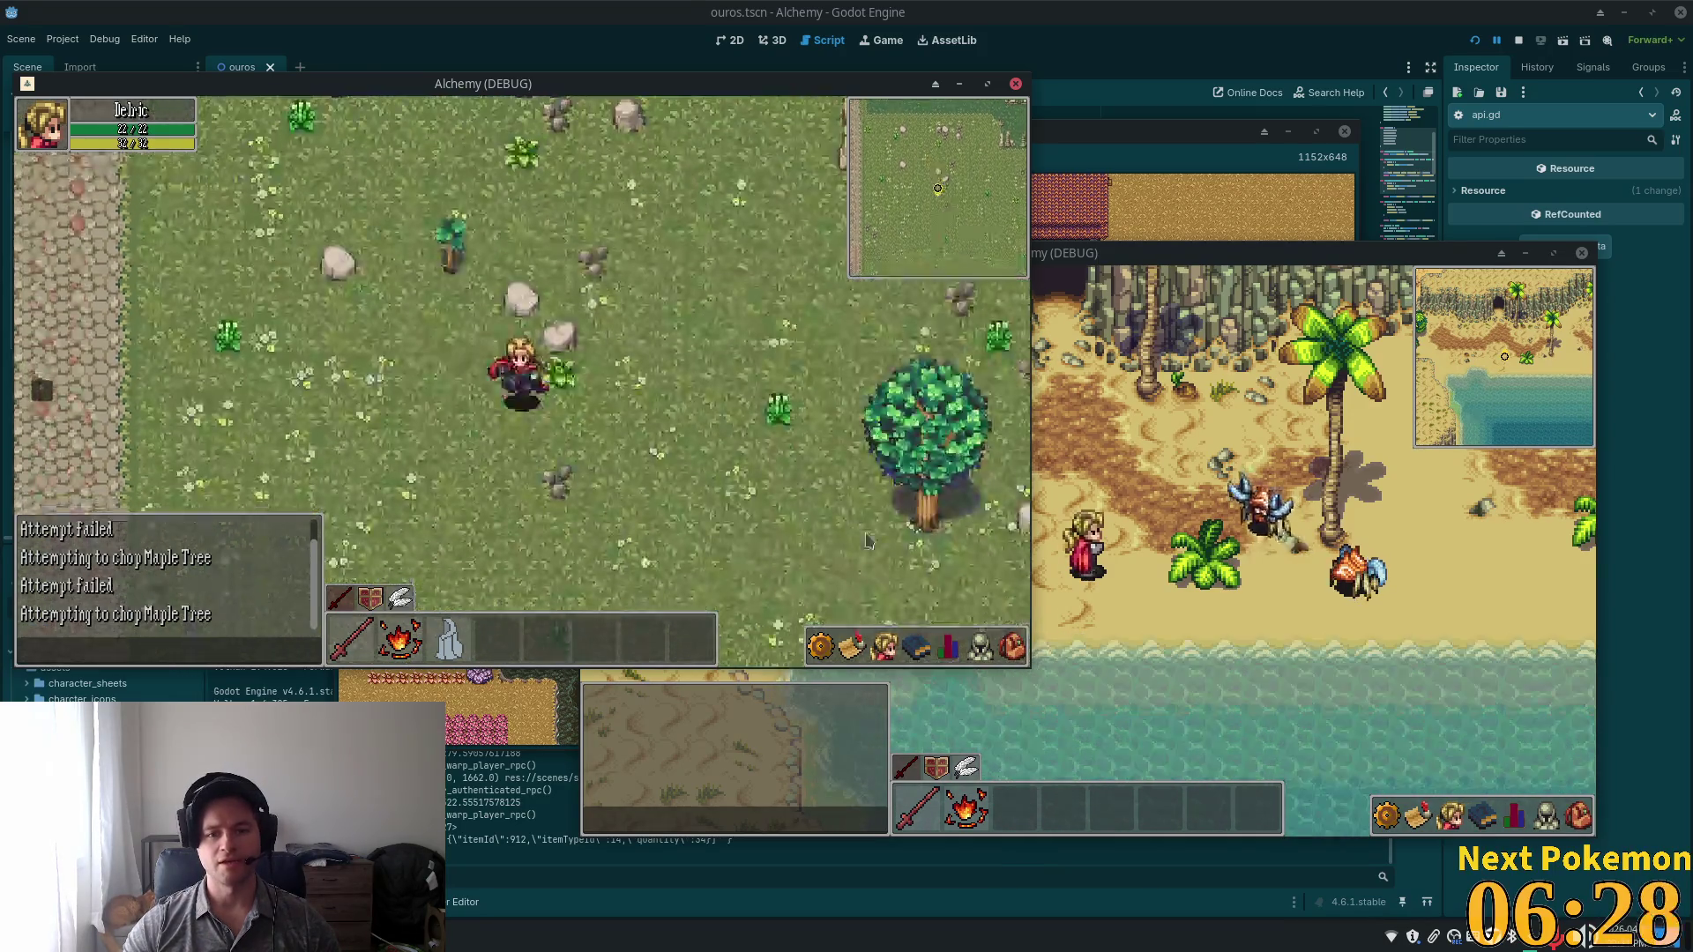
click(1012, 648)
key(Right)
click(1013, 648)
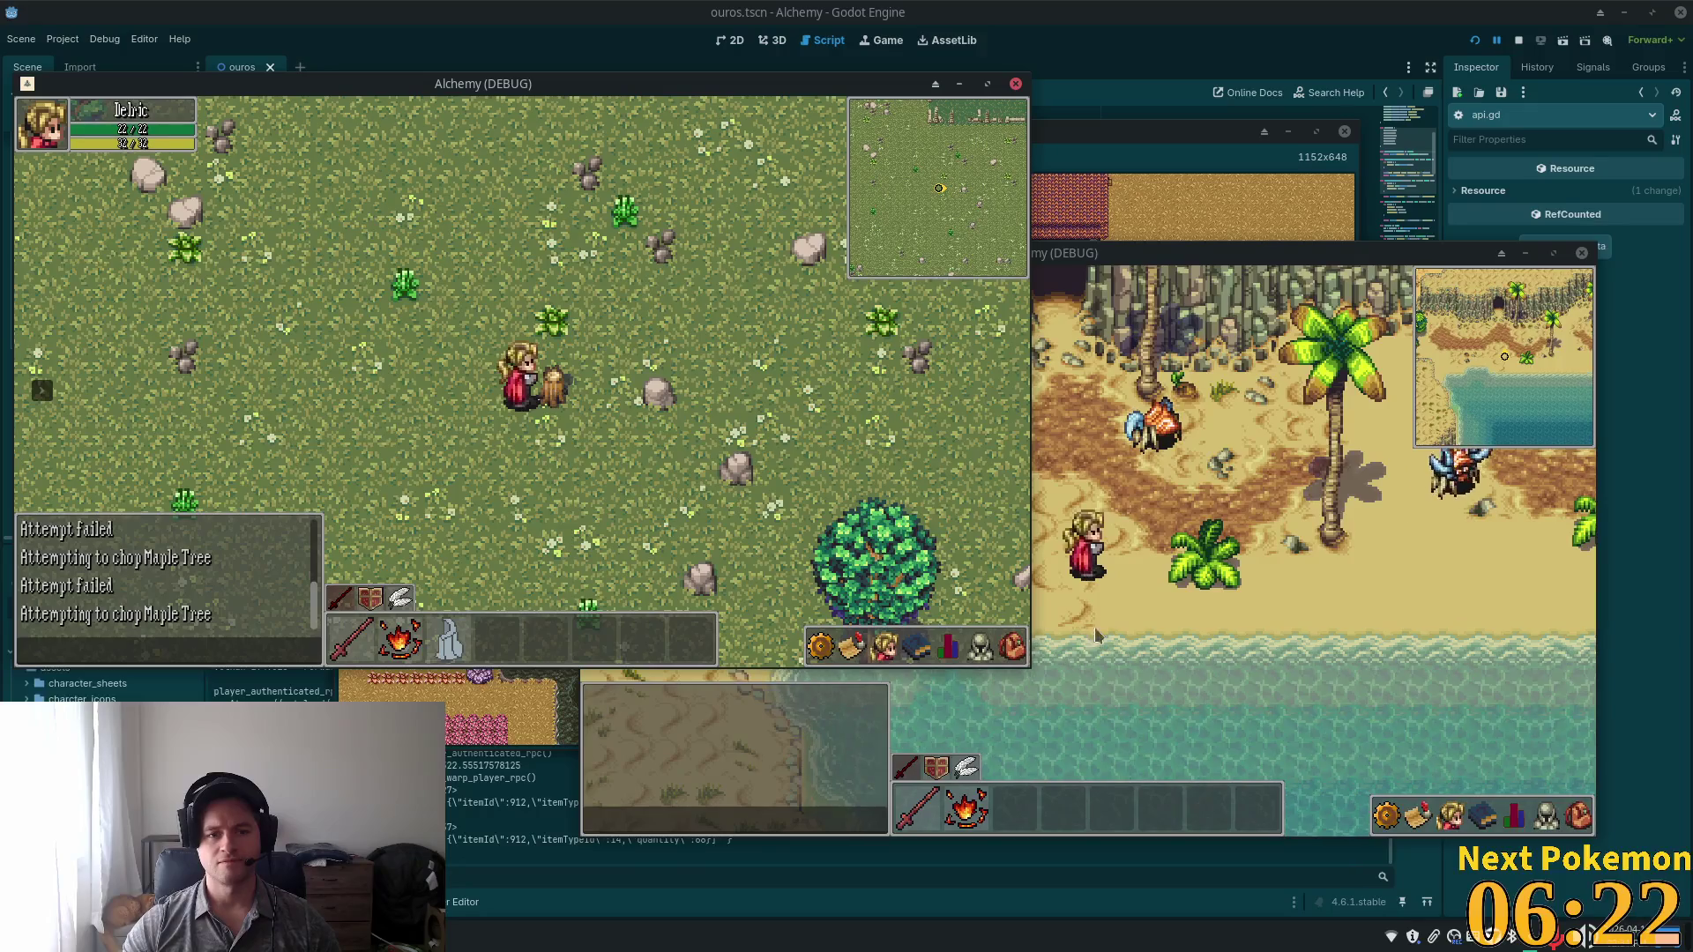
click(992, 648)
click(1014, 649)
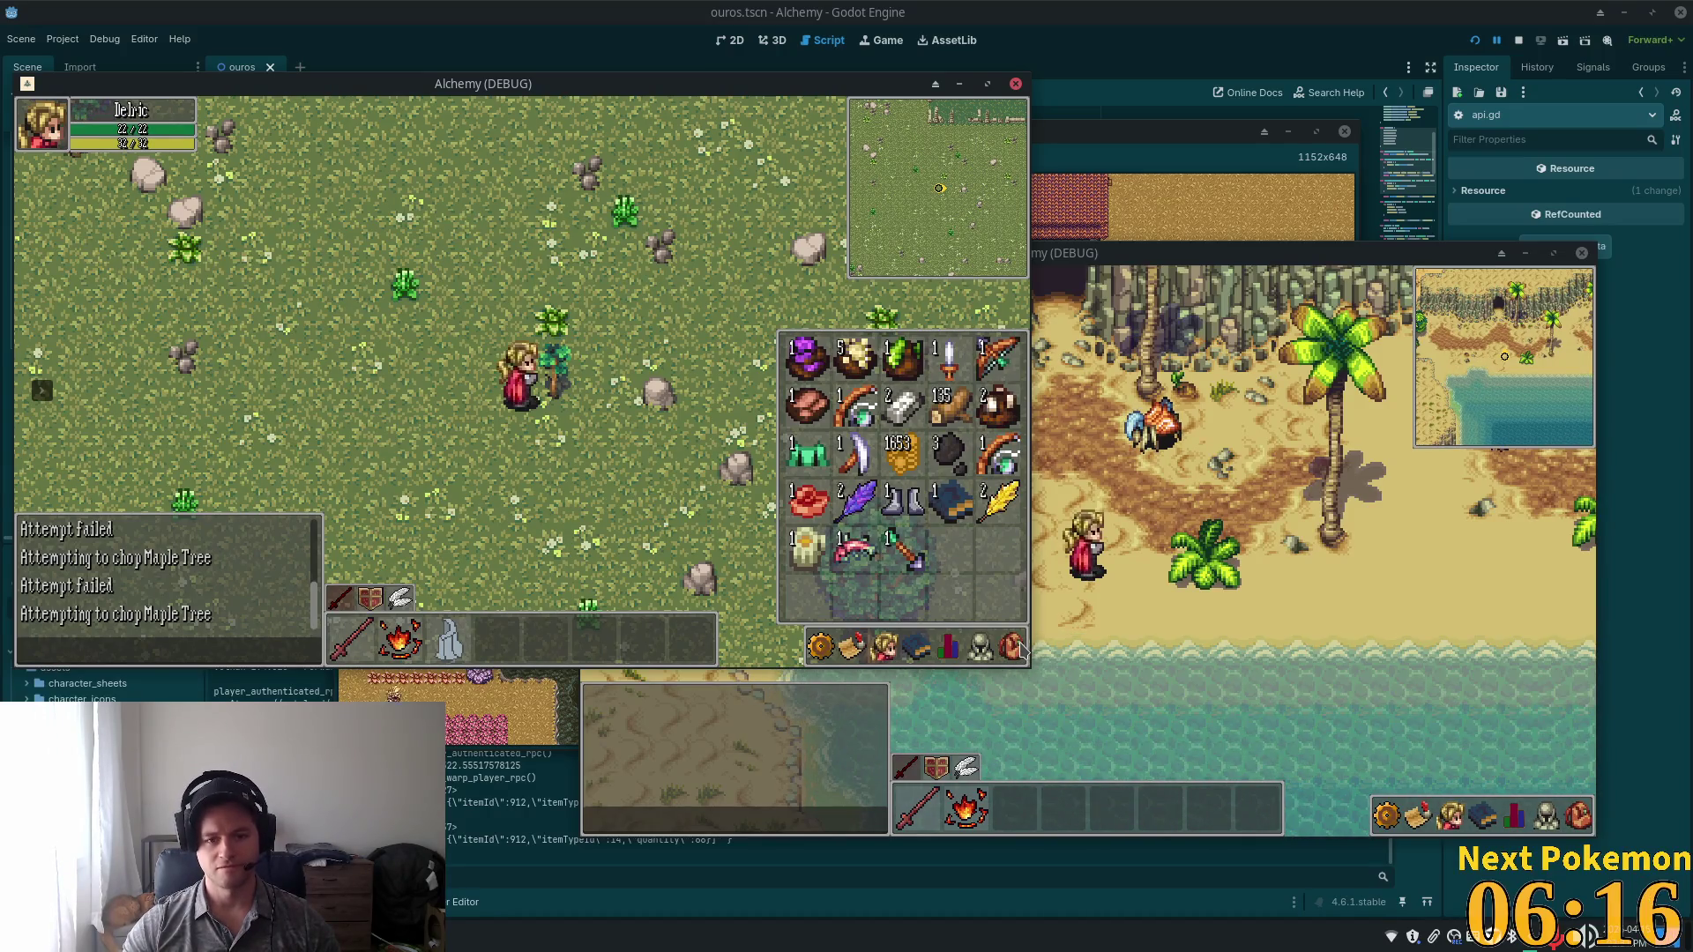
Walk down-right across the field, close the inventory, and bring the Godot editor forward.
key(Down)
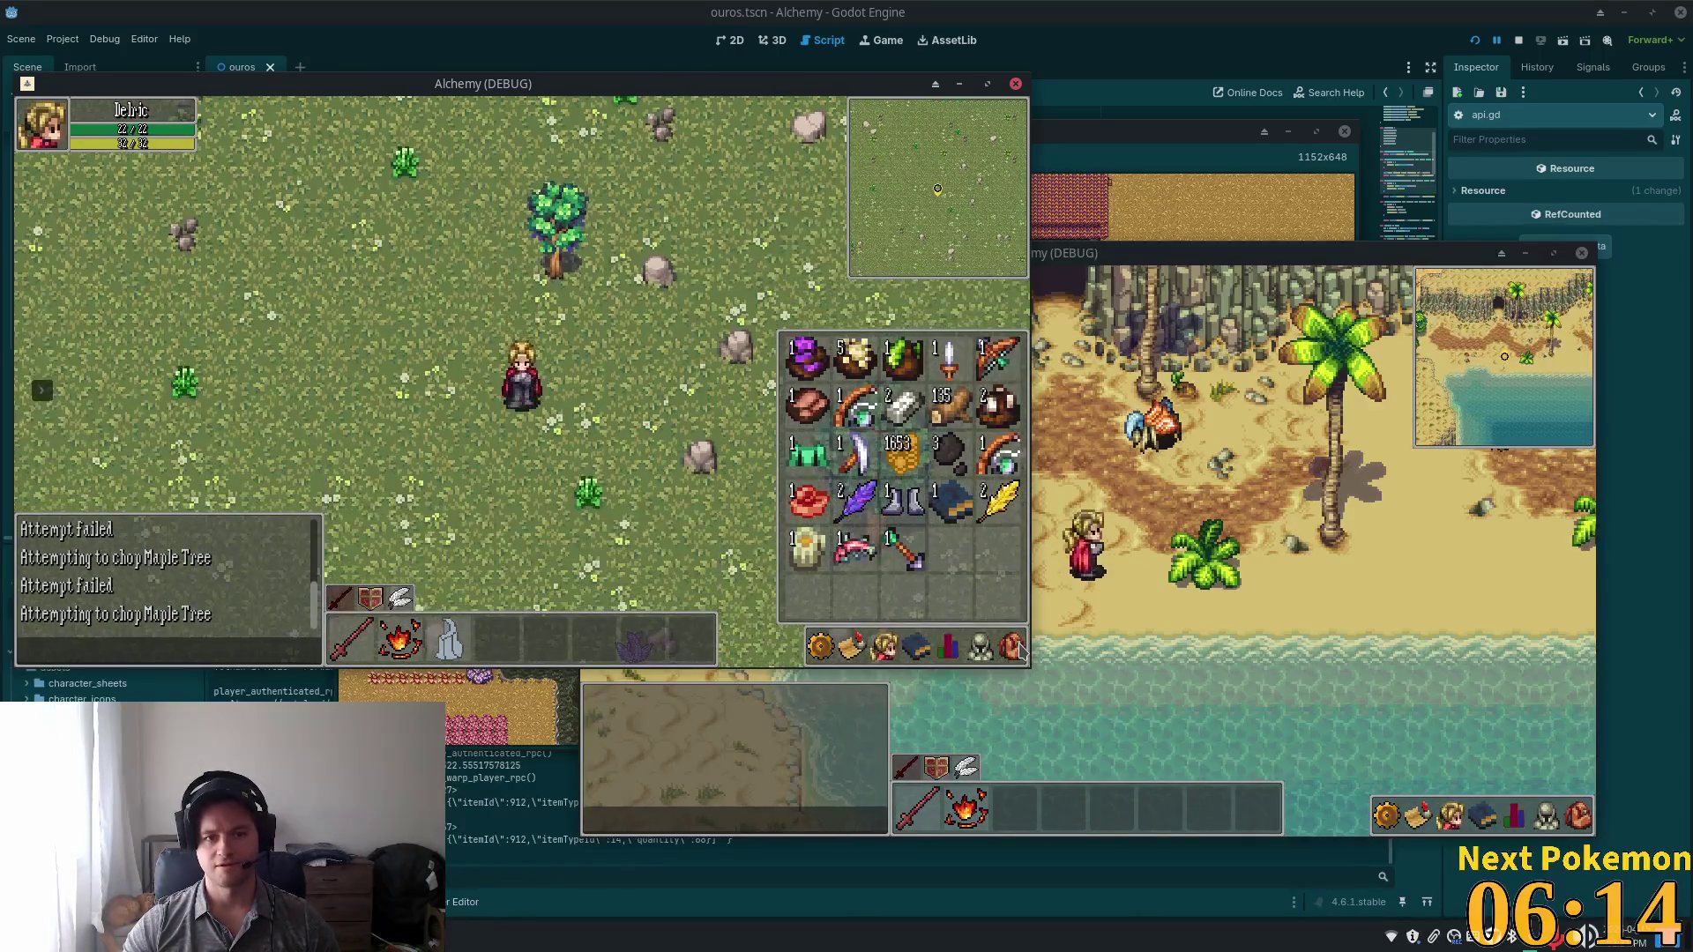
key(Down)
key(Right)
click(979, 646)
click(979, 646)
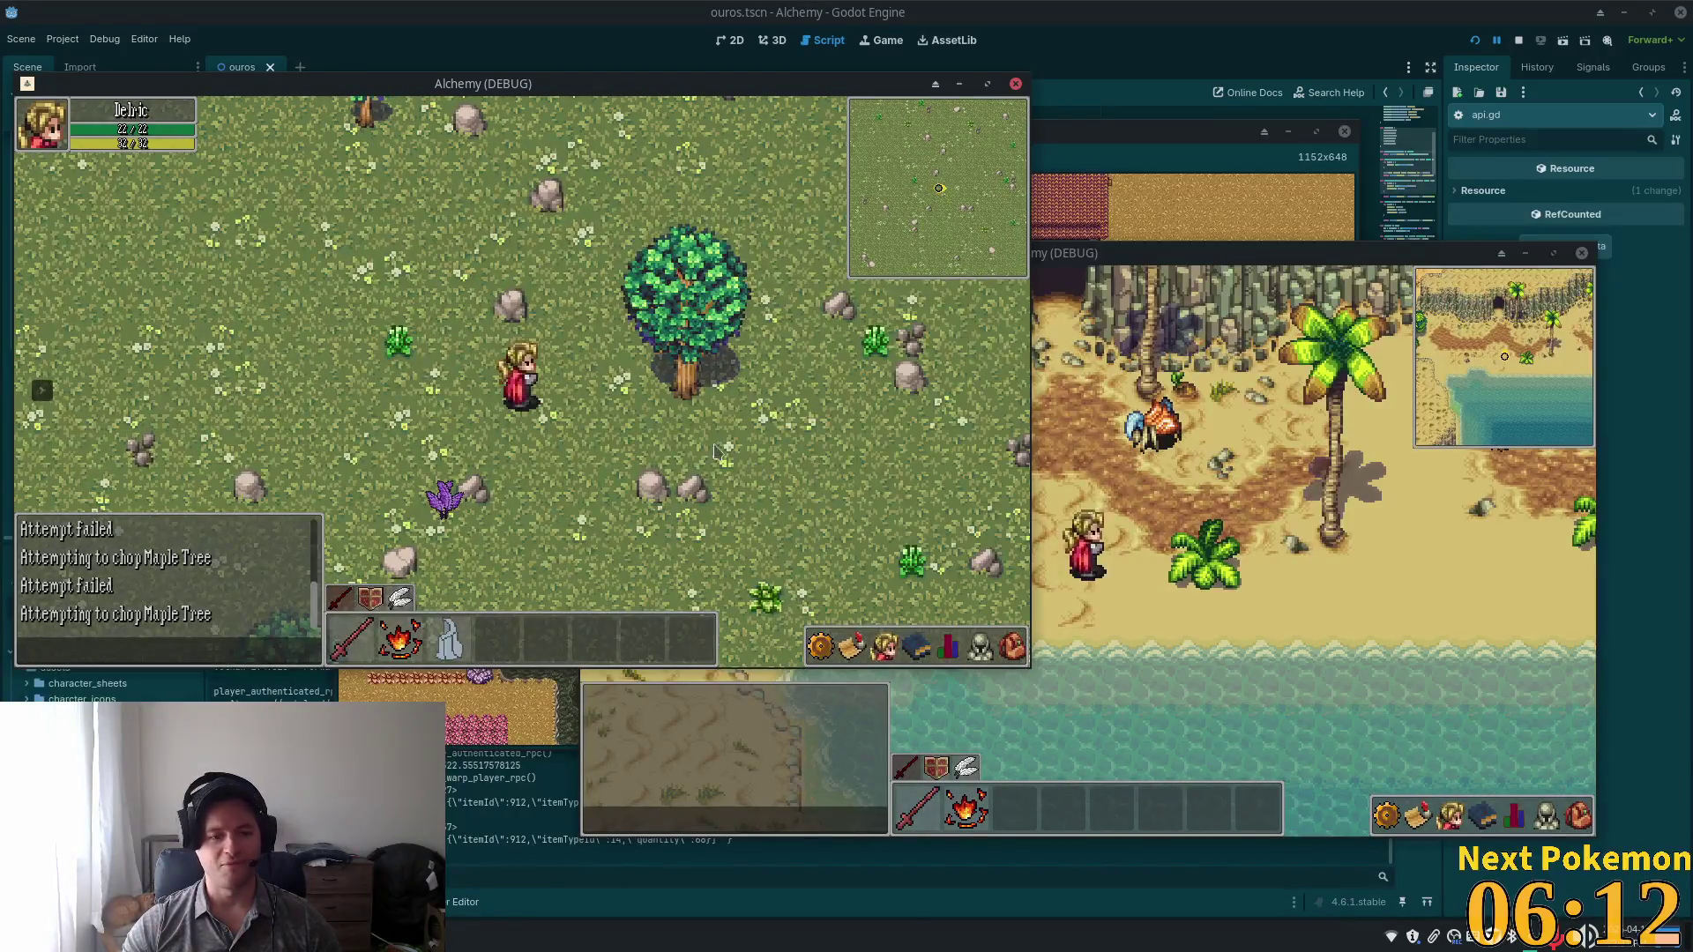
click(543, 838)
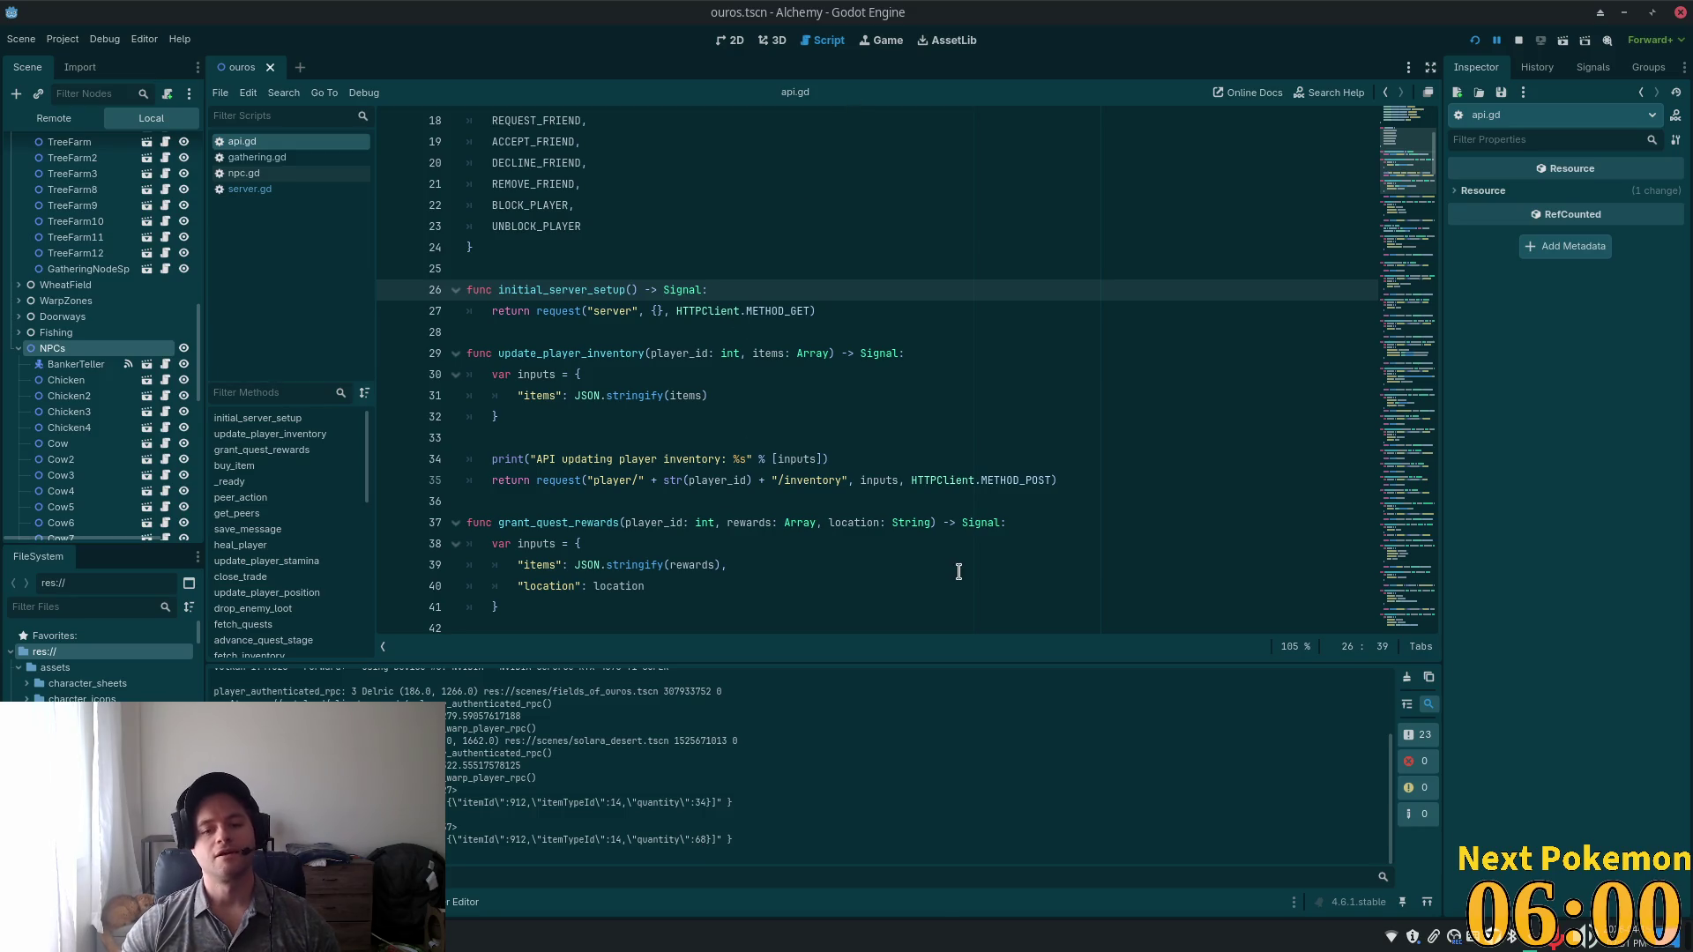
Leave api.gd at line 28 and switch to Visual Studio Code.
click(686, 333)
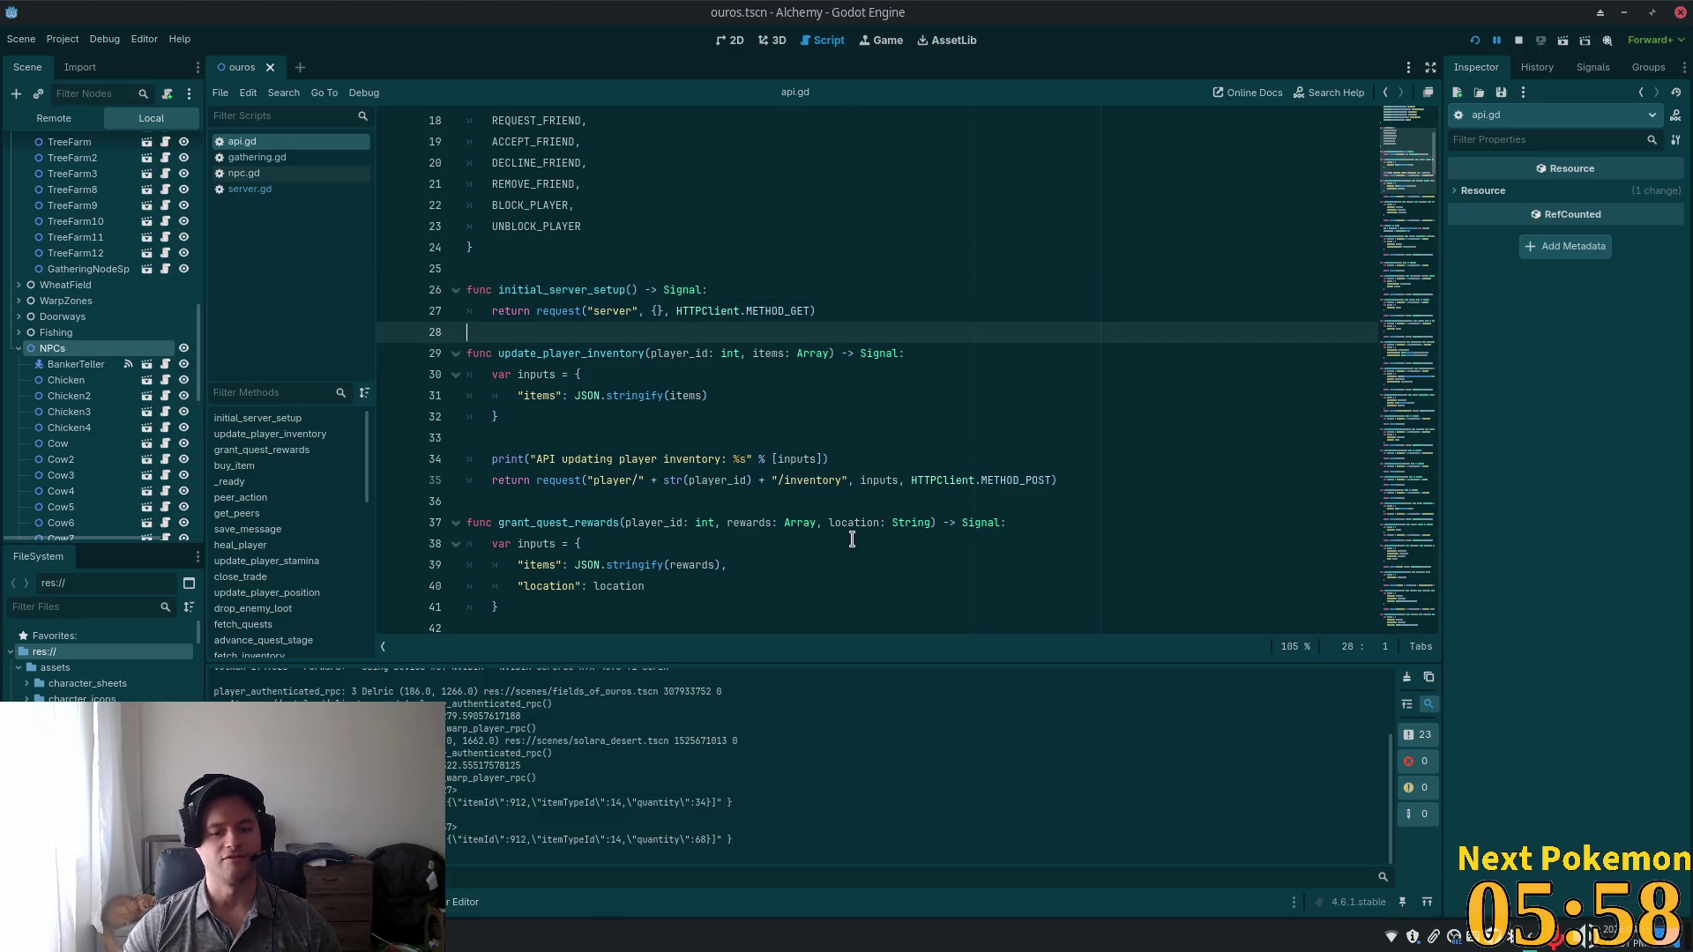
key(alt+Tab)
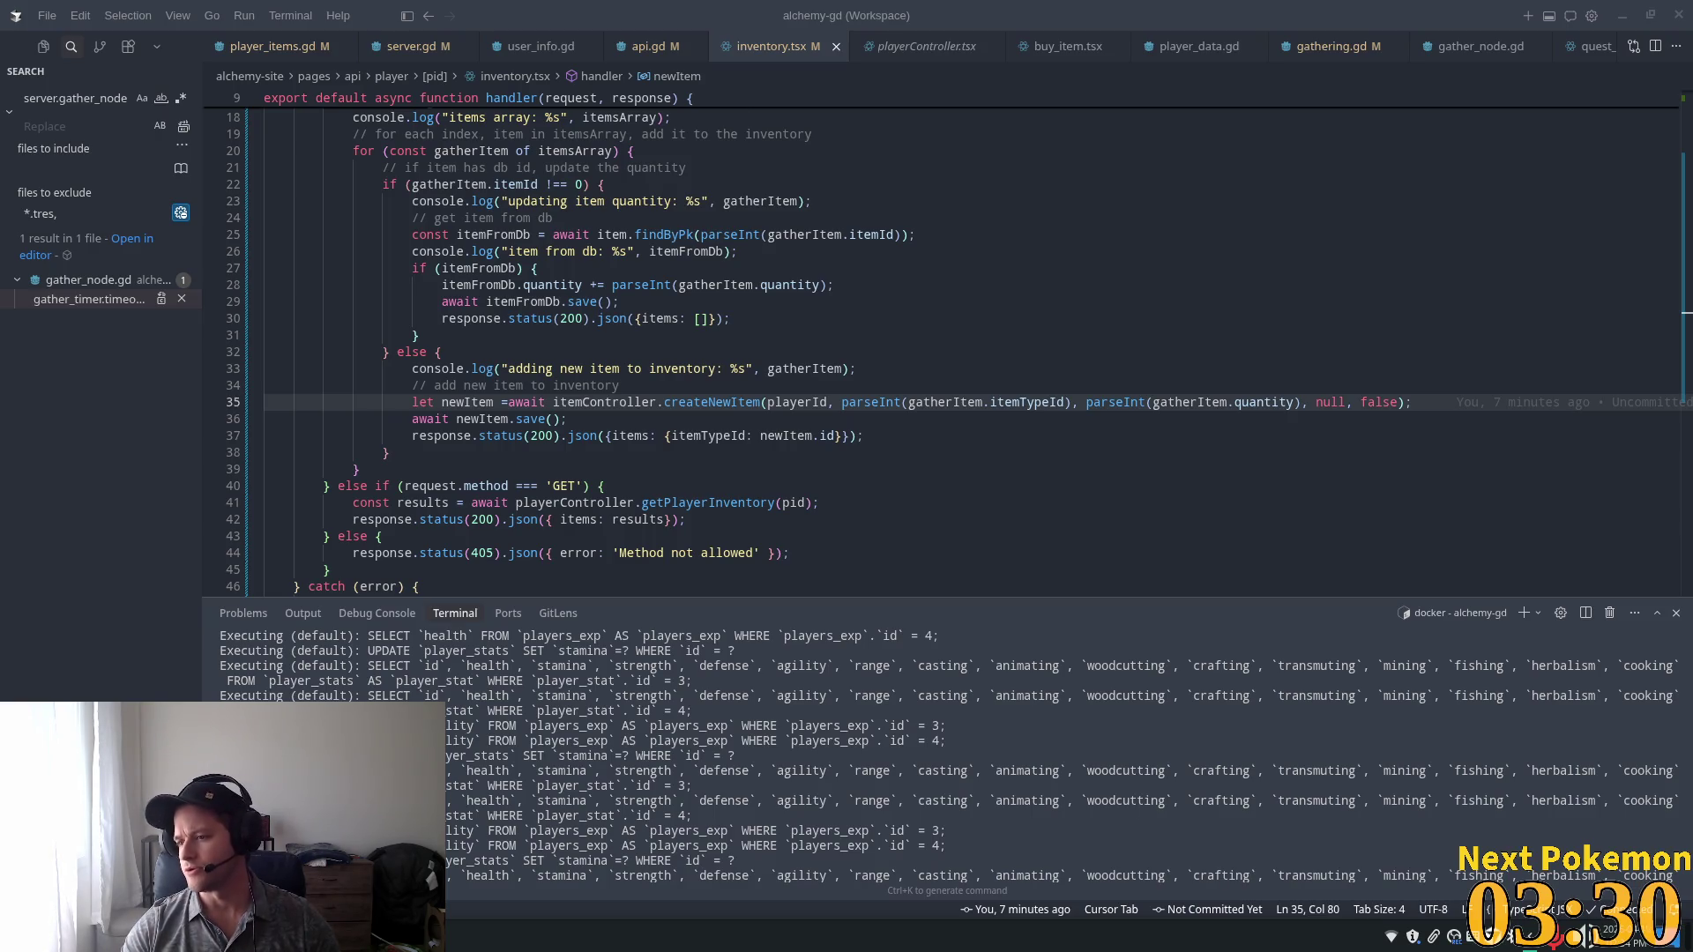
Review the POST handler's new-item save (lines 33–38) and the existing-item itemFromDb lookup at line 27.
scroll(950, 756, up, 1)
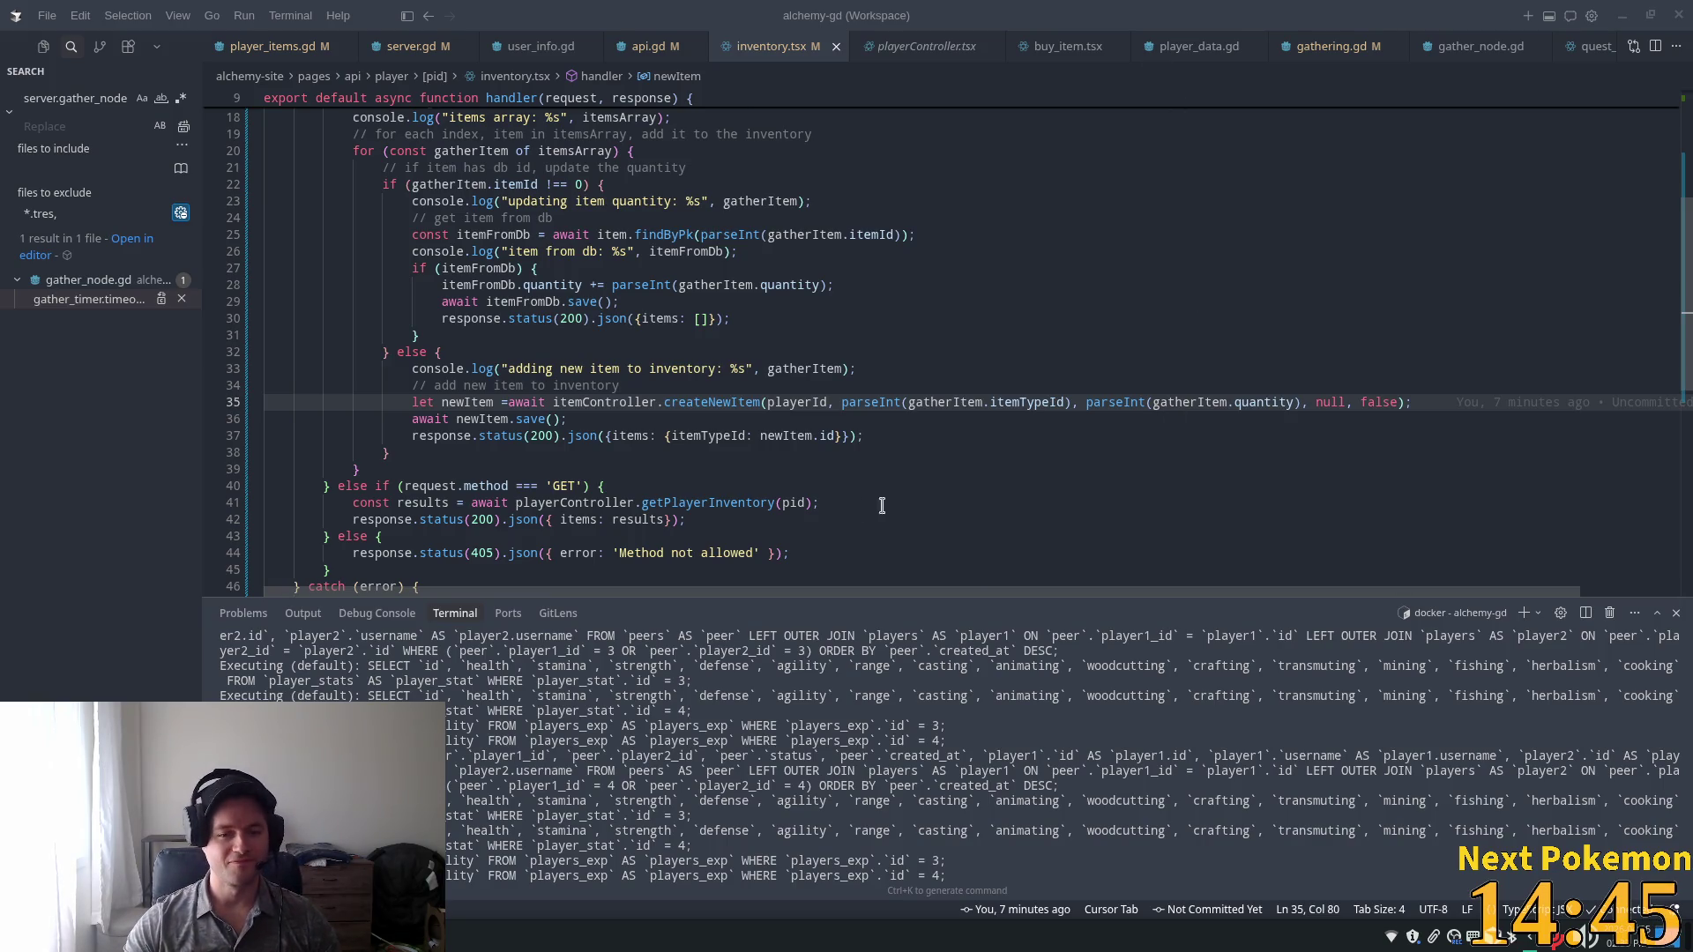
click(675, 420)
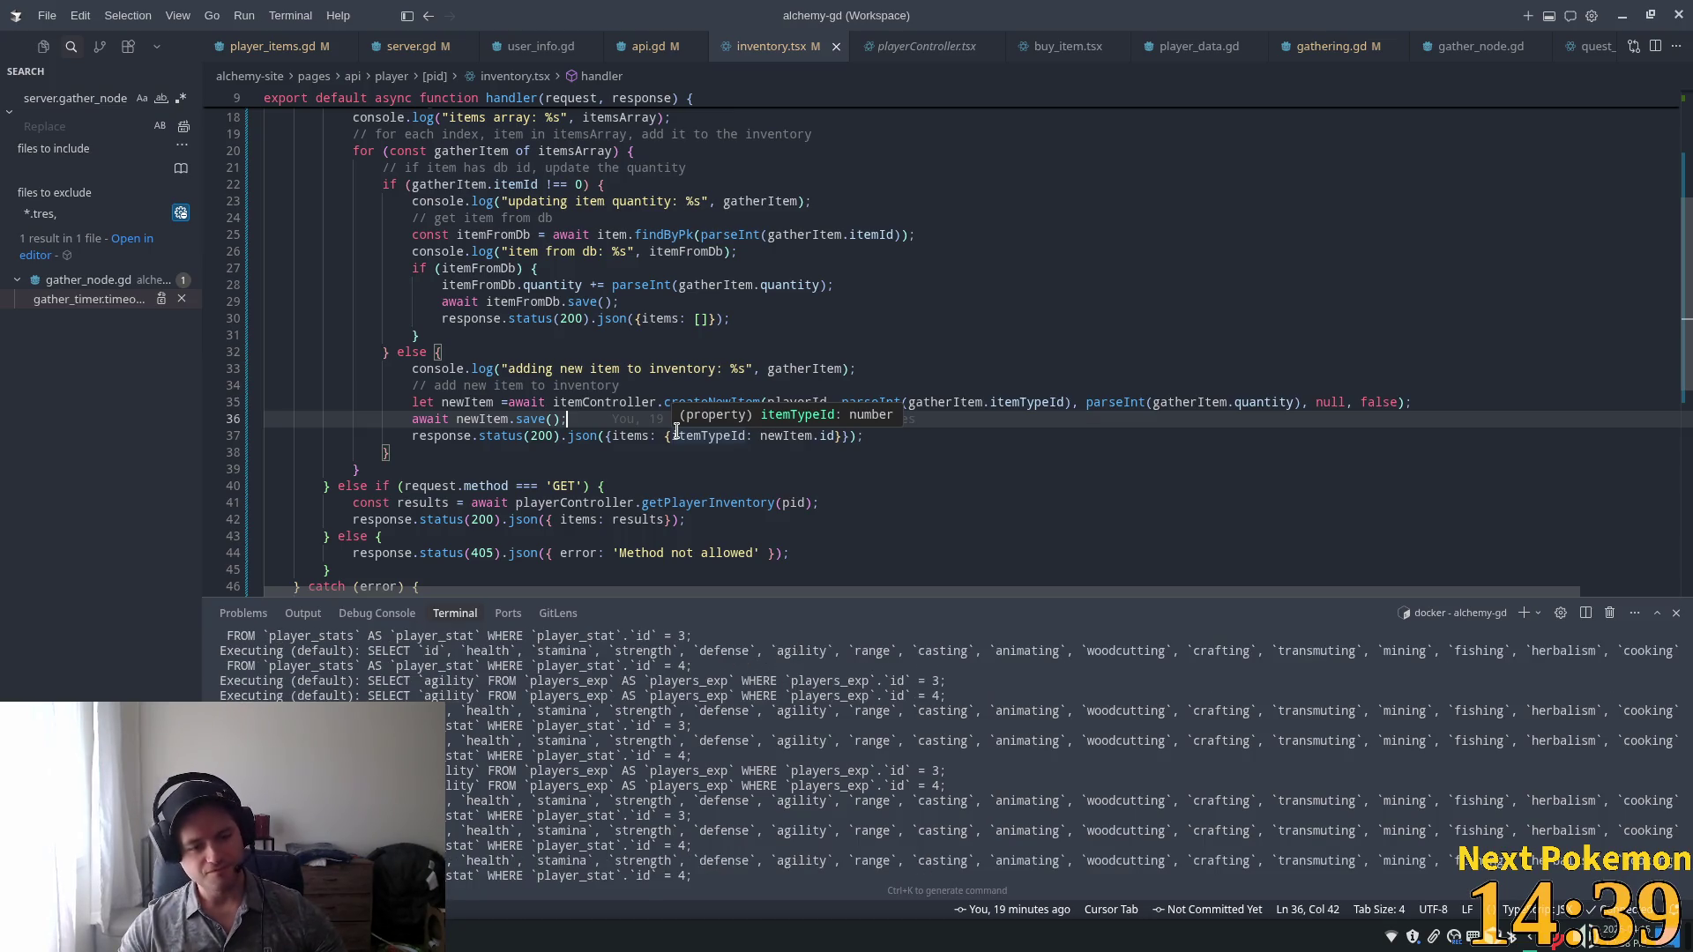
click(644, 268)
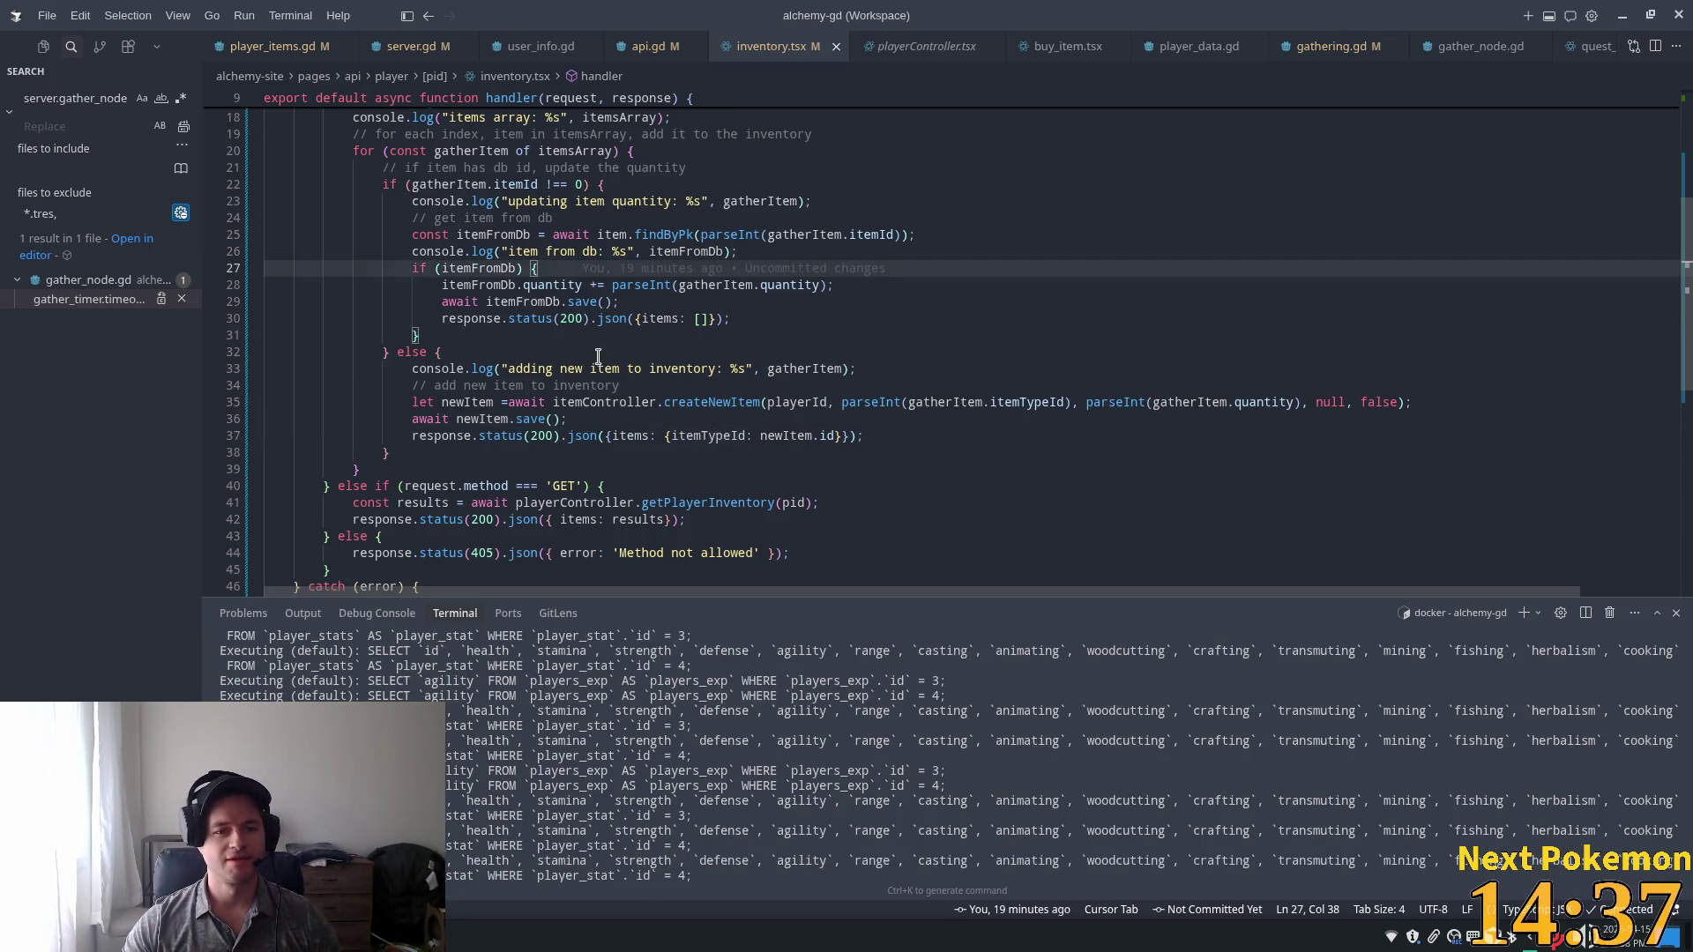
scroll(600, 353, up, 2)
click(703, 340)
Change the existing item's quantity update on line 28 from '+=' to '='.
drag(832, 319, 830, 319)
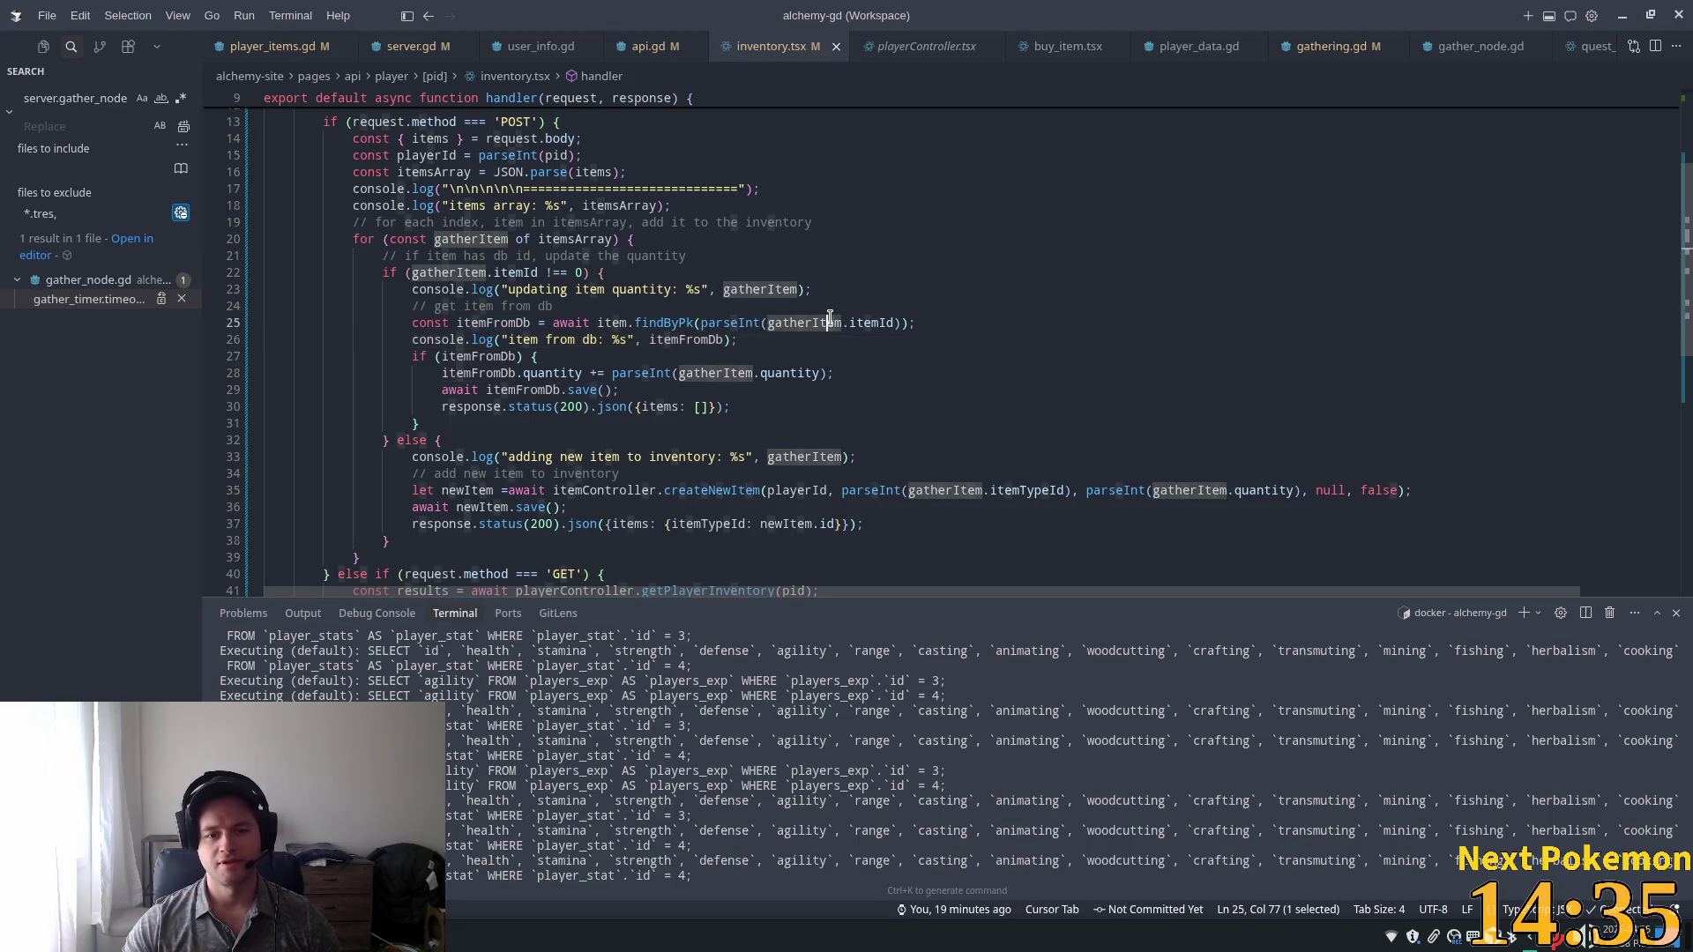
click(725, 355)
click(614, 373)
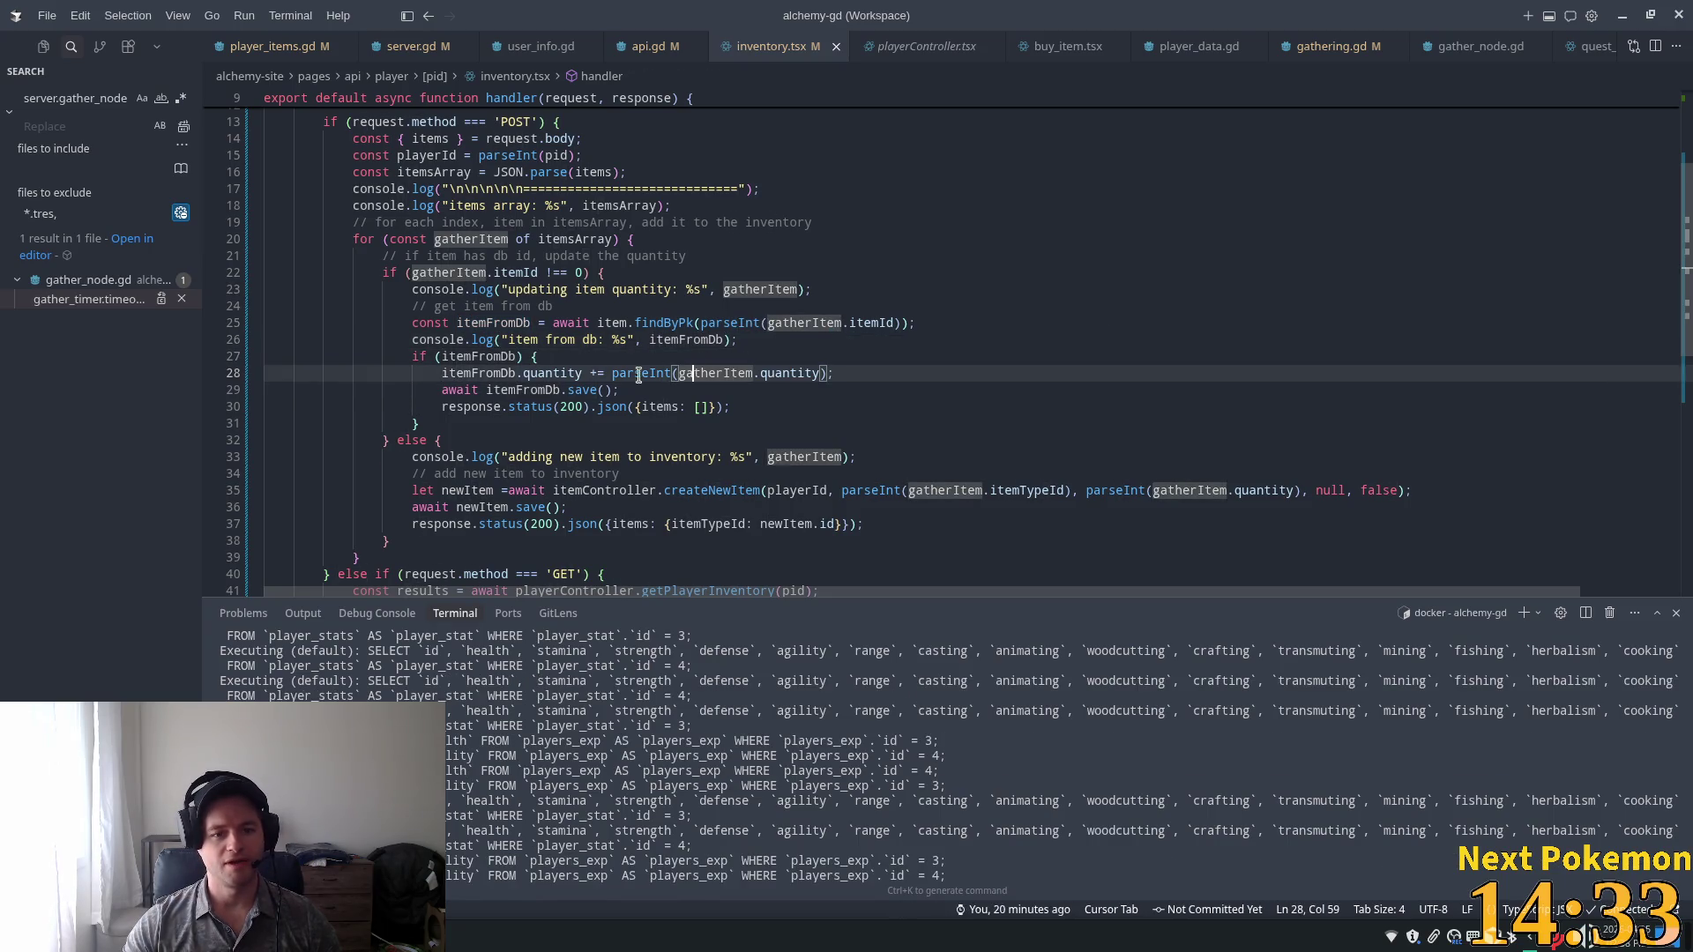
click(592, 372)
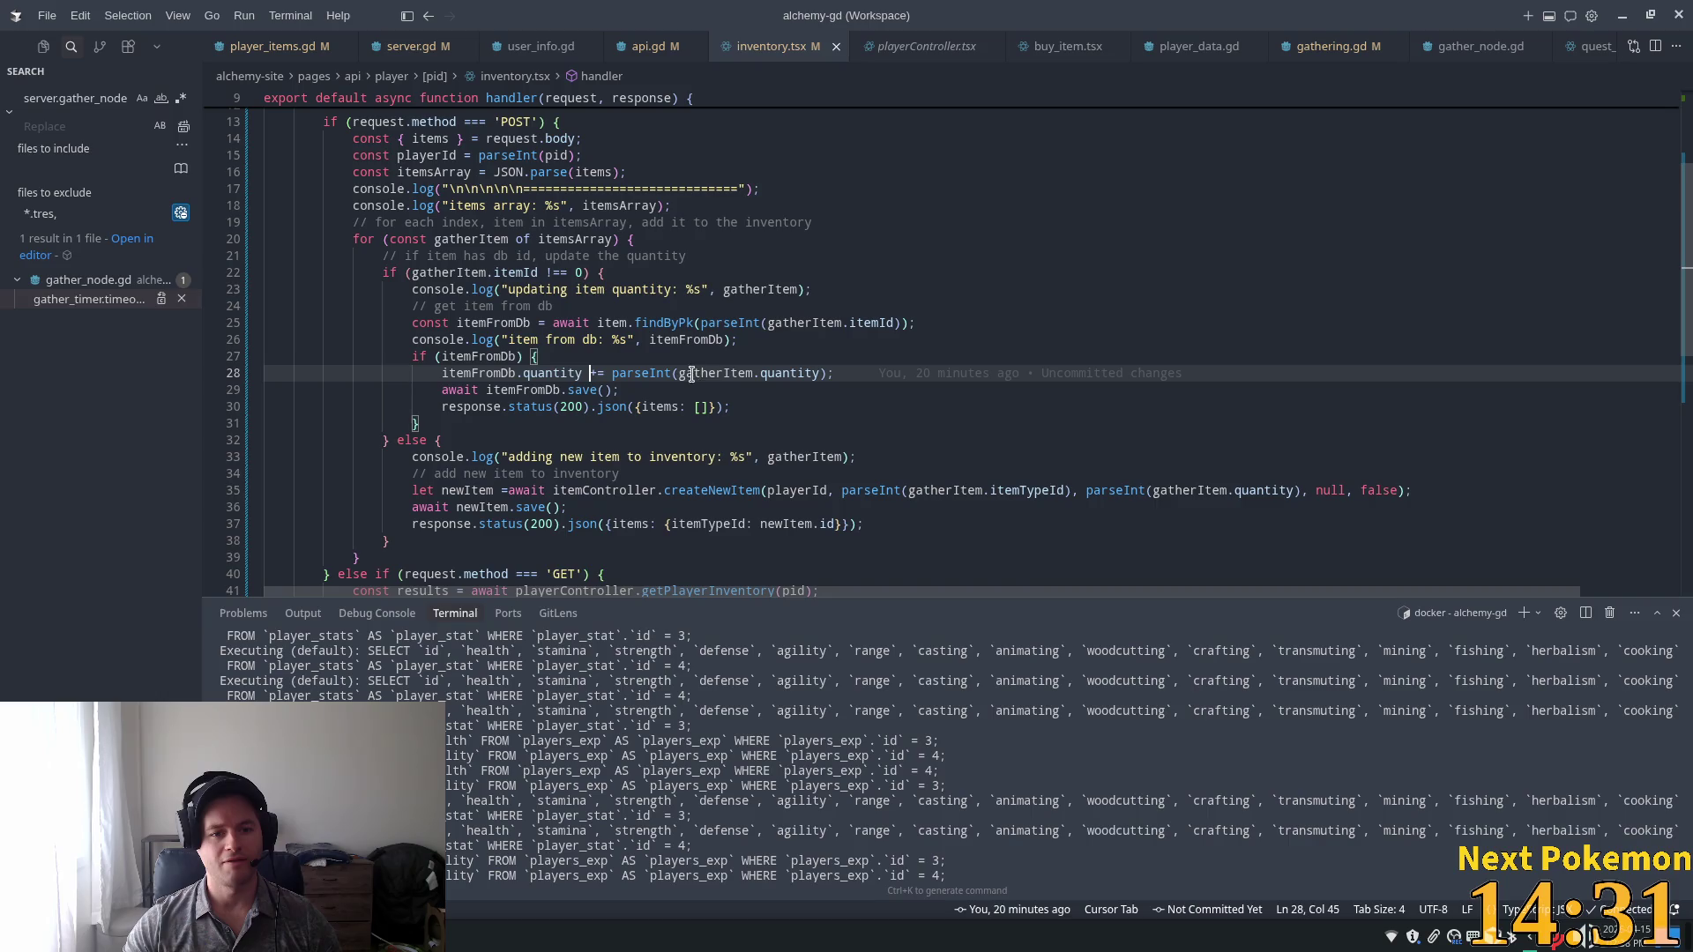
double_click(592, 373)
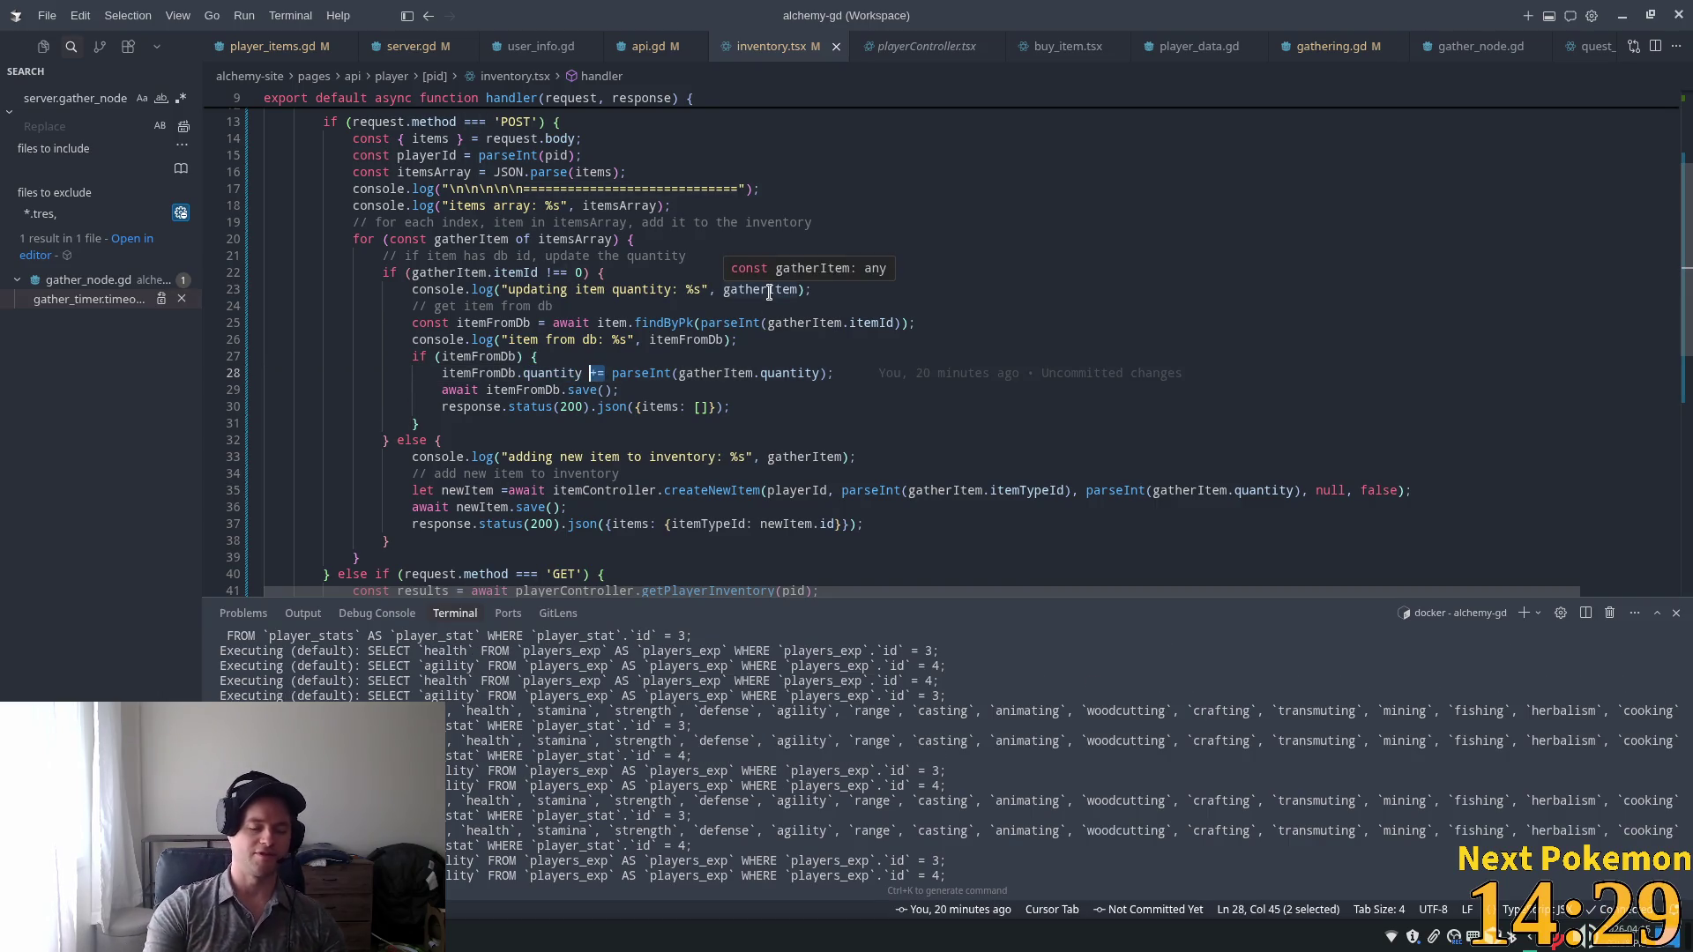
text(-)
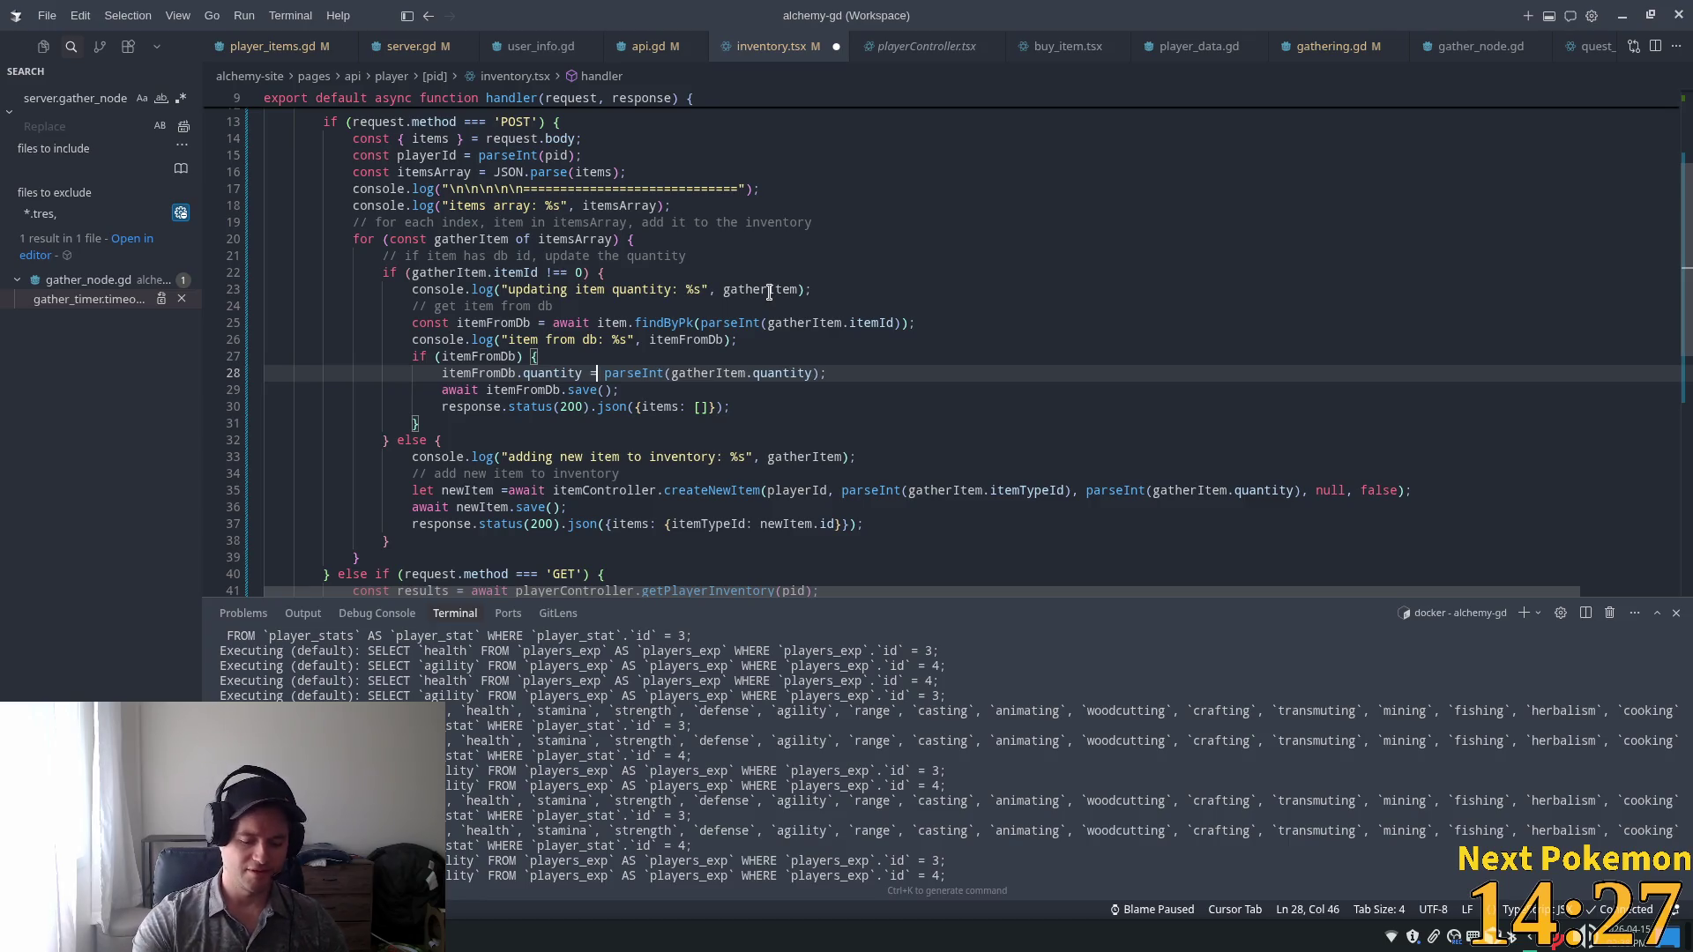
click(722, 340)
Save inventory.tsx and return to the Godot editor.
key(ctrl+s)
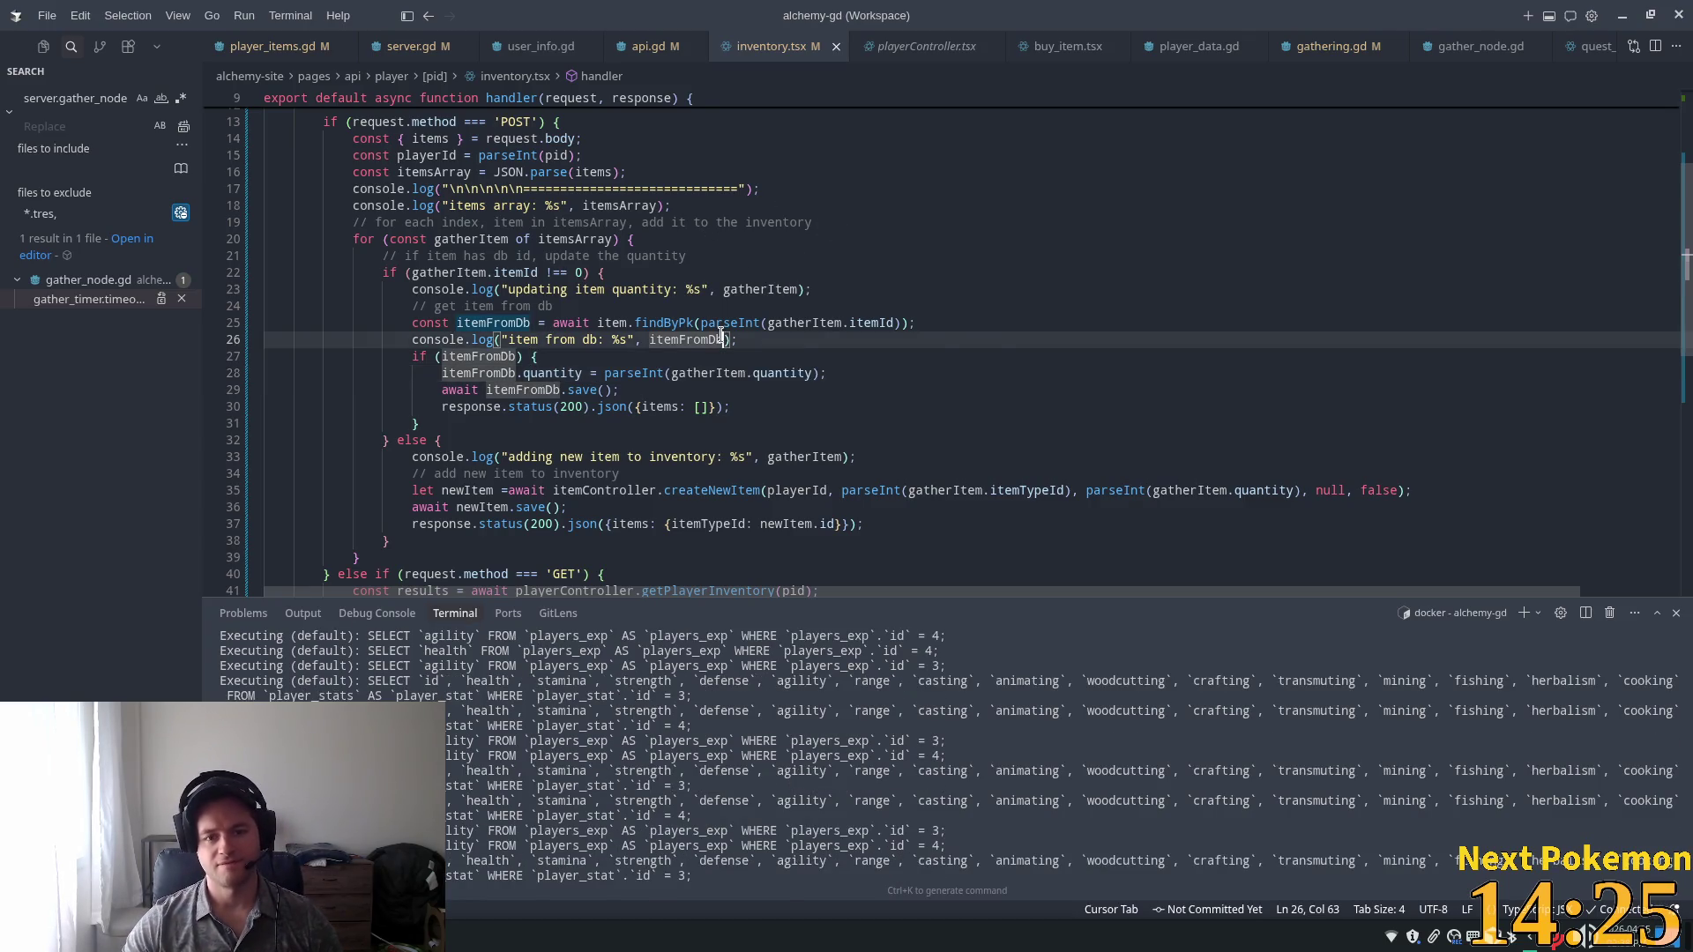
click(838, 490)
click(781, 373)
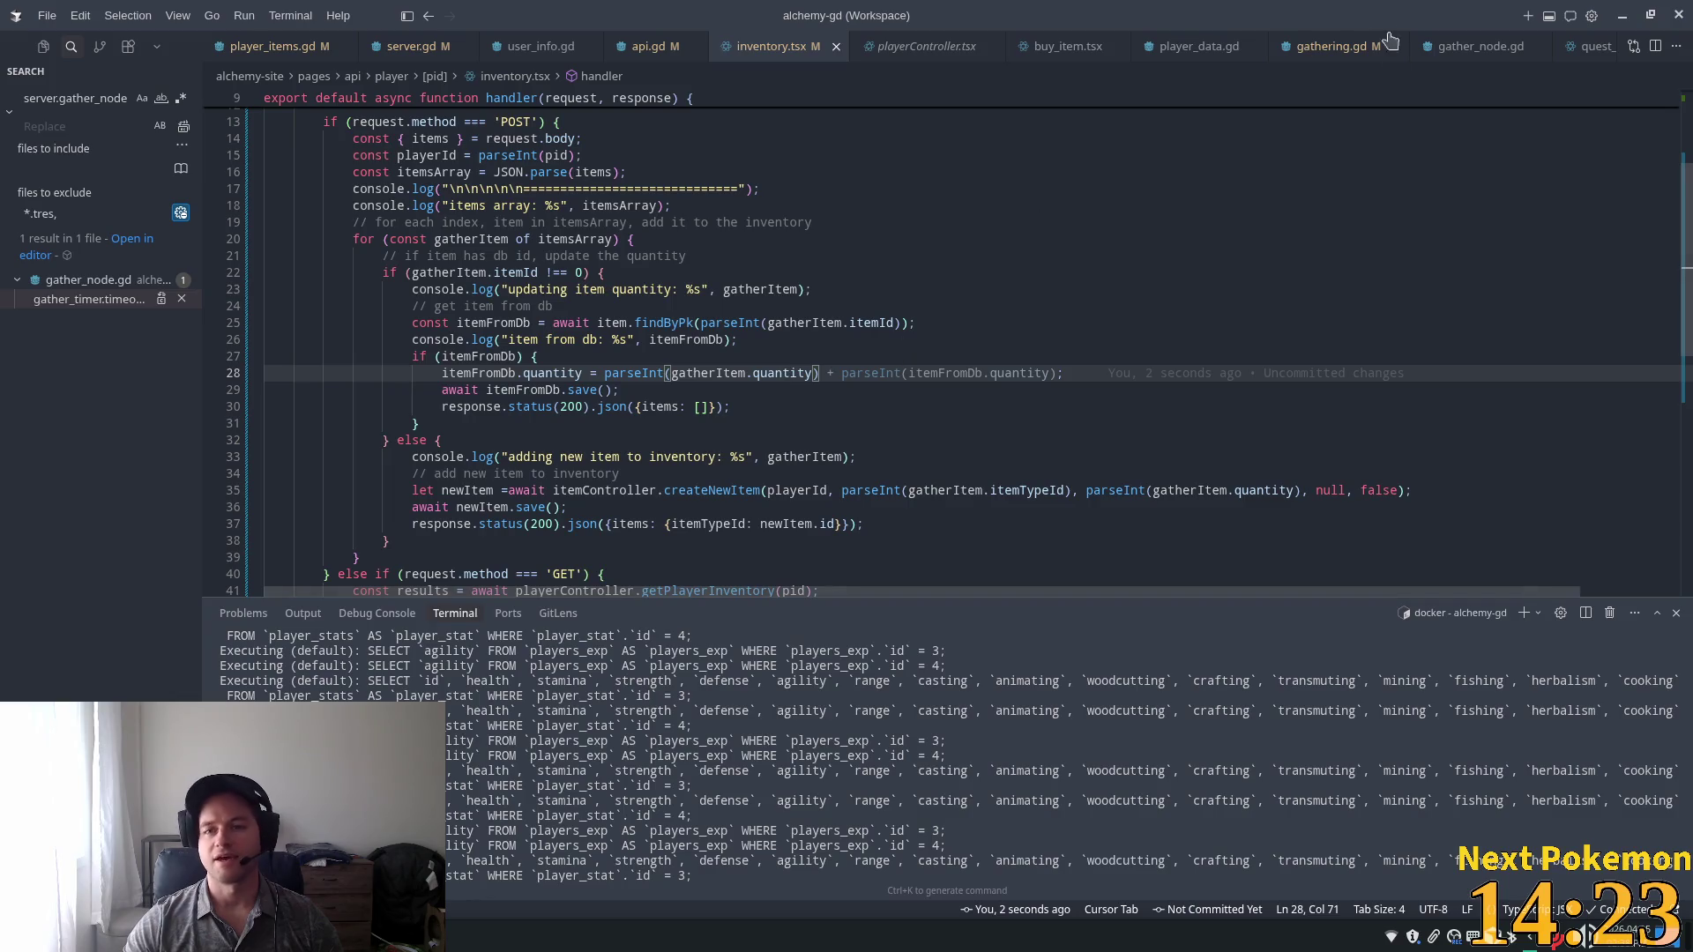
key(alt+Tab)
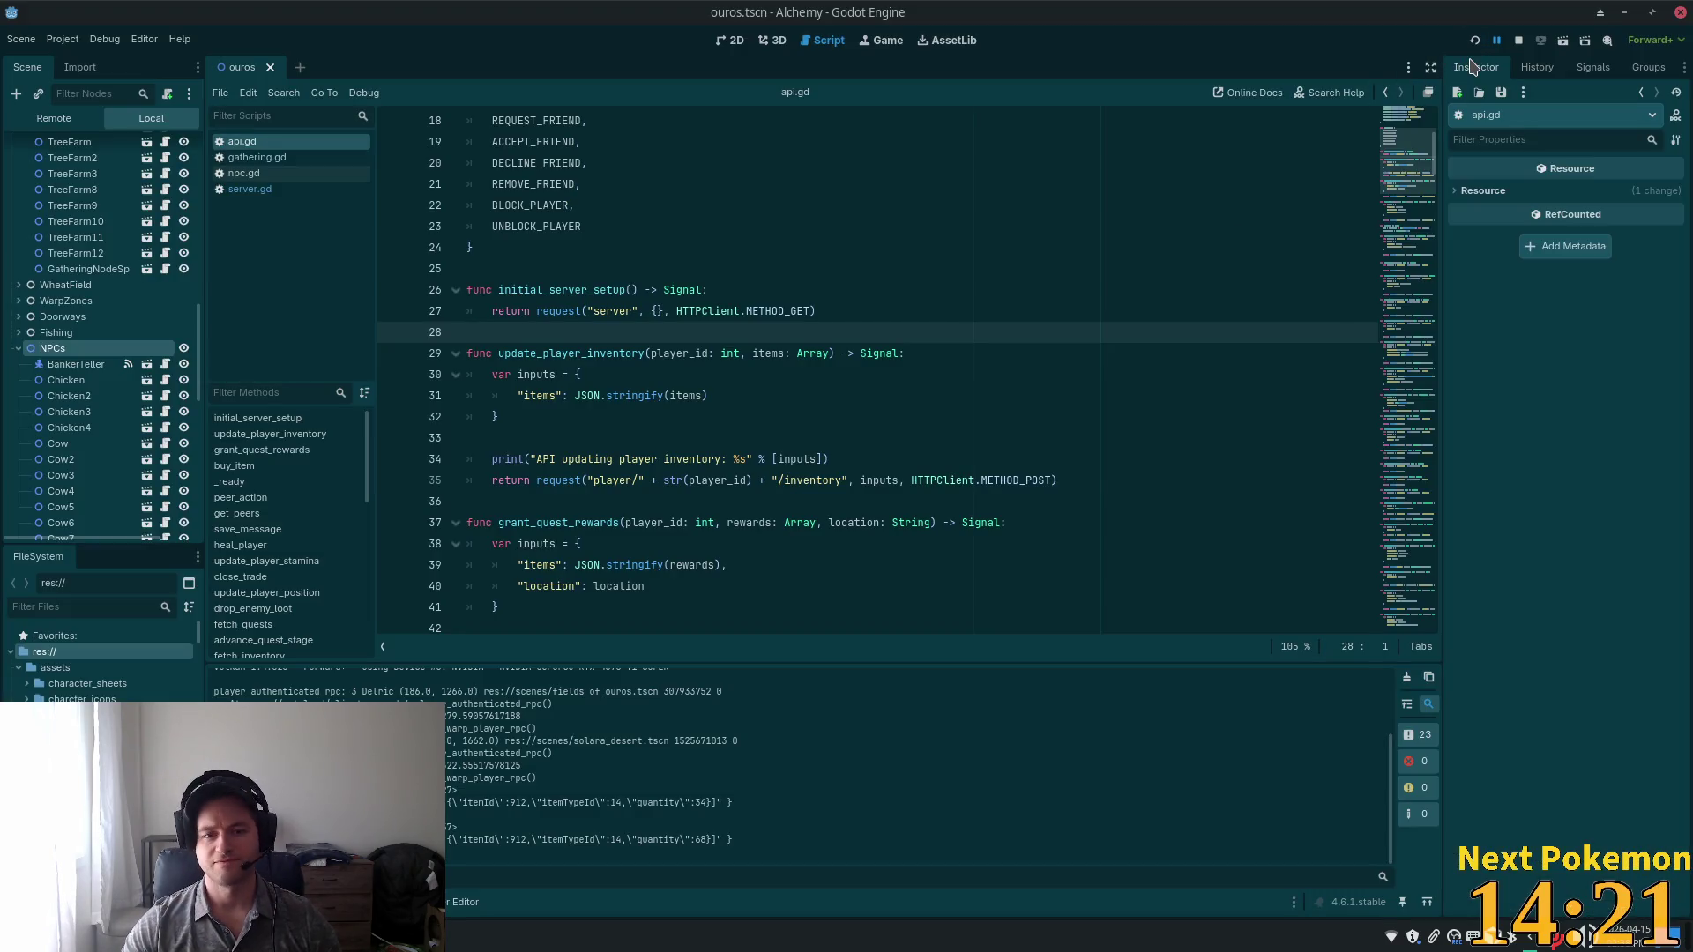
Restart the Alchemy debug game from Godot's toolbar to test the quantity fix.
click(1474, 40)
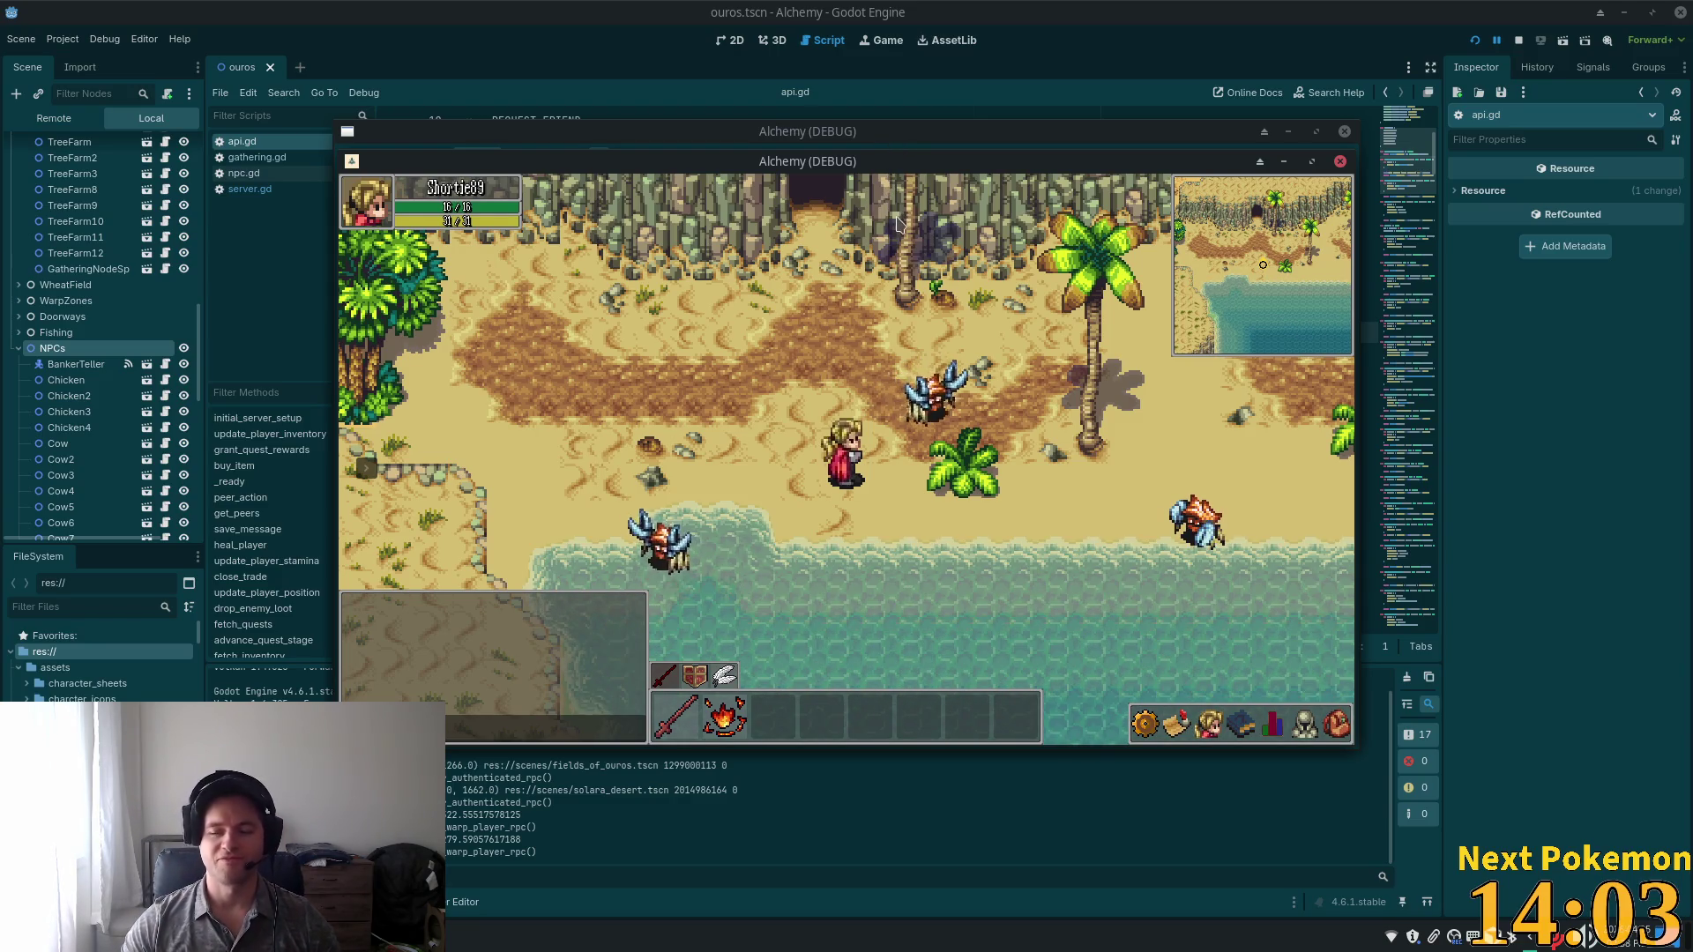
Rearrange the two game windows and walk the character over to chop the nearby tree.
mouse_move(879, 176)
mouse_down()
mouse_move(1081, 224)
mouse_move(1109, 279)
mouse_up()
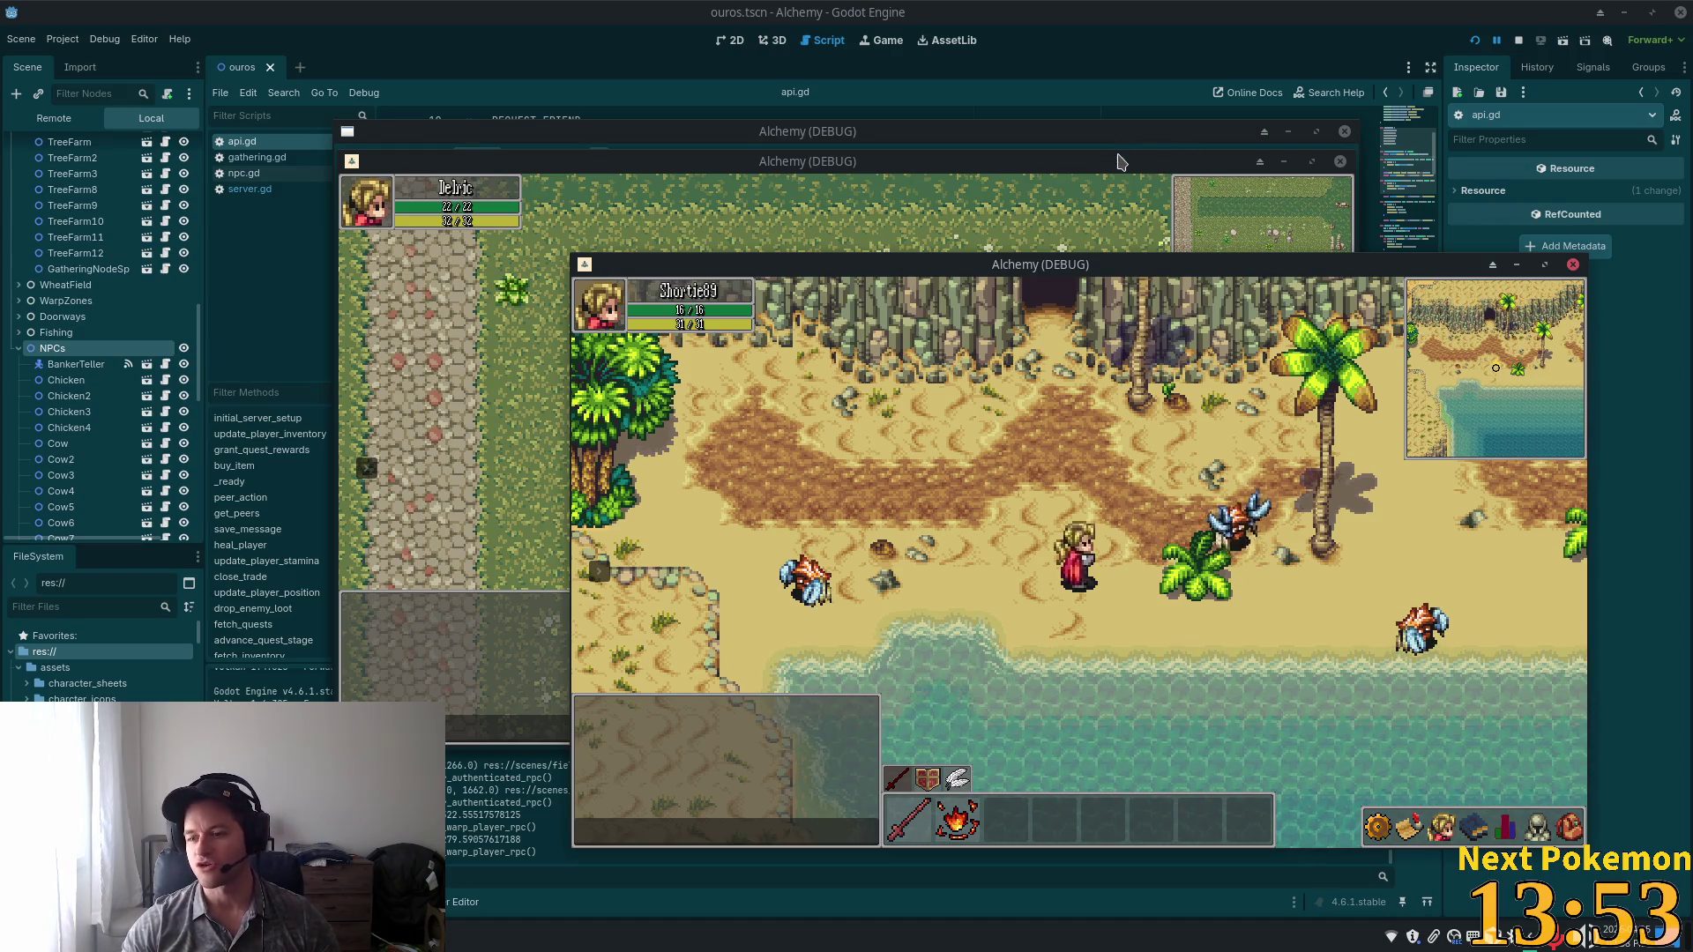
drag(1111, 170, 805, 190)
key(s)
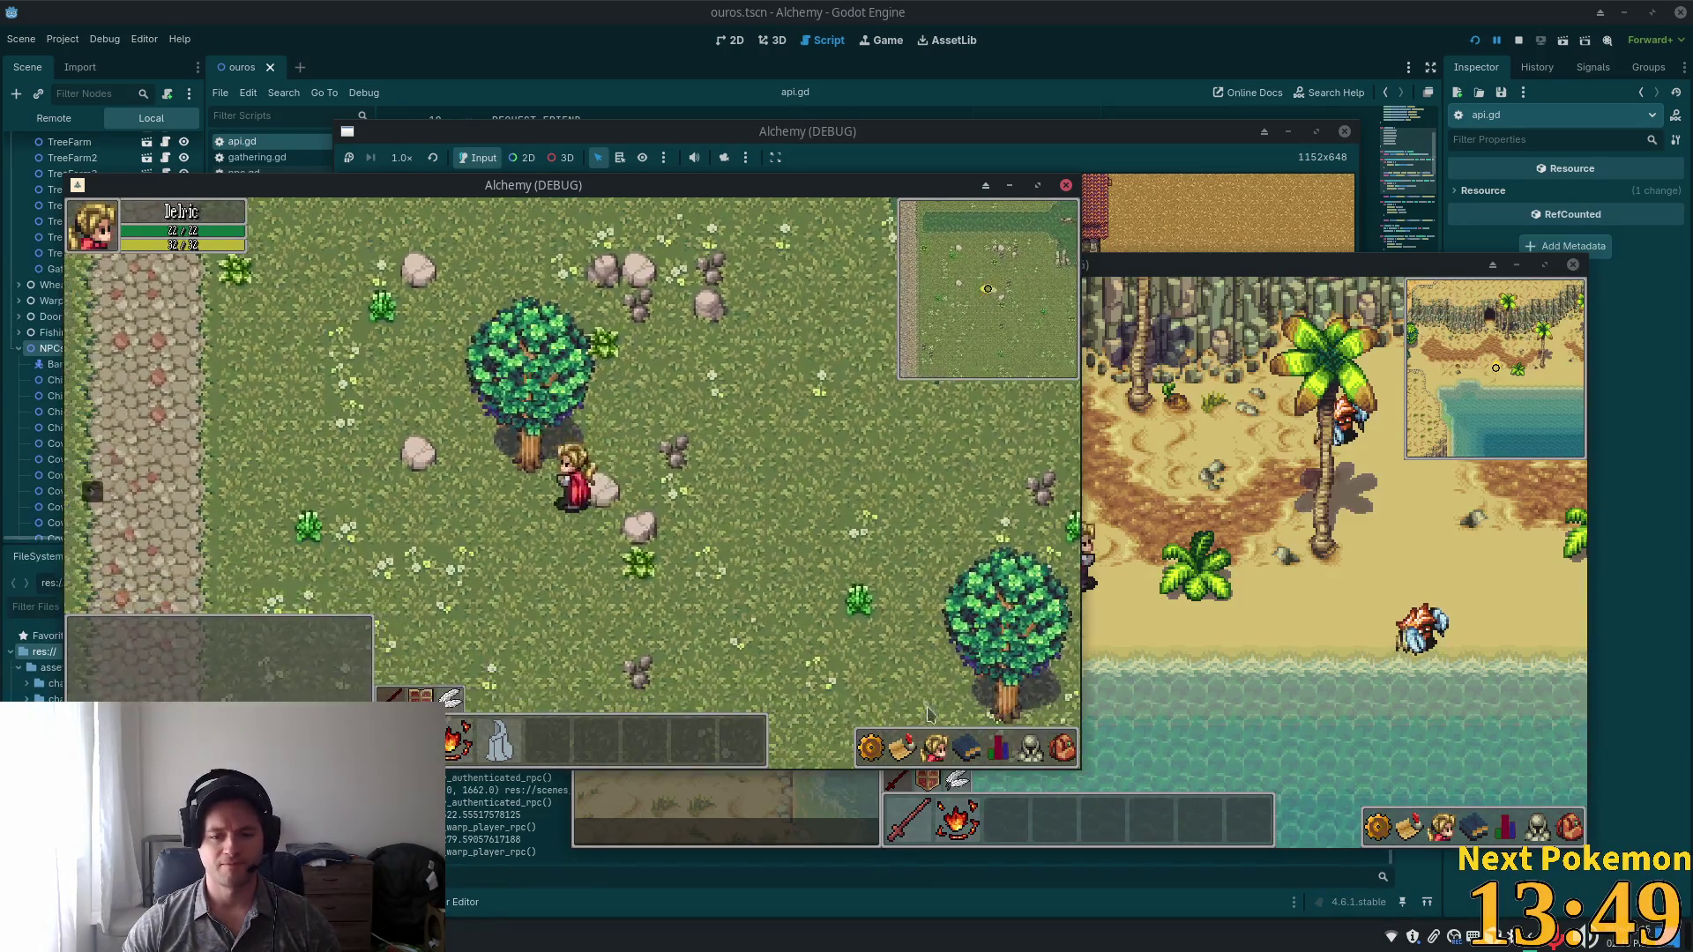
click(1063, 748)
click(1041, 741)
click(1040, 739)
key(w)
key(s)
key(d)
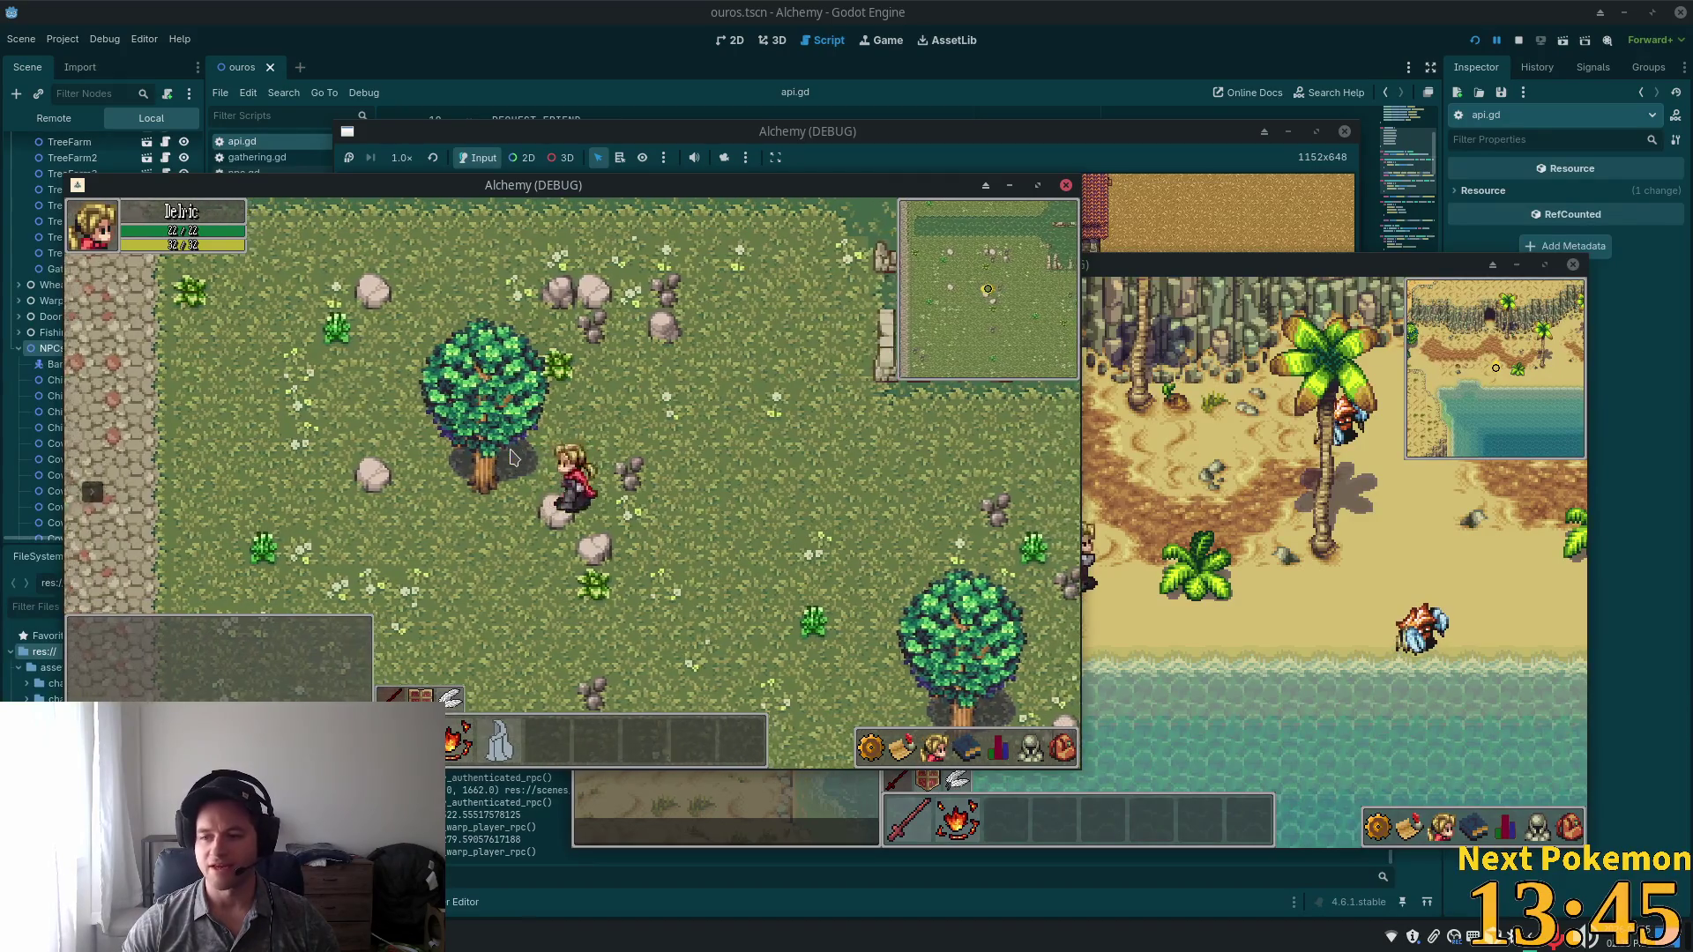
key(a)
click(514, 457)
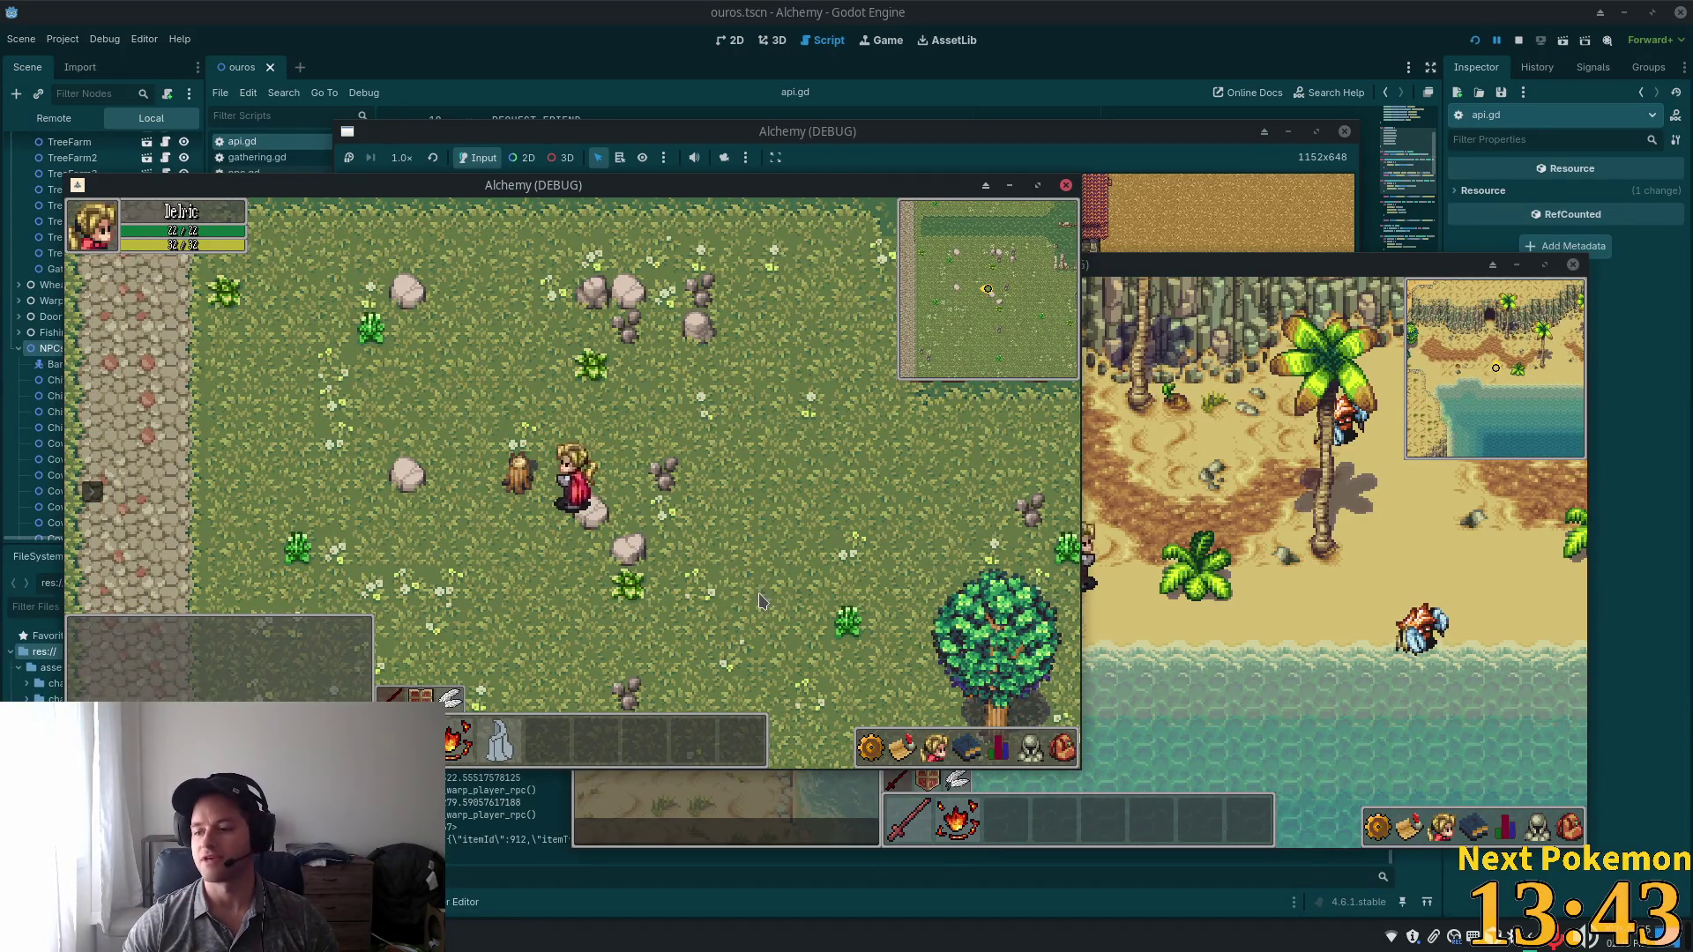
Chop the Maple Tree, repeatedly checking the inventory for new logs.
key(d)
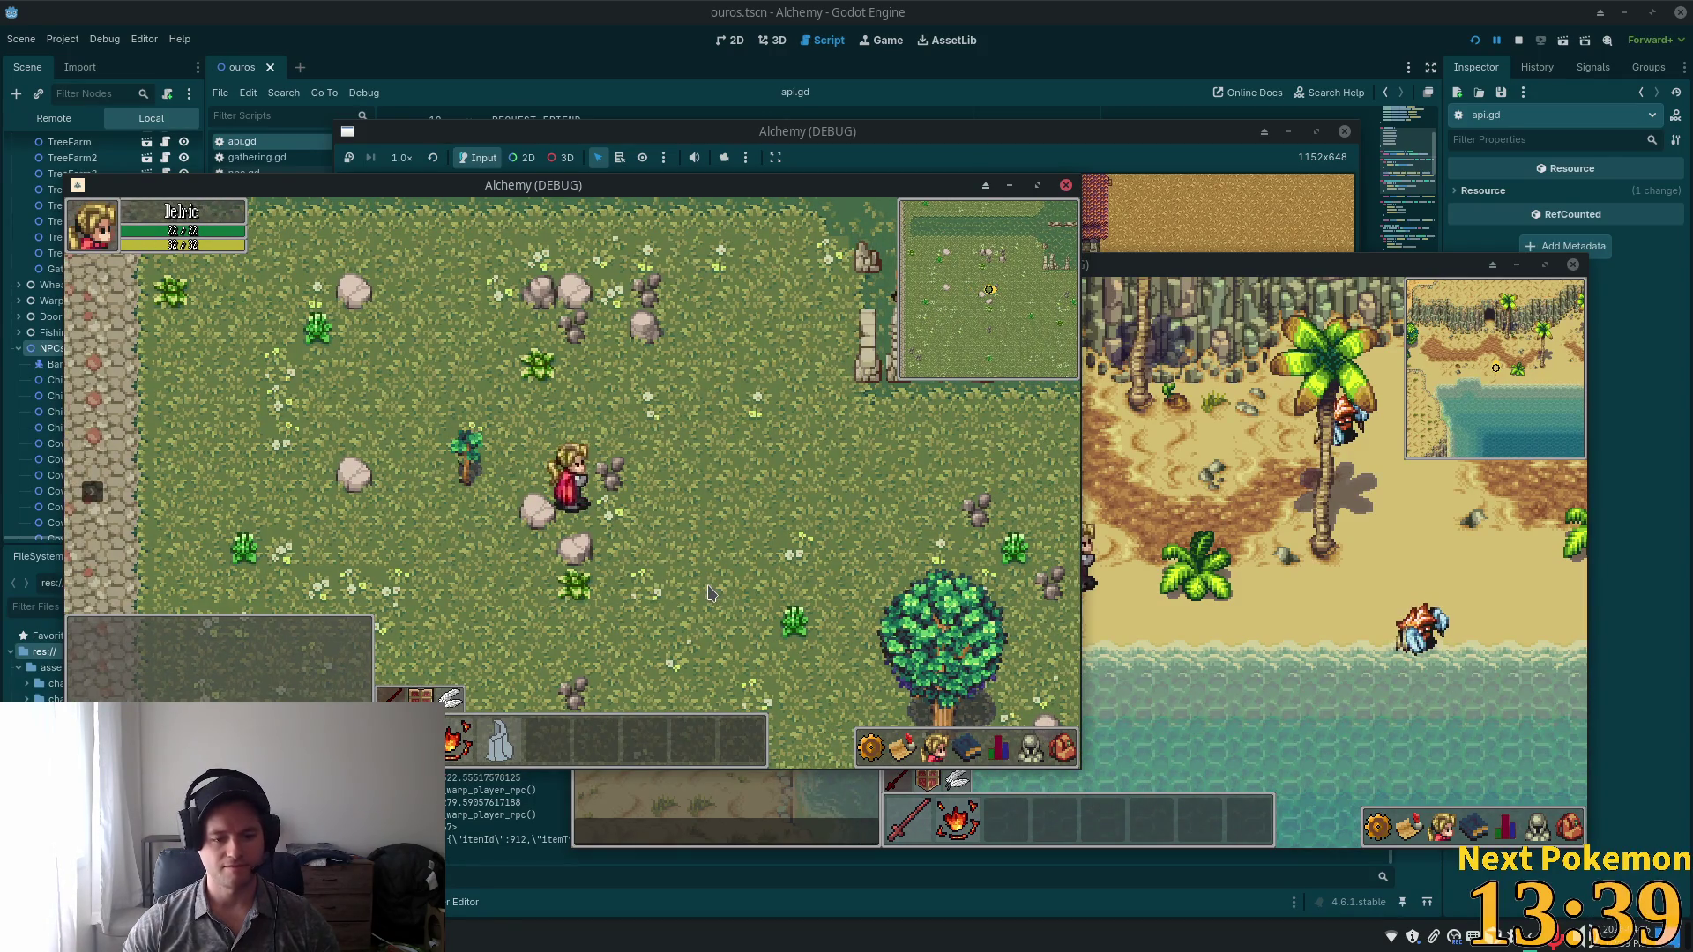
key(i)
key(d)
key(s)
key(i)
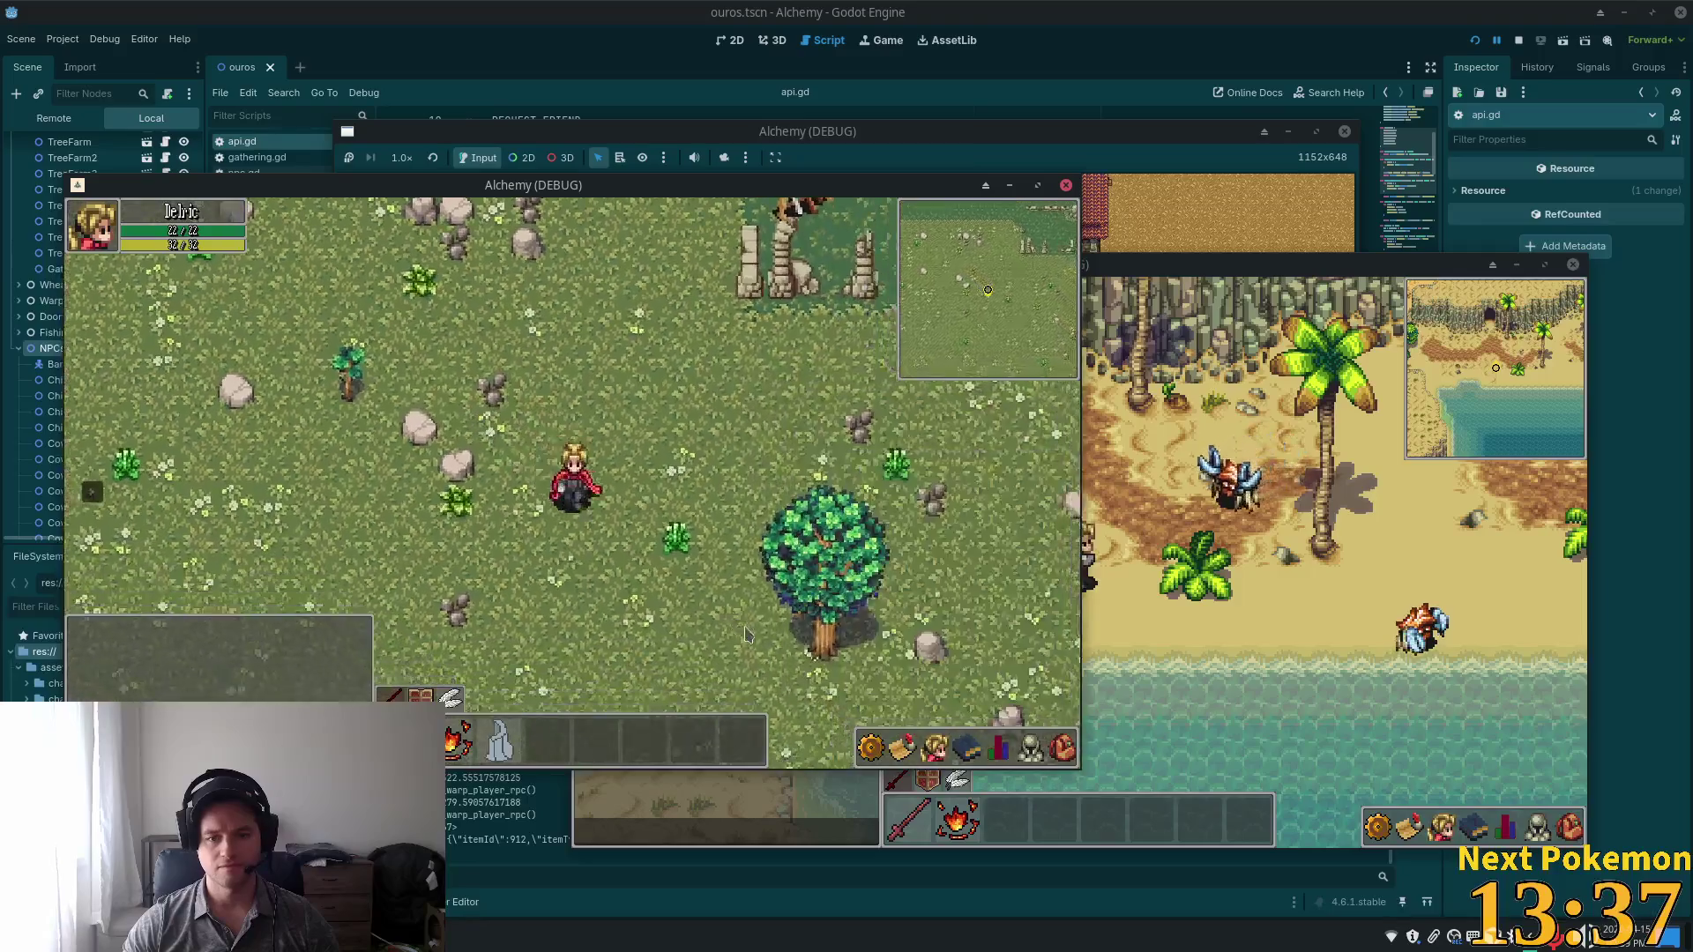
key(d)
key(s)
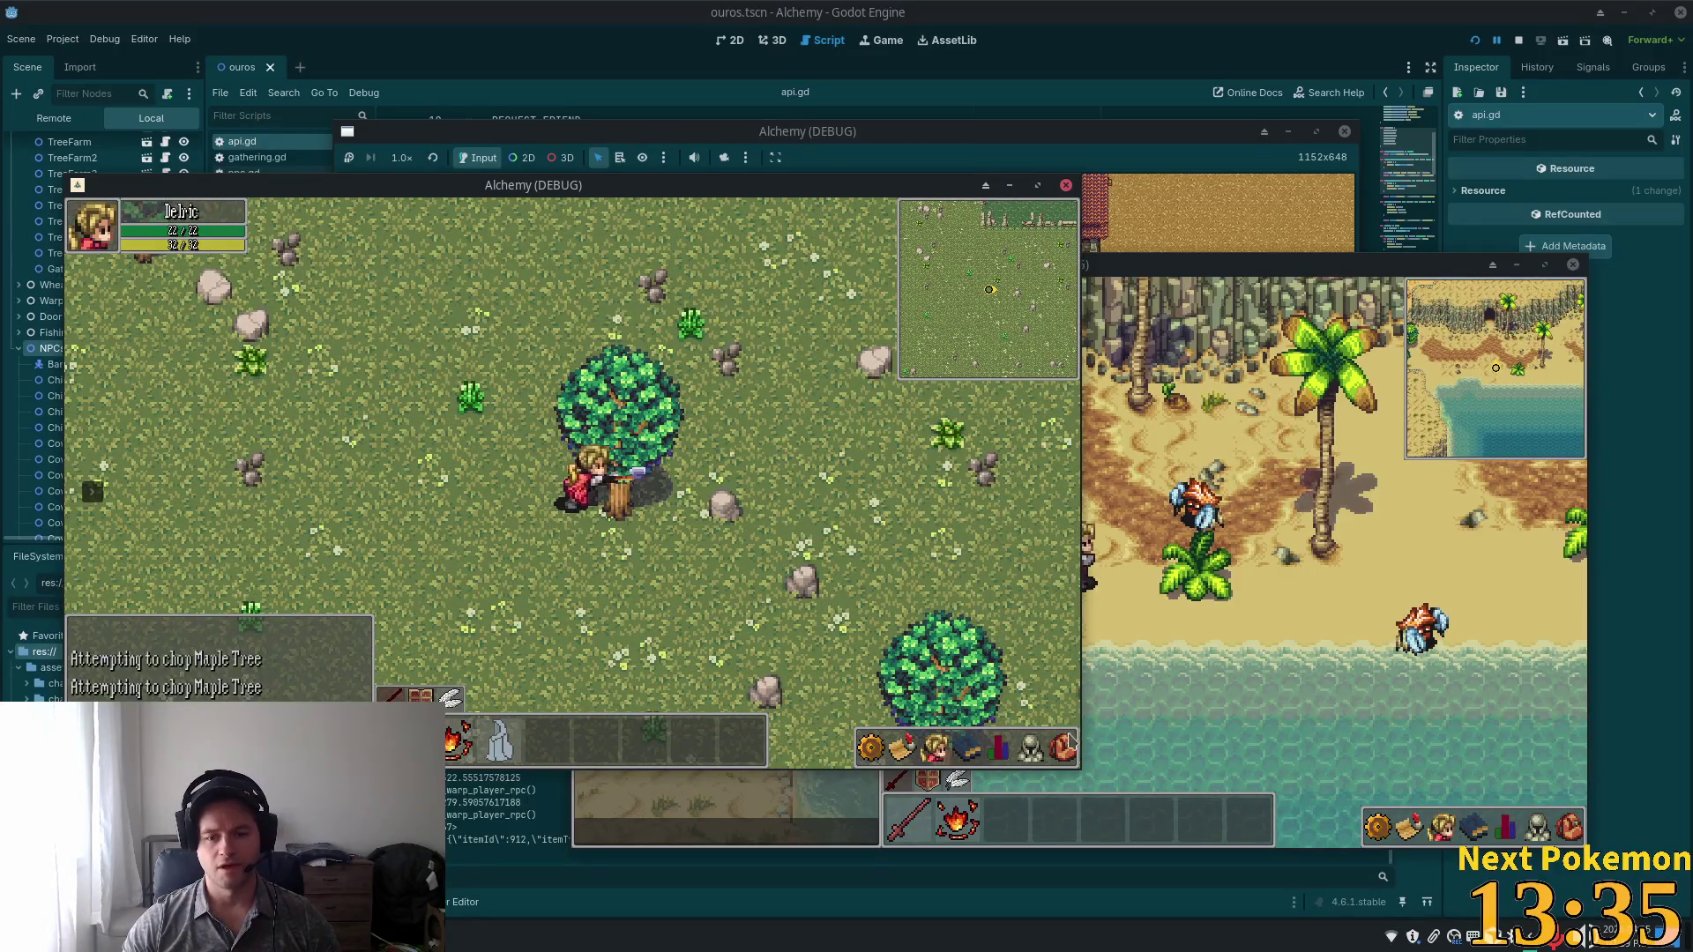
key(i)
key(i)
key(k)
key(i)
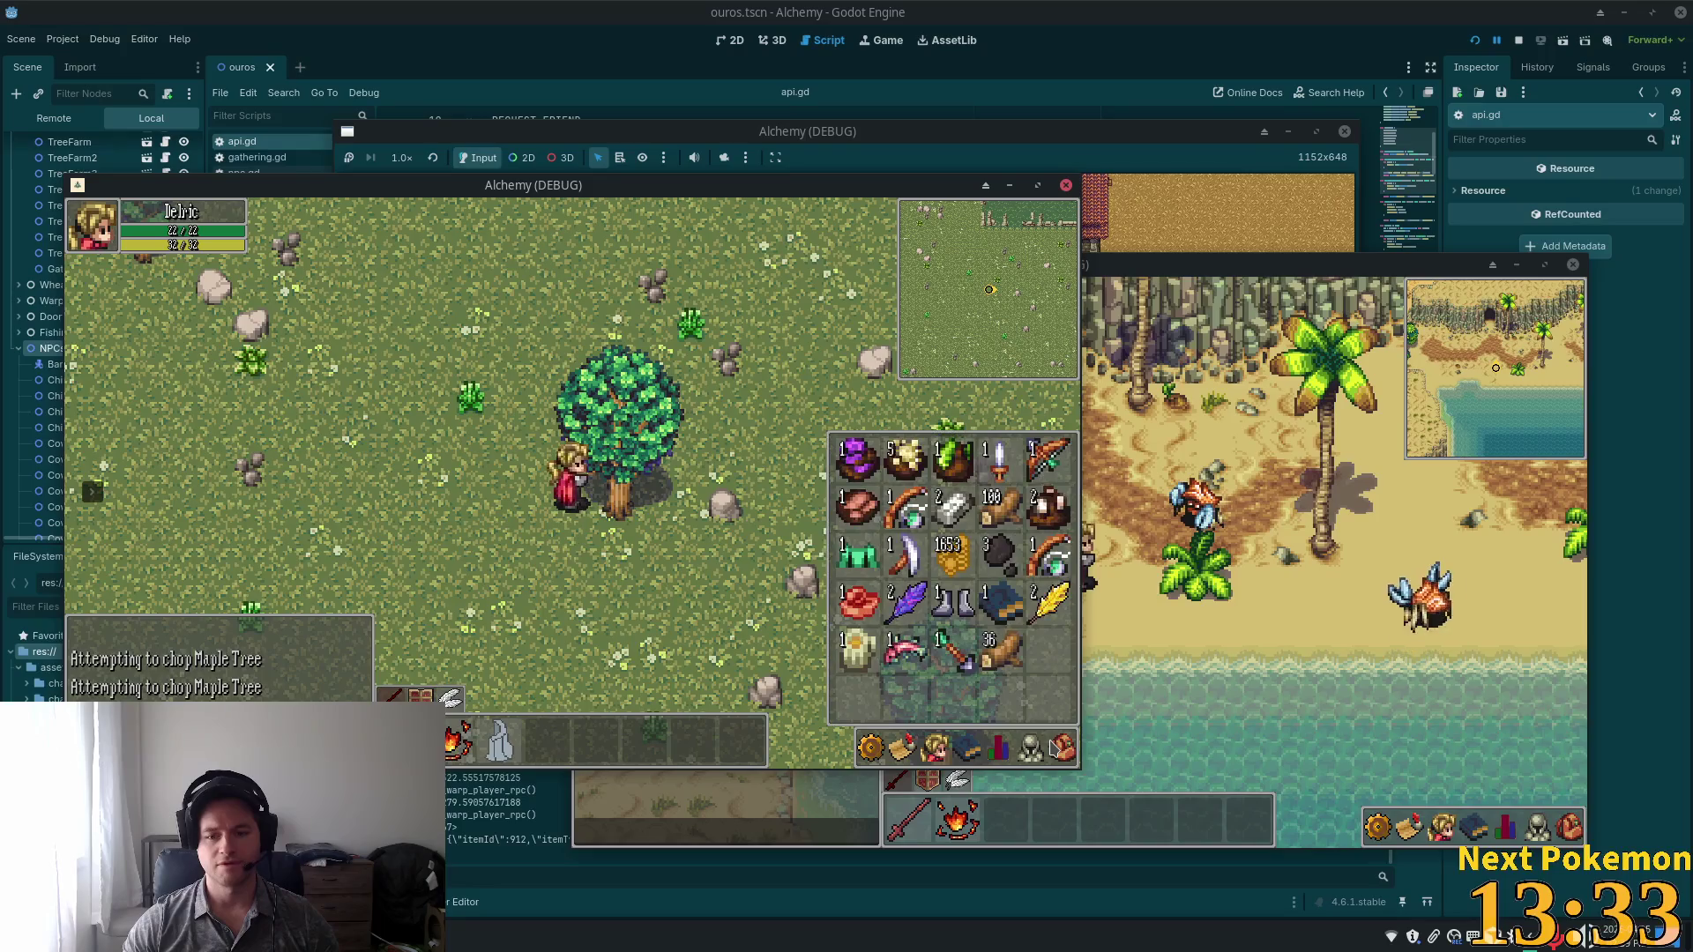
key(i)
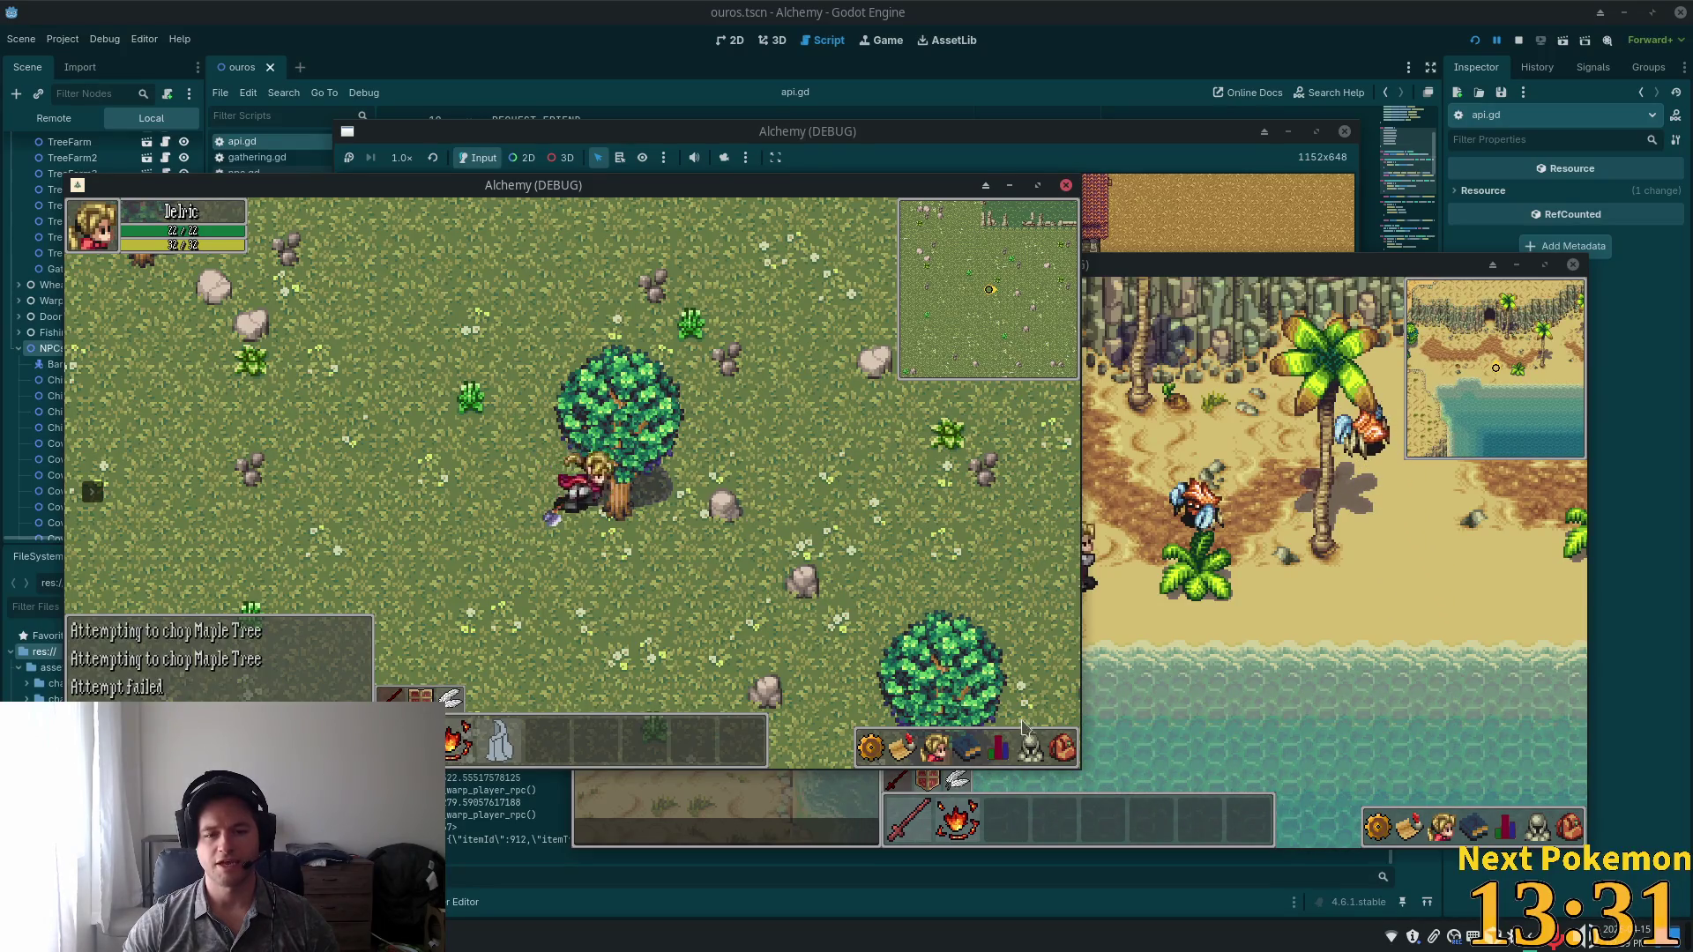
click(1067, 748)
click(1067, 748)
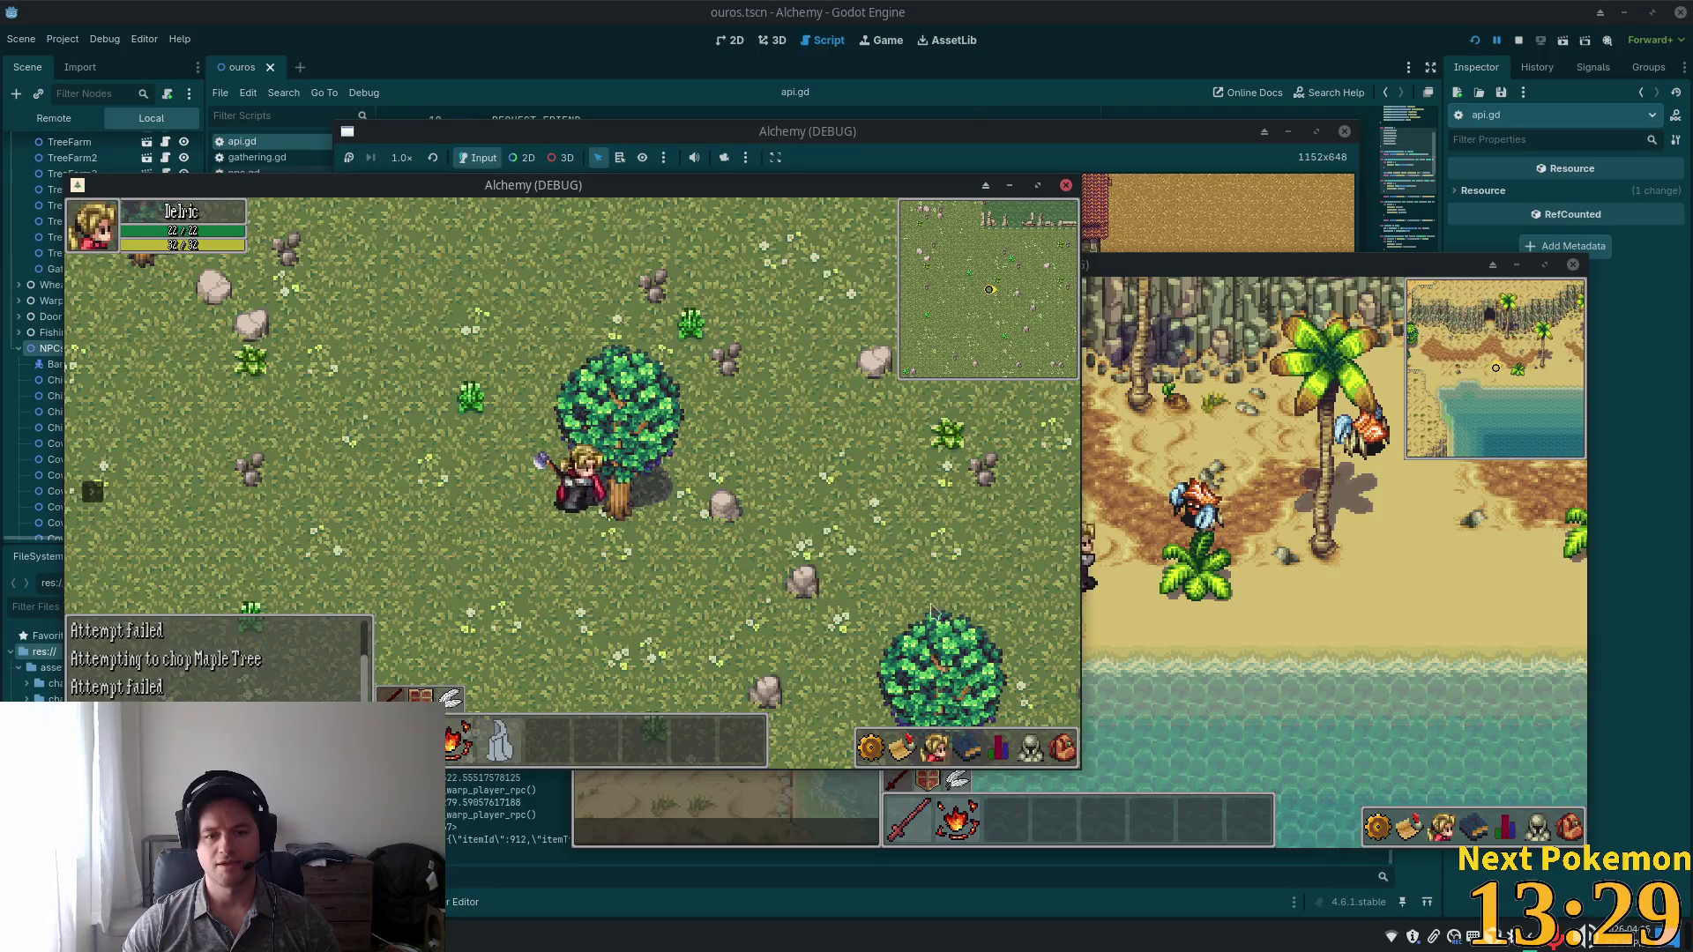
click(1066, 747)
click(1066, 748)
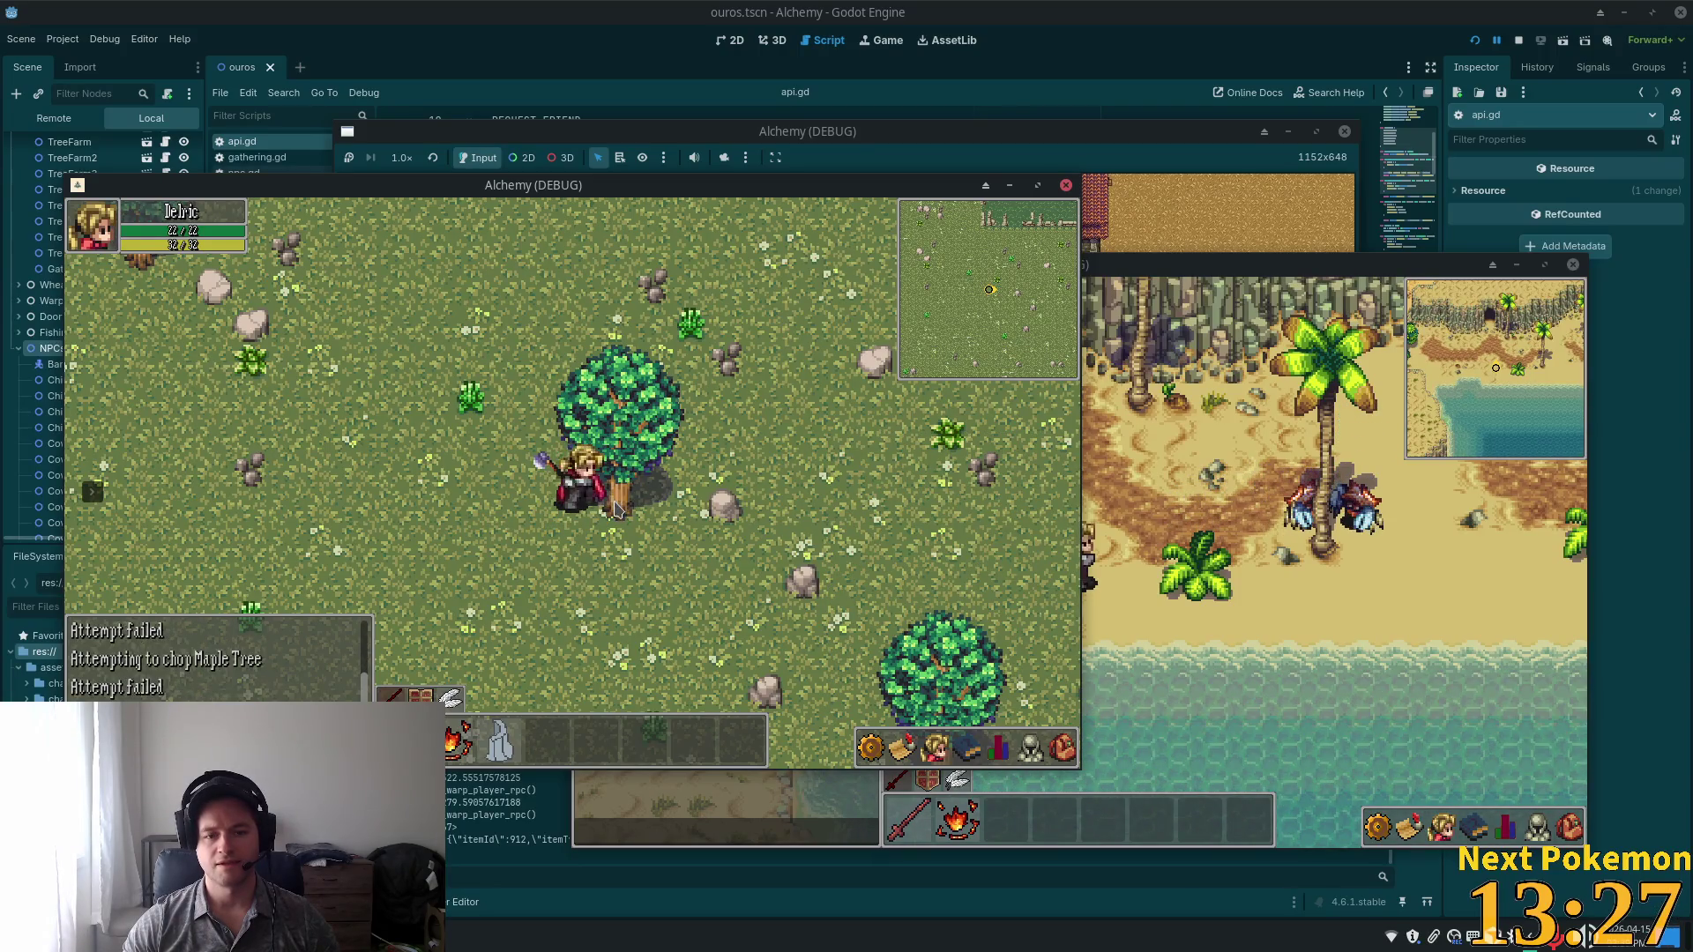
click(1057, 748)
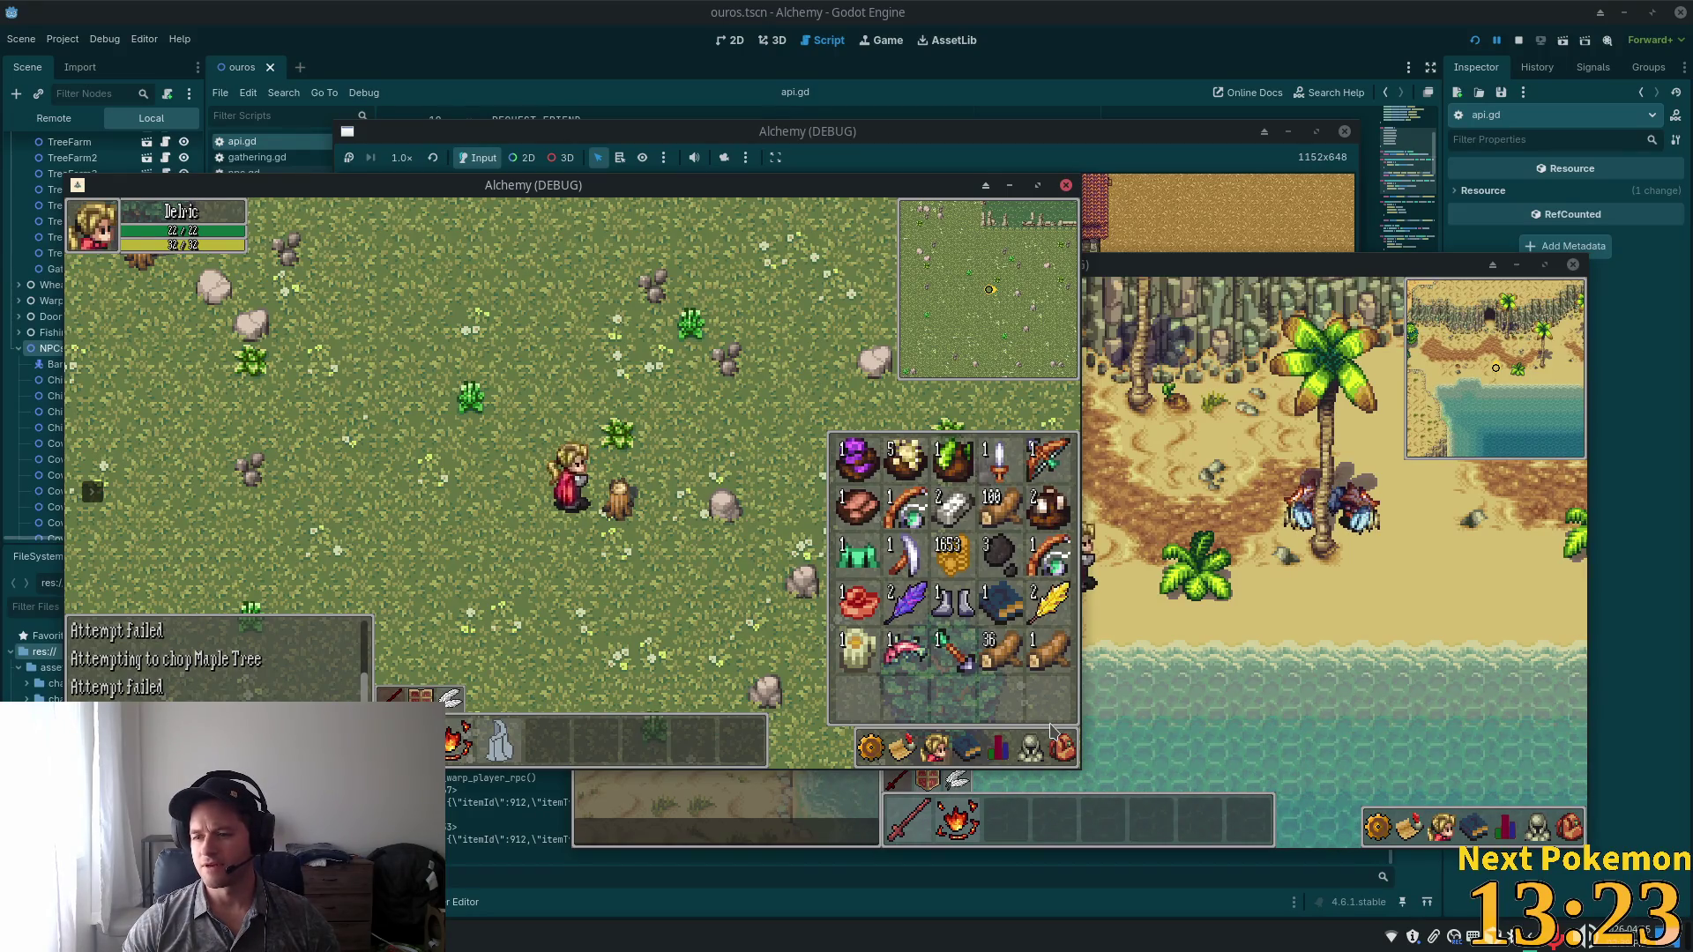
Walk the character left across the field and up past the fence.
key(Left)
key(Escape)
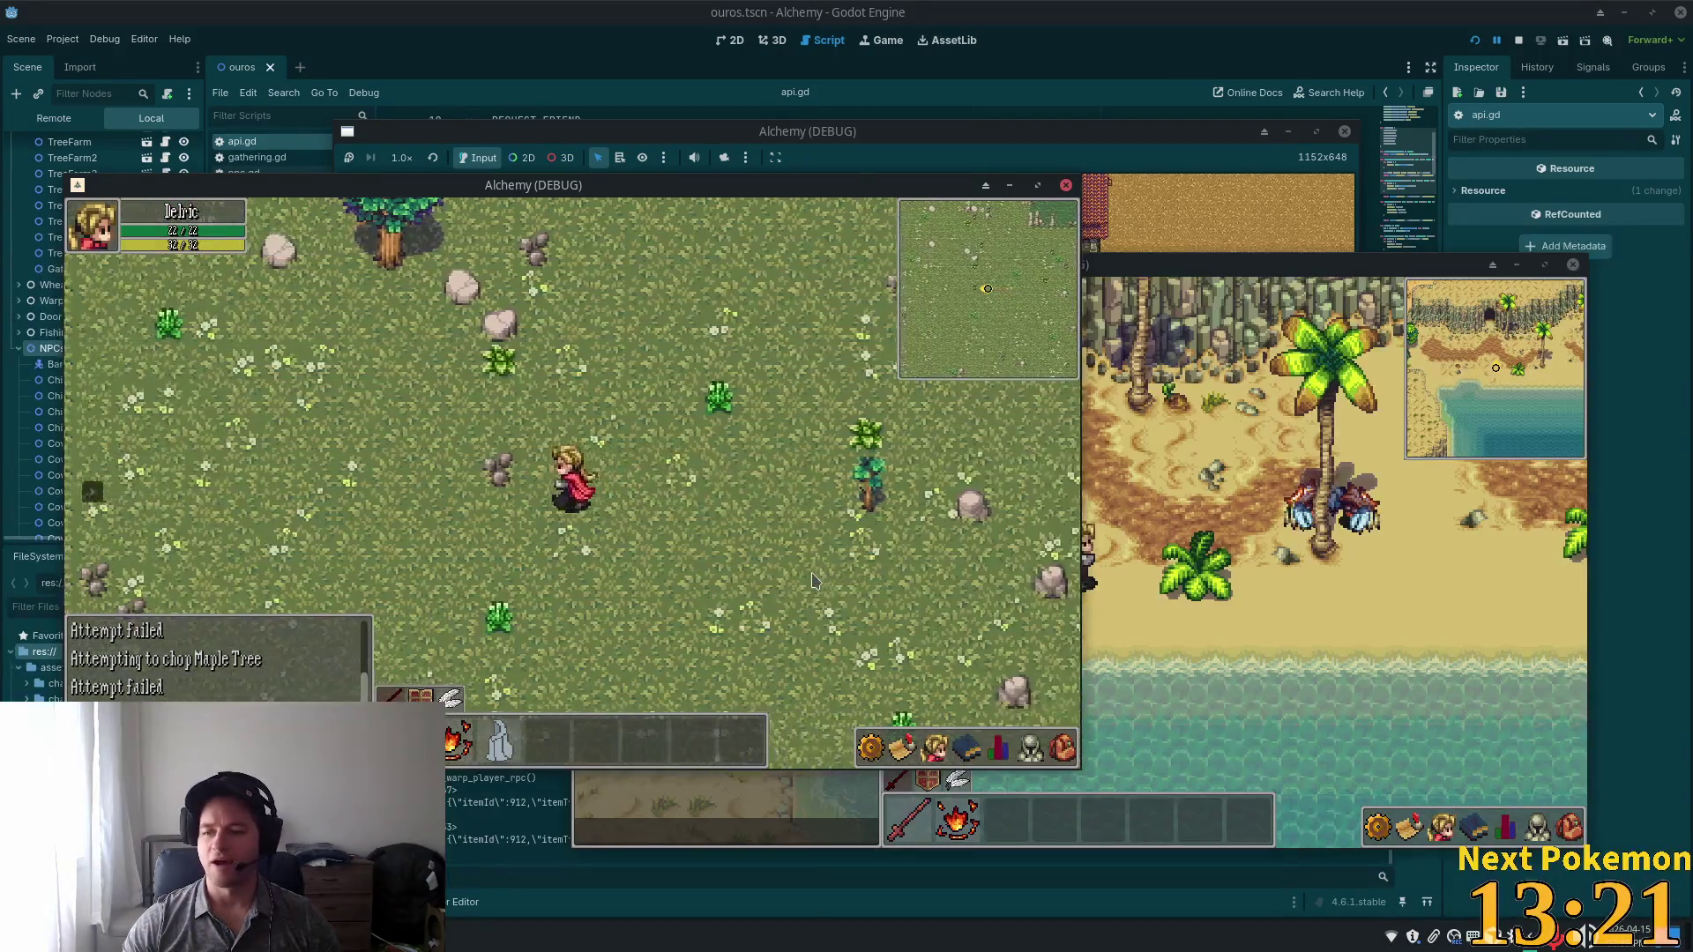
key(Left)
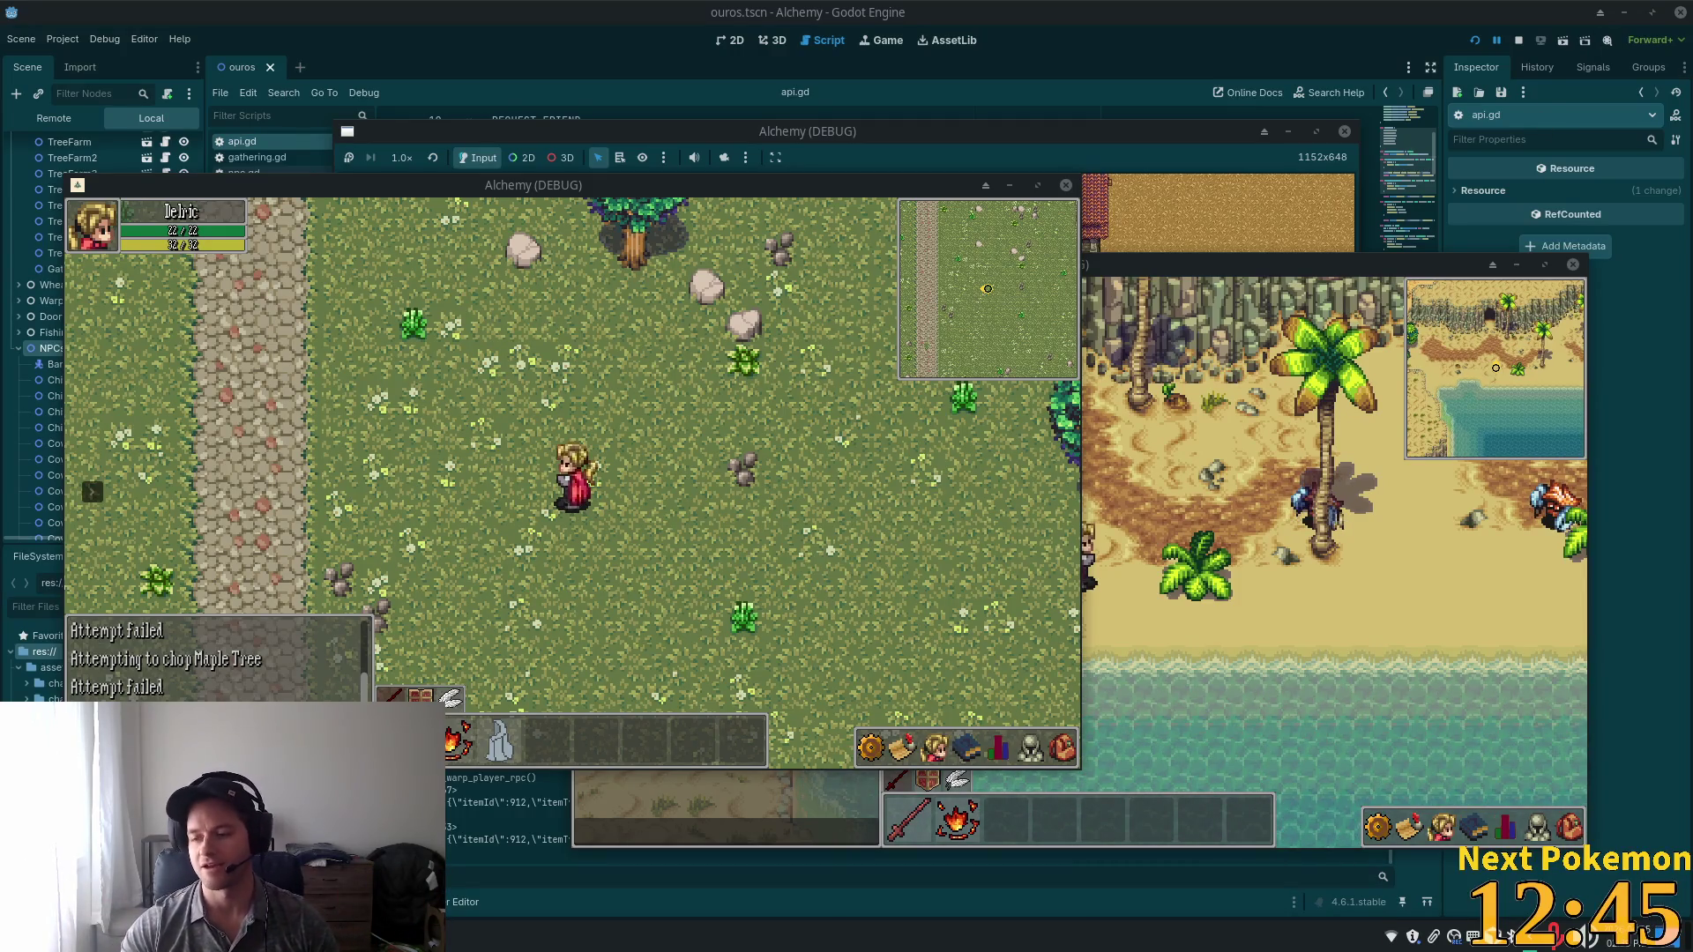
key(Right)
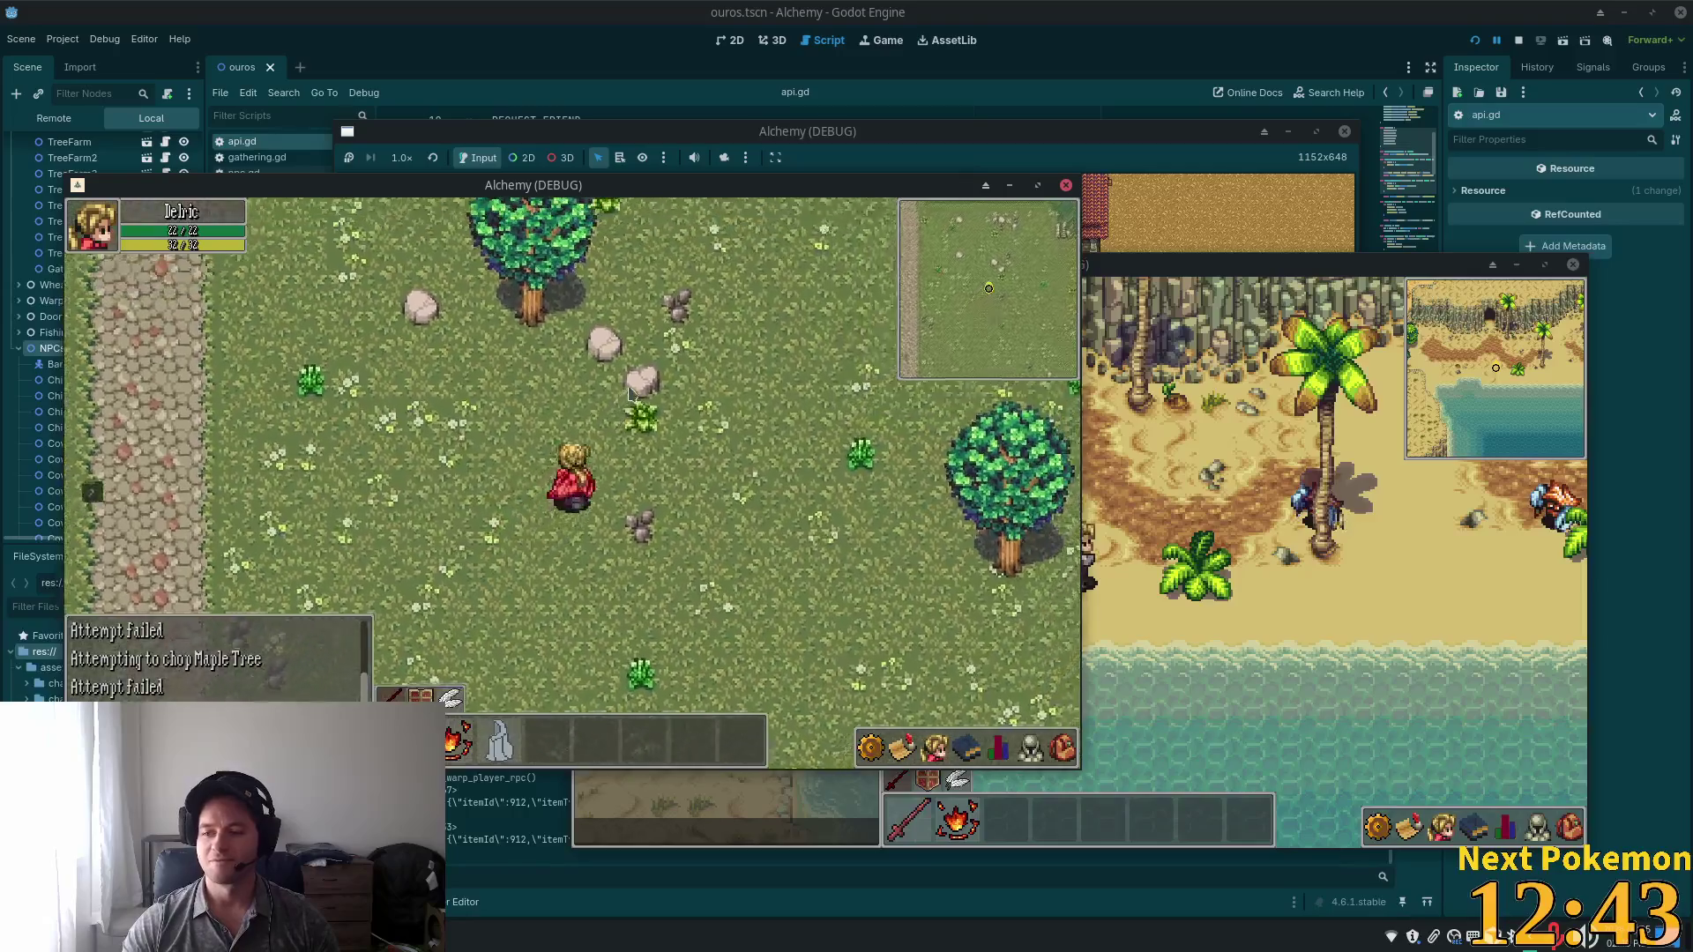
key(Up)
key(Up)
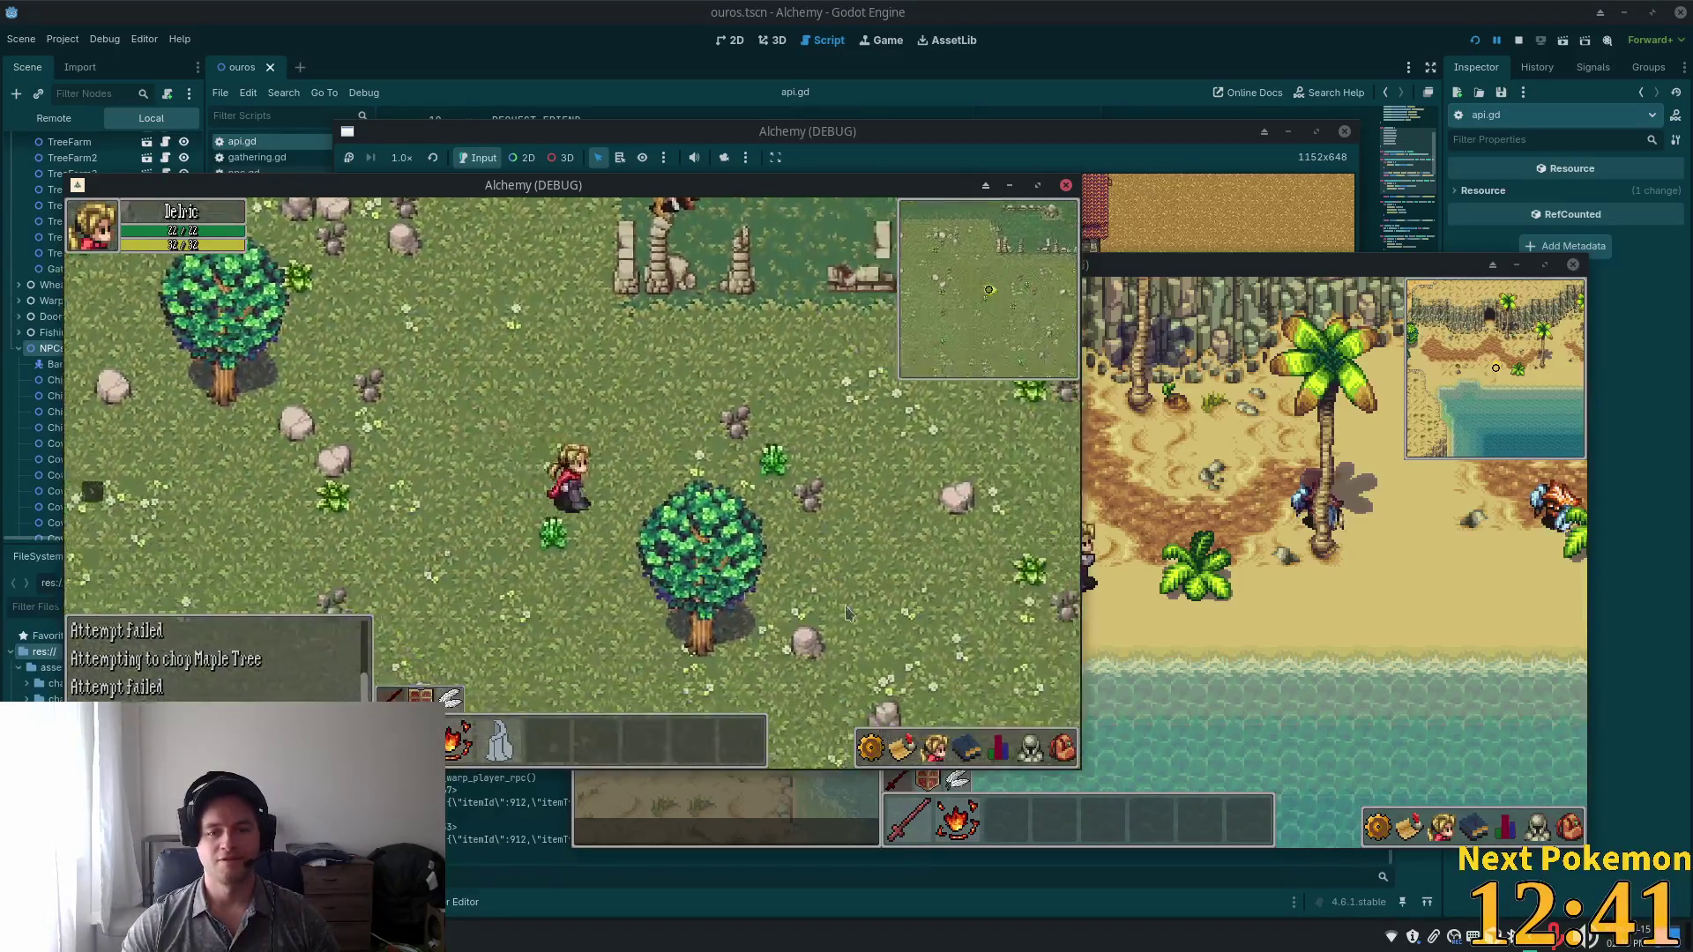
key(Up)
key(Left)
key(Left)
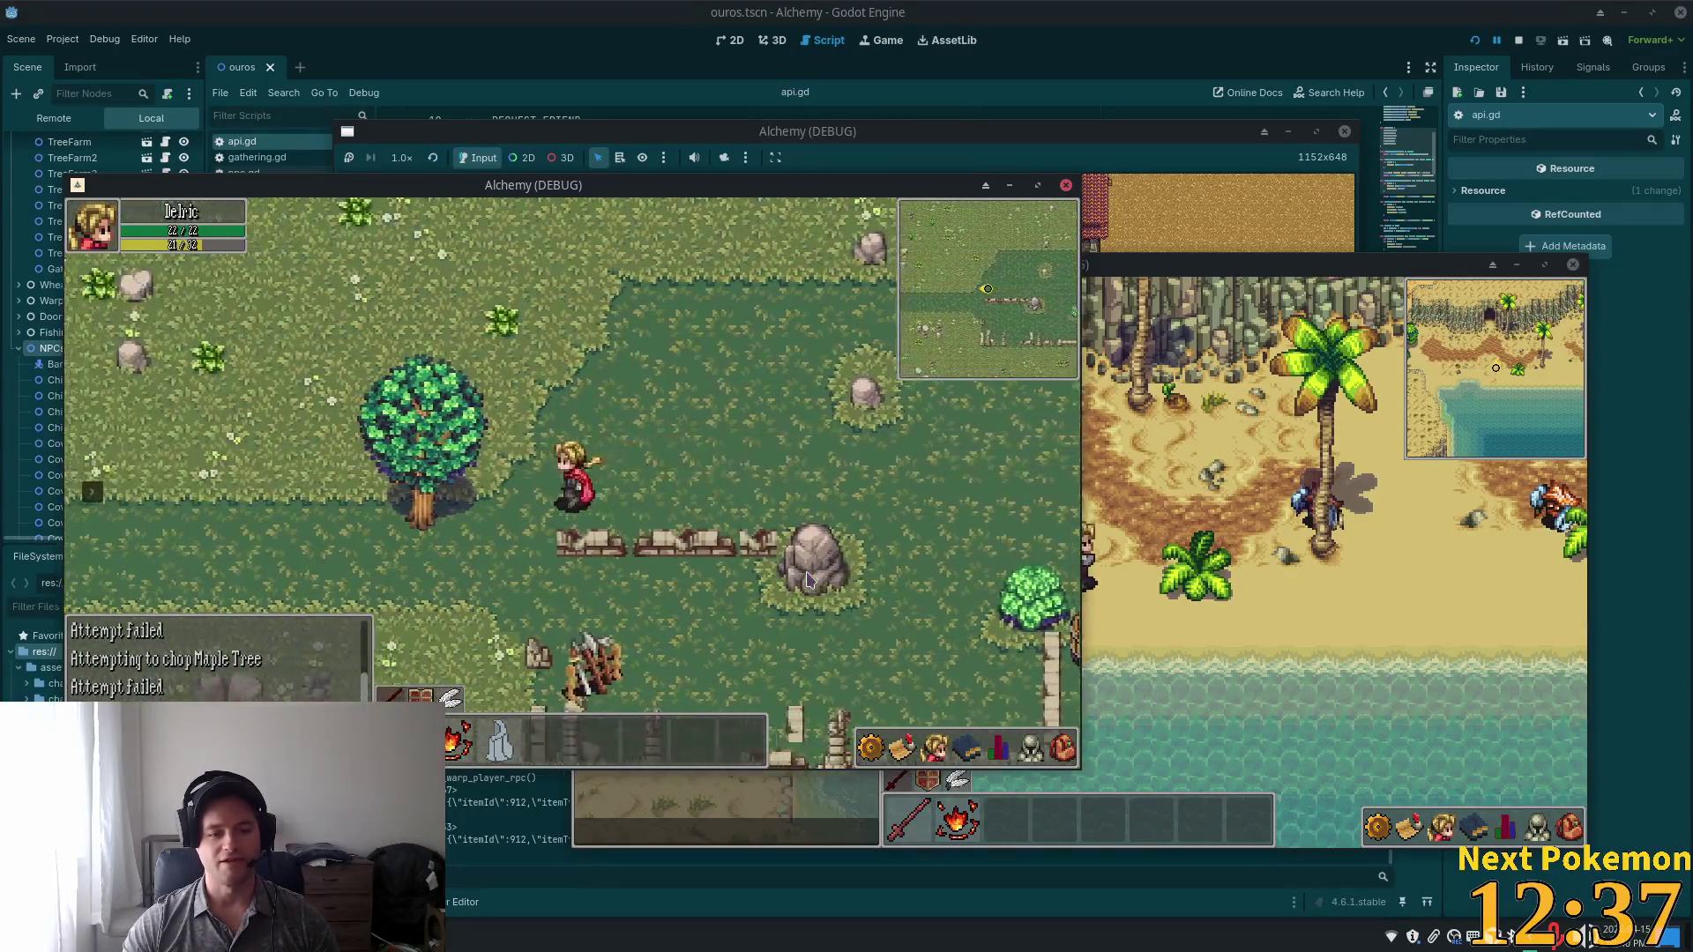
key(Left)
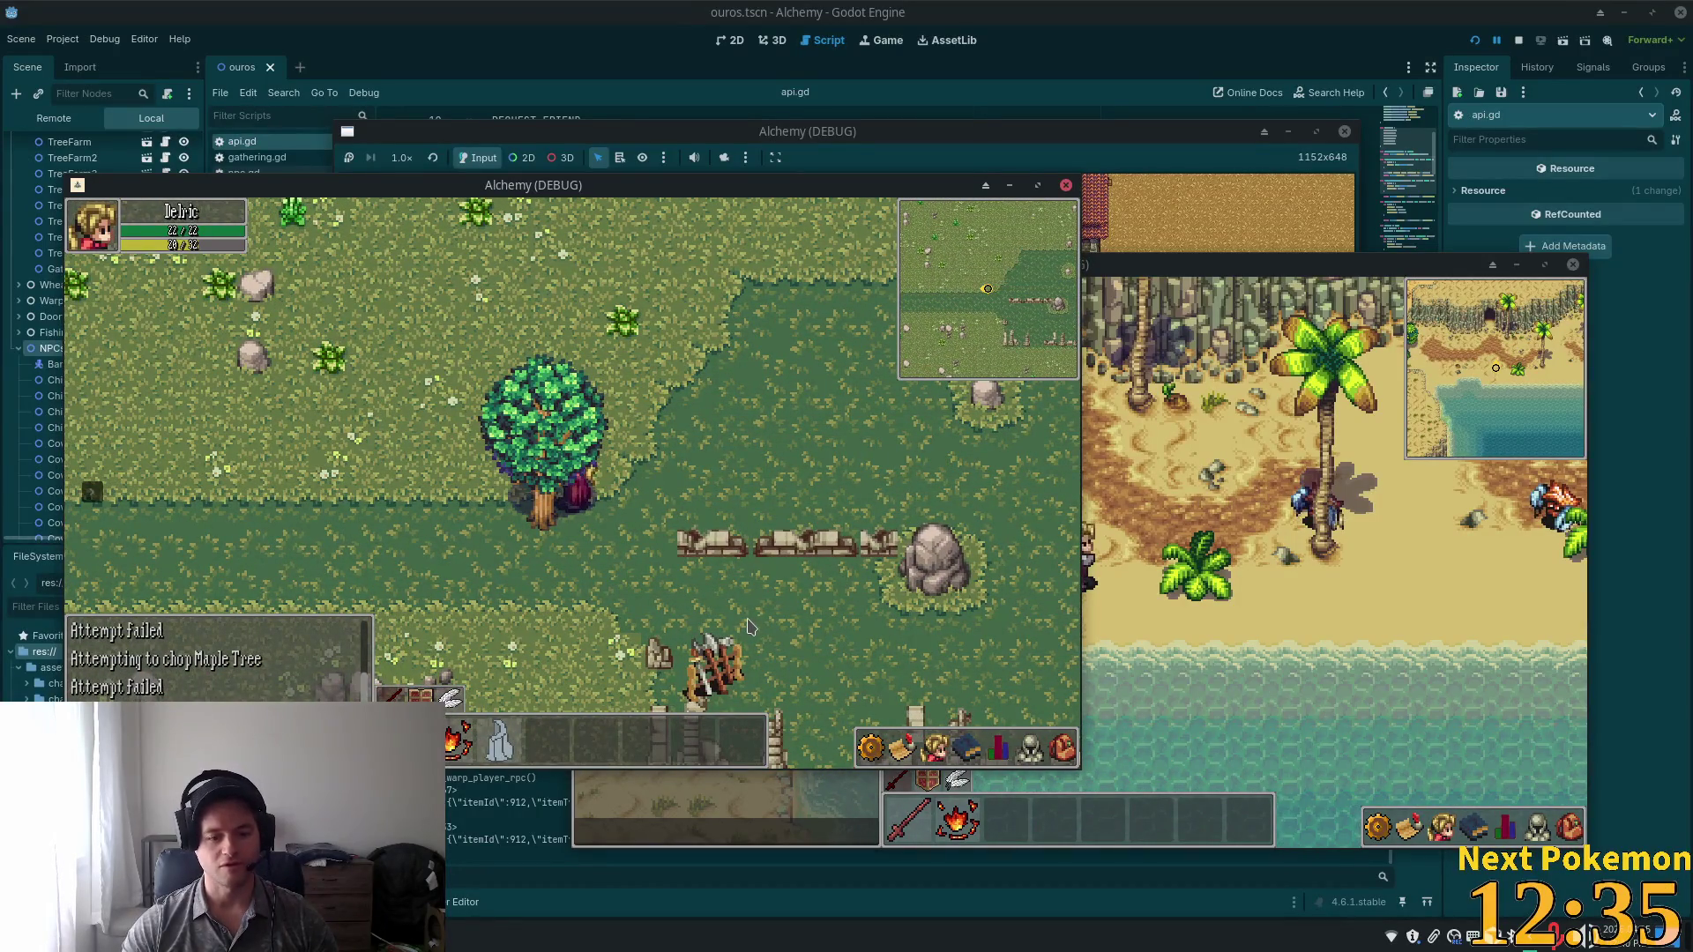
Walk to a new area and back toward the cobblestone path, then stop both game windows.
key(Right)
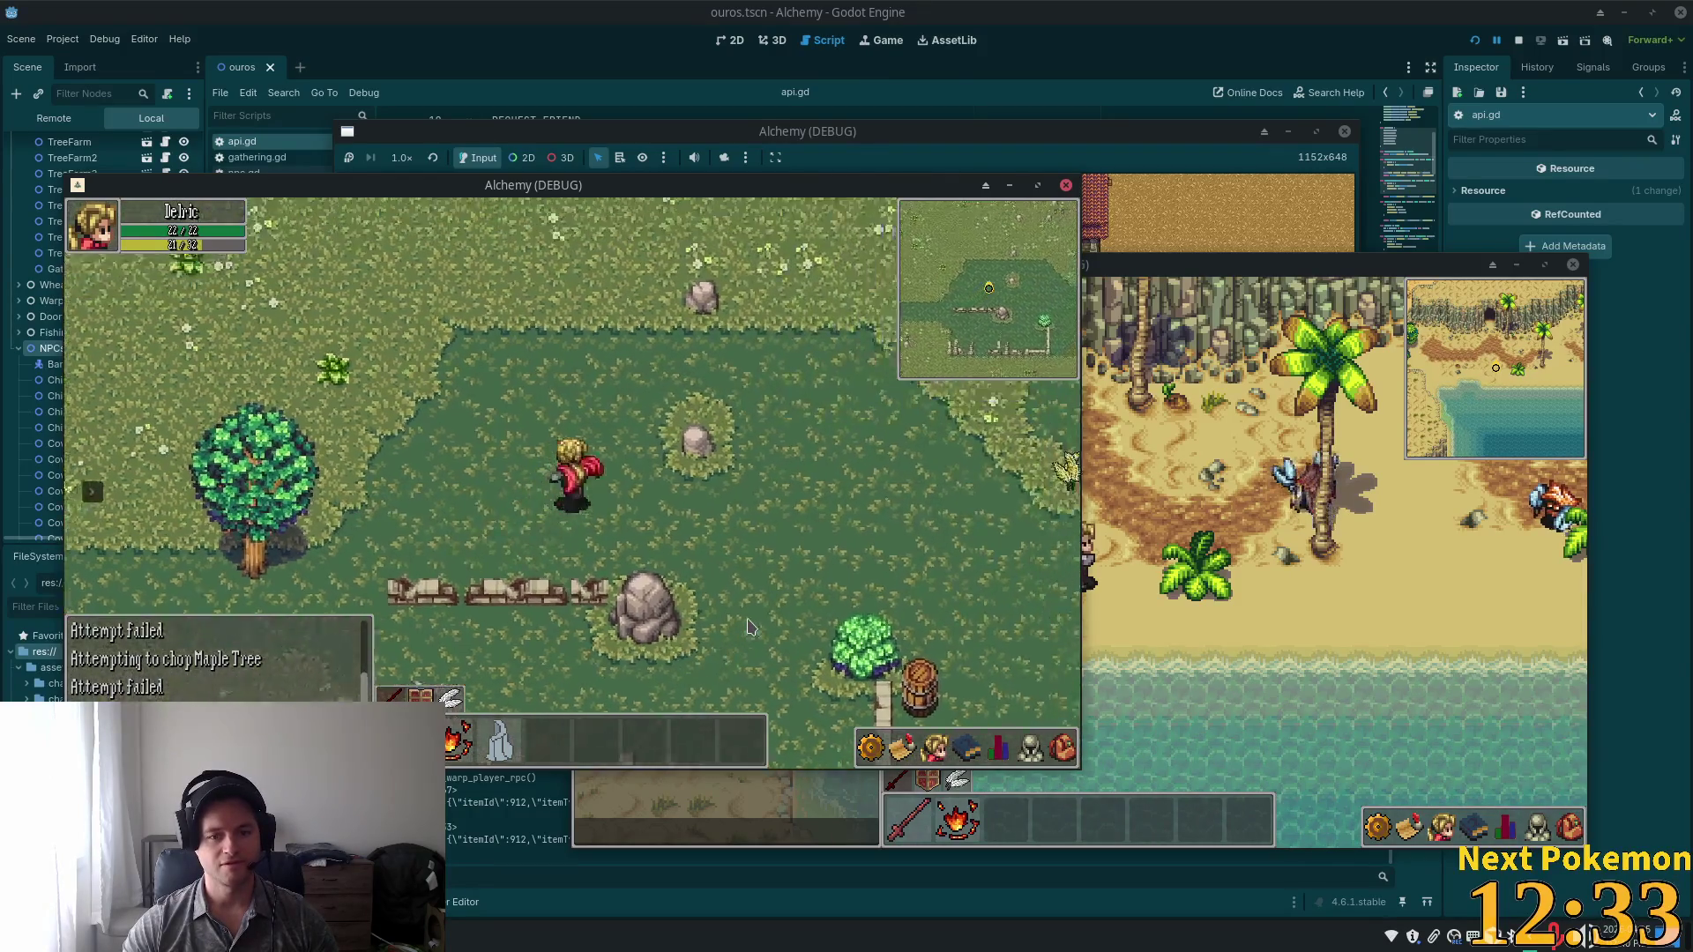
key(Right)
key(Down)
key(Up)
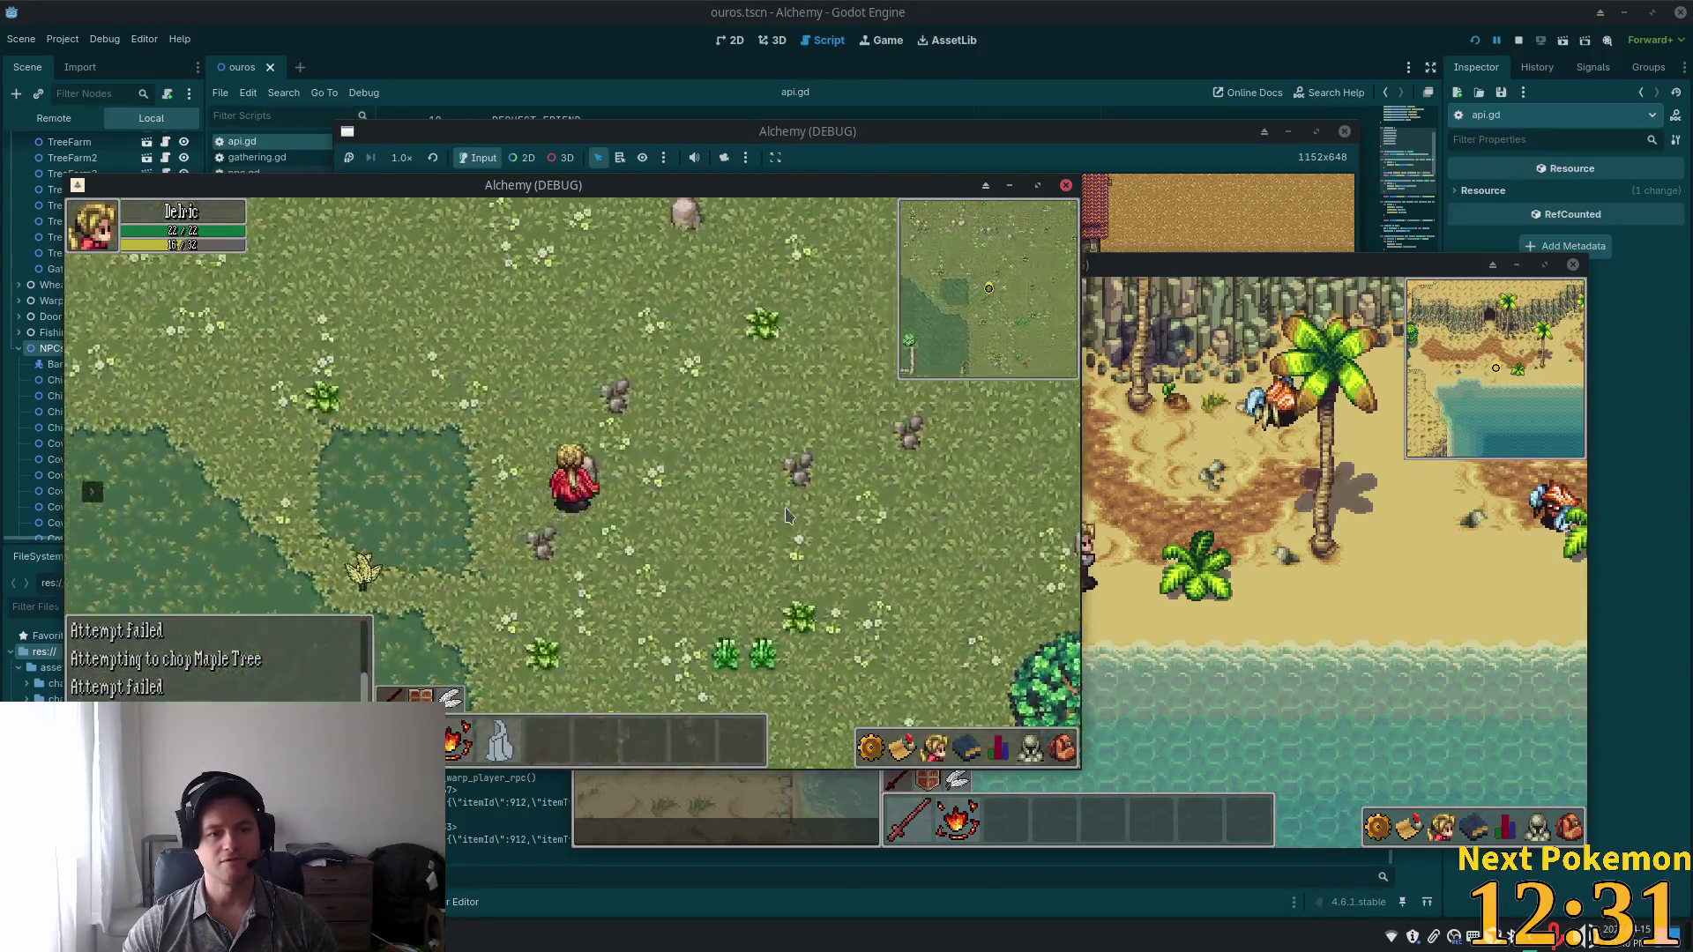
key(Up)
key(Up)
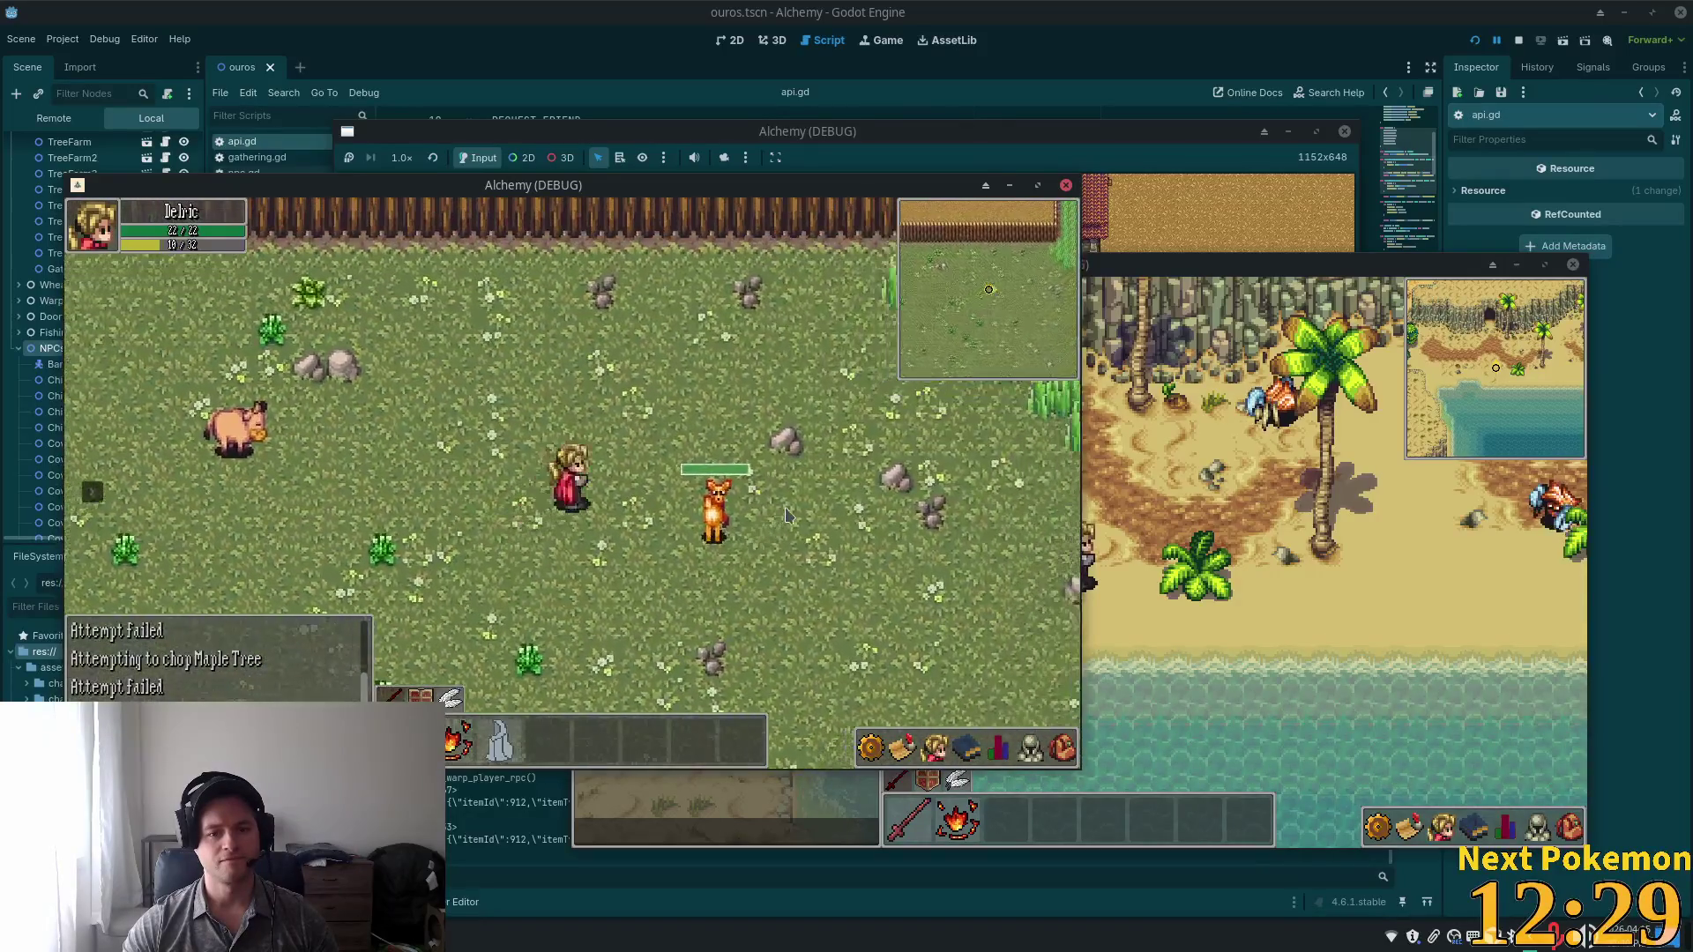
key(Left)
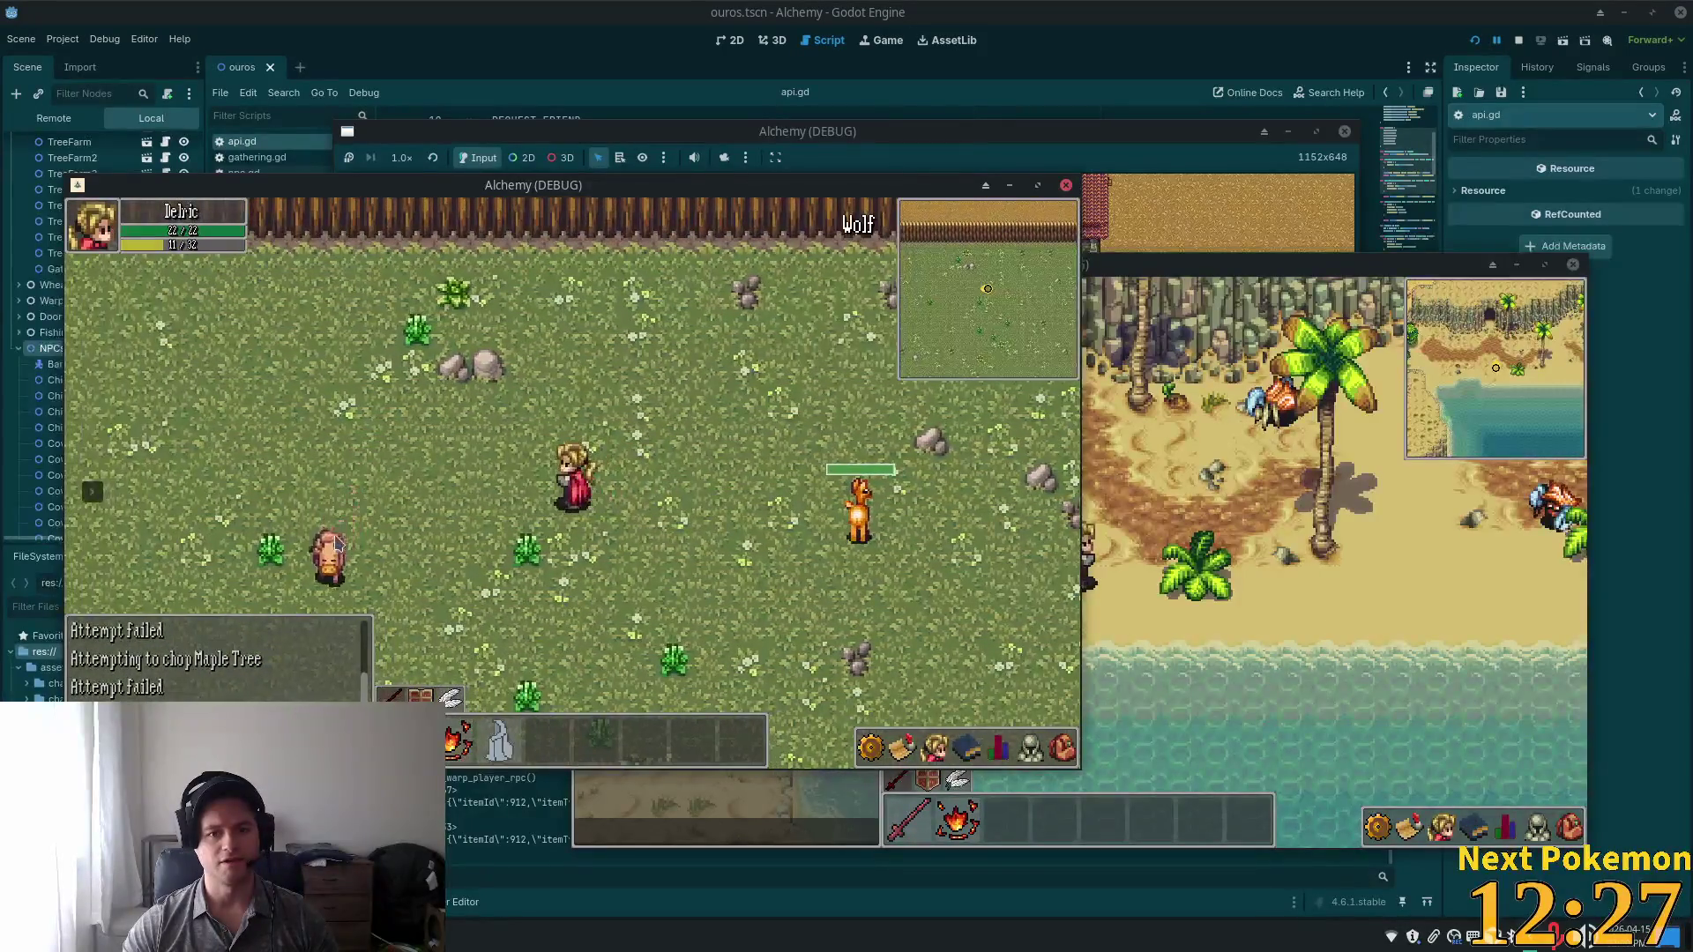
key(Down)
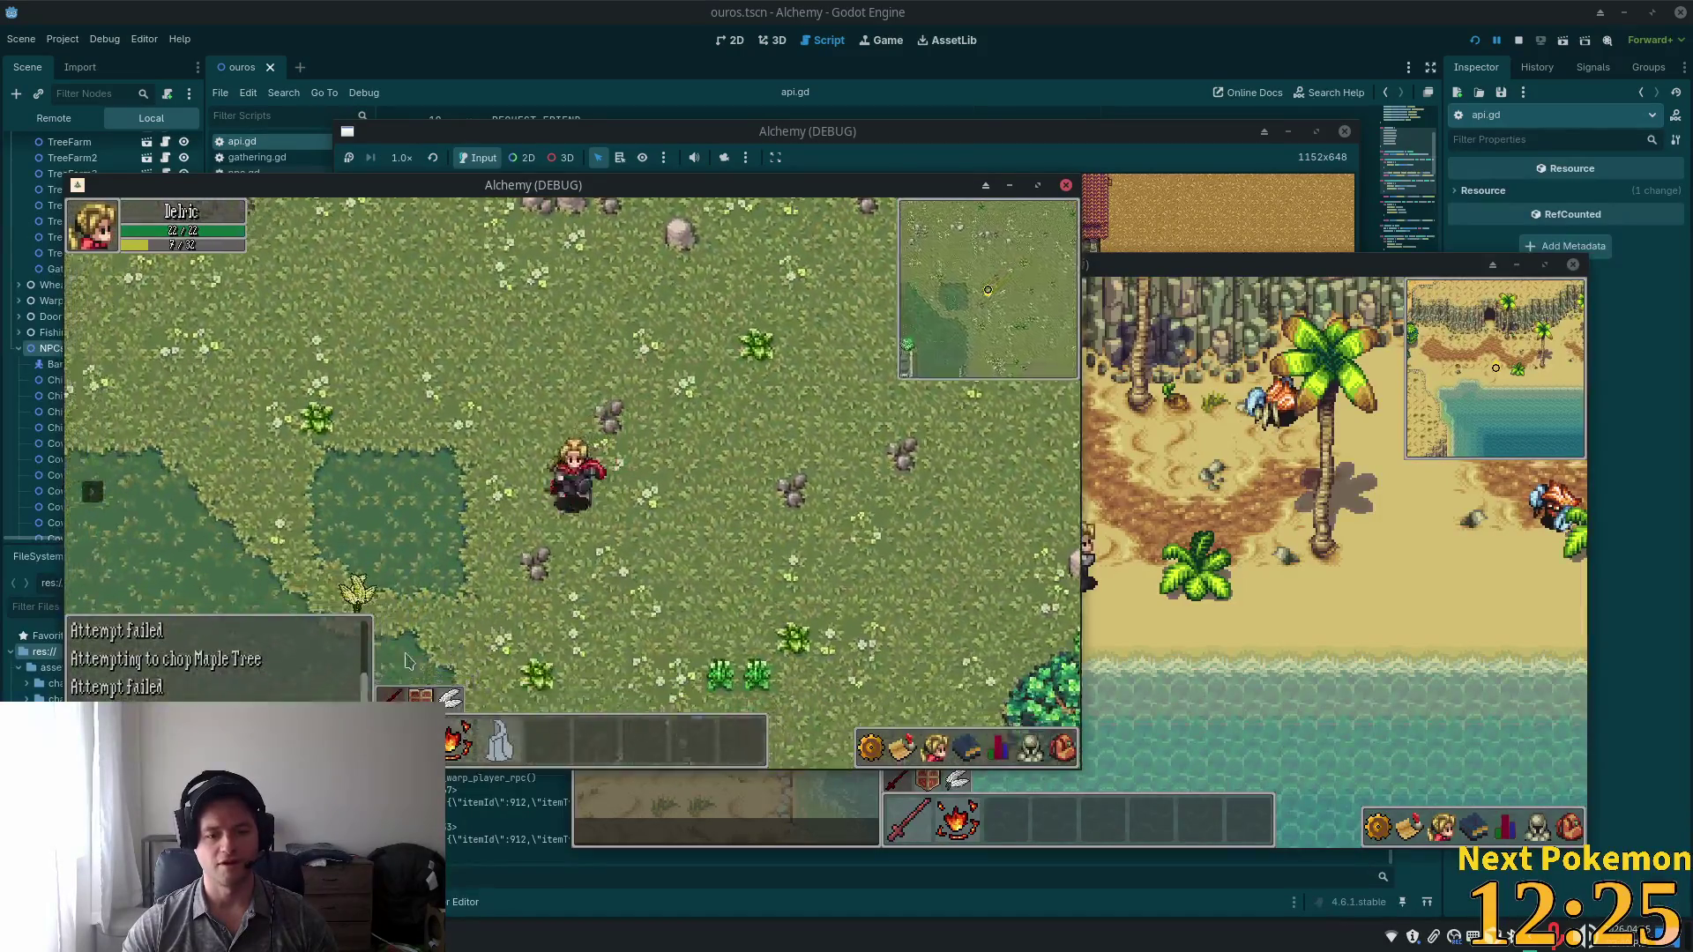
key(Down)
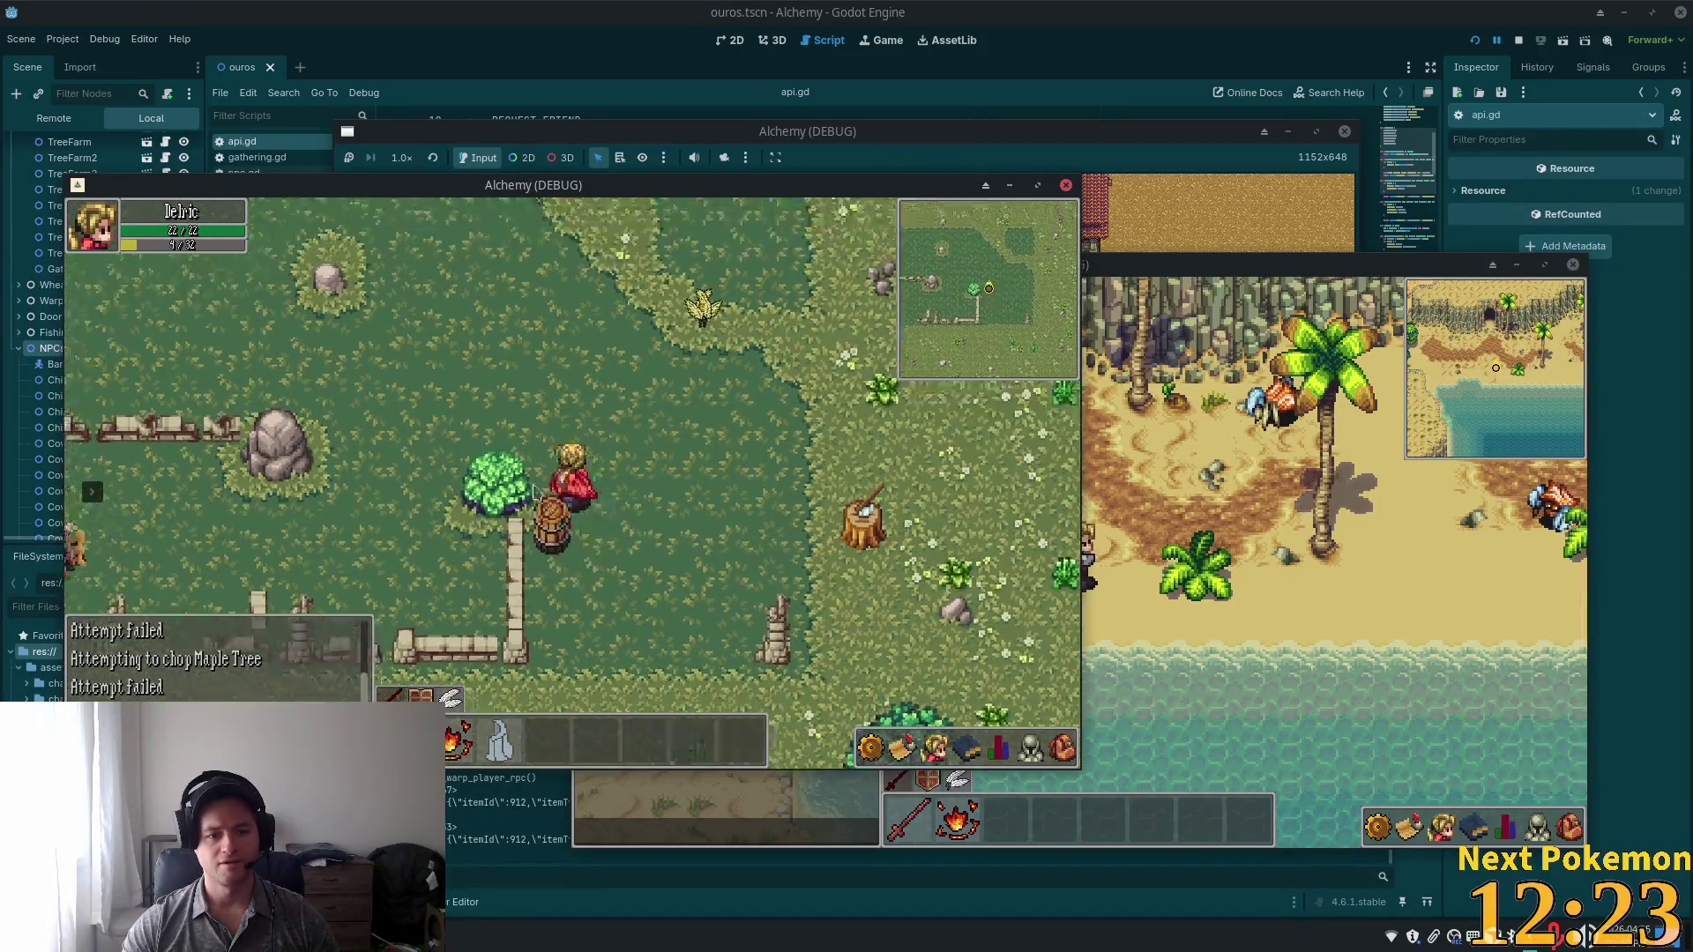
key(Left)
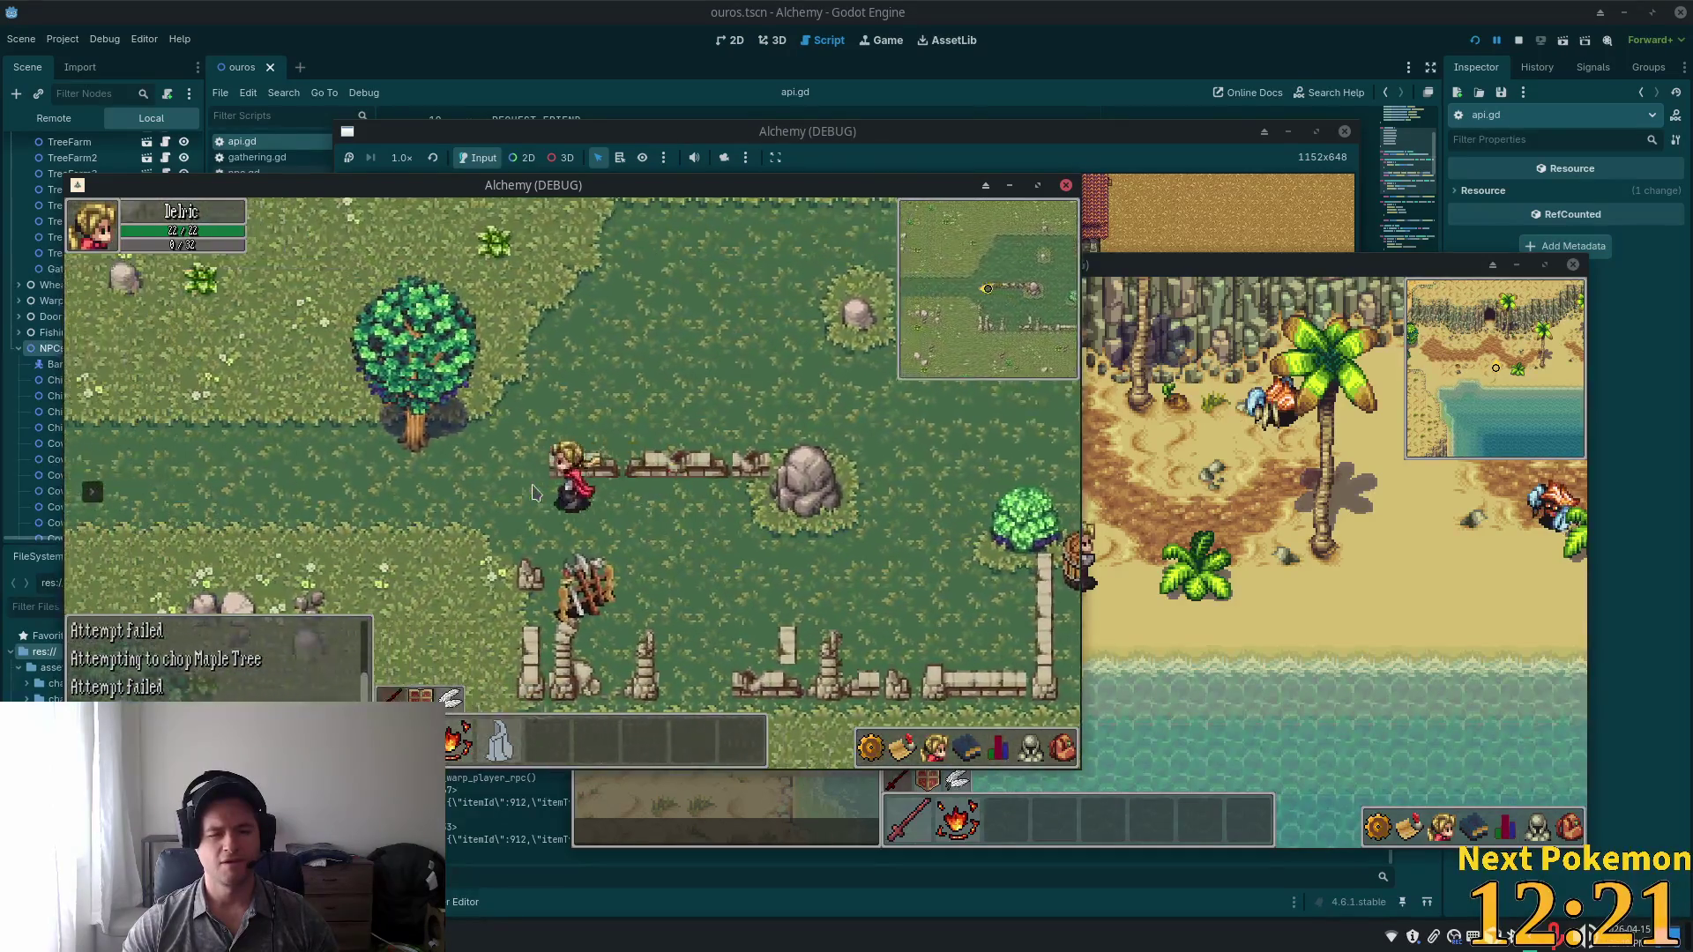
key(Up)
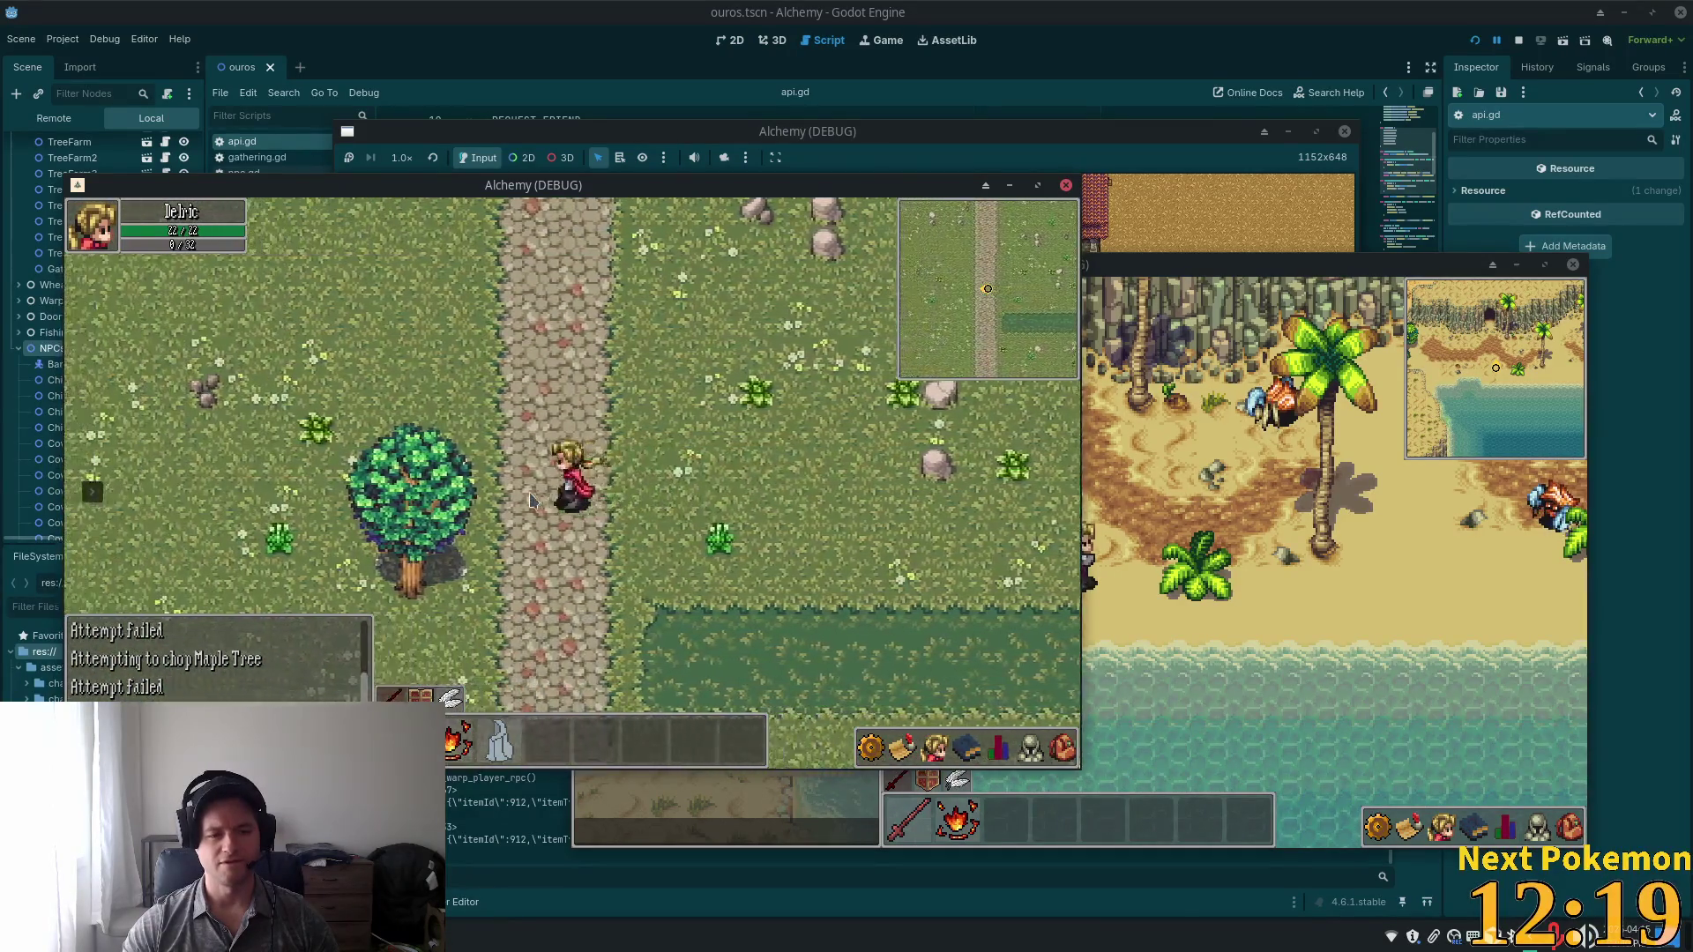
key(Left)
key(Down)
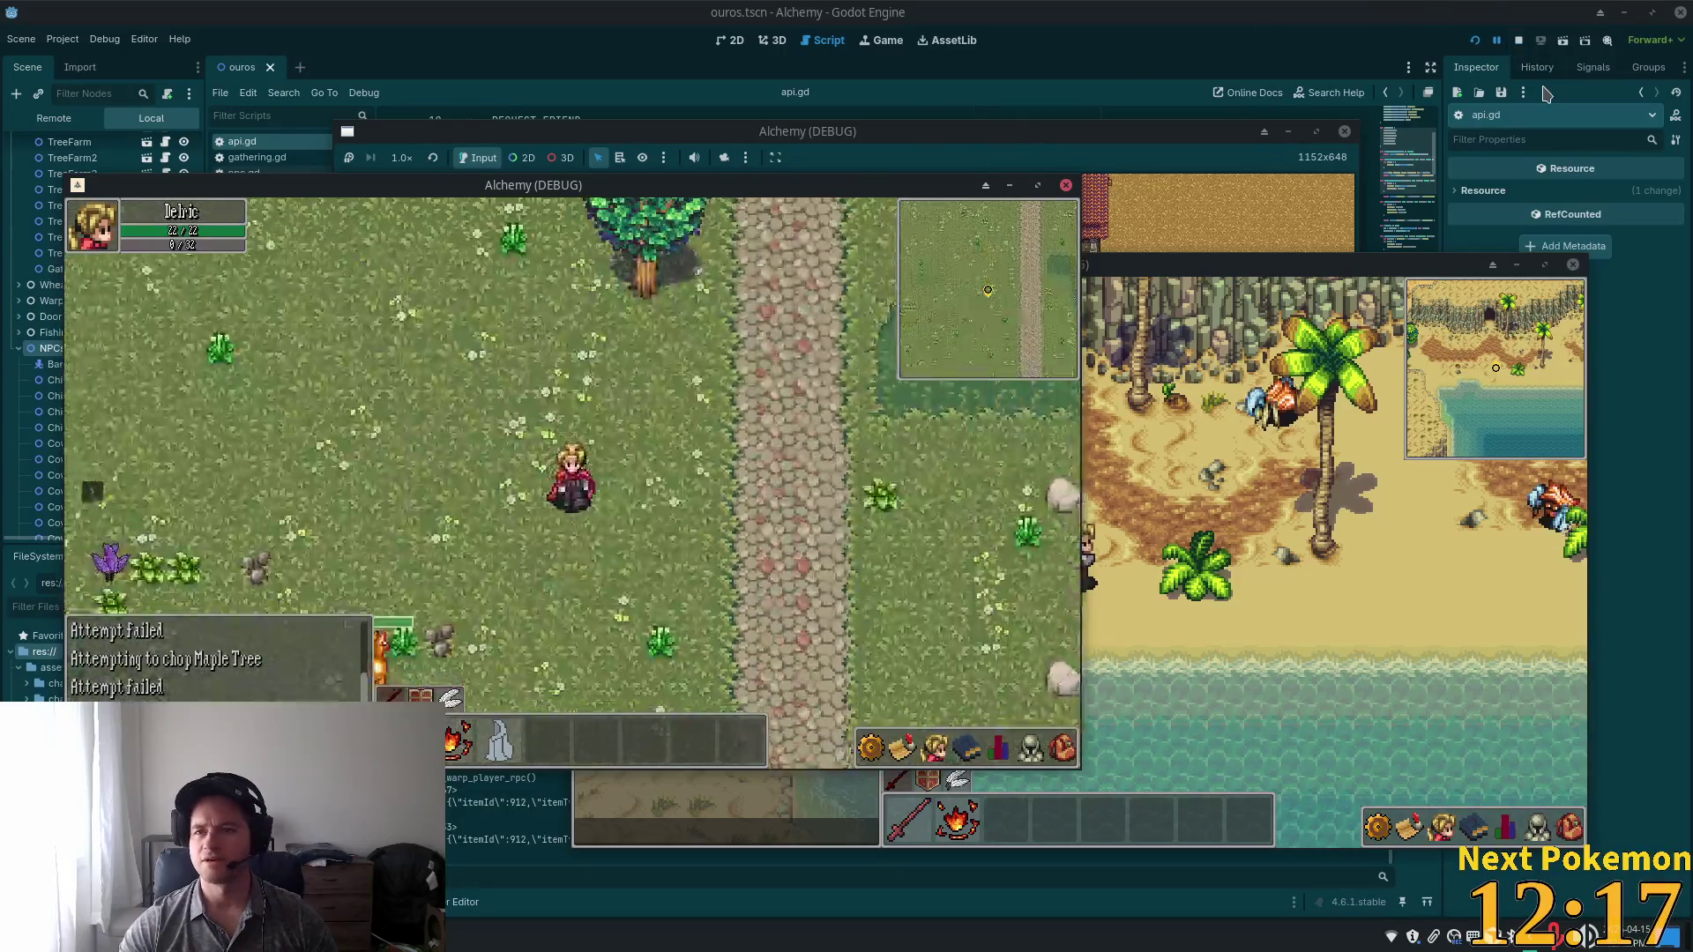
key(Right)
click(1474, 40)
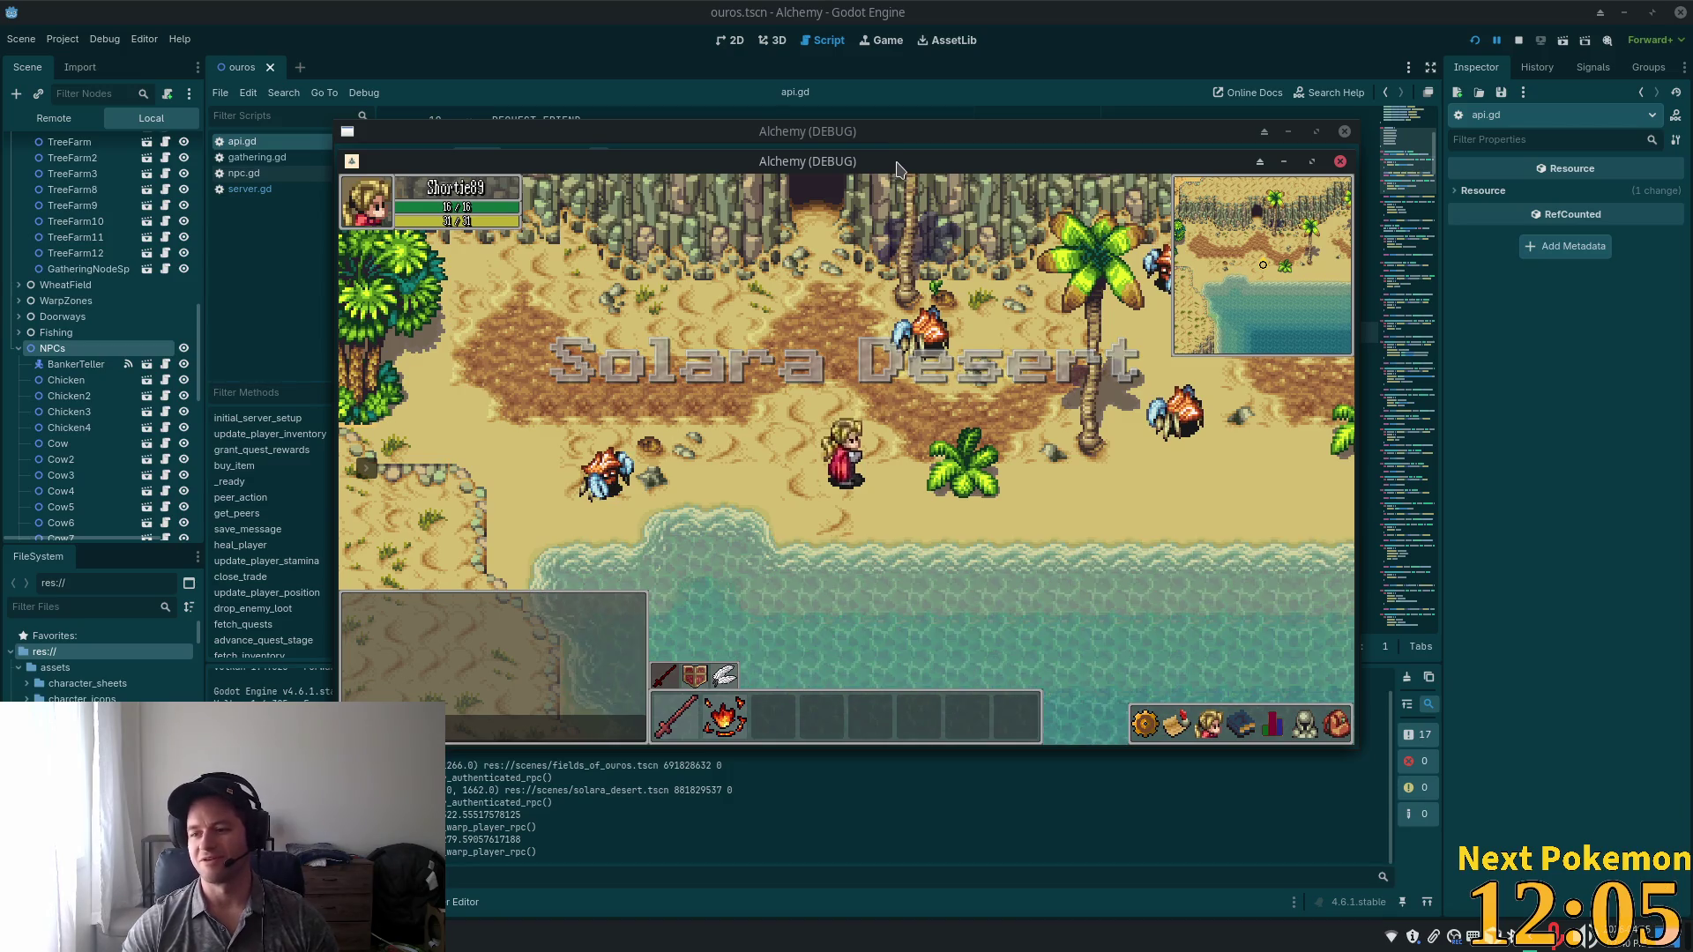
Move the desert client aside, focus the other client, and walk its character north-east into the field.
drag(838, 168, 622, 210)
click(1278, 497)
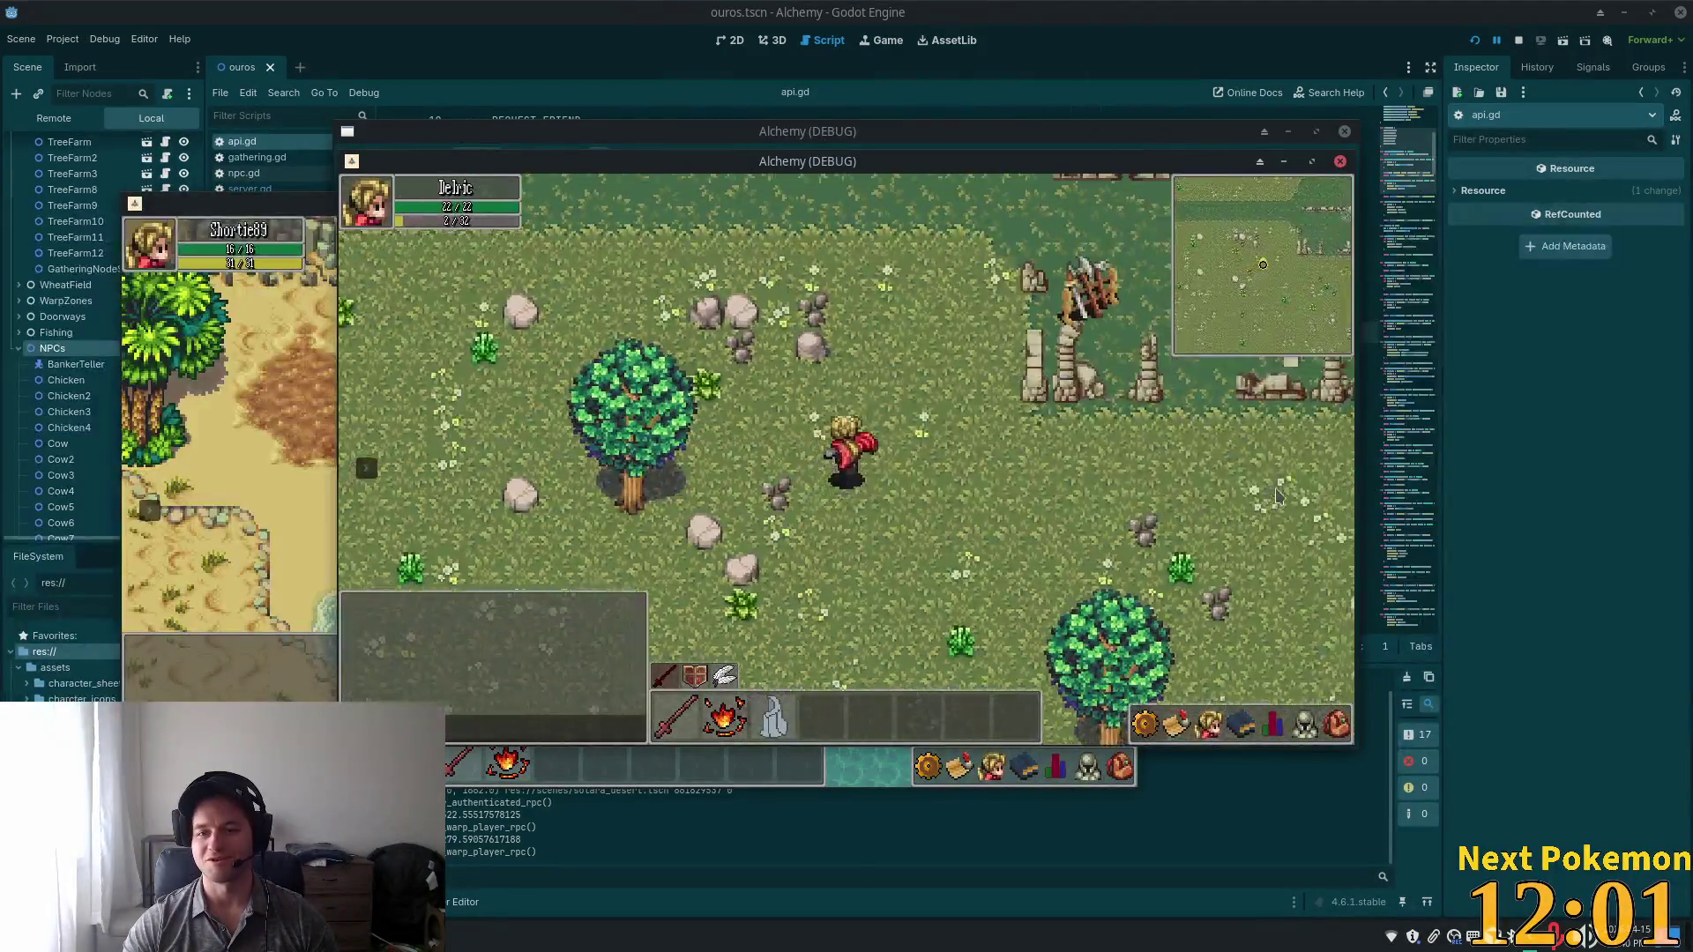
key(w)
key(d)
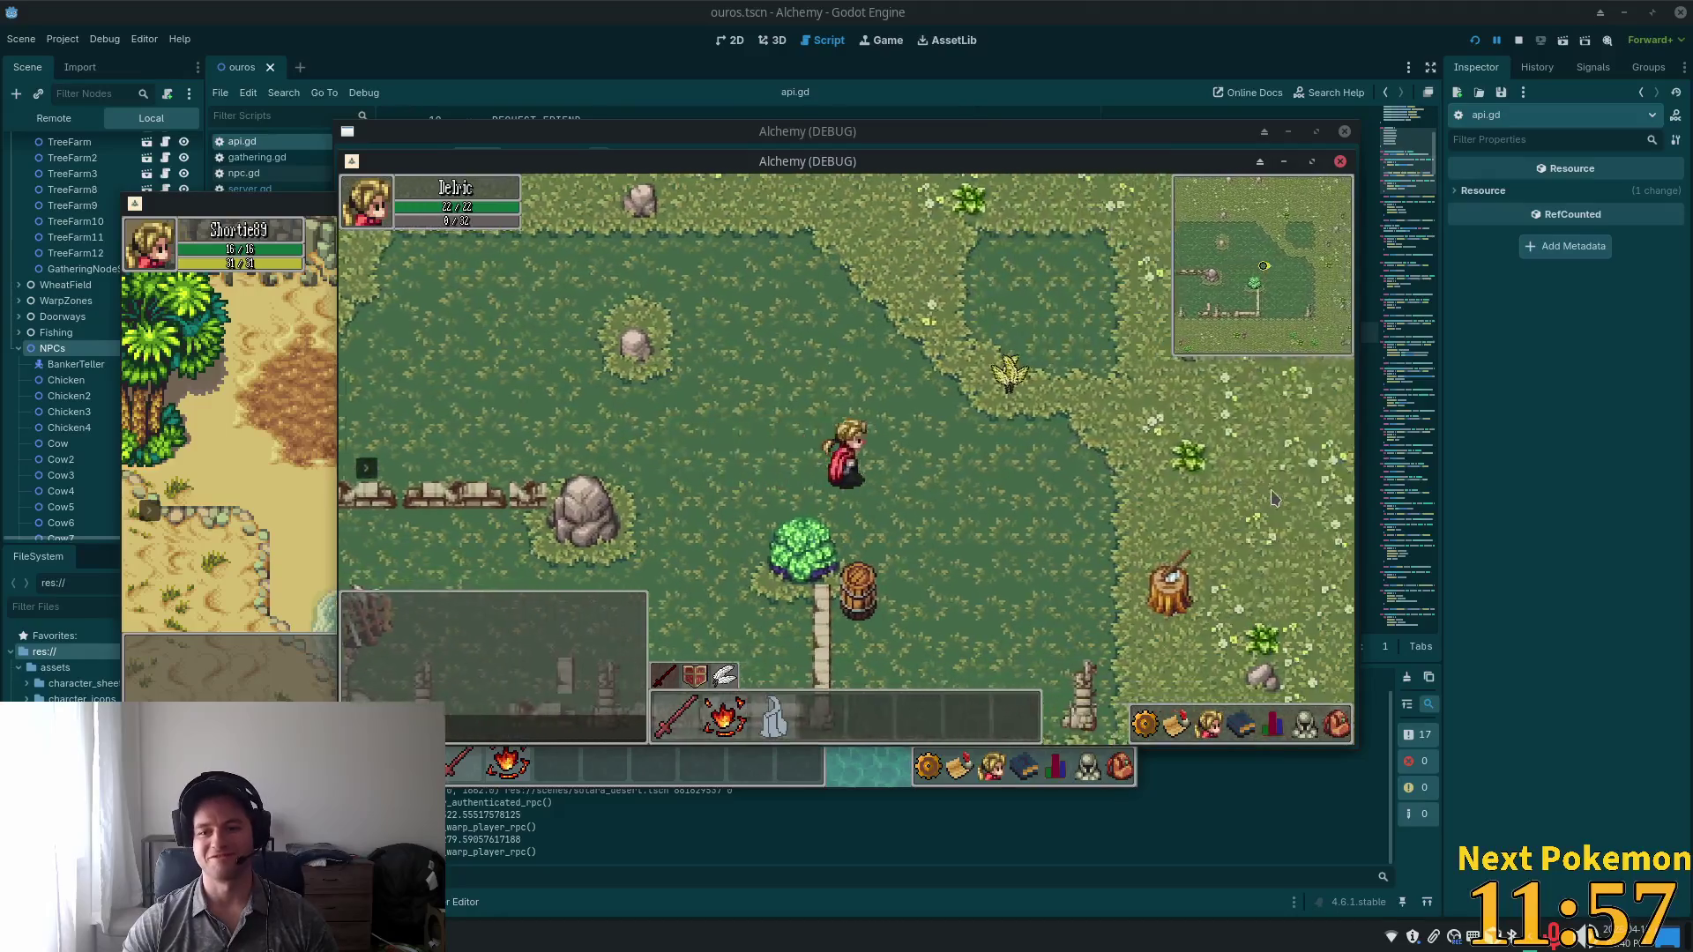
key(w)
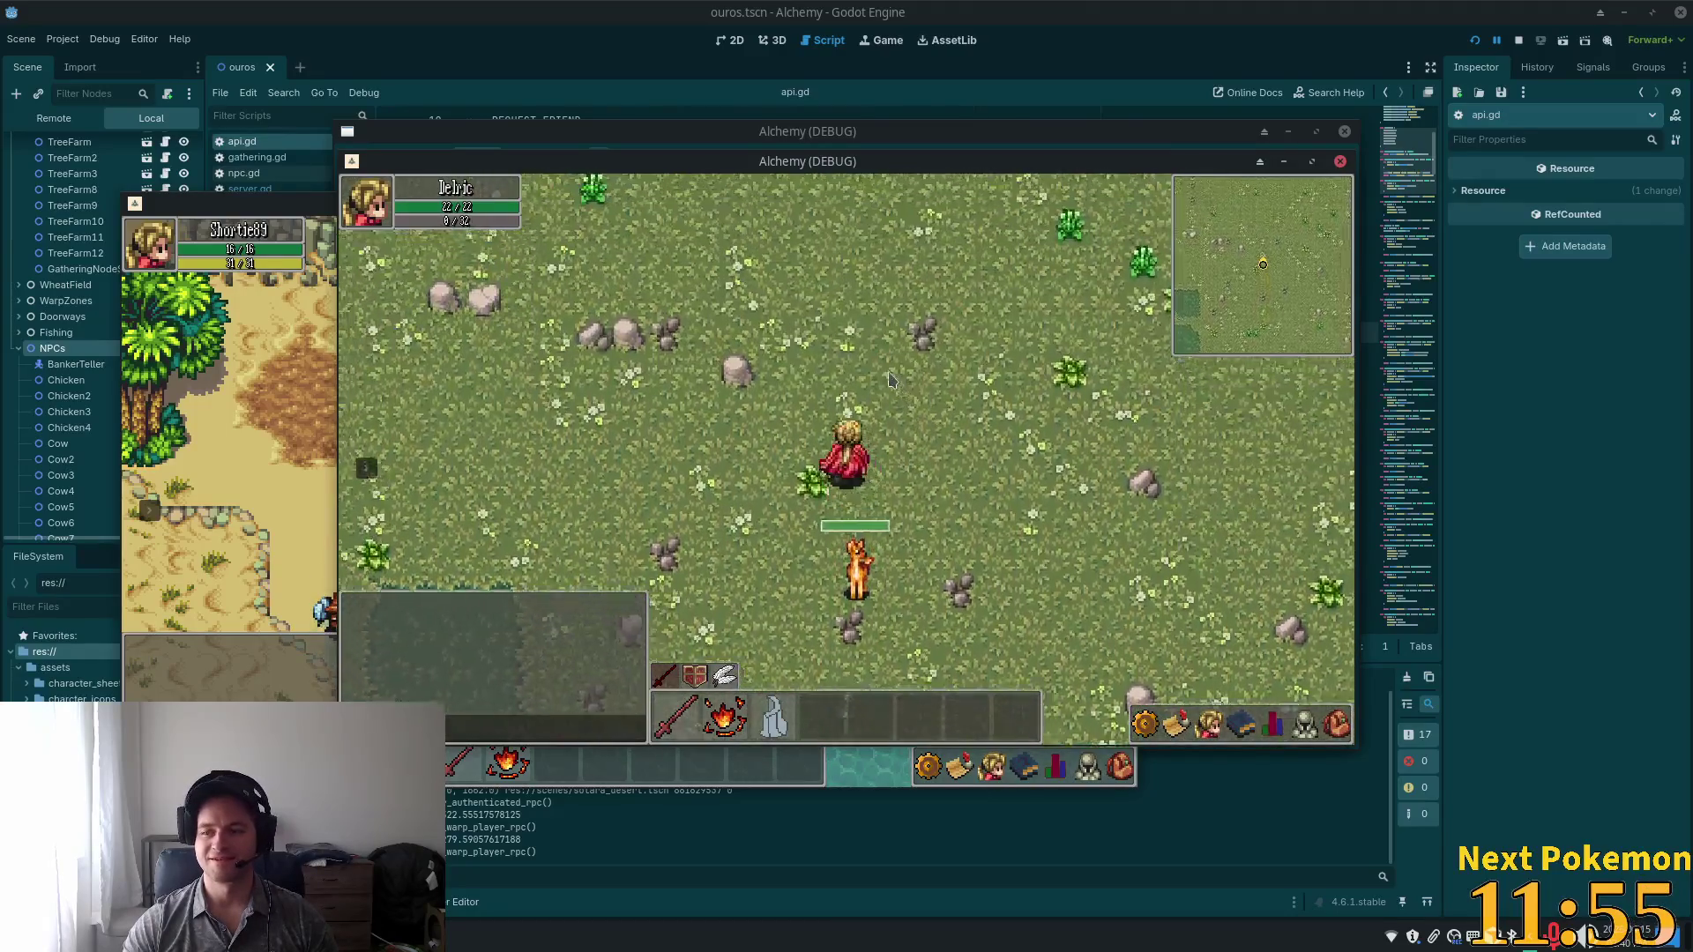
key(w)
key(w)
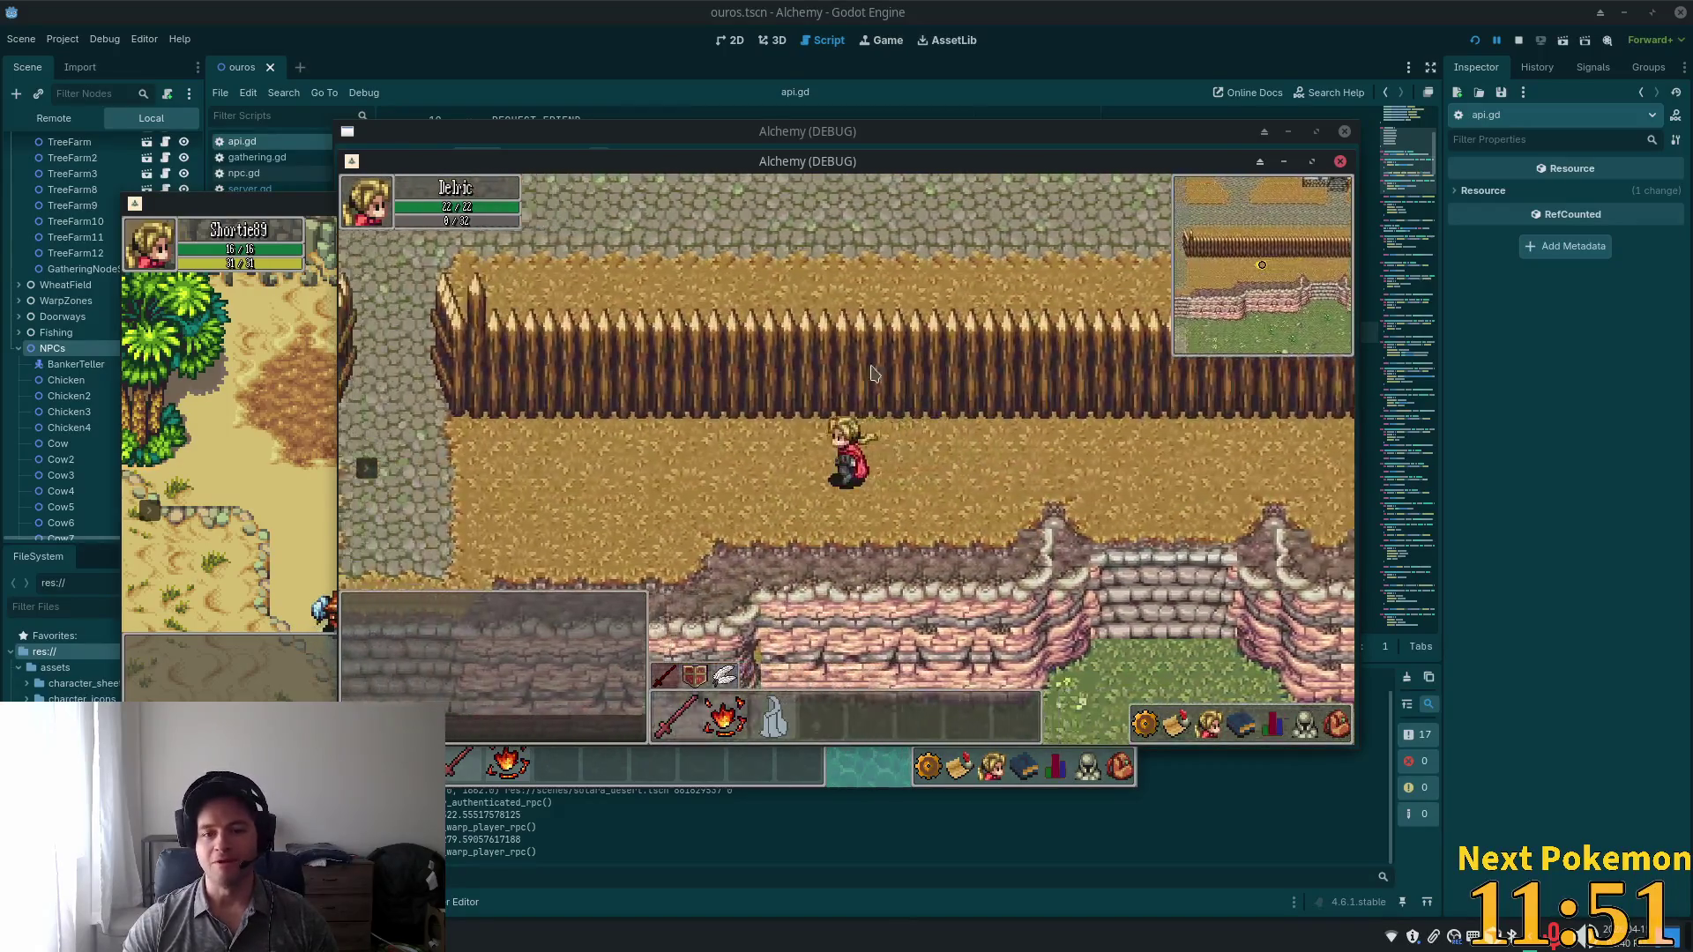
Walk north through the palisade gap into Ouros, up to the Inn and back out.
key(a)
key(w)
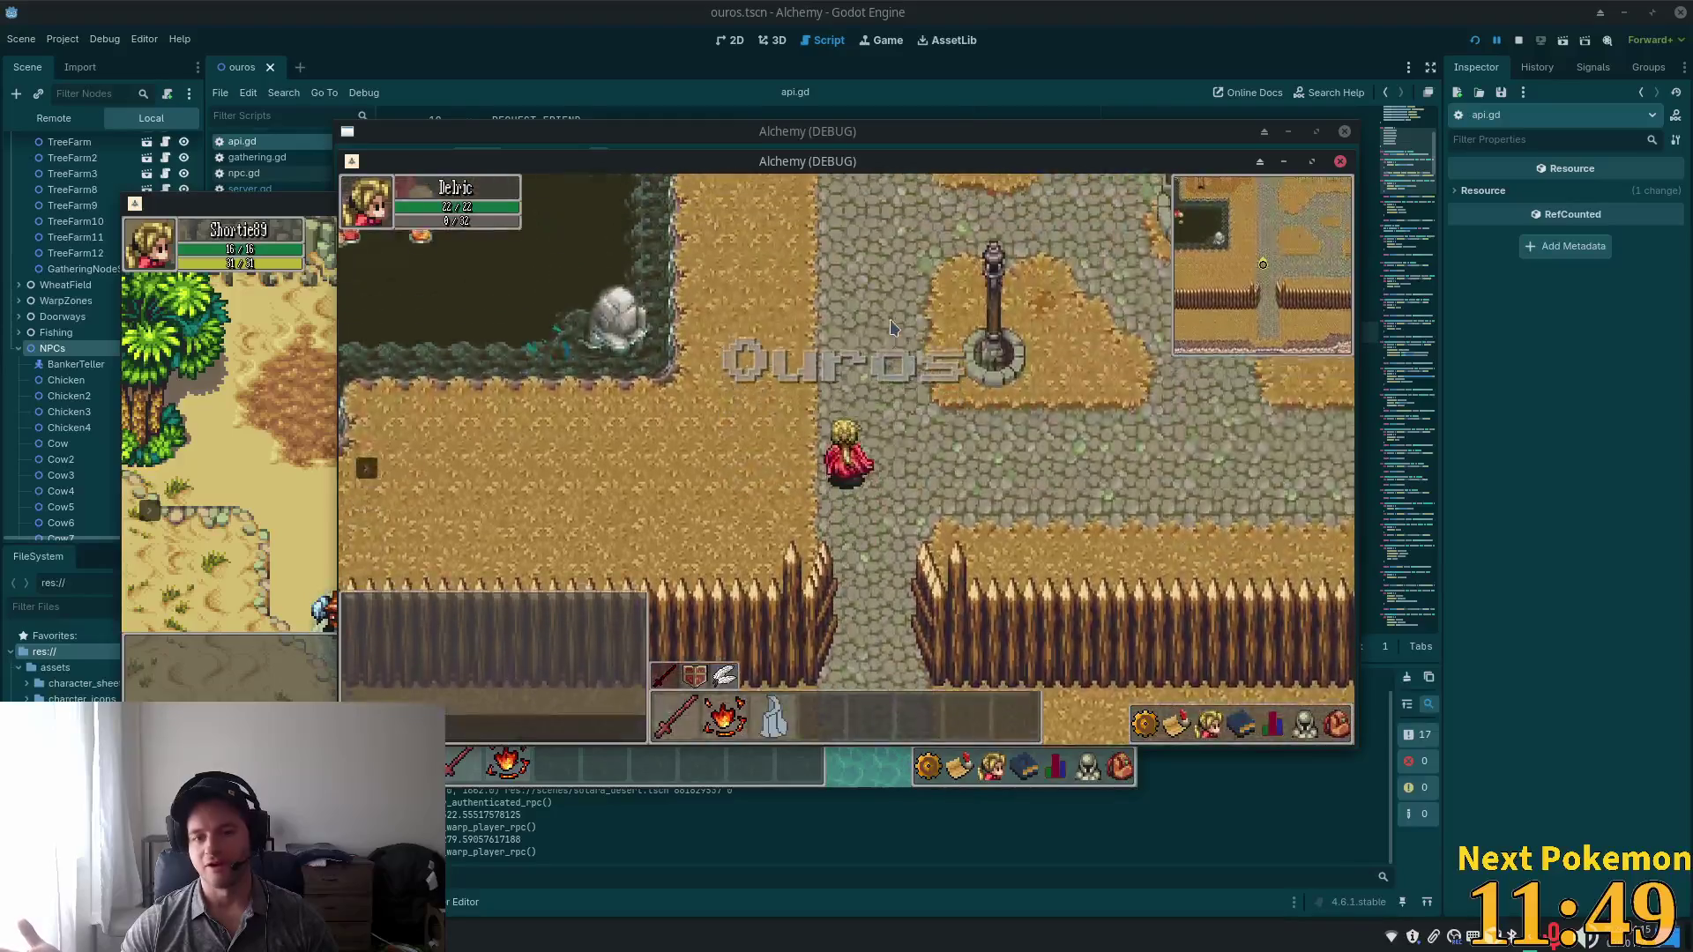
key(w)
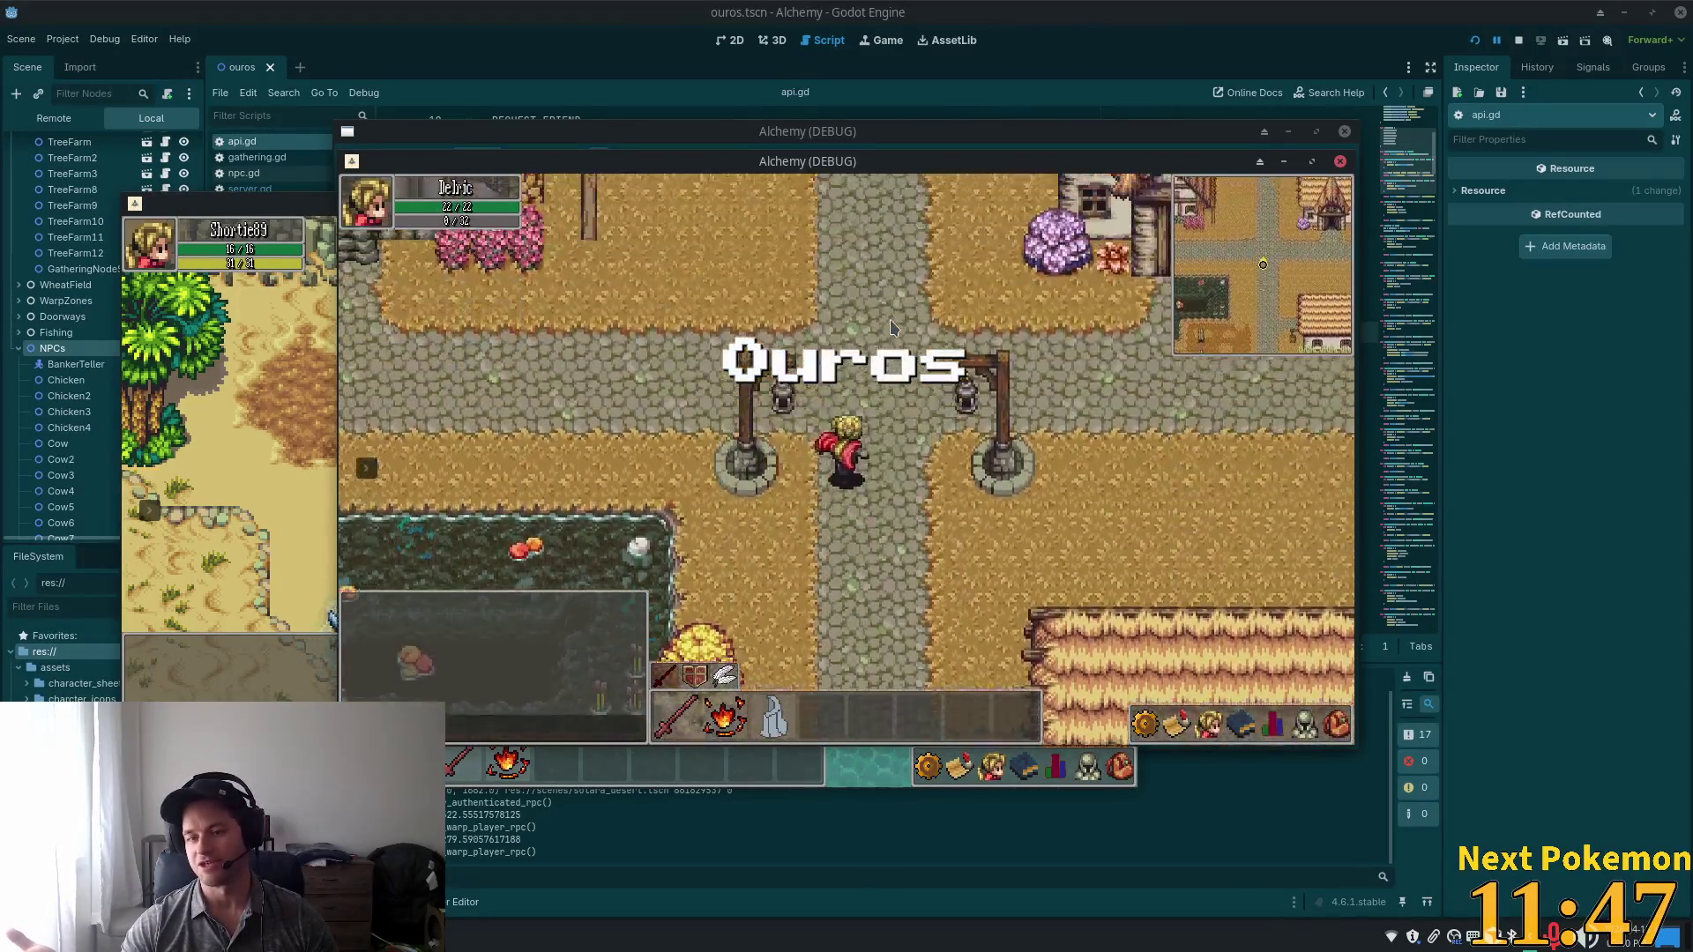
key(w)
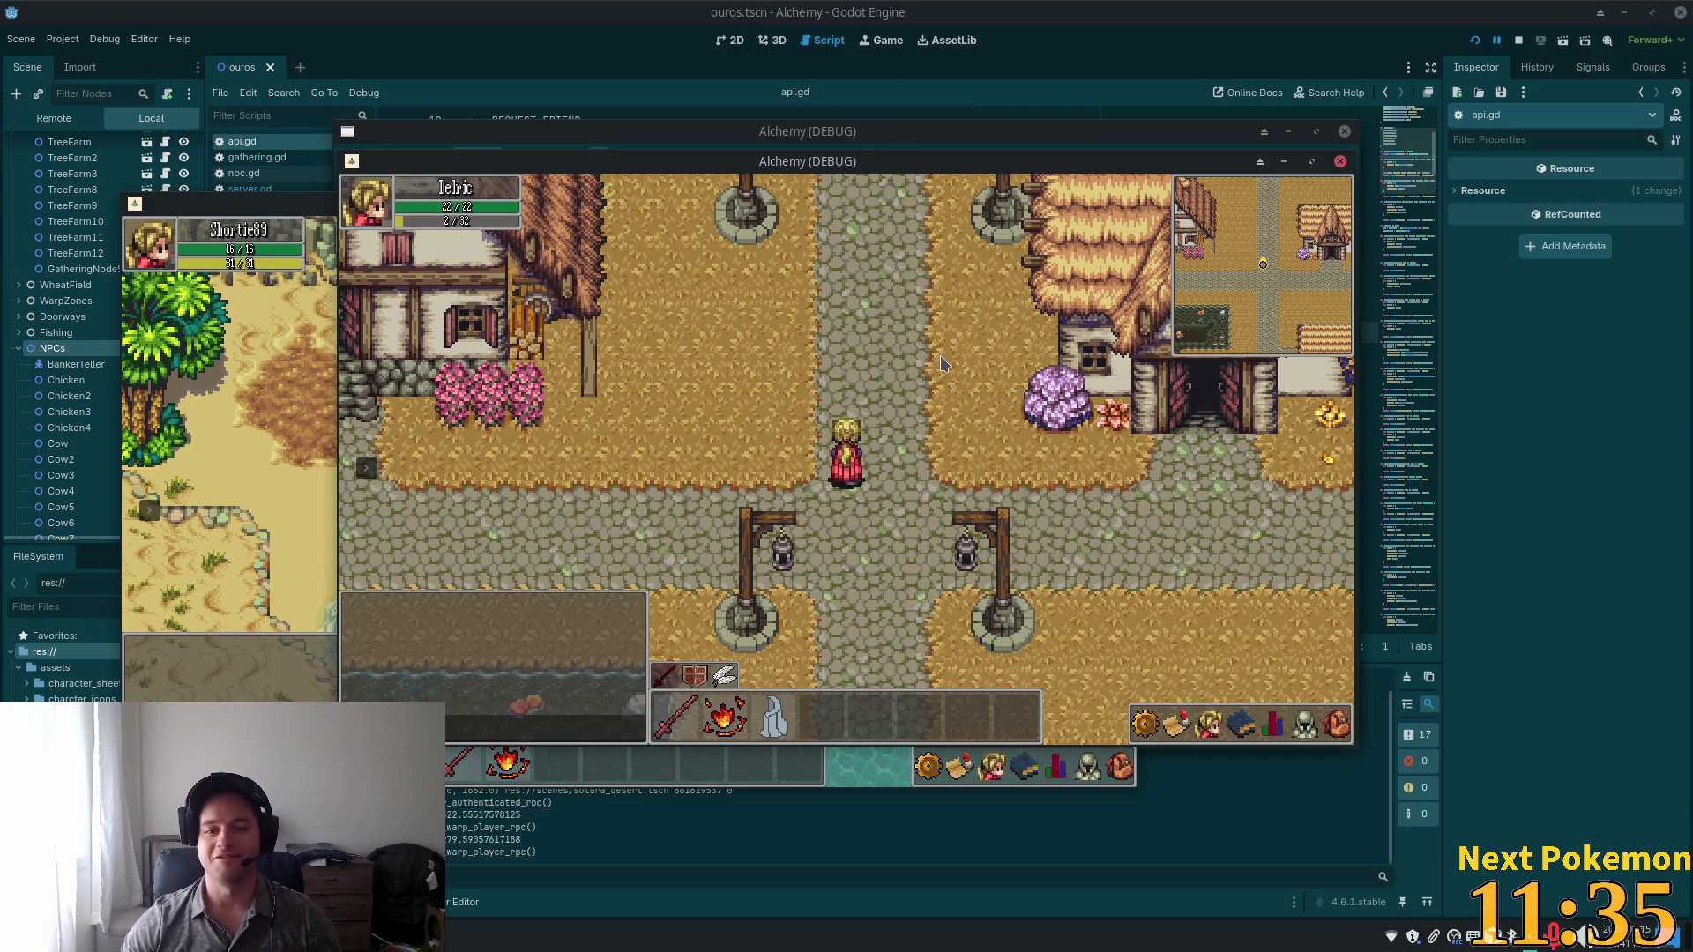
key(Up)
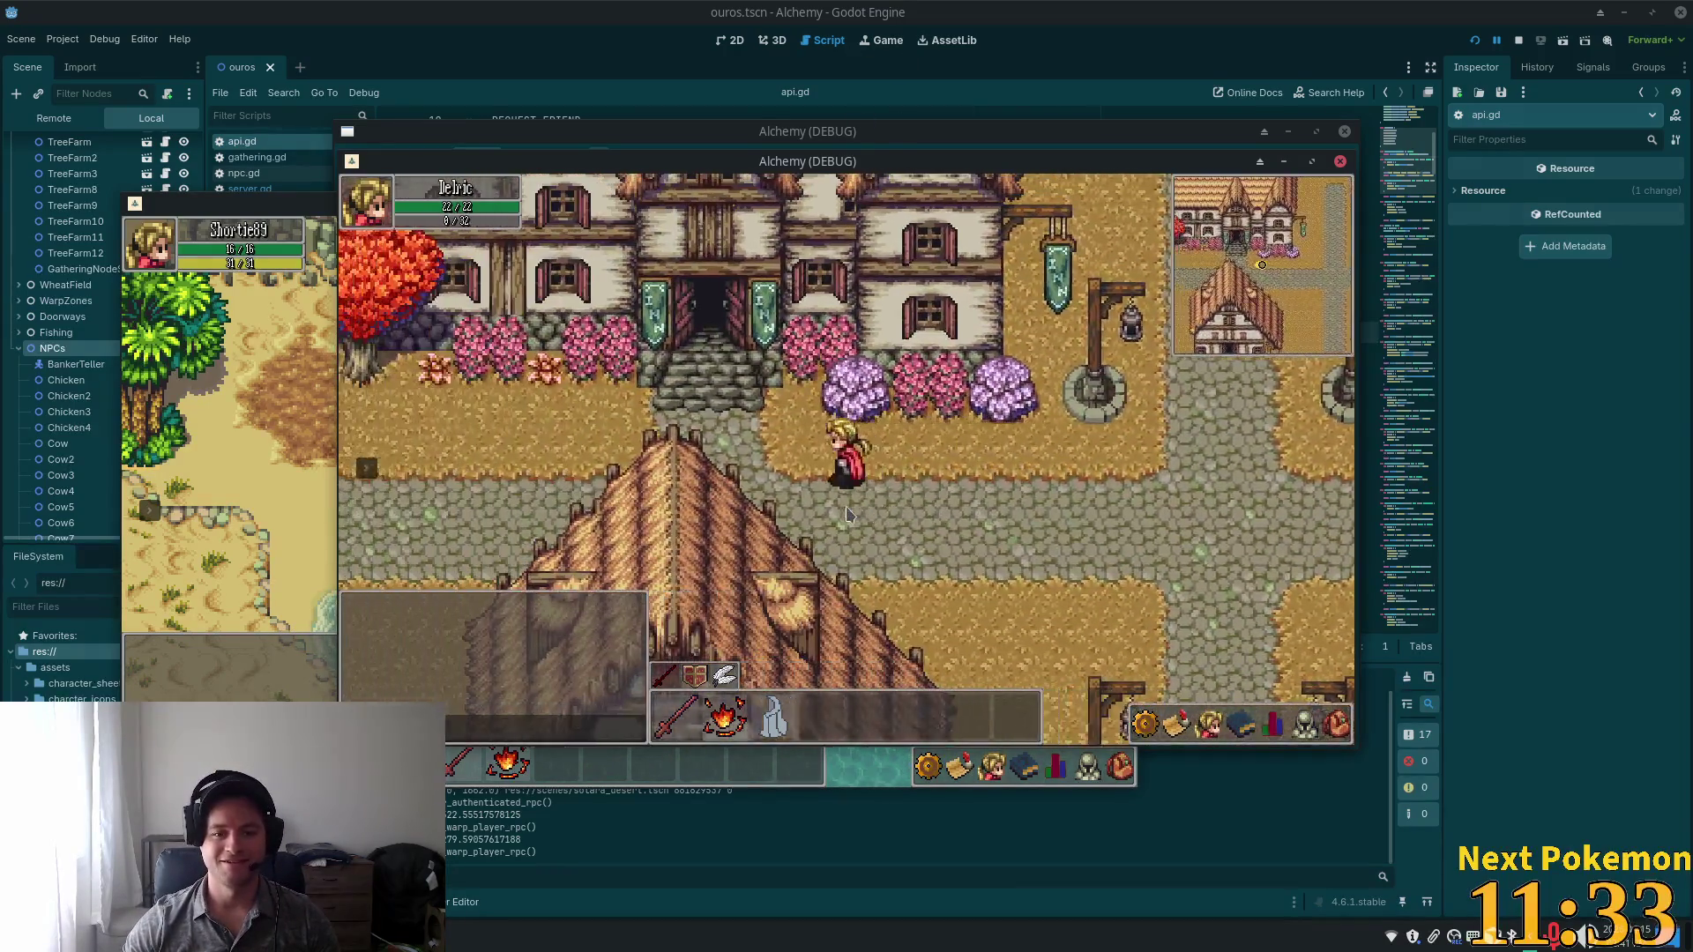
key(Up)
key(Down)
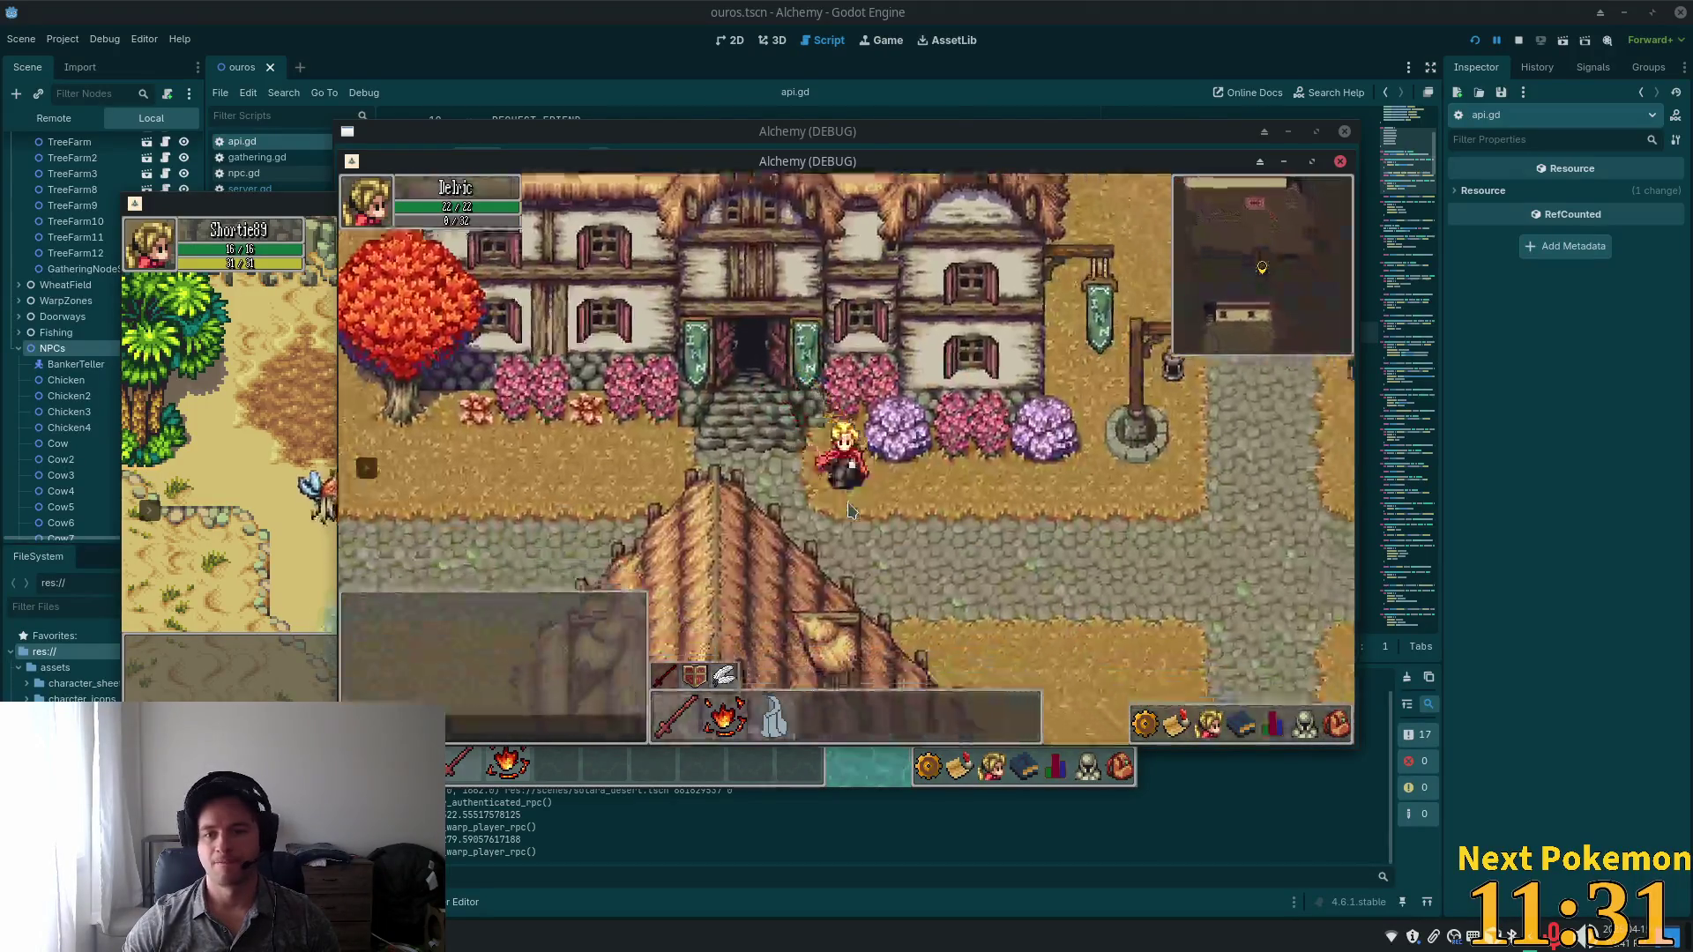
key(Down)
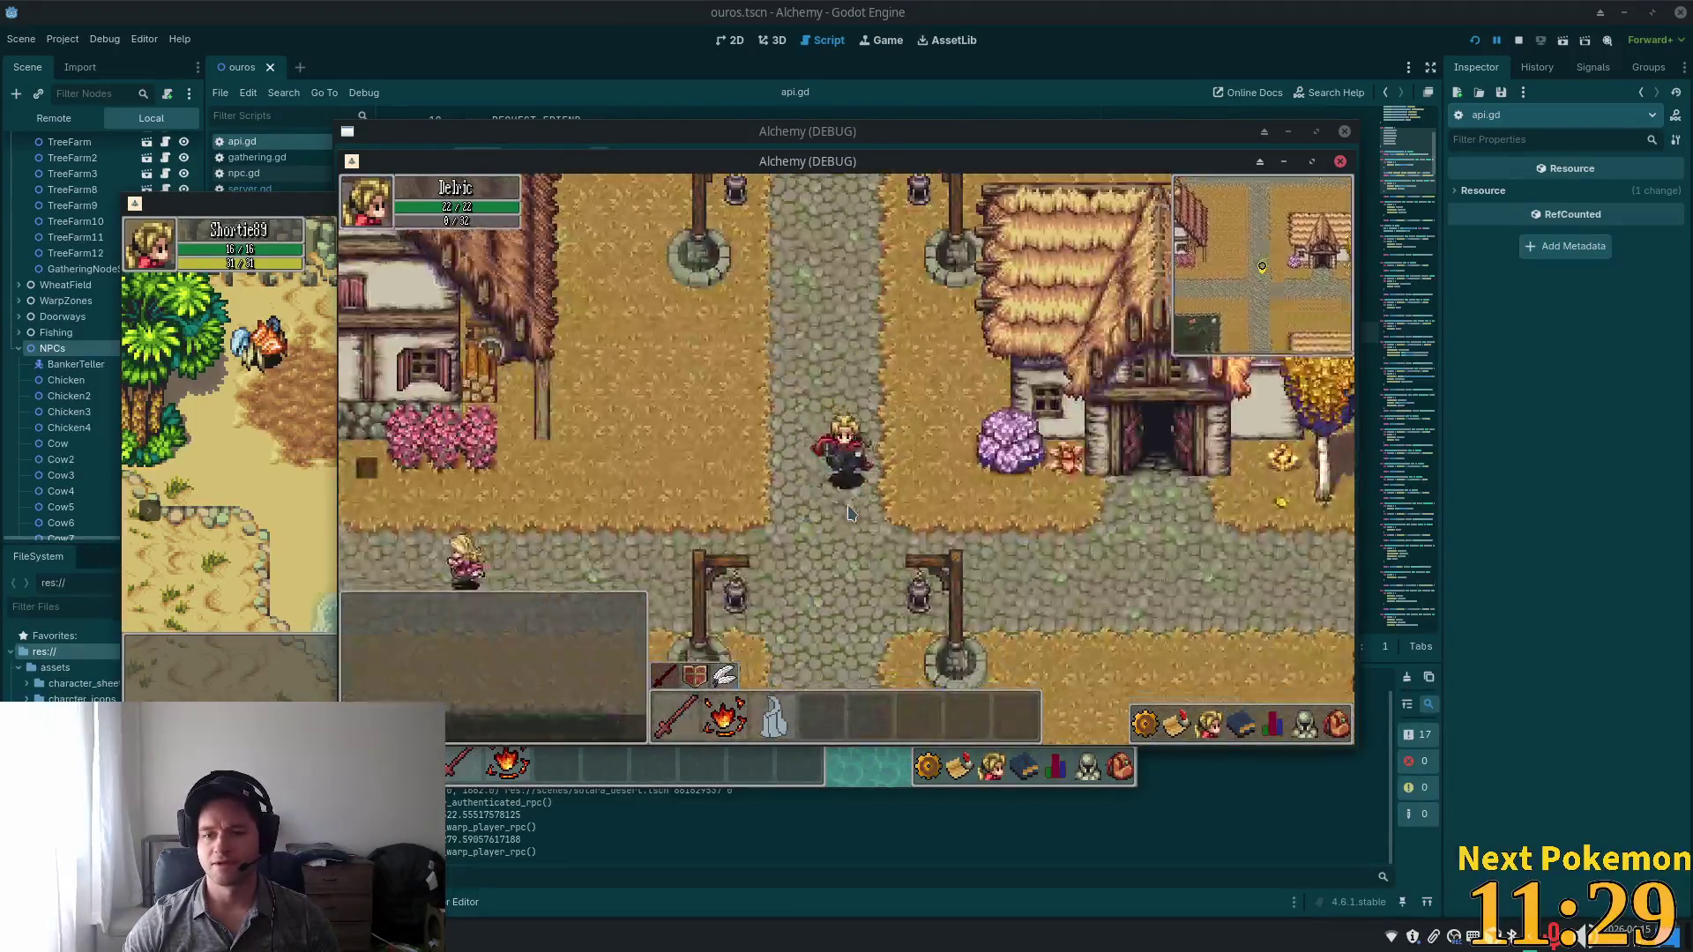
Walk past the farm and pens, south into the Fields of Ouros, and toggle the inventory.
key(Right)
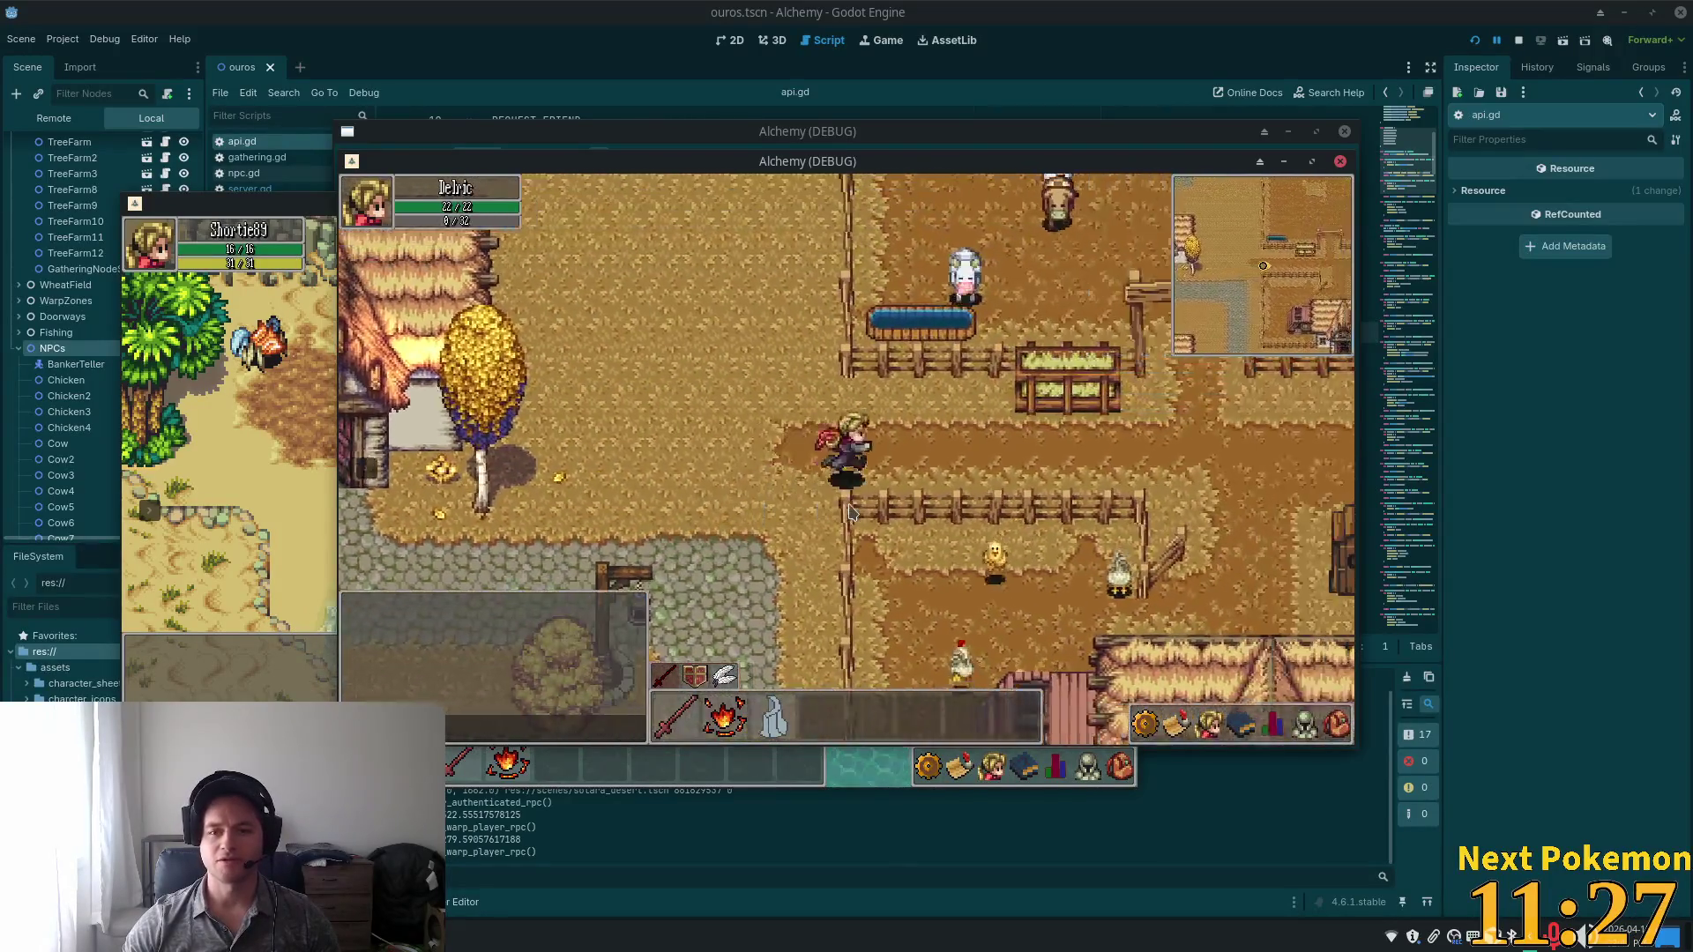
key(Right)
key(Up)
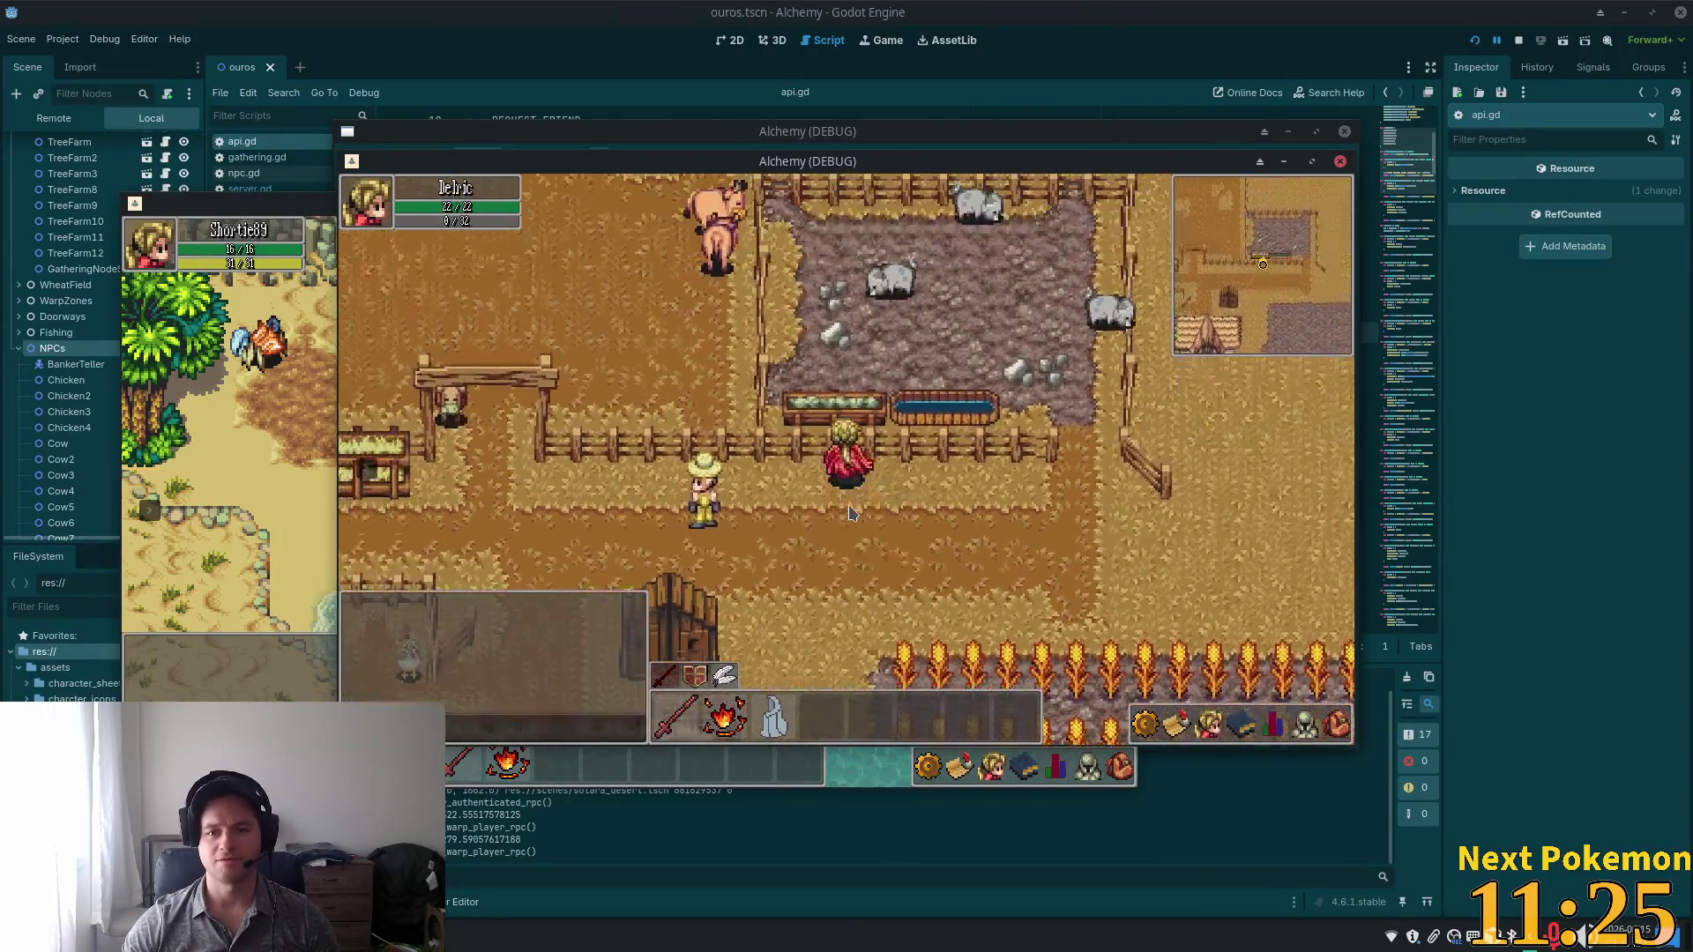
key(Left)
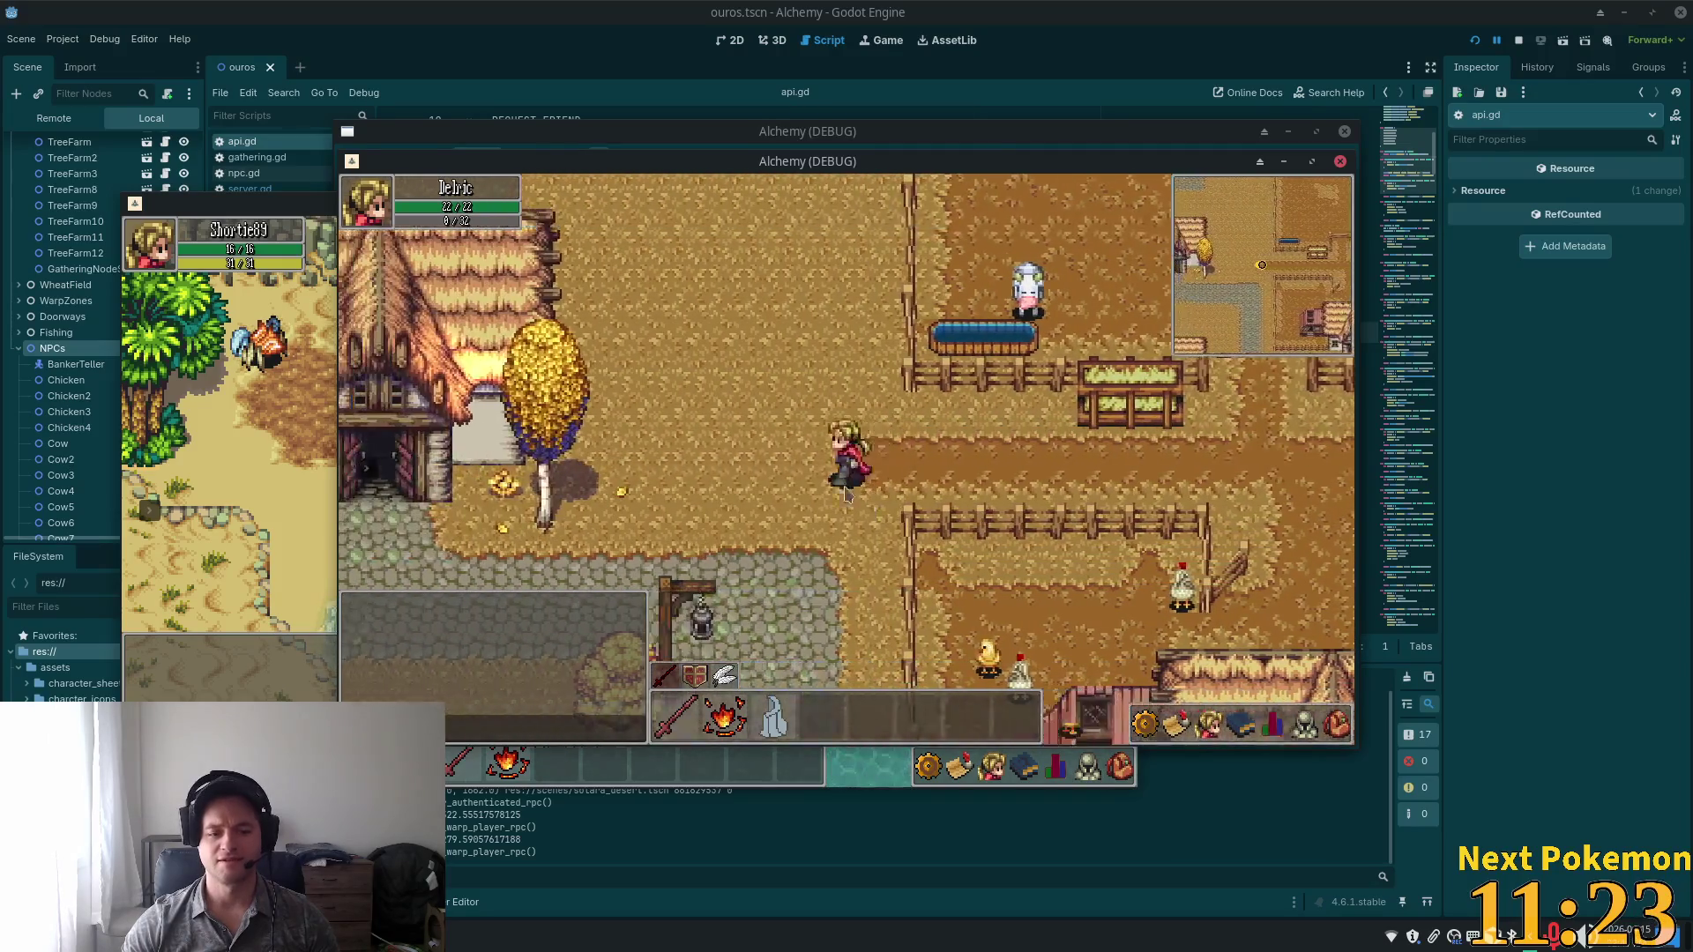
key(Left)
key(Down)
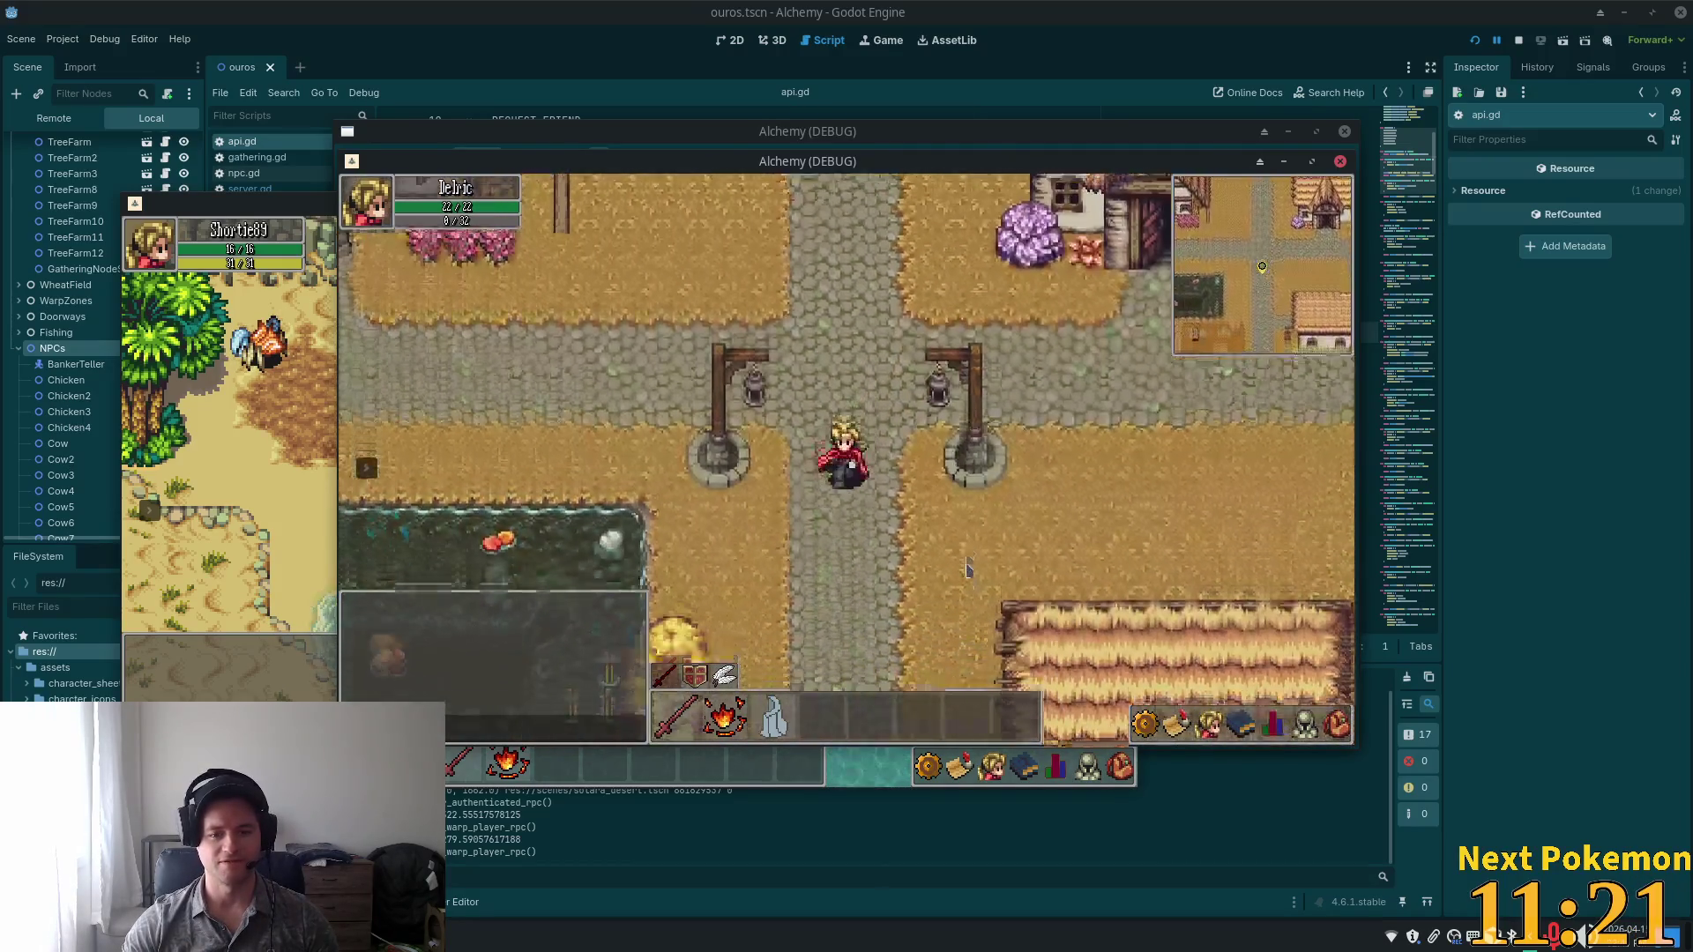
key(Down)
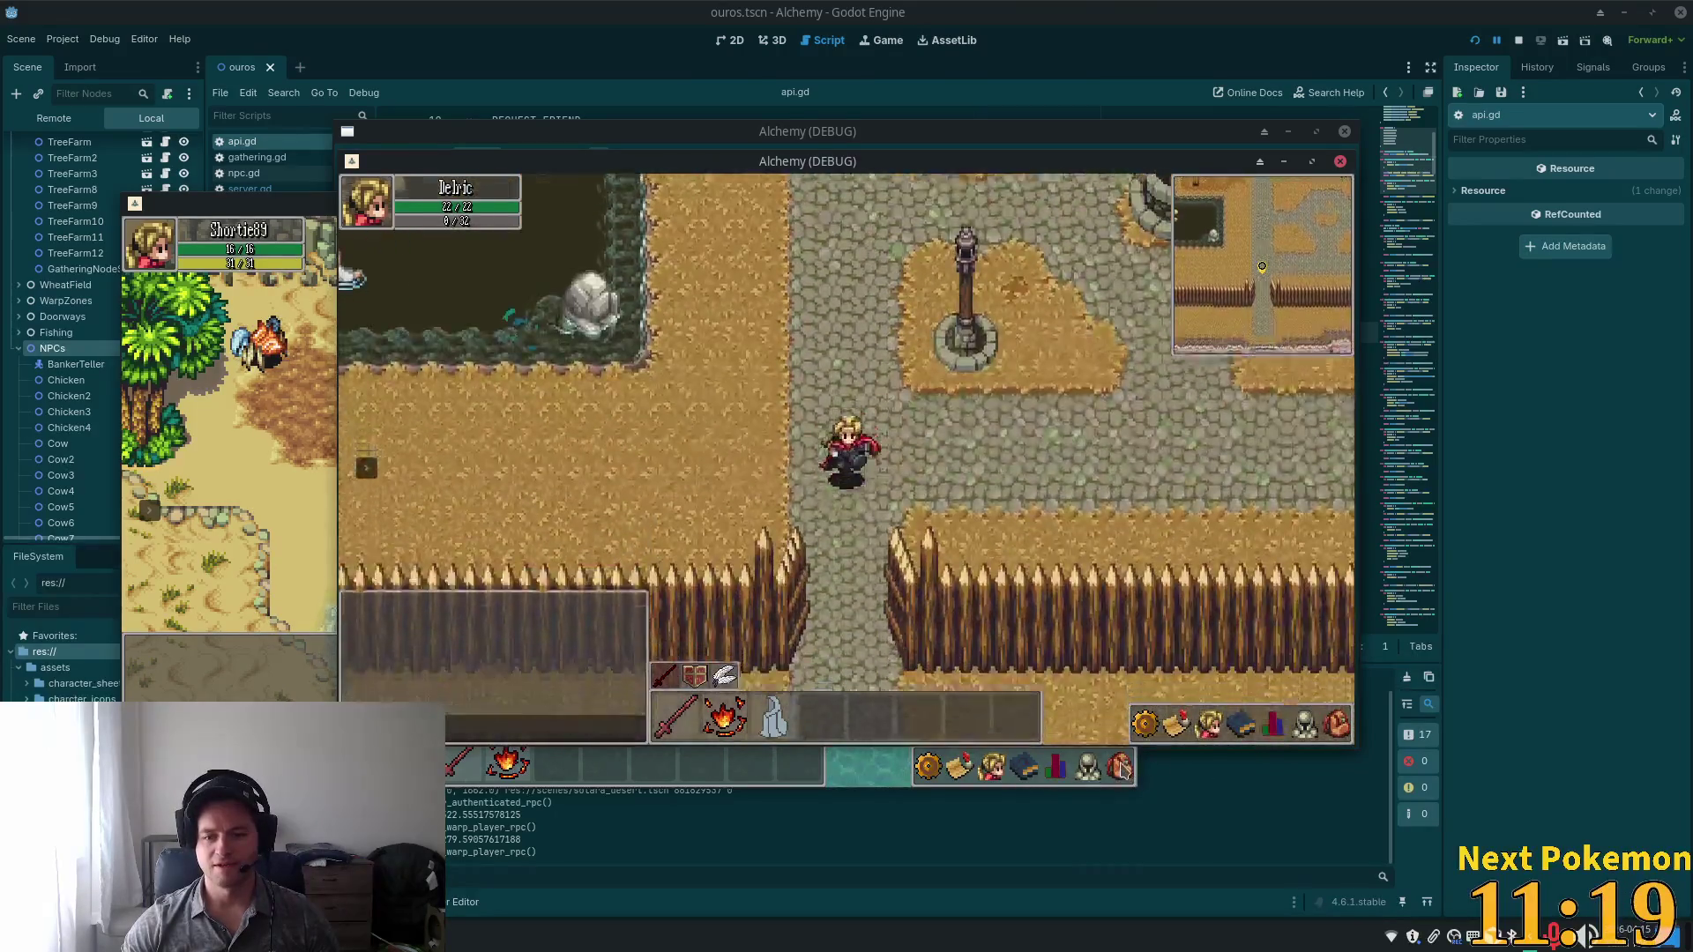
key(Down)
key(i)
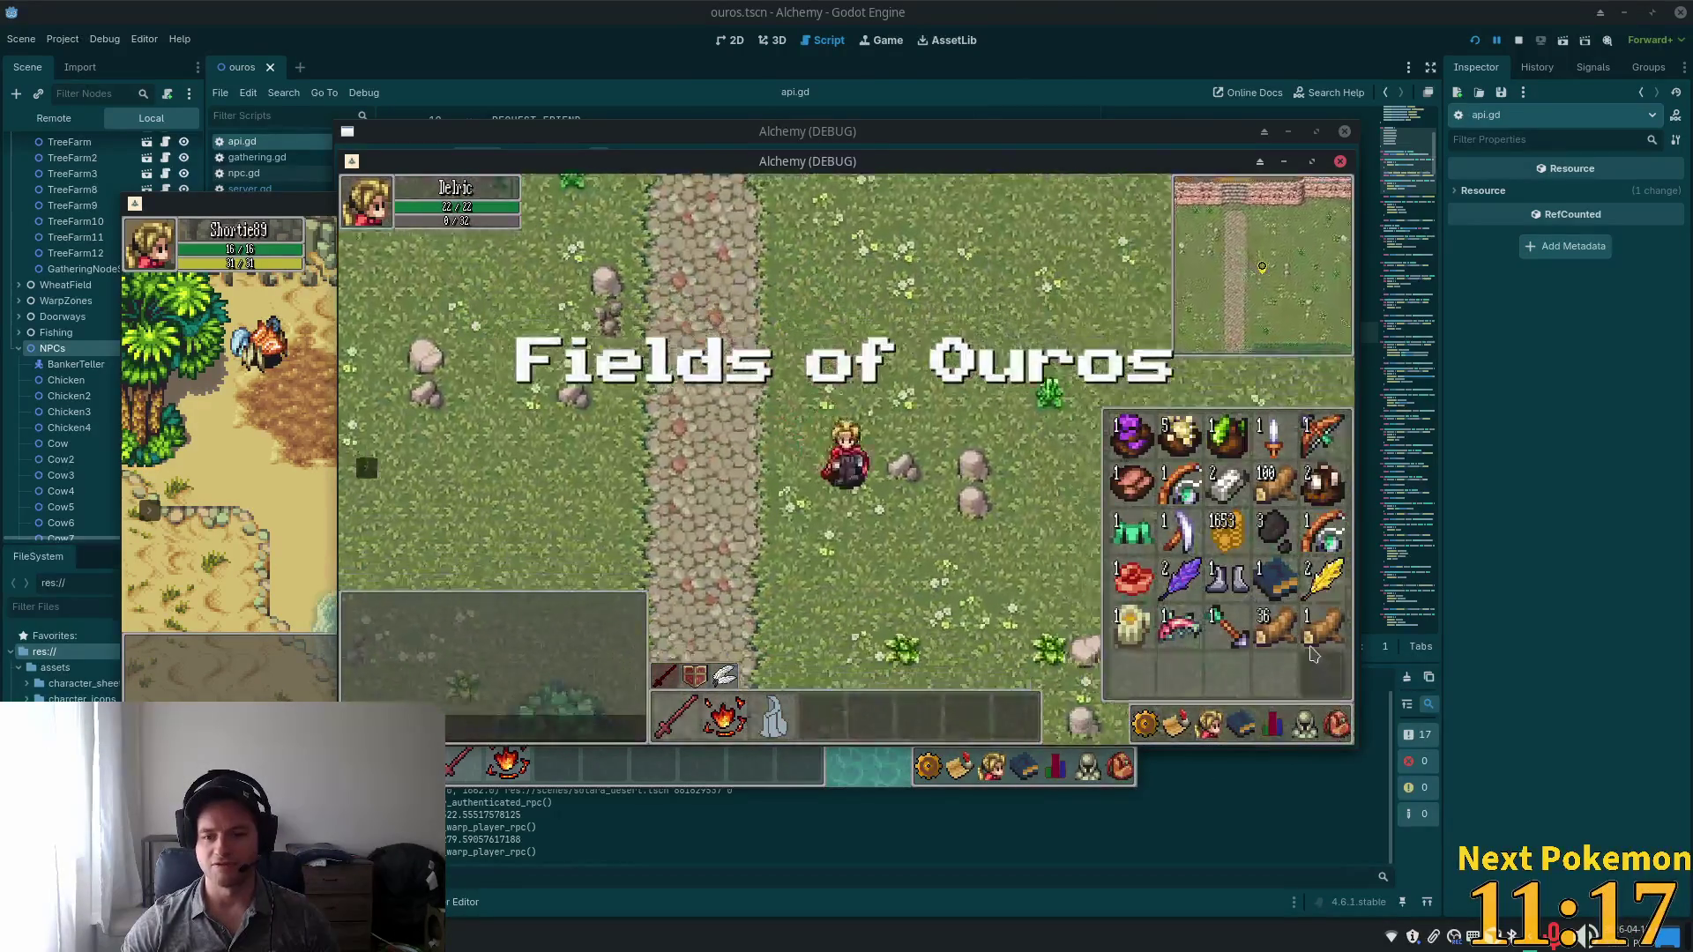
key(Right)
key(Left)
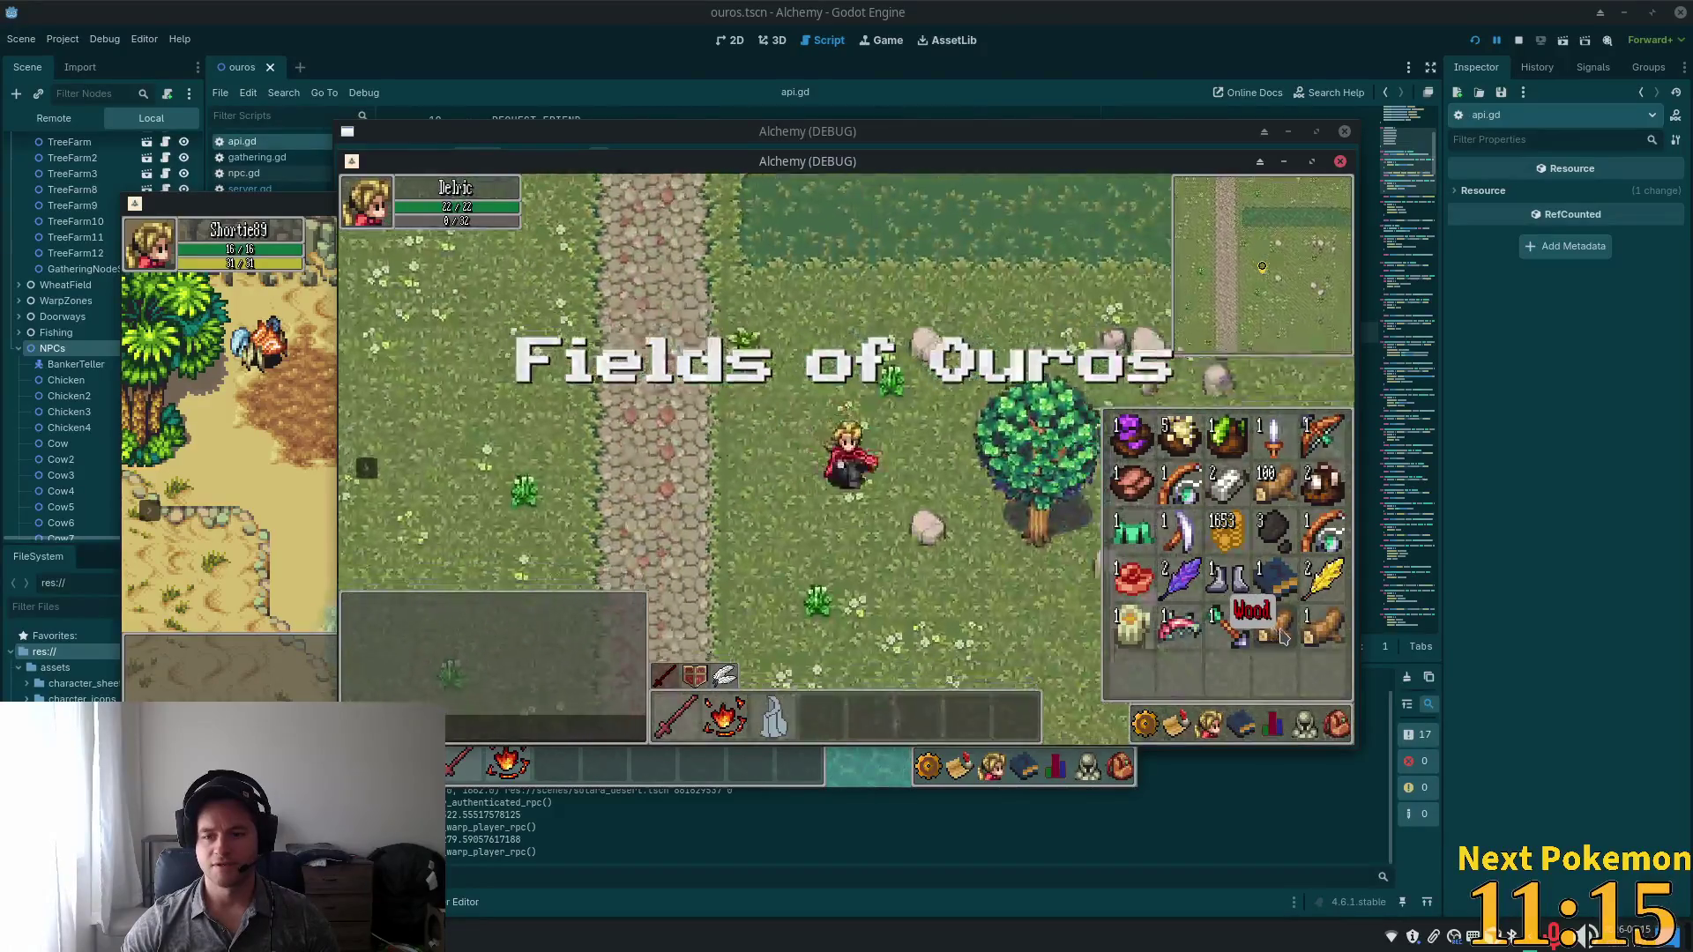
key(Right)
key(i)
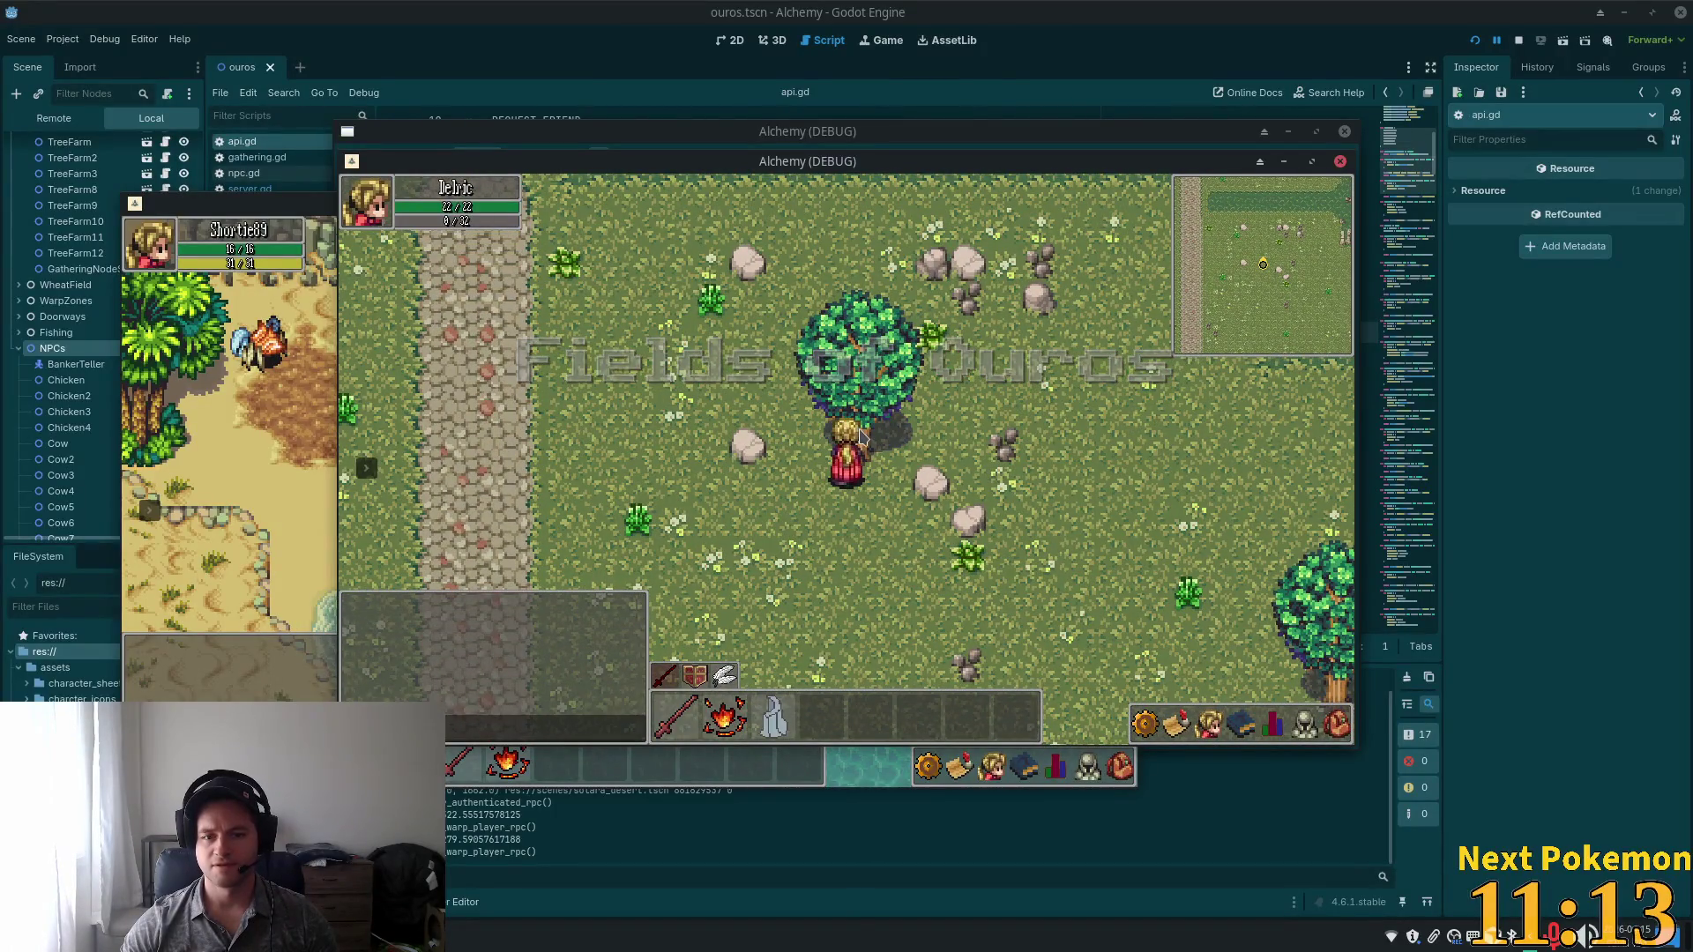
key(Left)
Drop the single piece of wood from the inventory.
key(i)
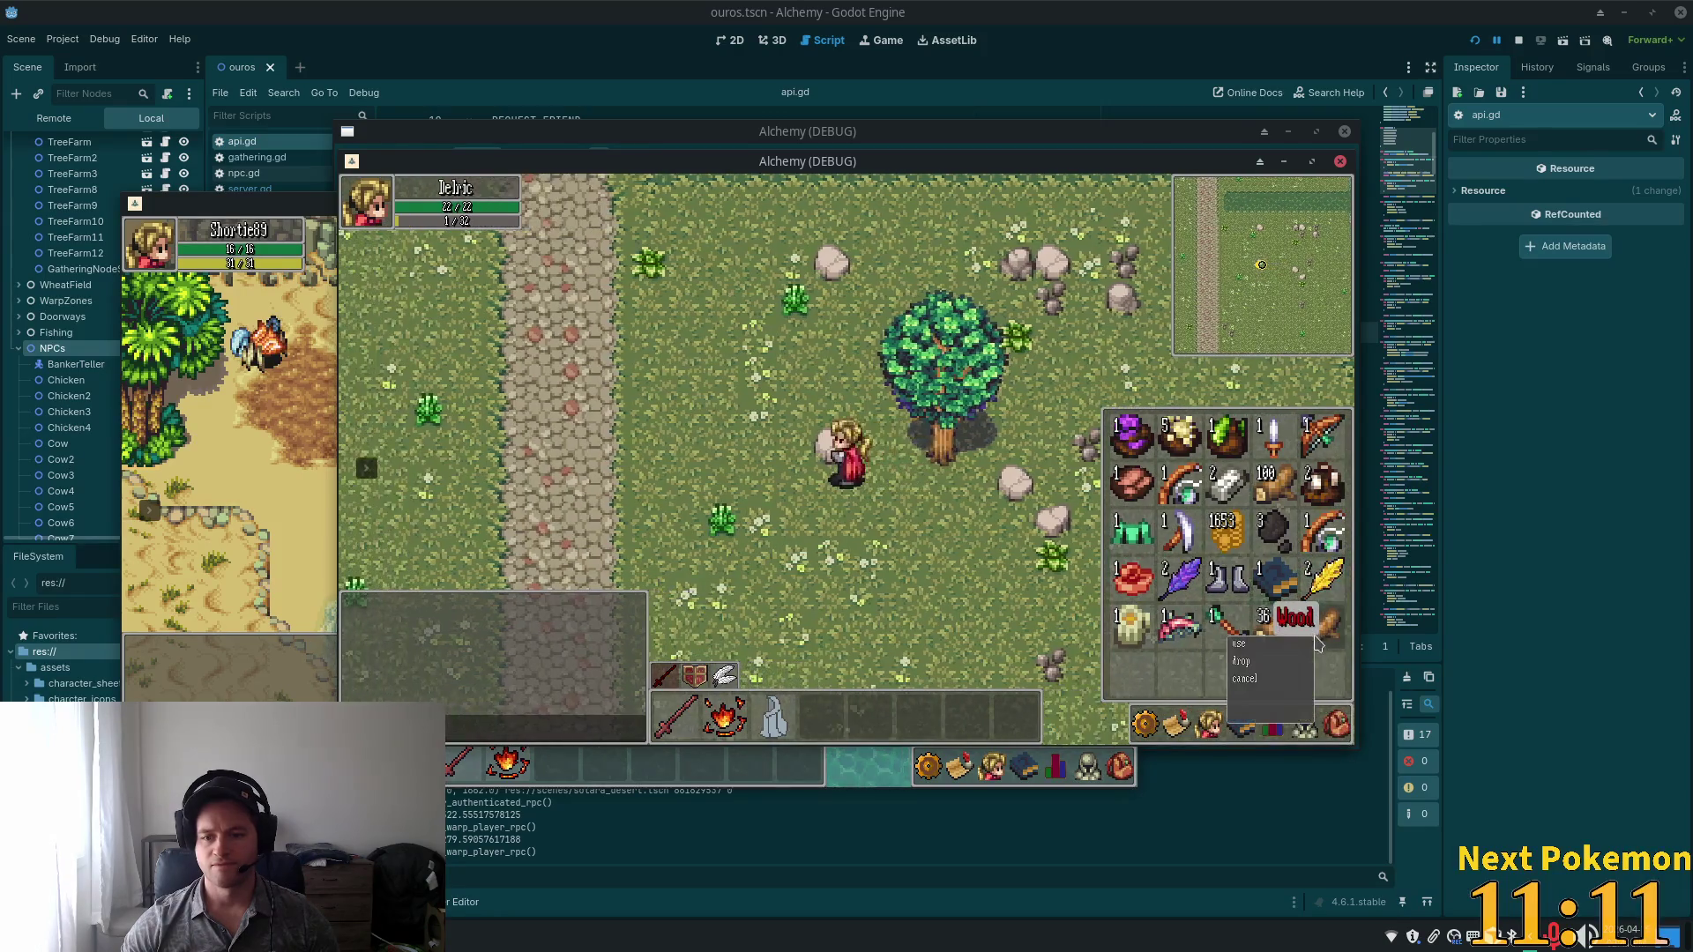
click(1230, 637)
click(1287, 633)
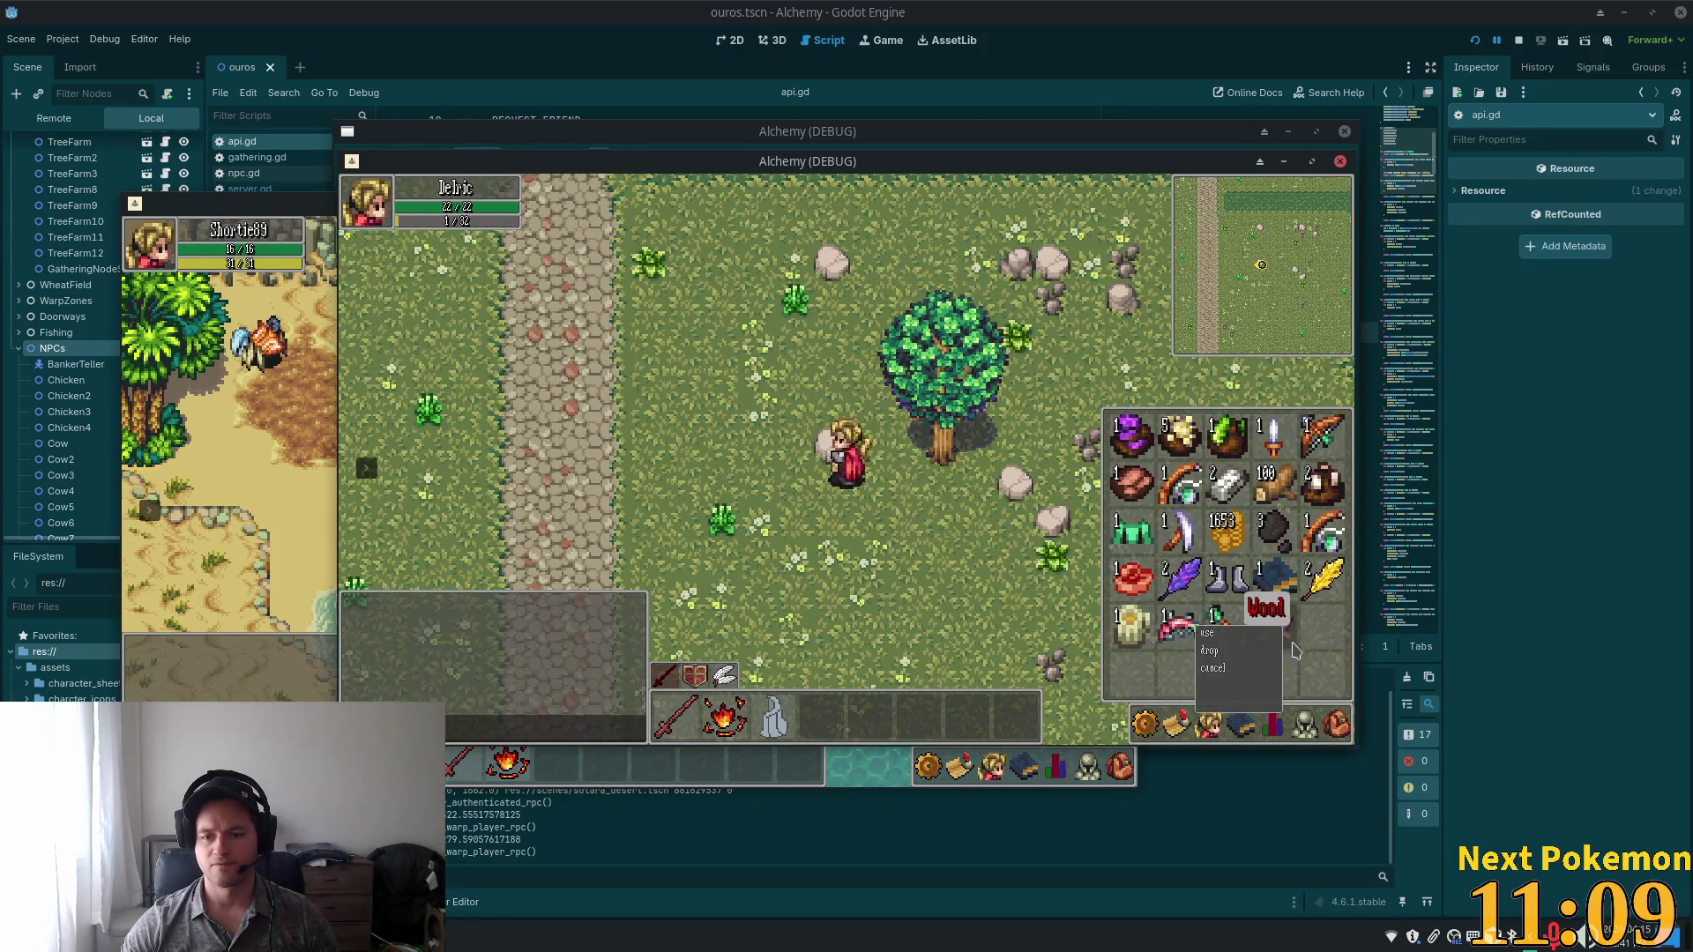
click(1229, 657)
click(1271, 502)
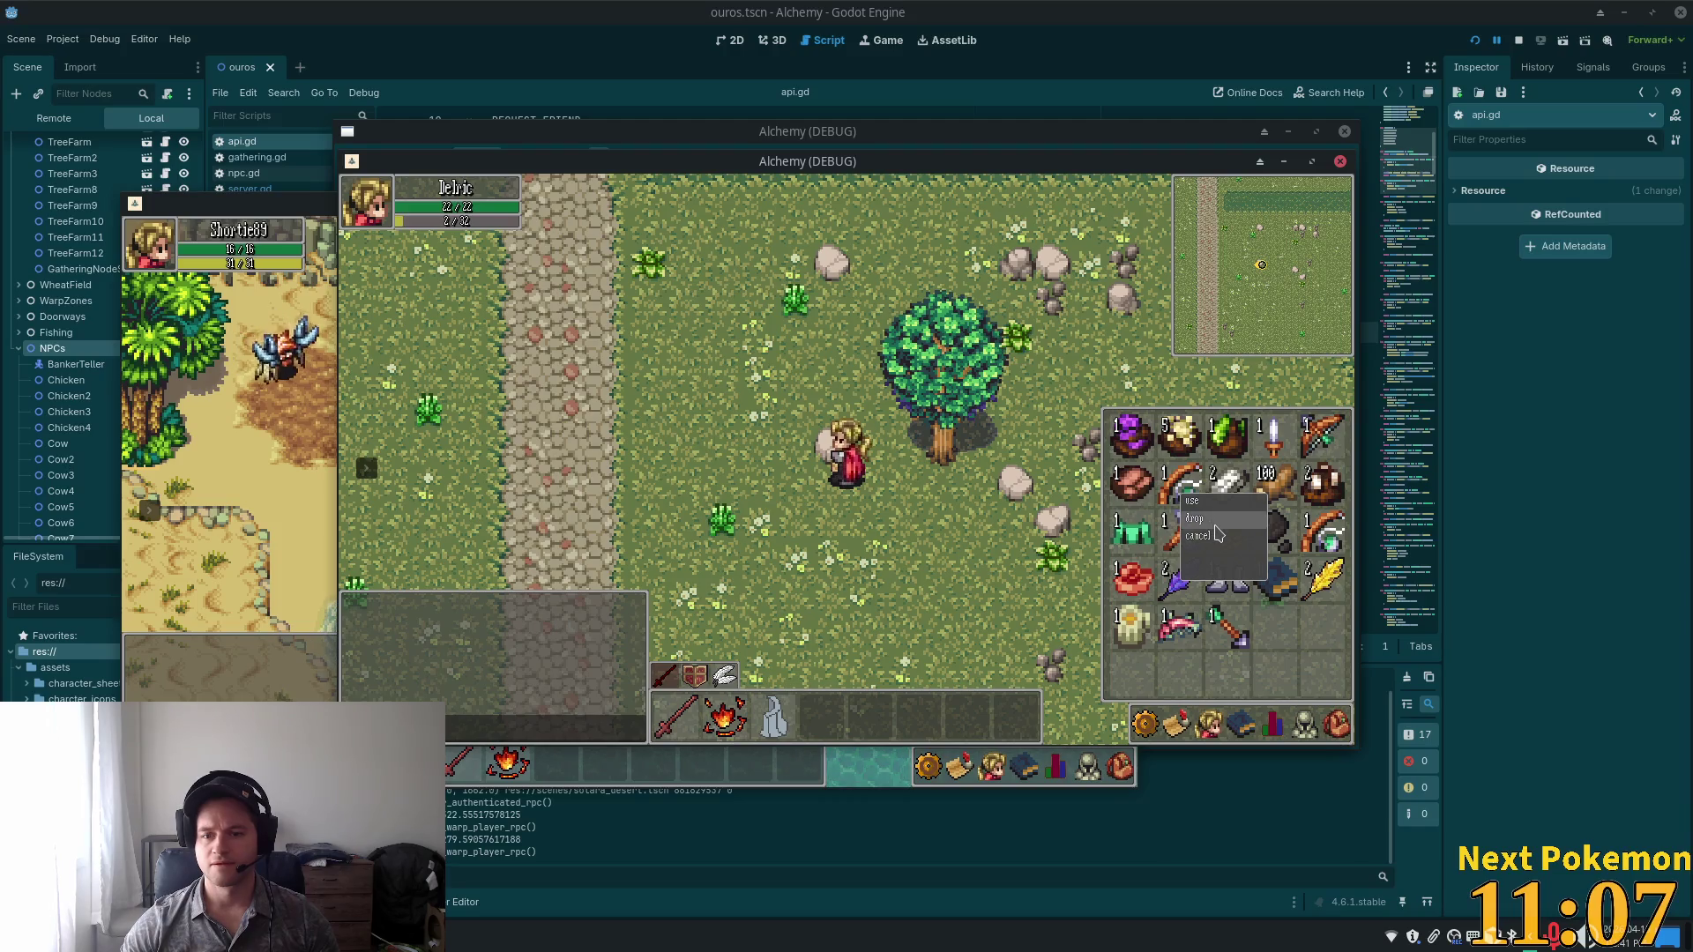
key(Left)
click(1304, 725)
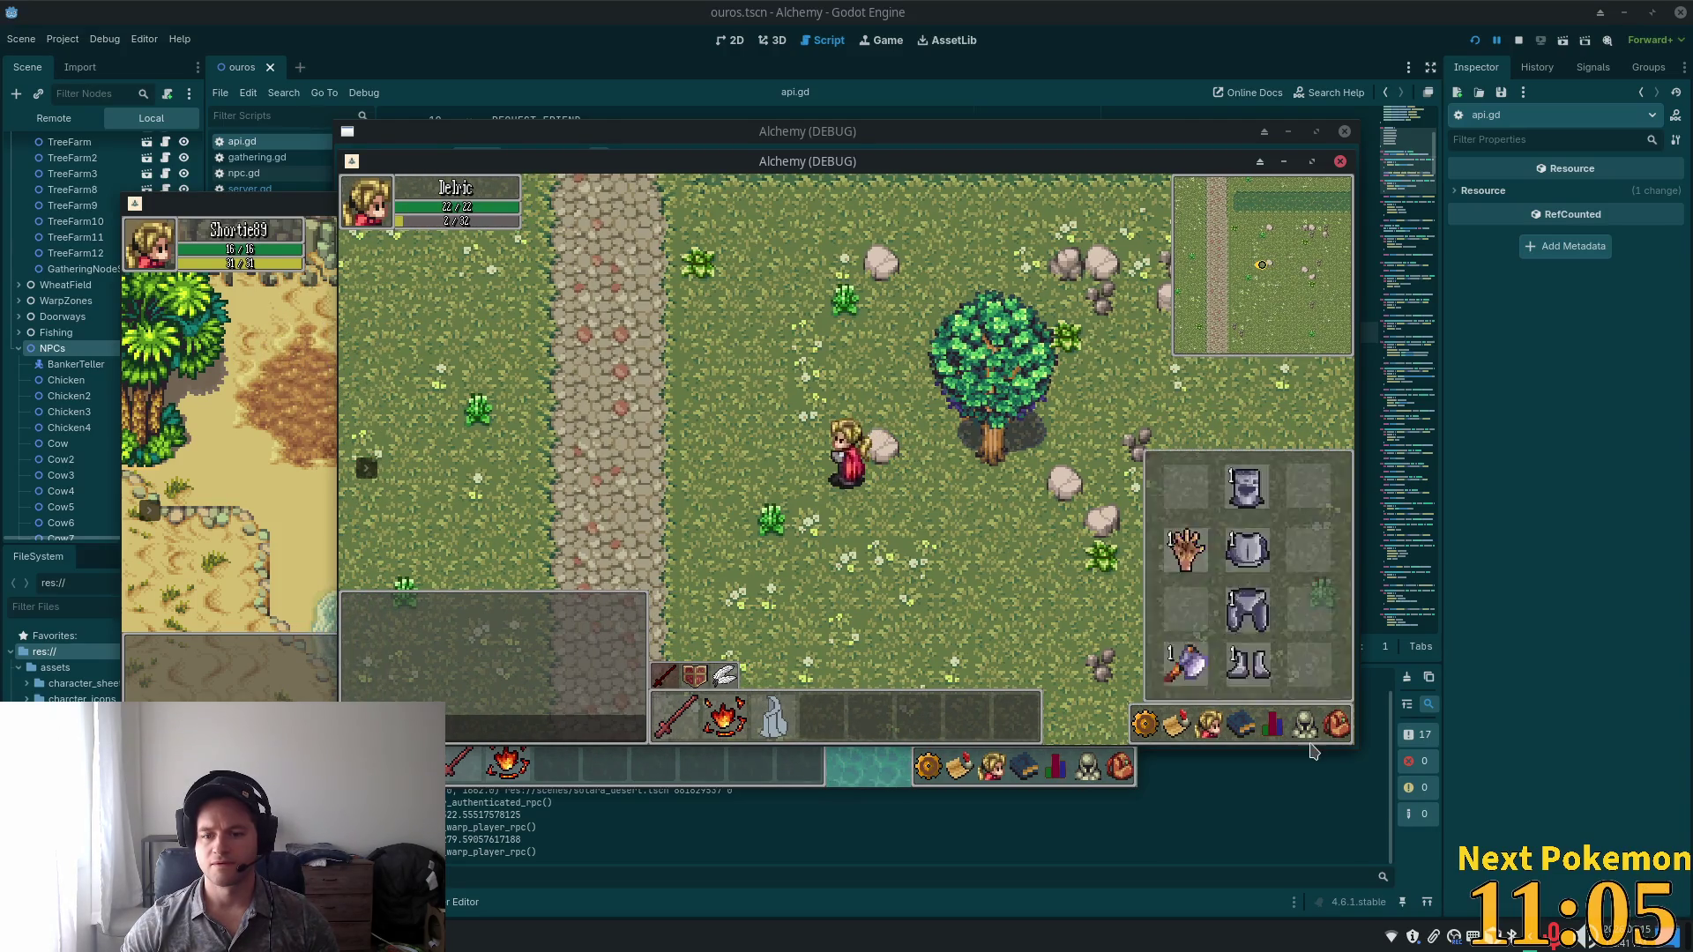
click(1336, 725)
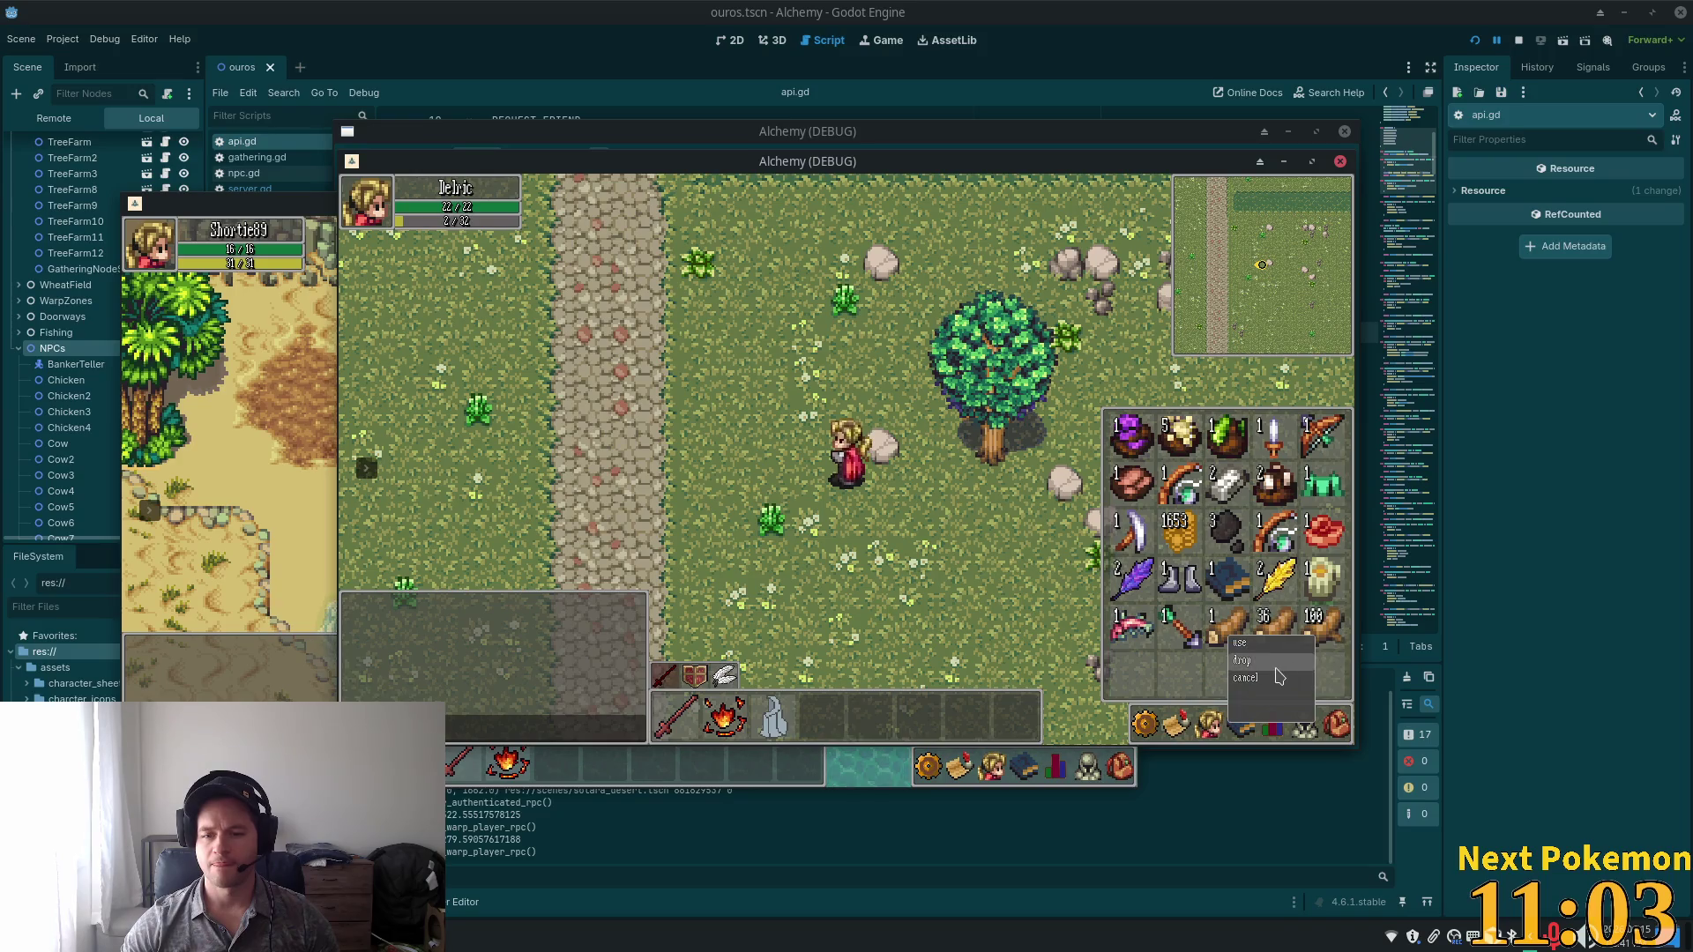
key(Escape)
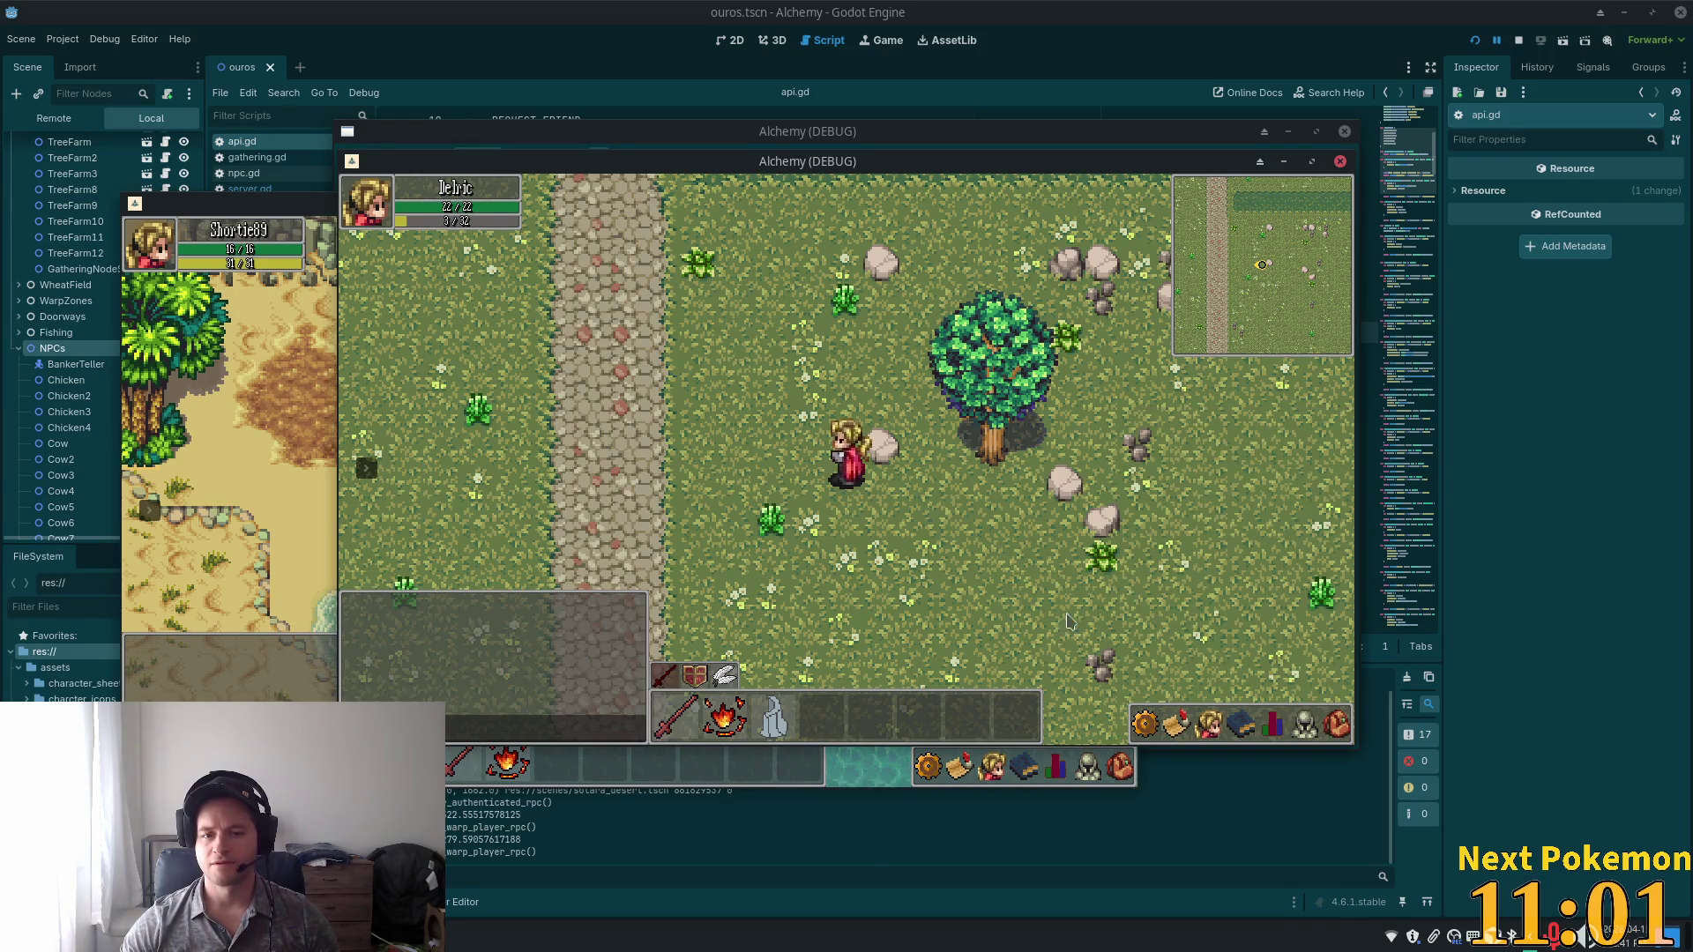
click(1338, 732)
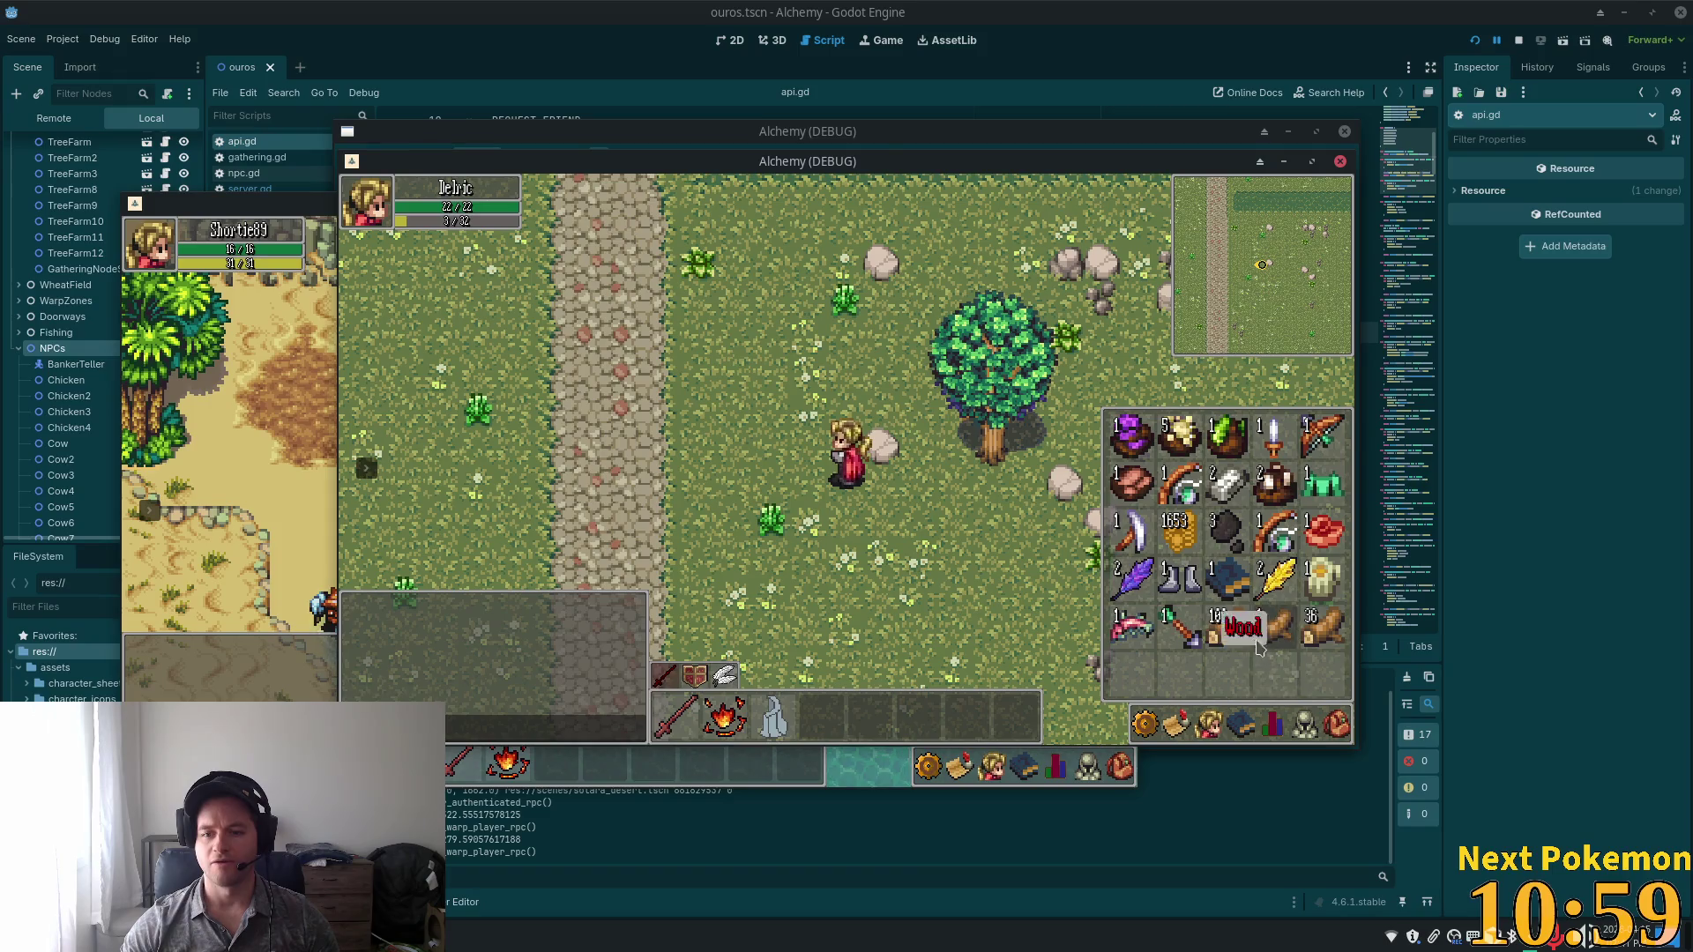
click(1239, 636)
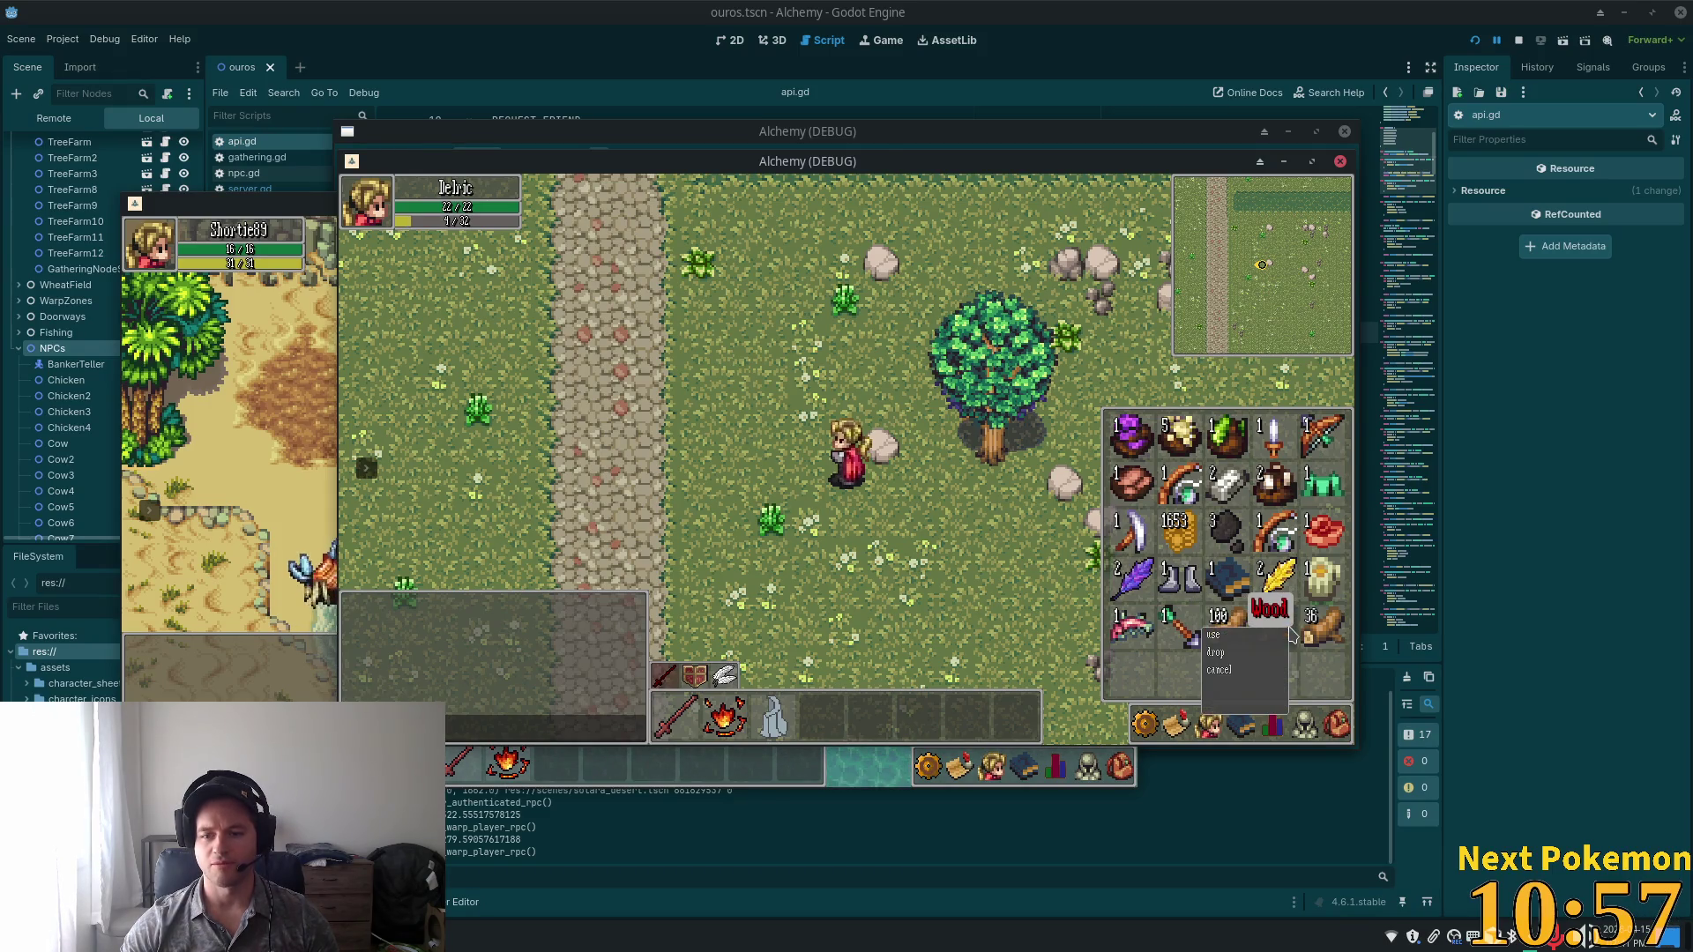
key(i)
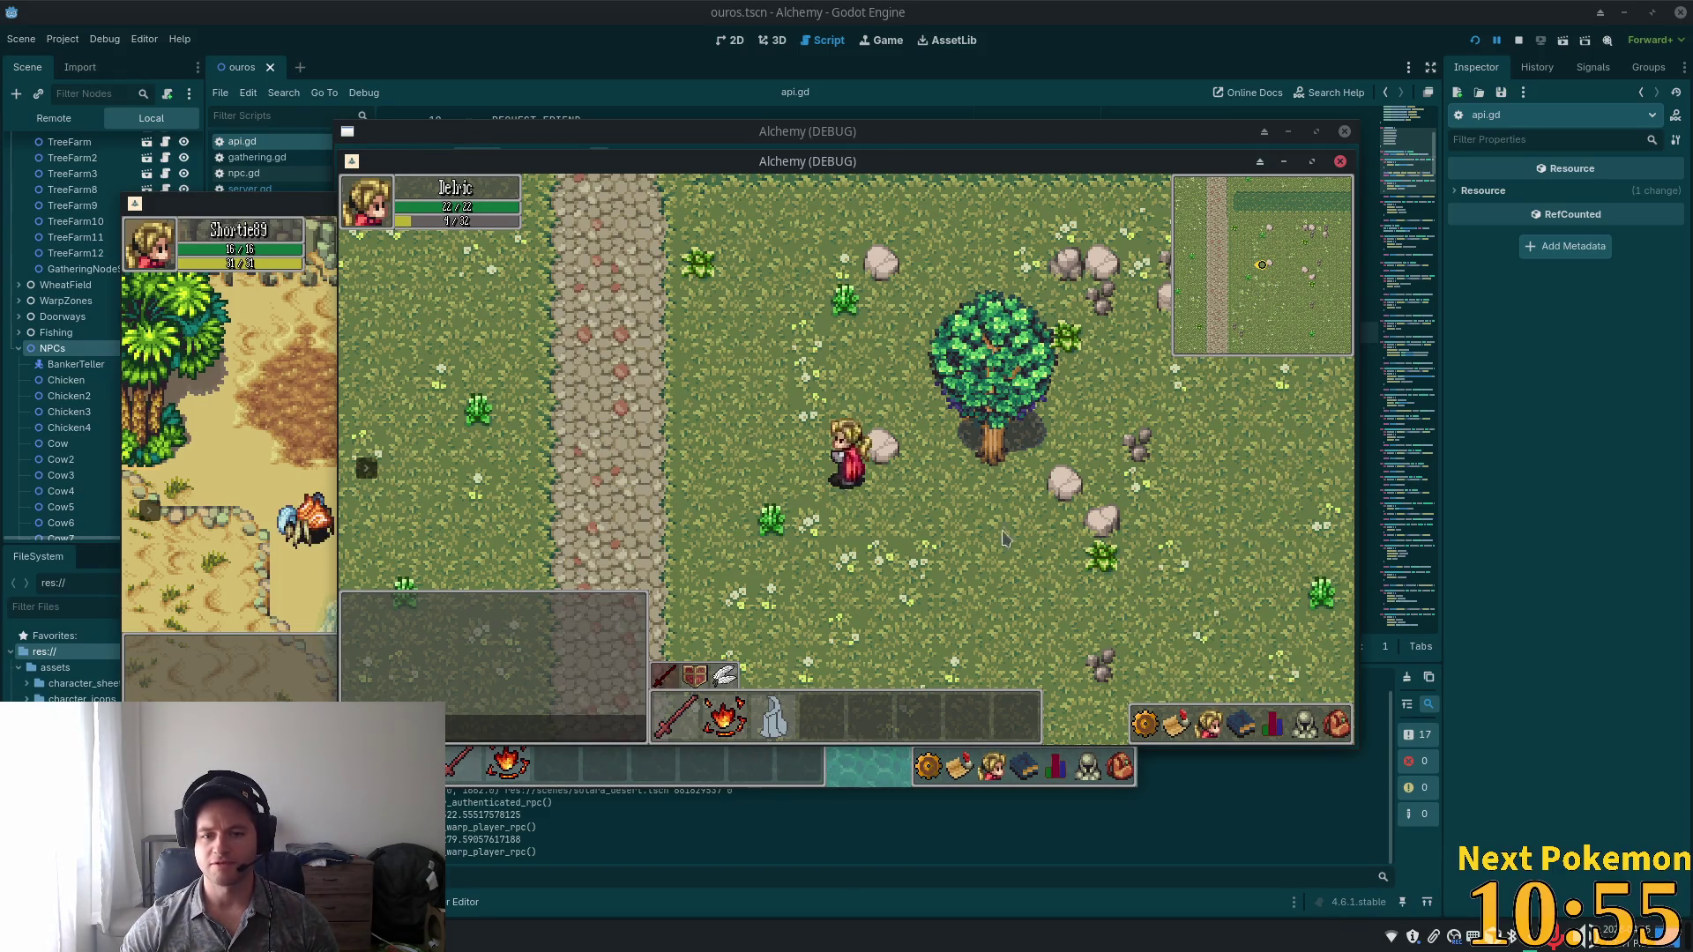
click(1335, 727)
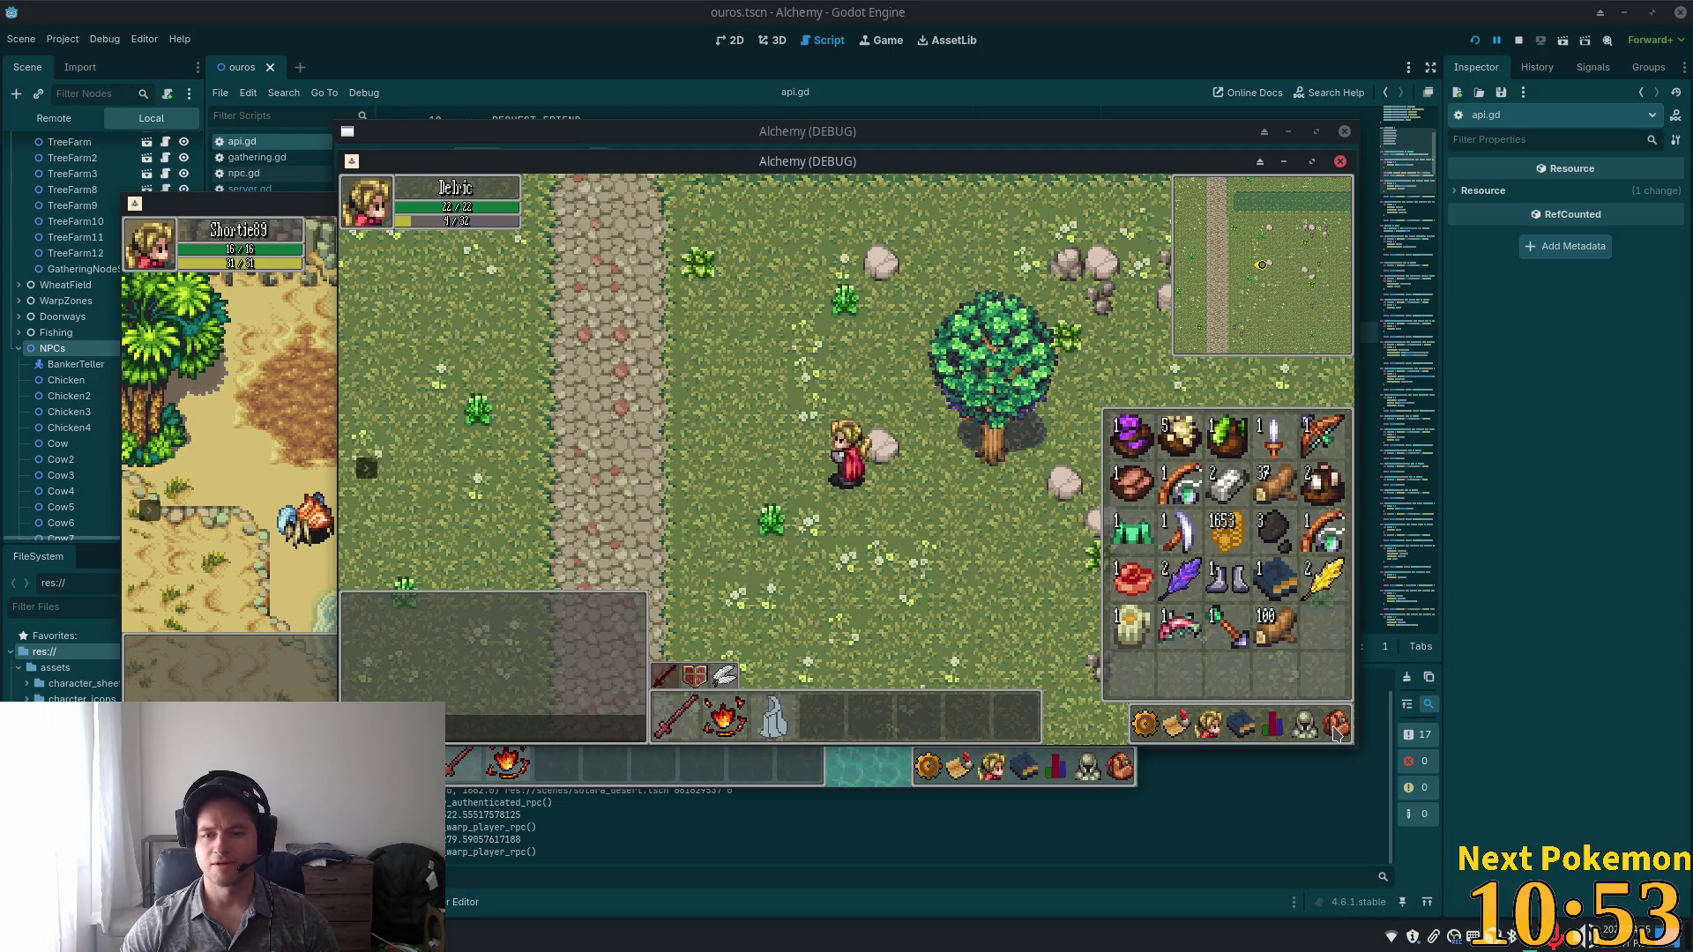
Chop the tree and confirm the new 37-wood stack in the inventory.
key(Right)
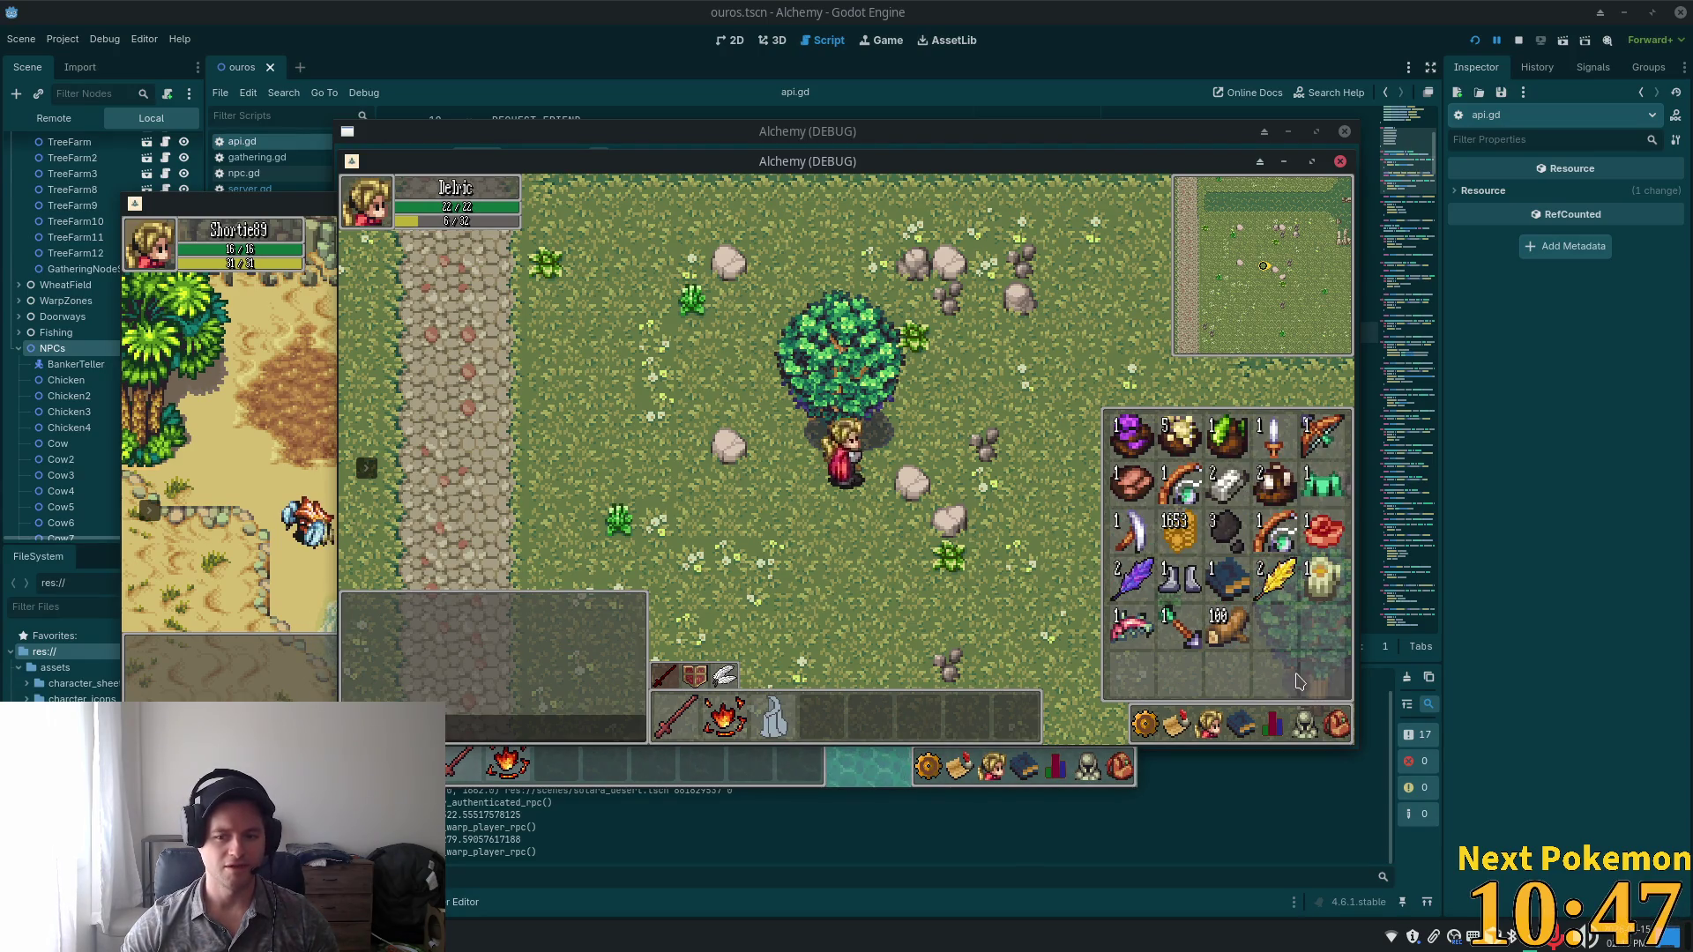
click(1335, 726)
click(1337, 730)
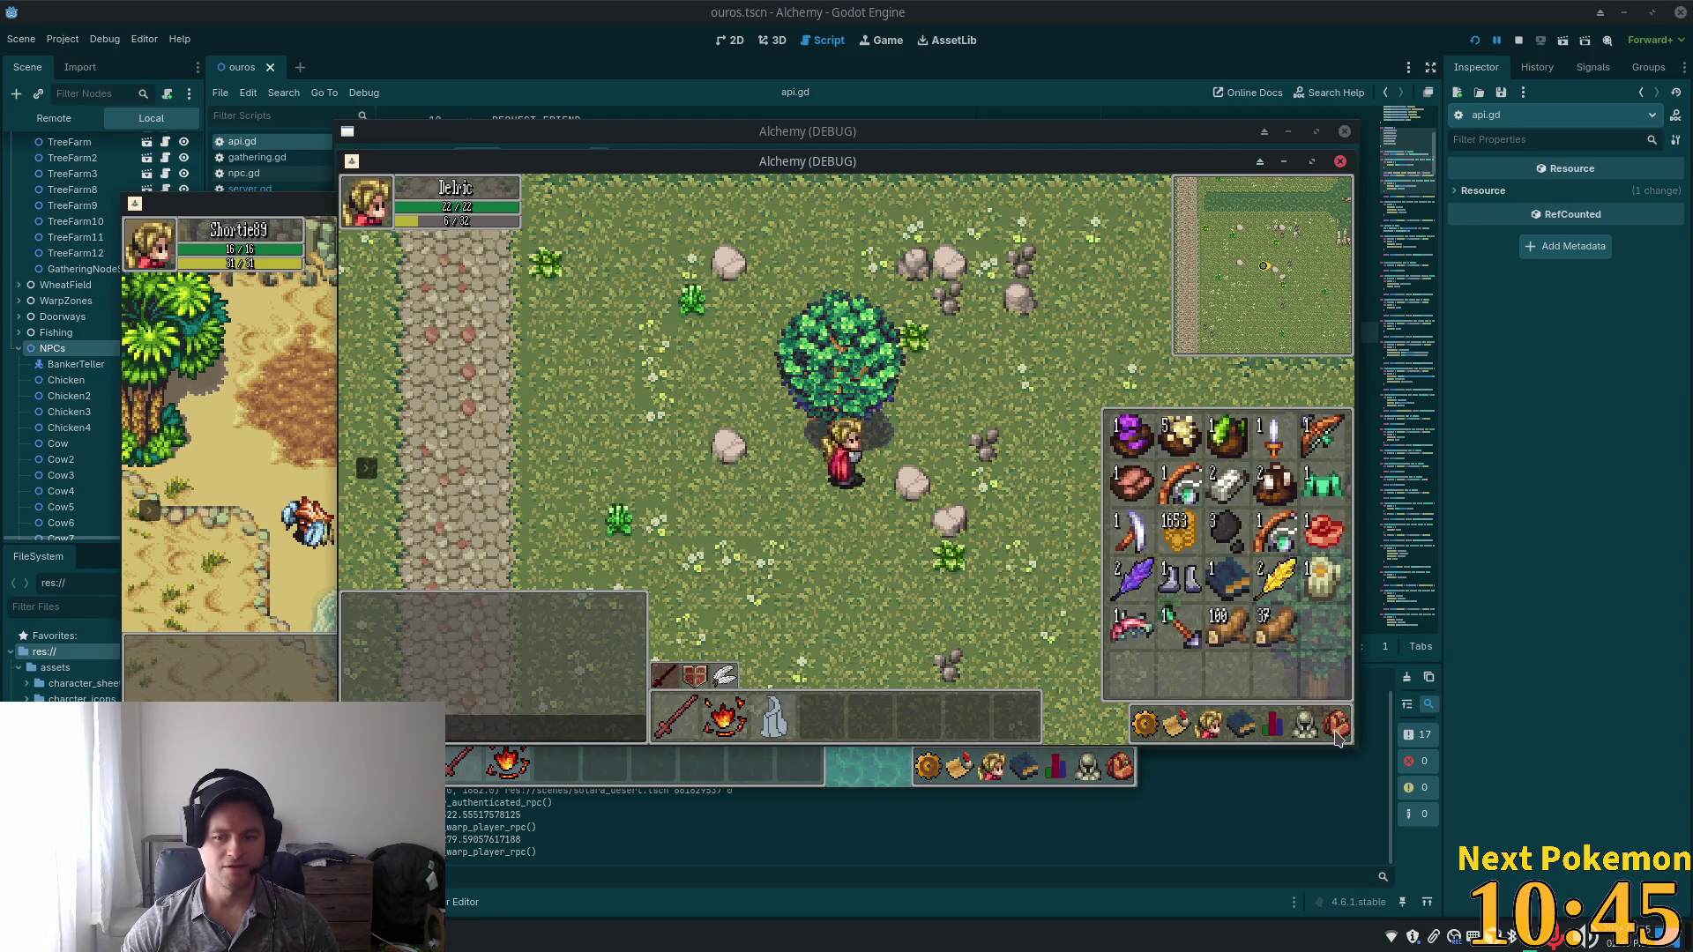
click(1335, 728)
click(1337, 730)
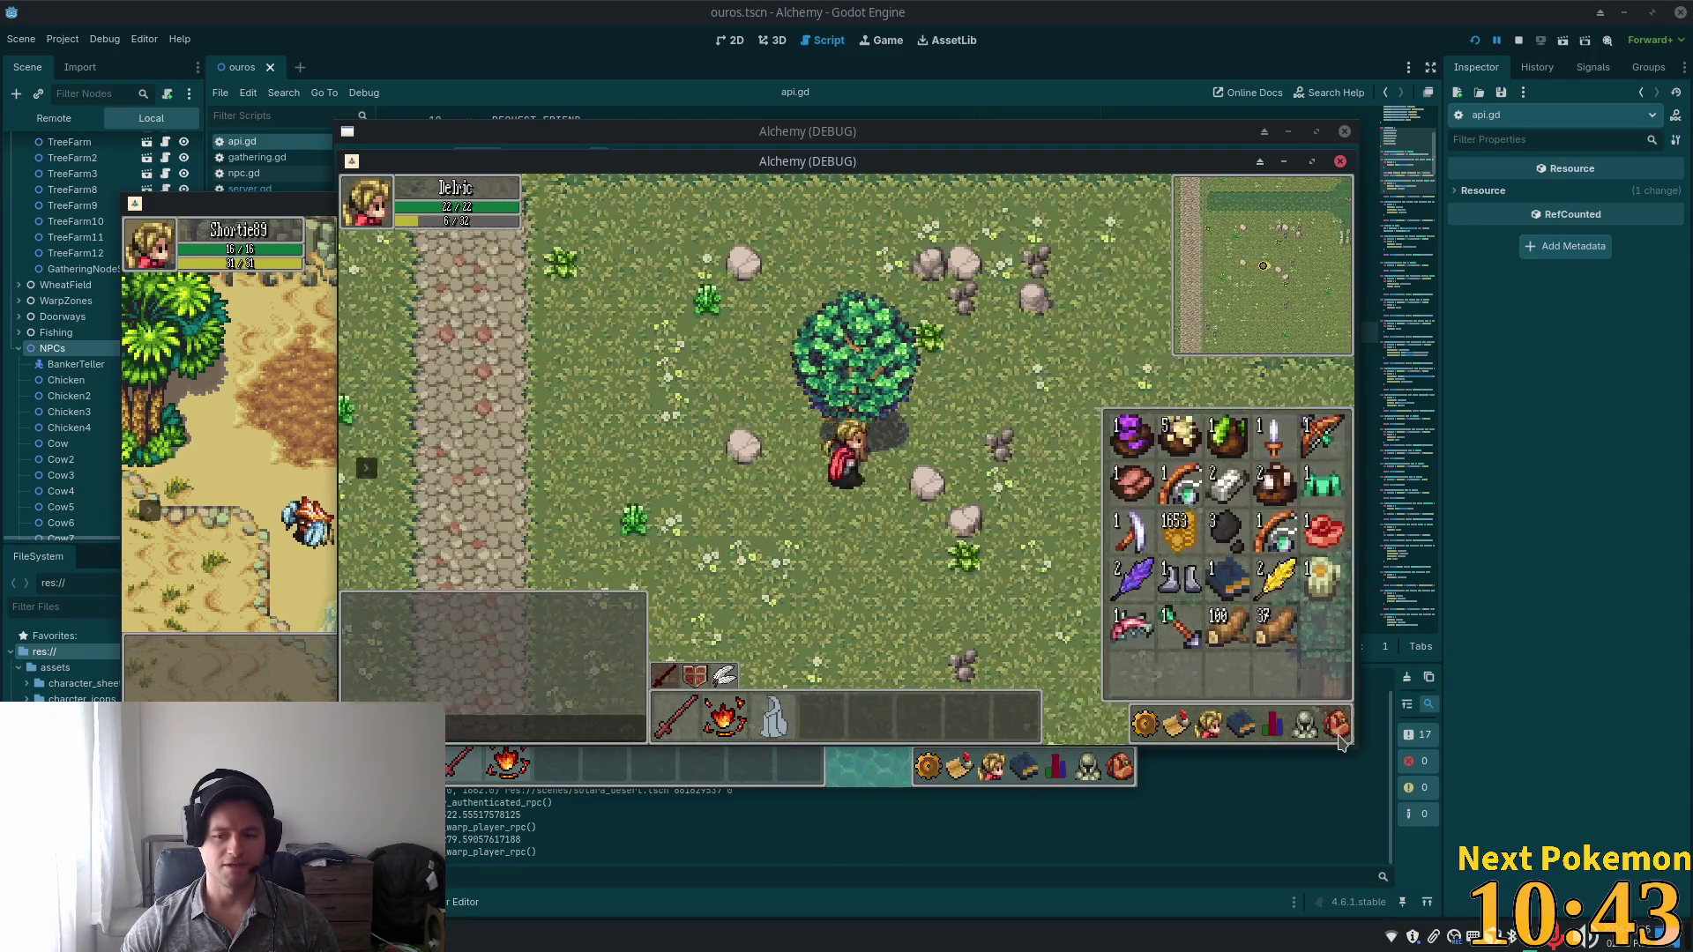
key(d)
click(1337, 730)
click(1336, 730)
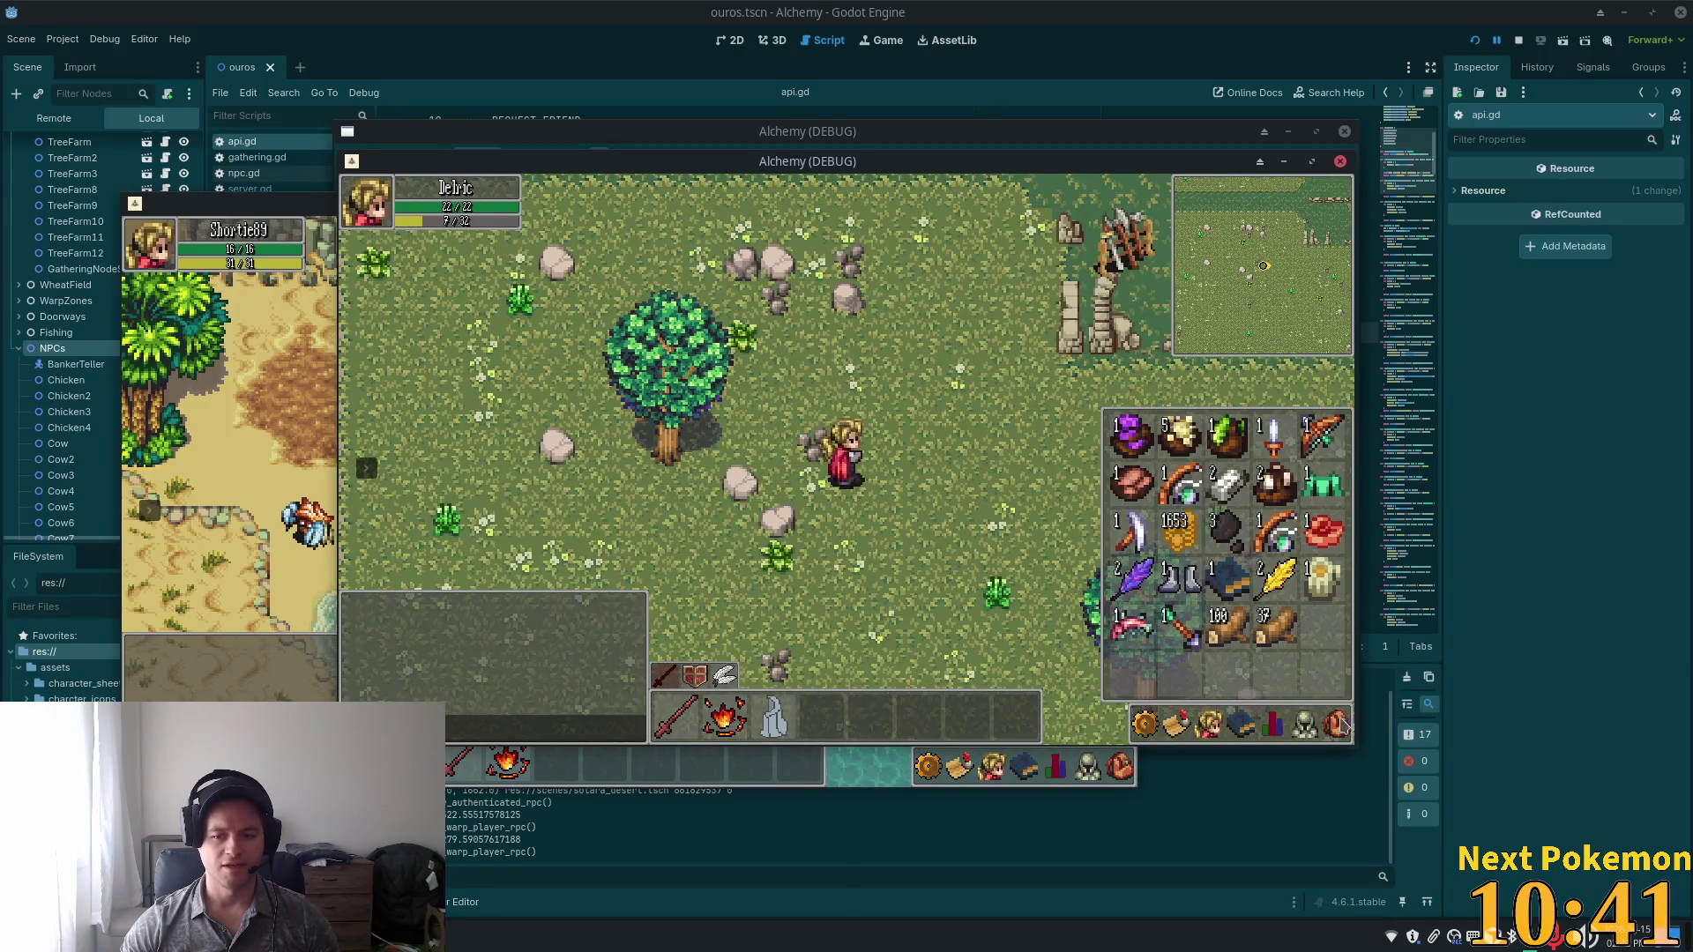
click(1336, 728)
key(alt+Tab)
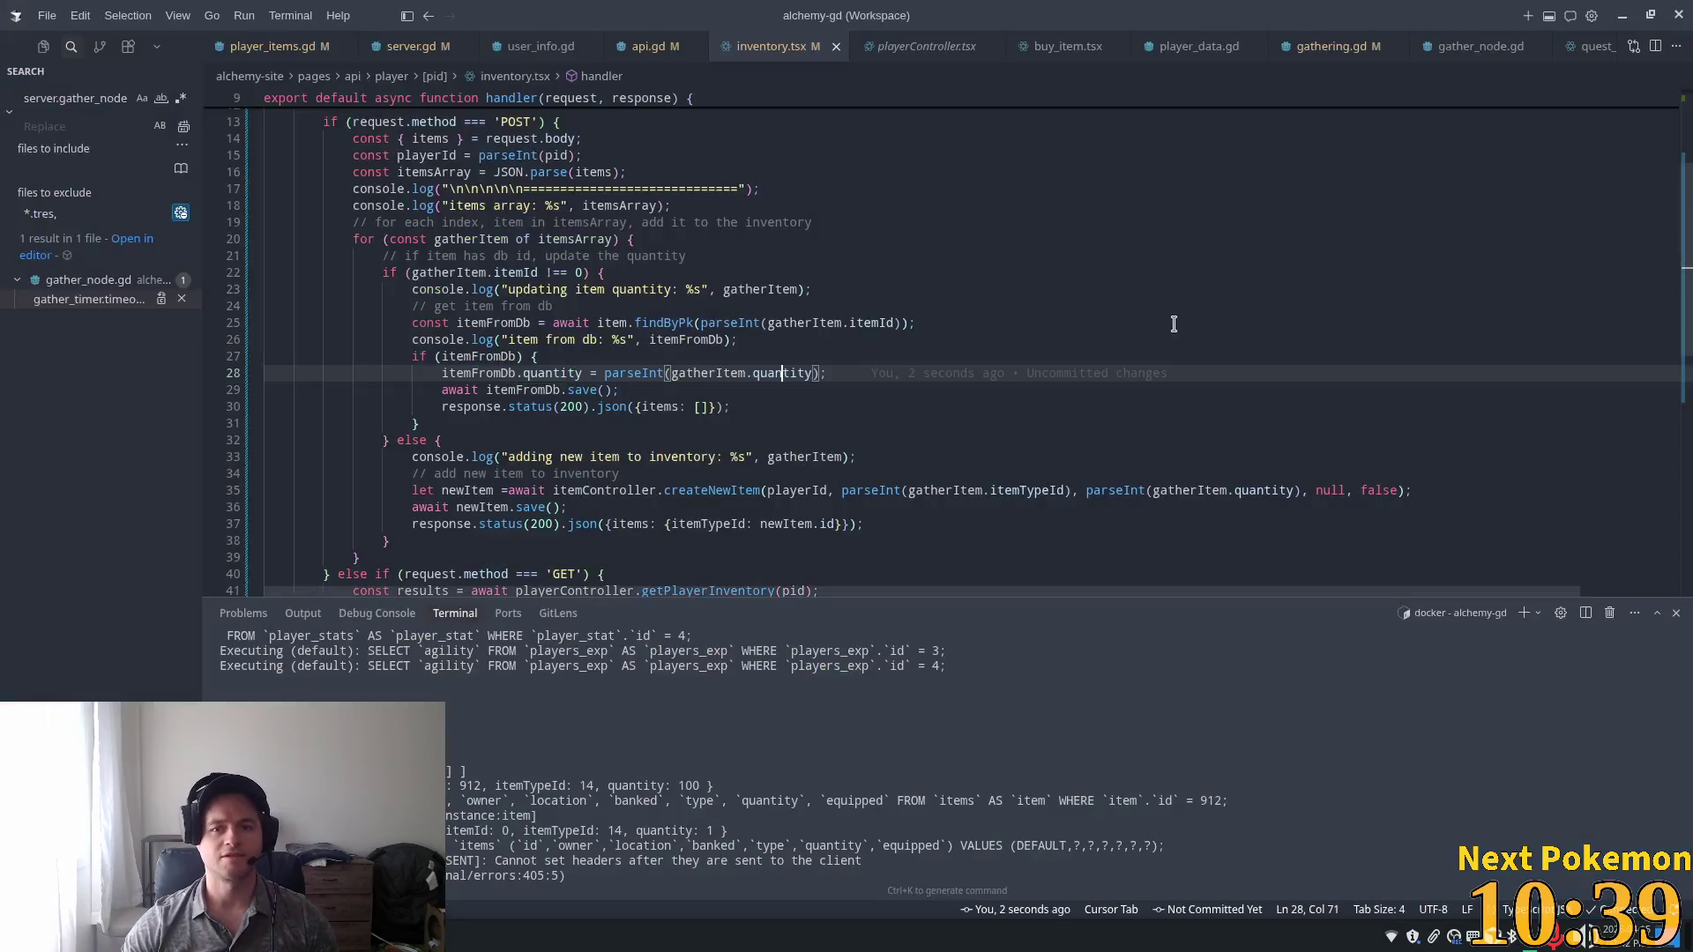
Open items.json, find the Wood entry and select its stack_size of 100, then minimize the editor.
click(860, 172)
key(ctrl+p)
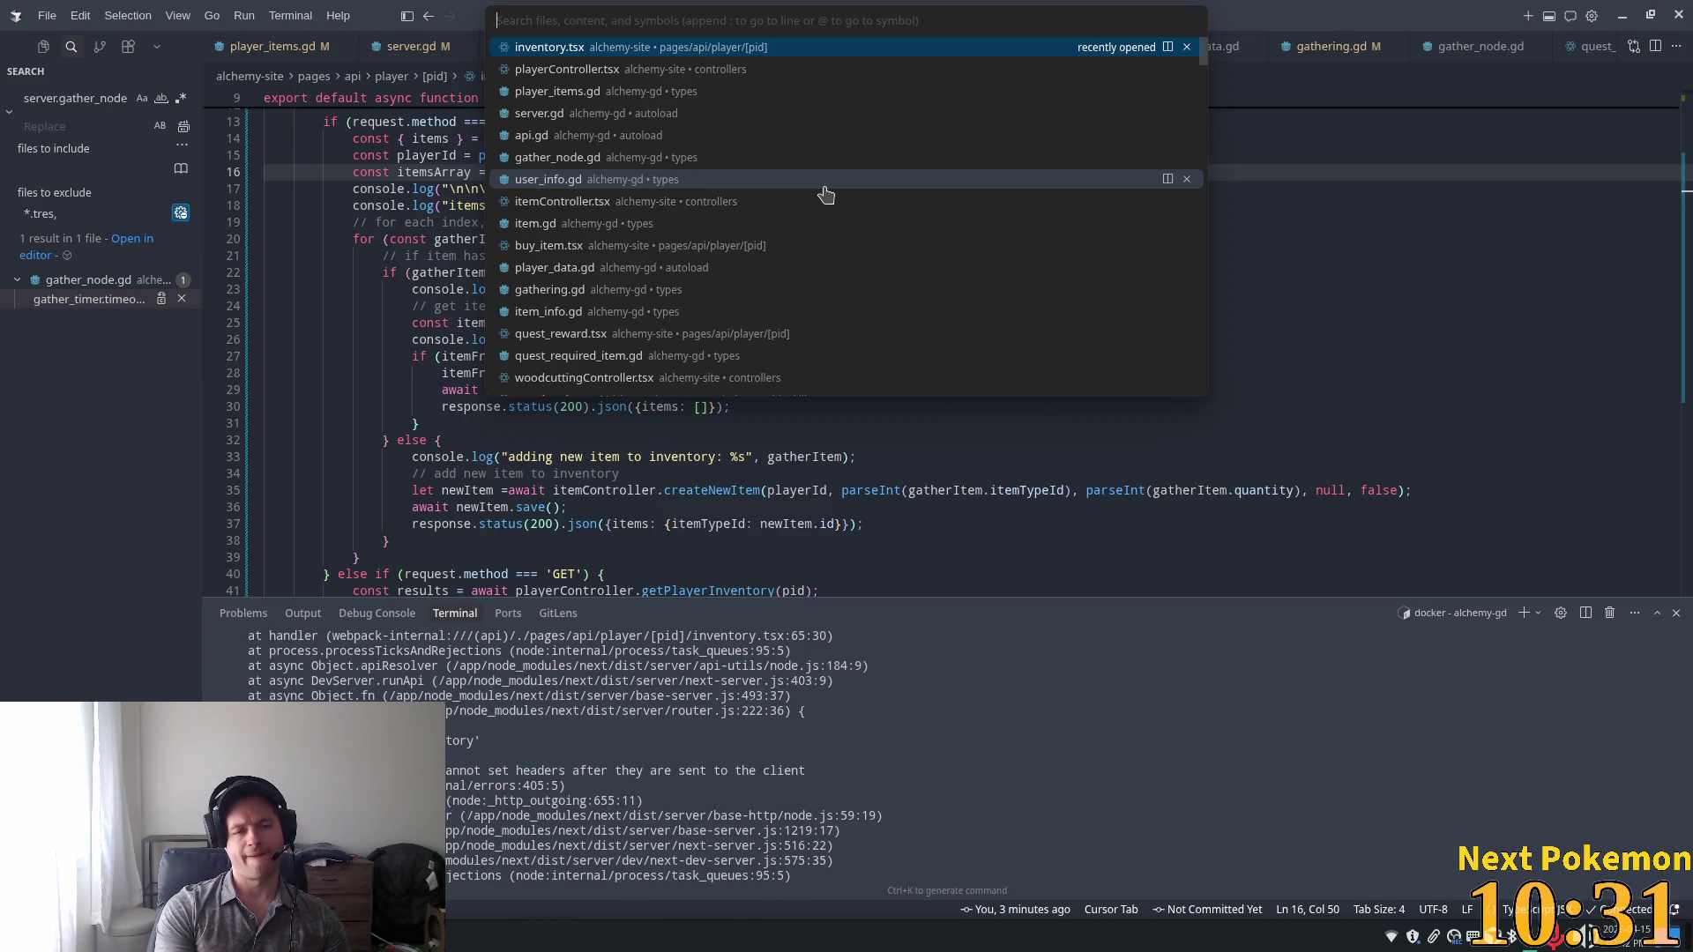
text(items.json)
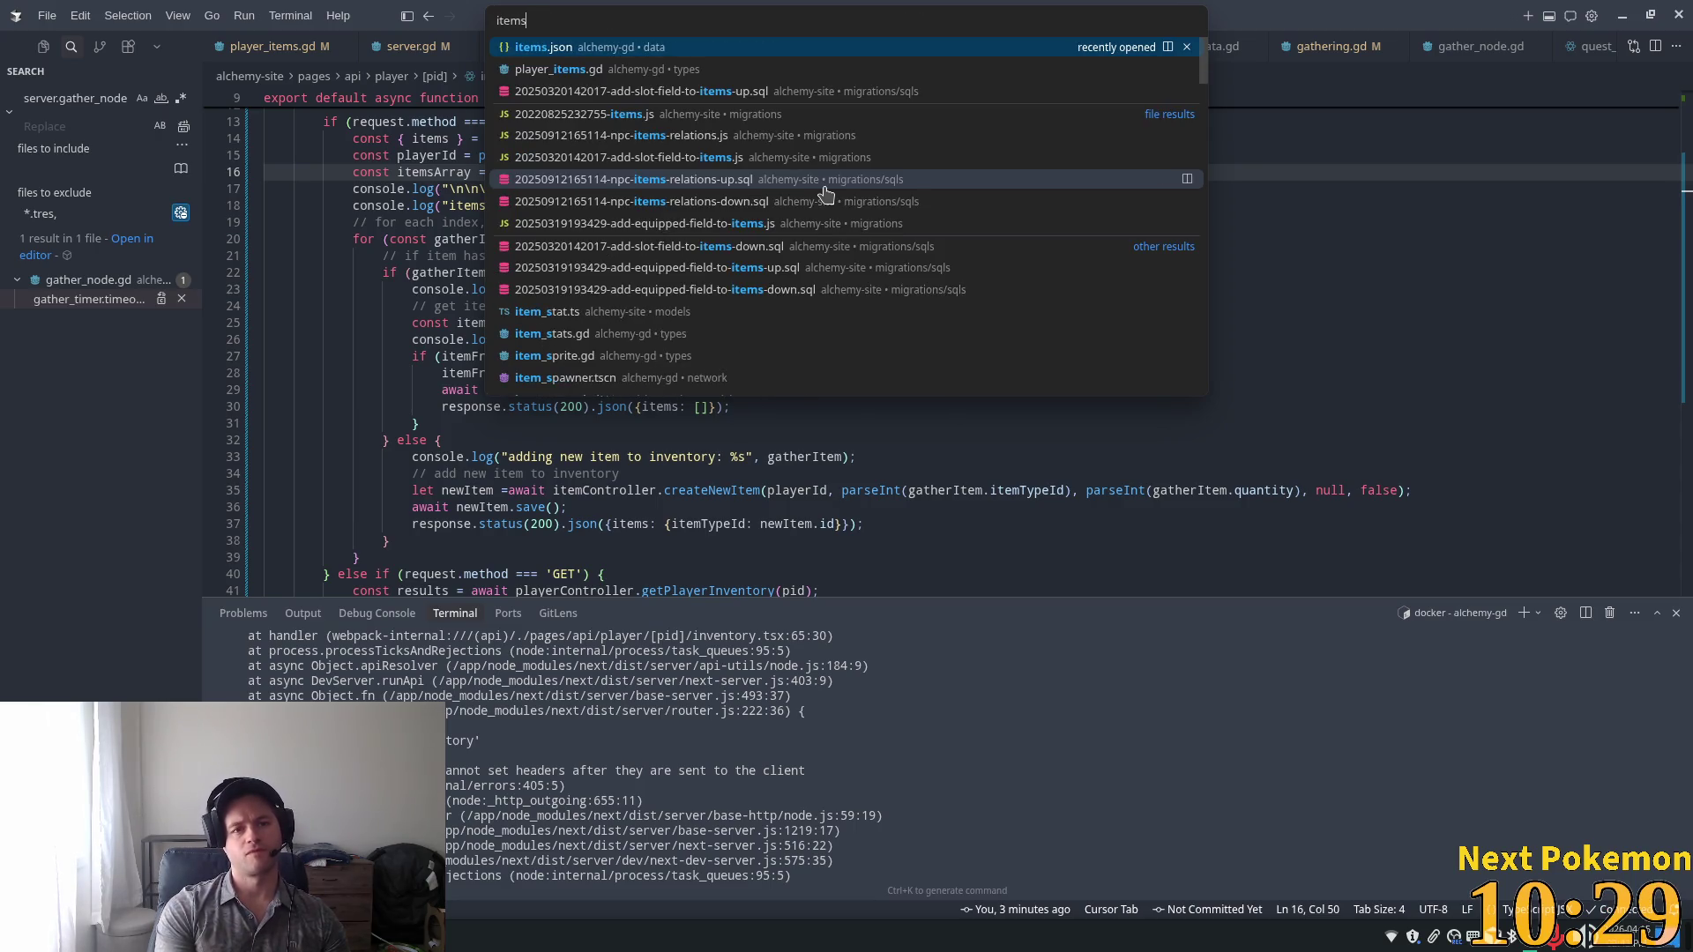
key(Return)
key(ctrl+f)
text(wood)
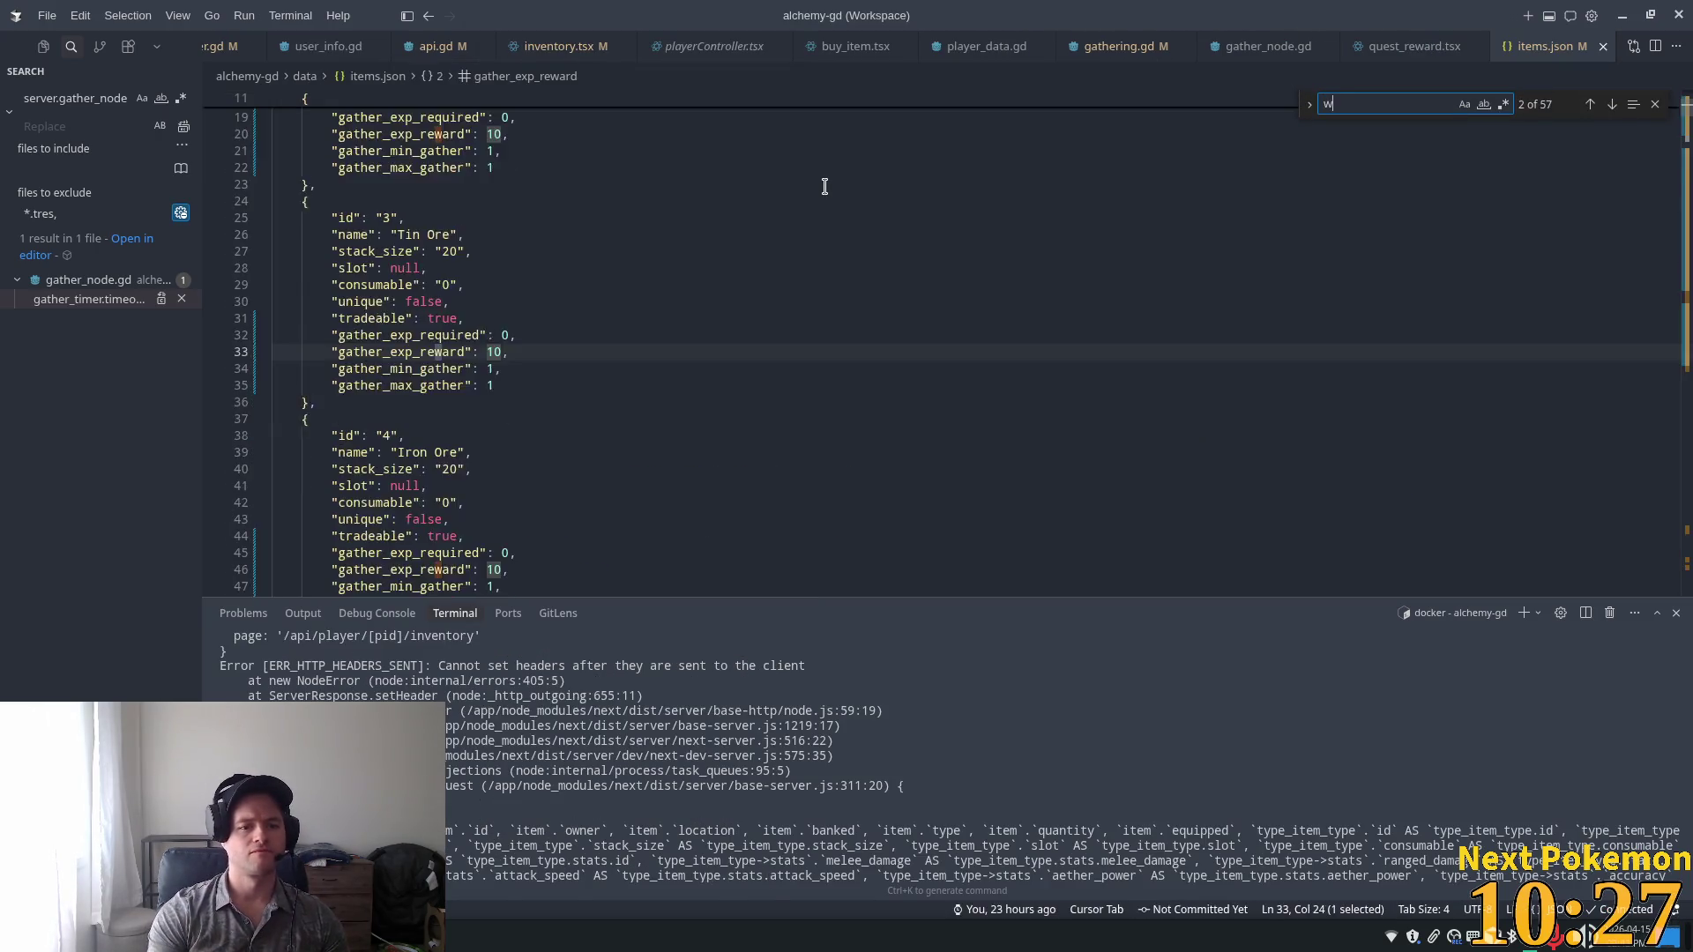
drag(449, 368, 465, 369)
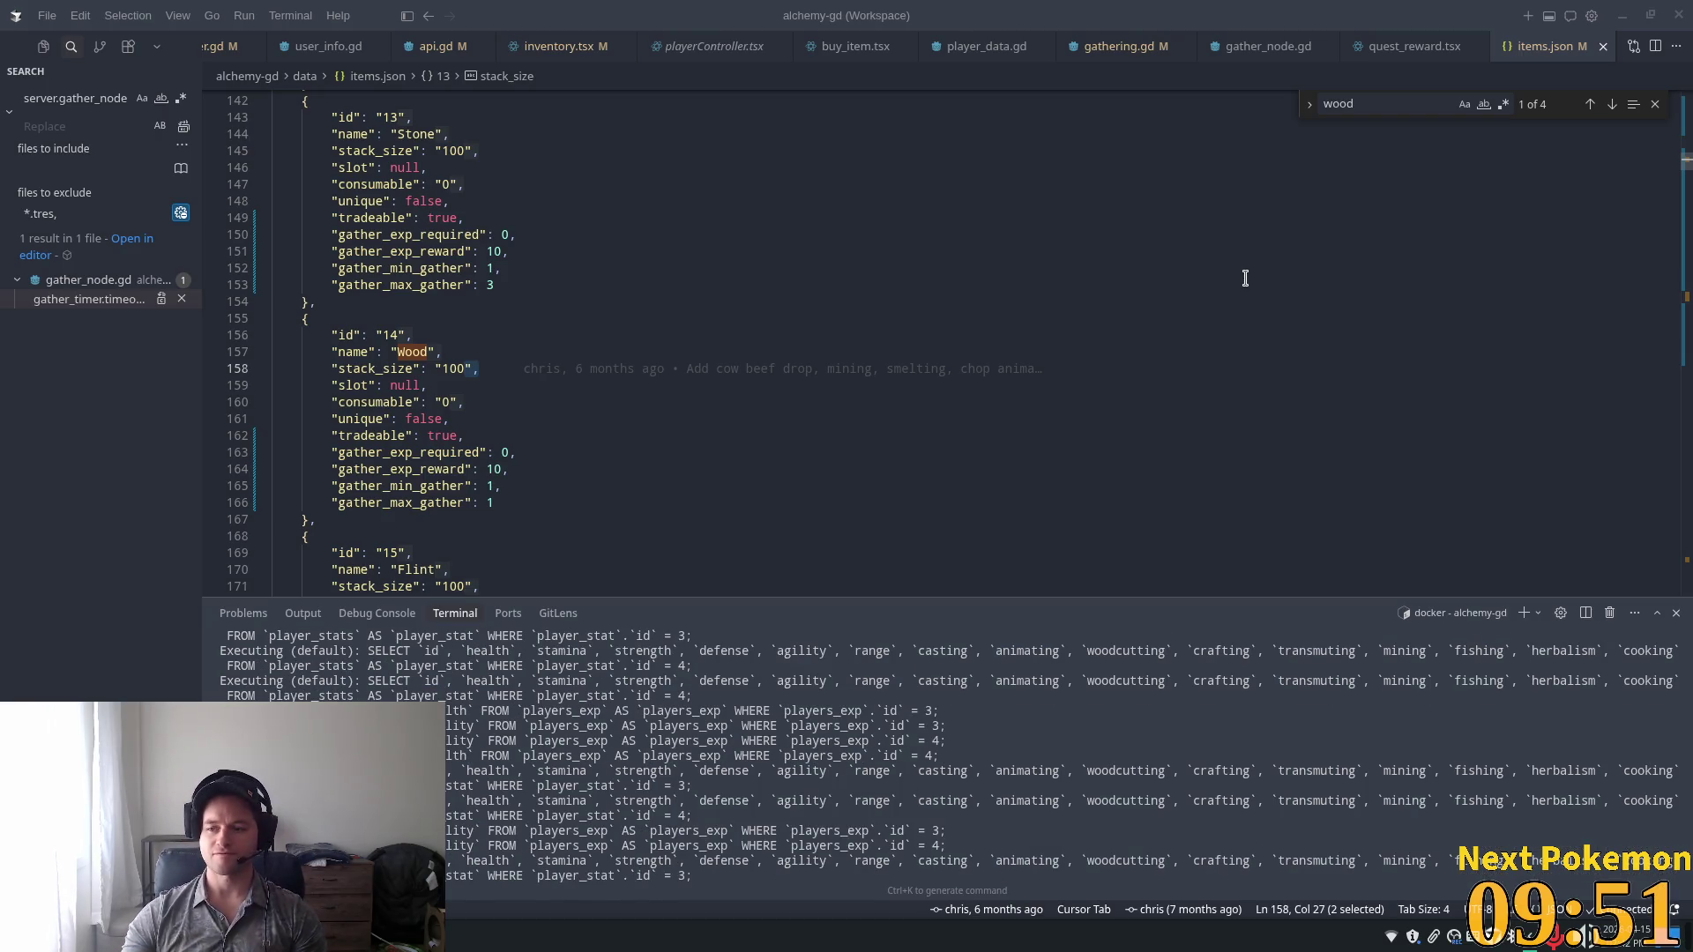
click(1623, 14)
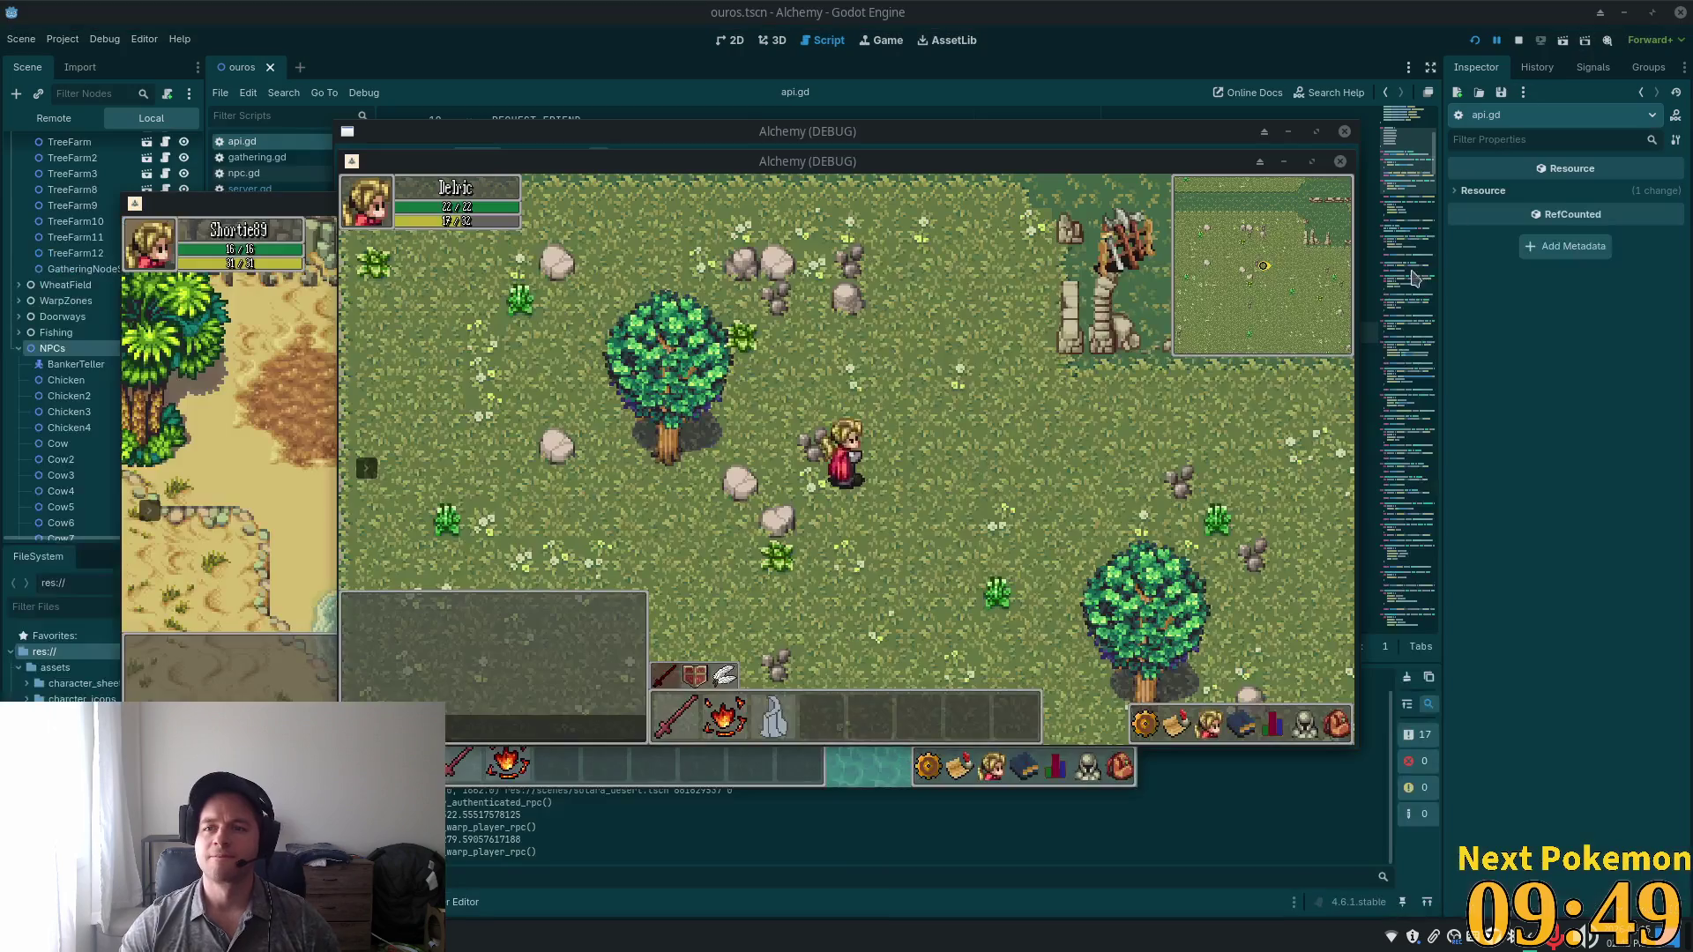
Walk along the cobblestone path and grass, return north to the tree, and open the Quests log.
key(s)
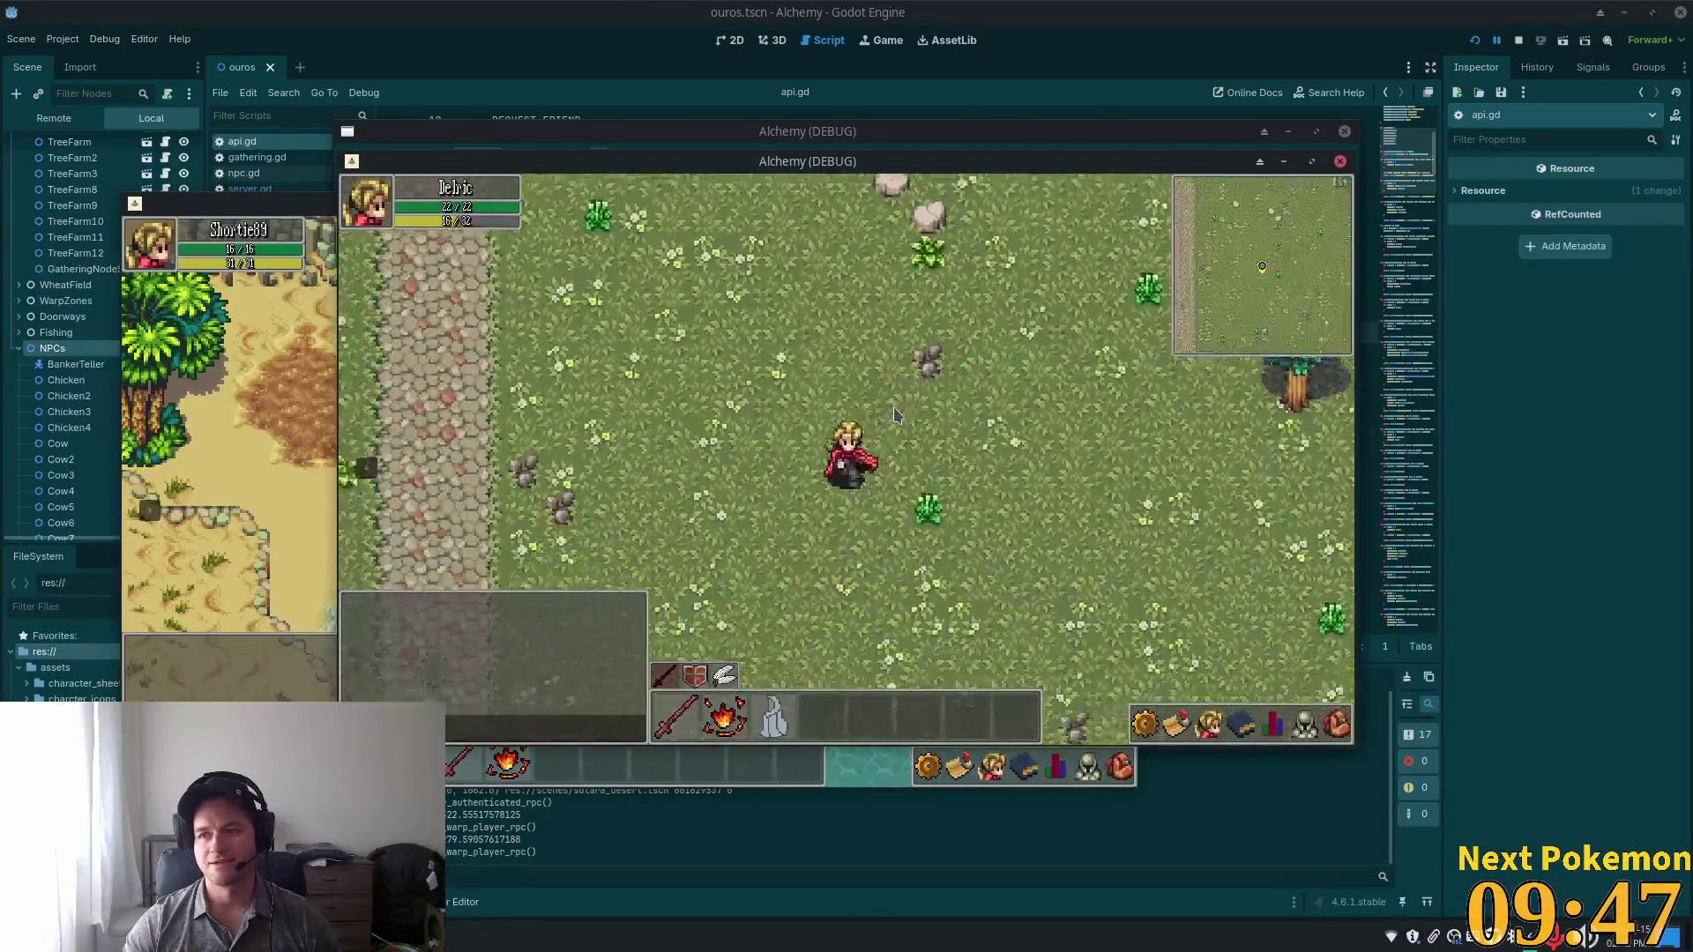
key(a)
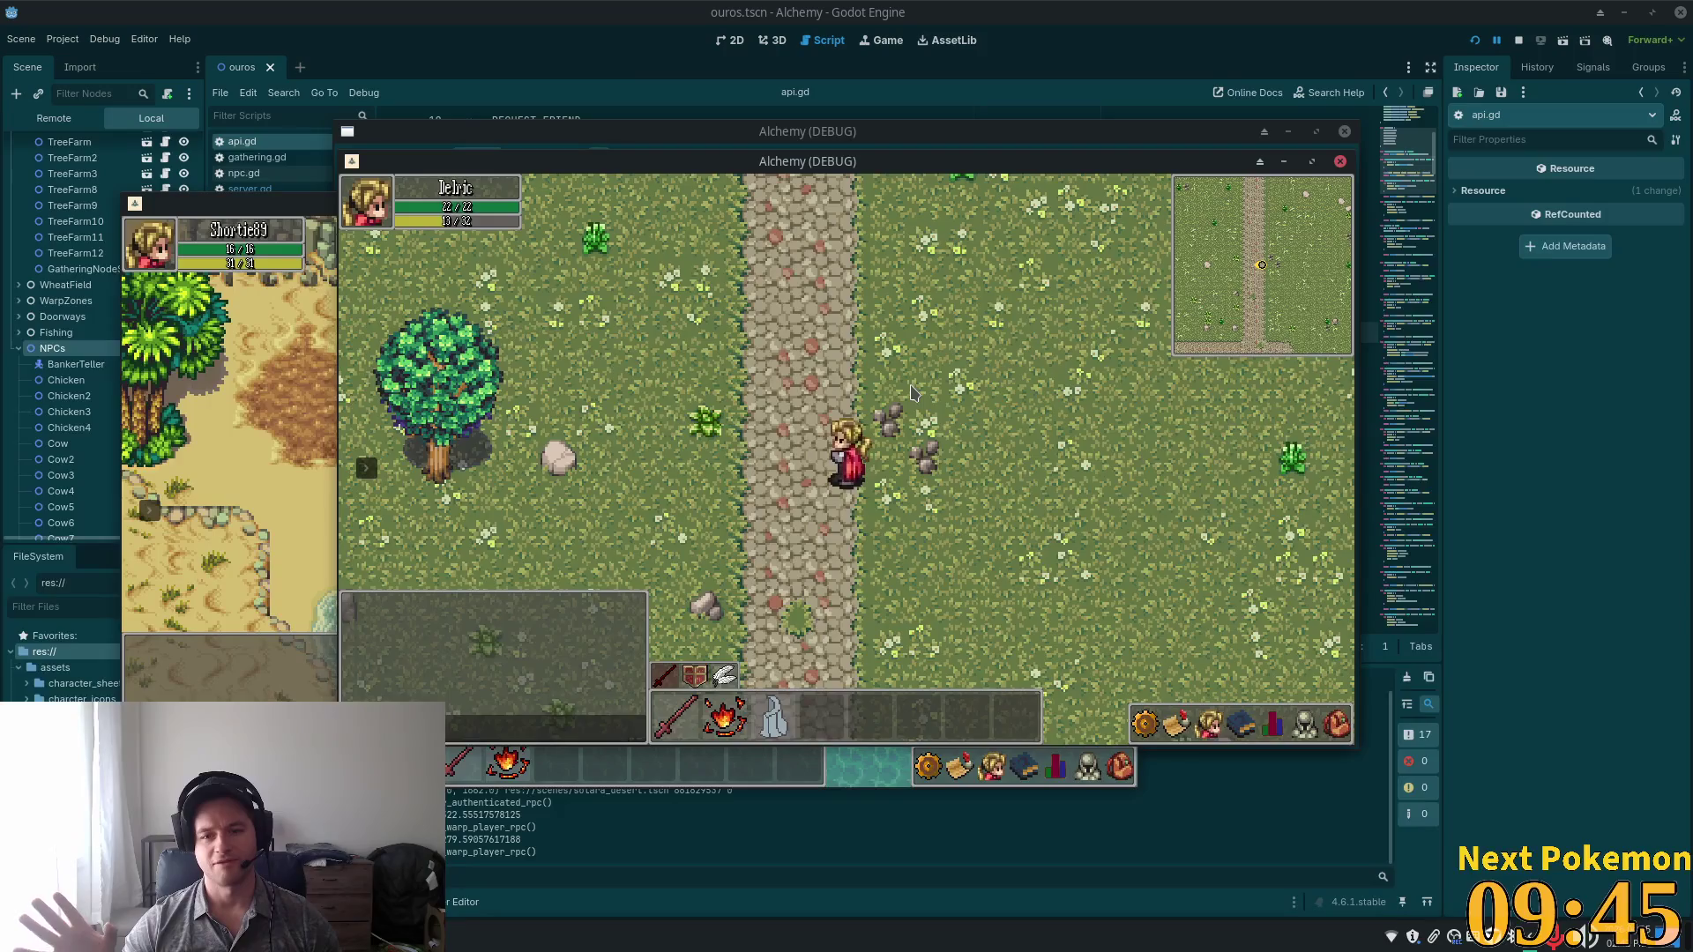
key(w)
key(w)
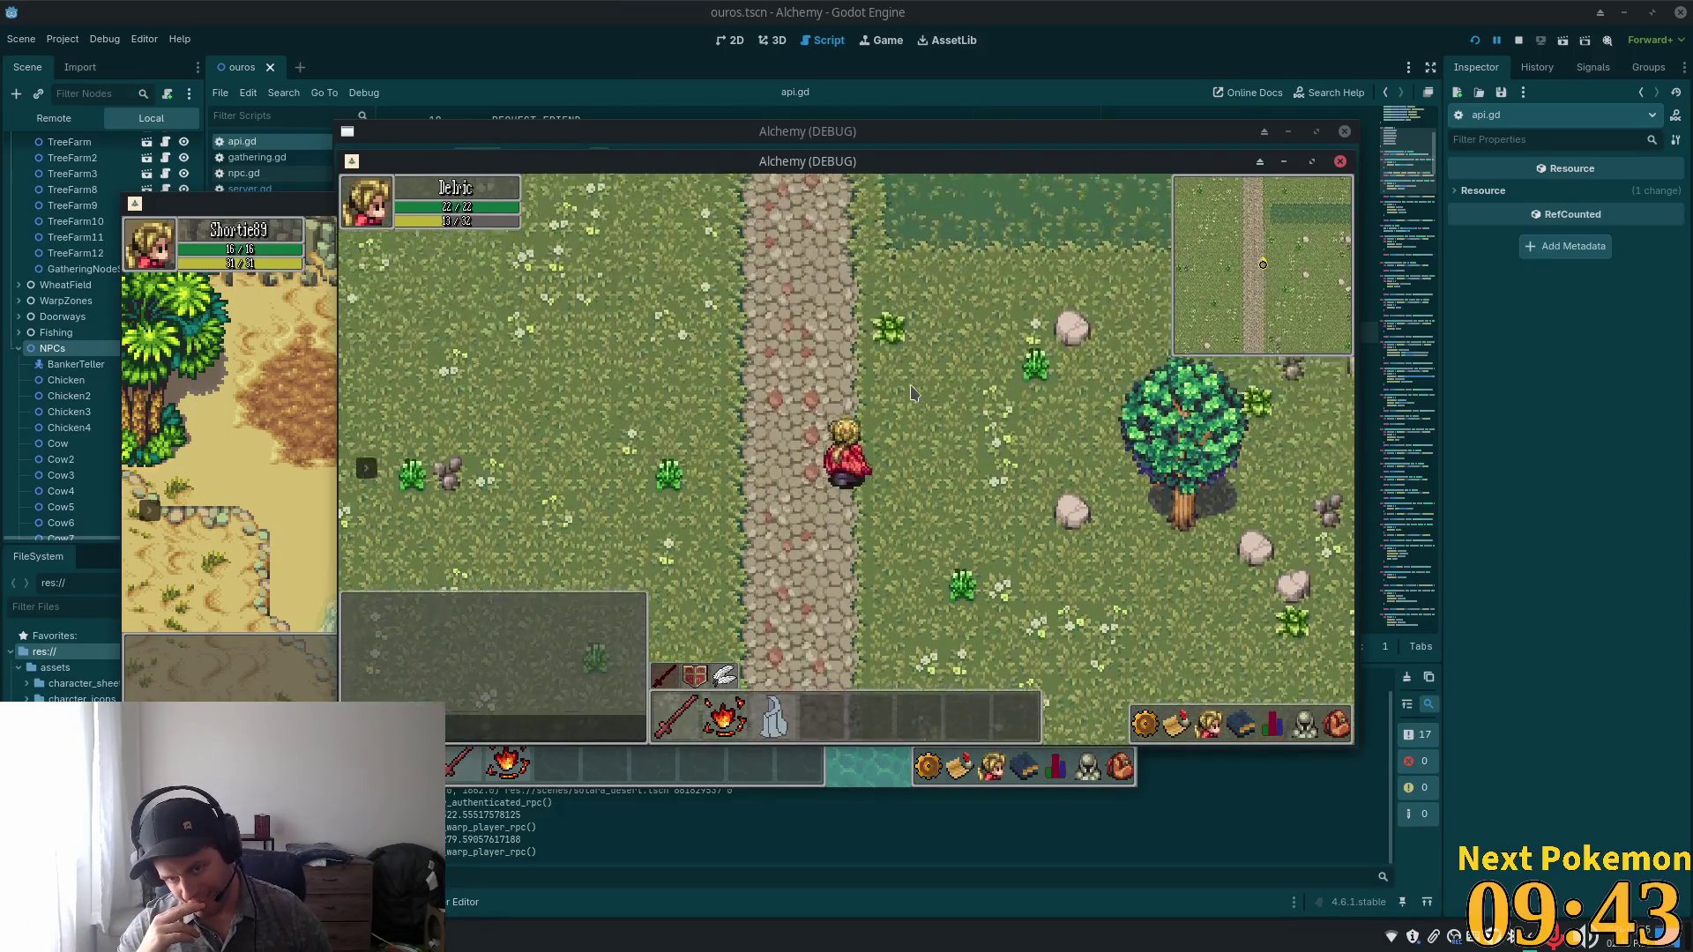
key(w)
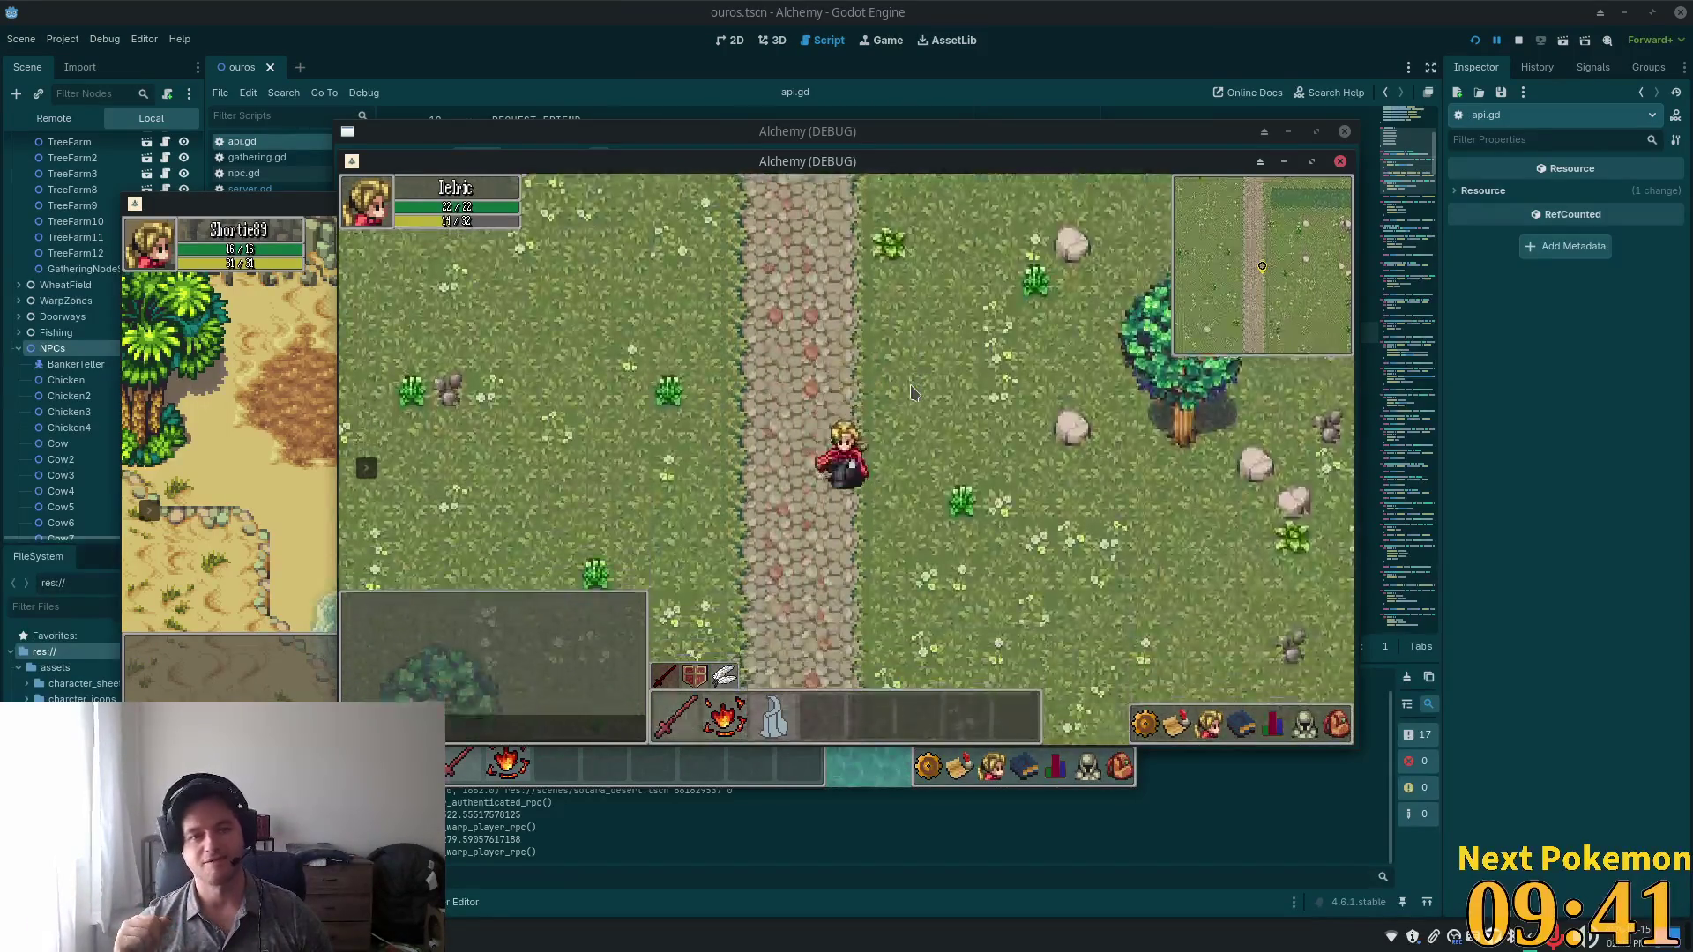
key(d)
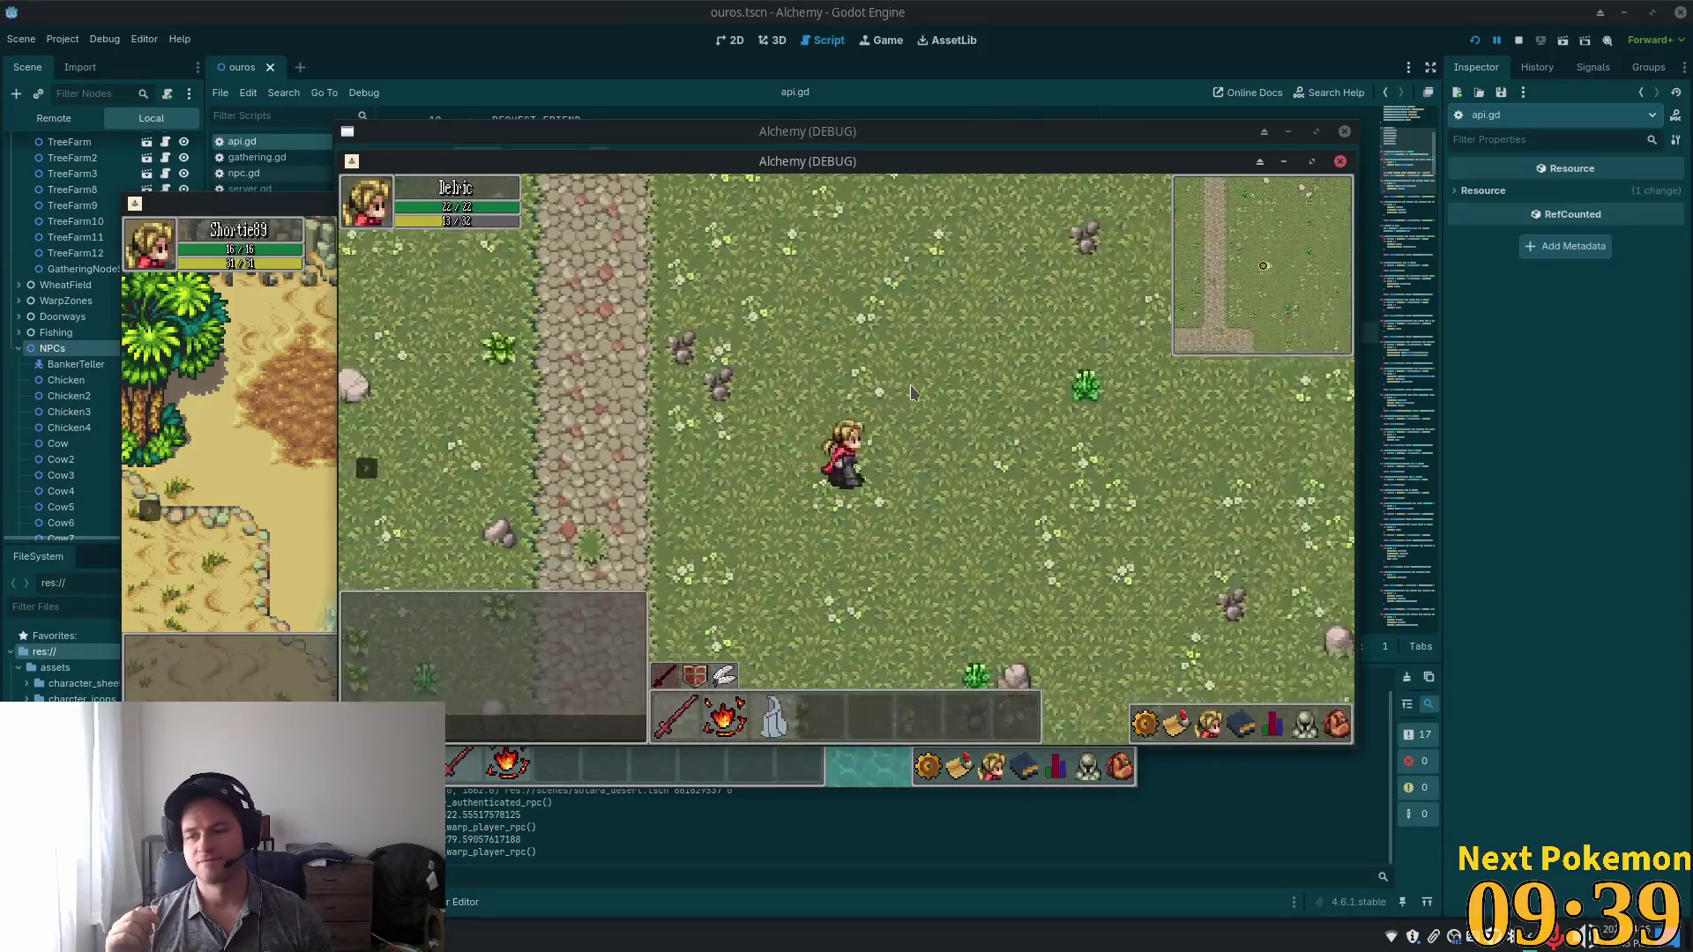
key(d)
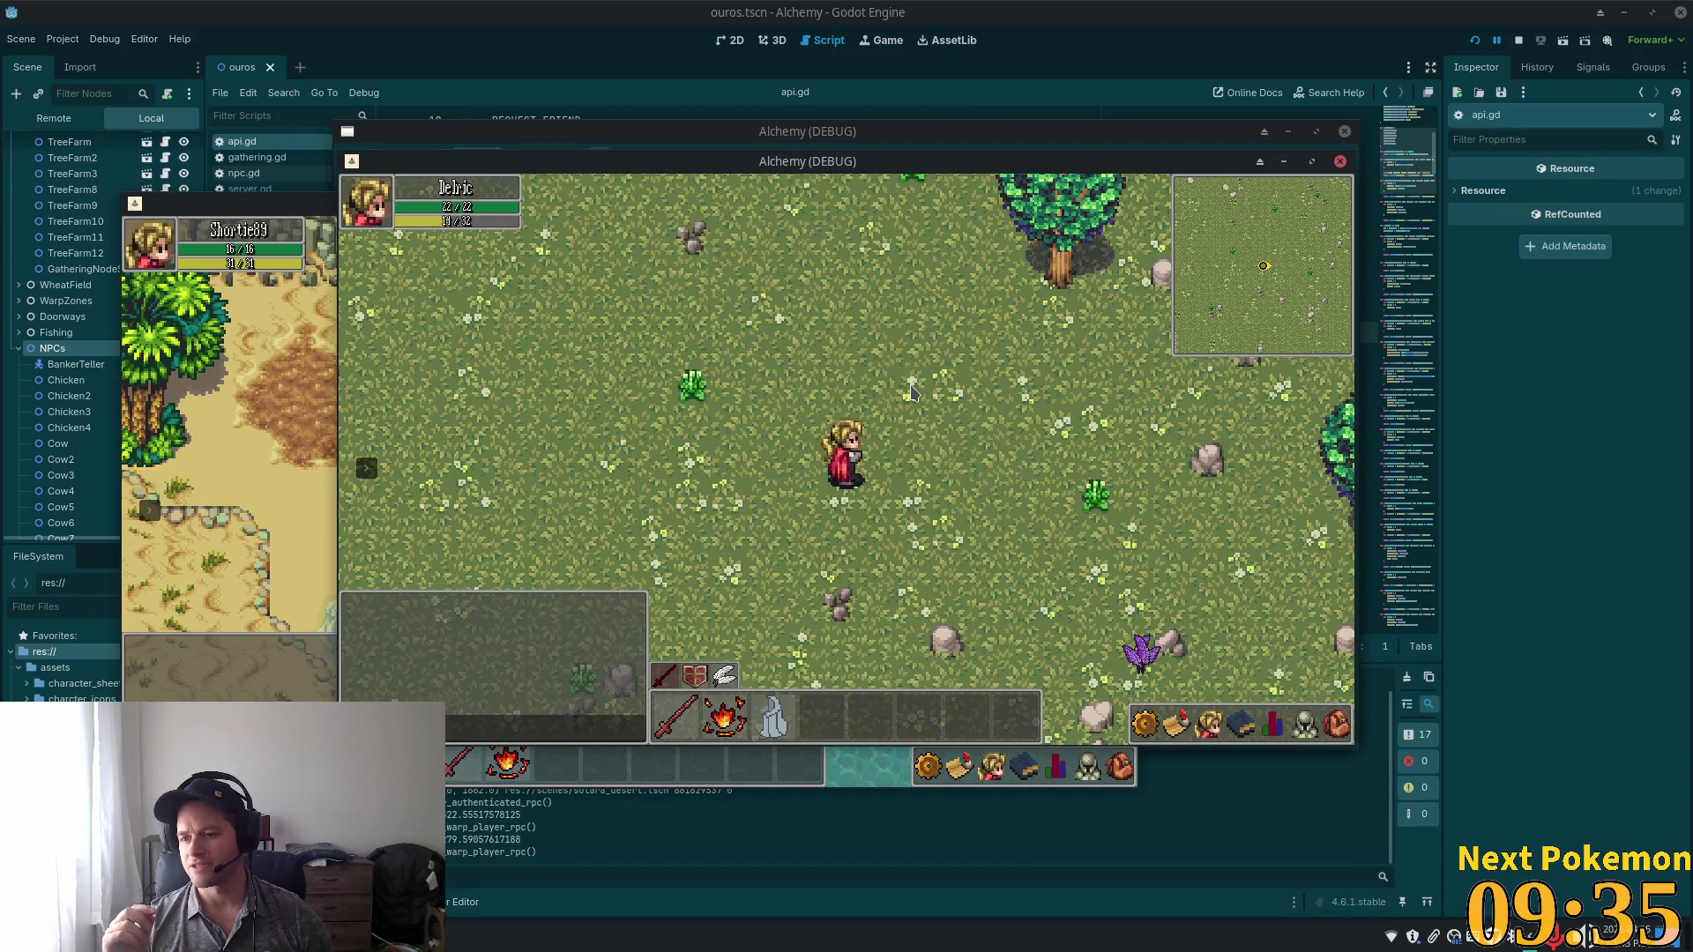
key(a)
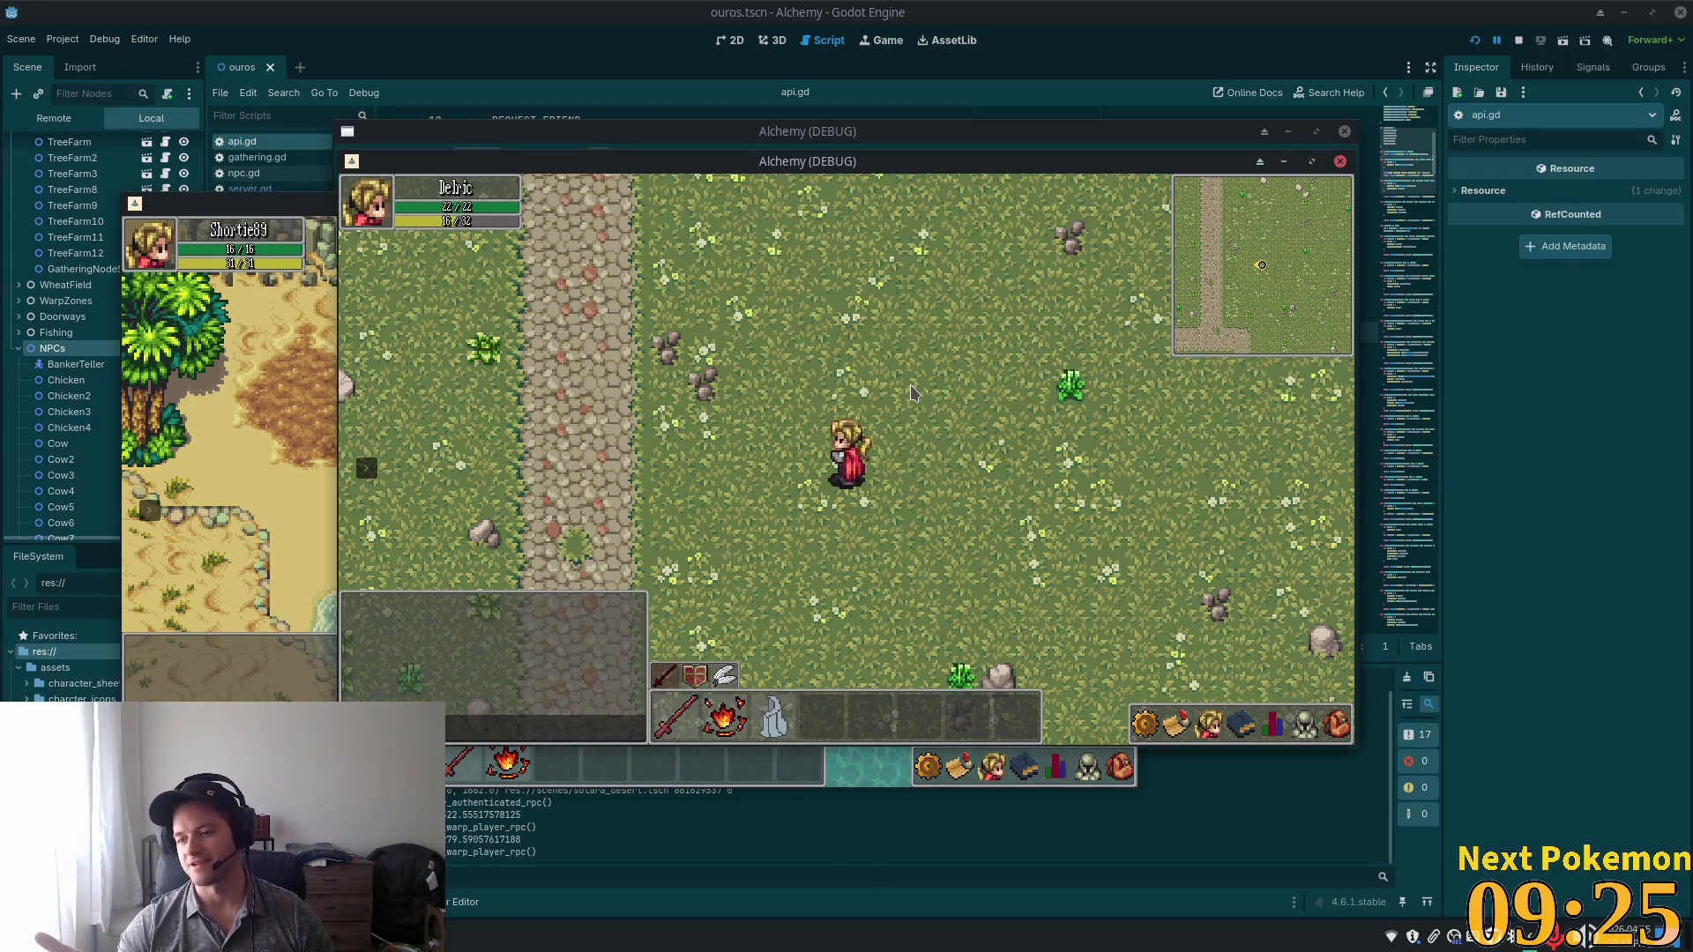
key(Up)
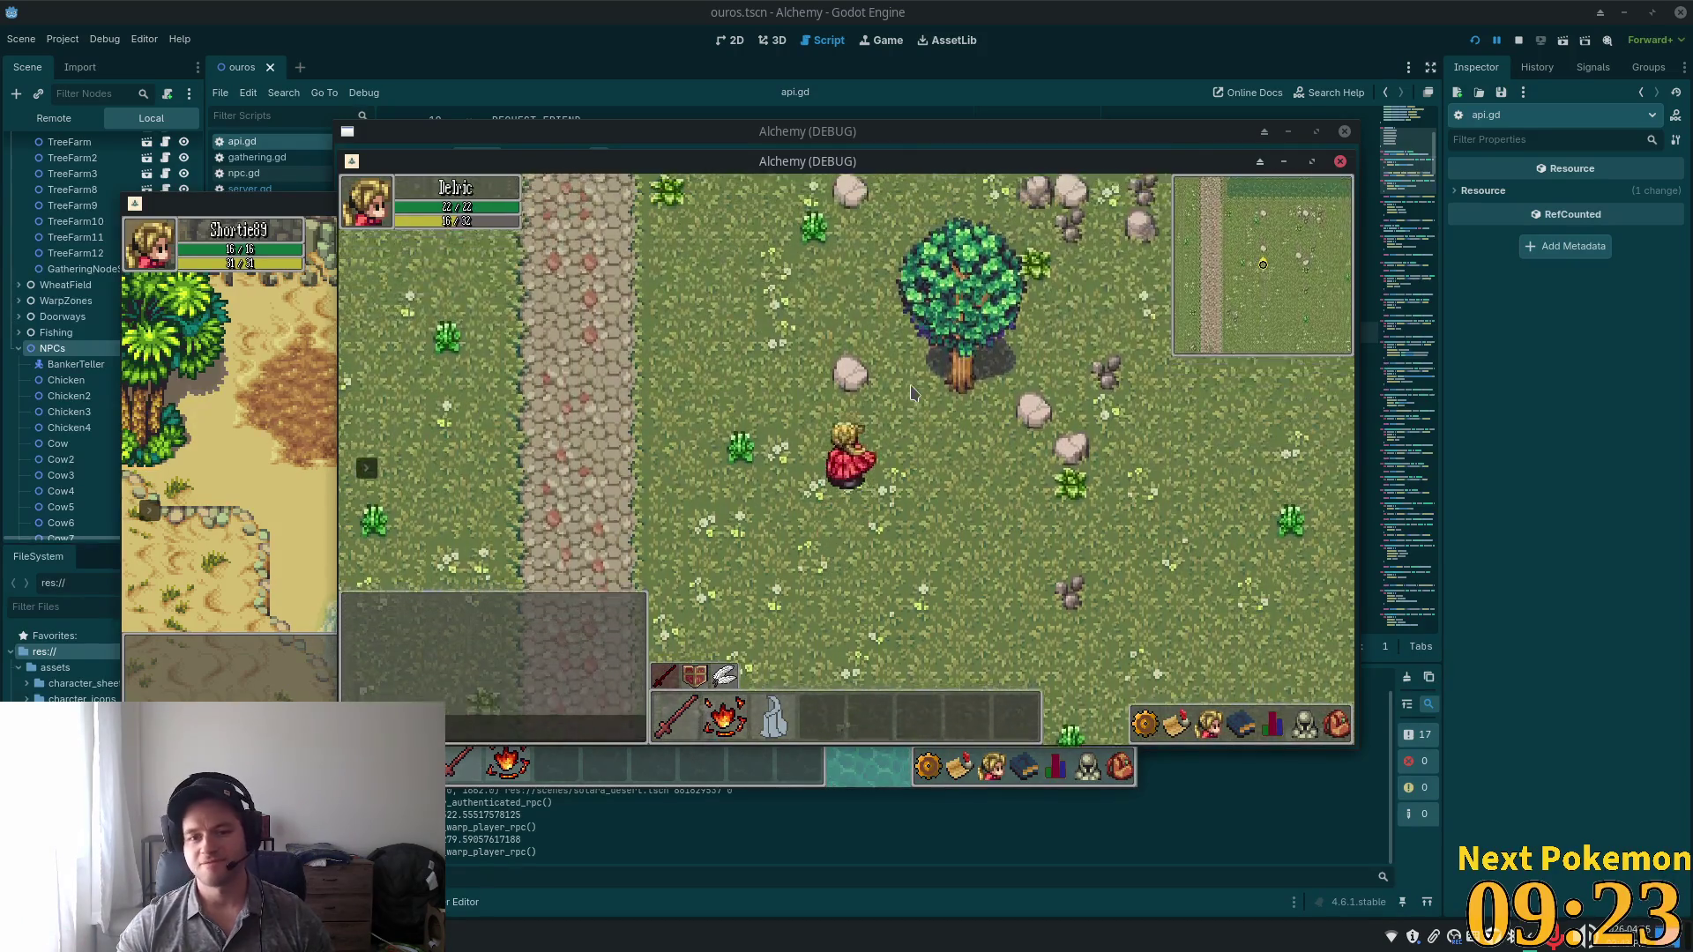
key(Up)
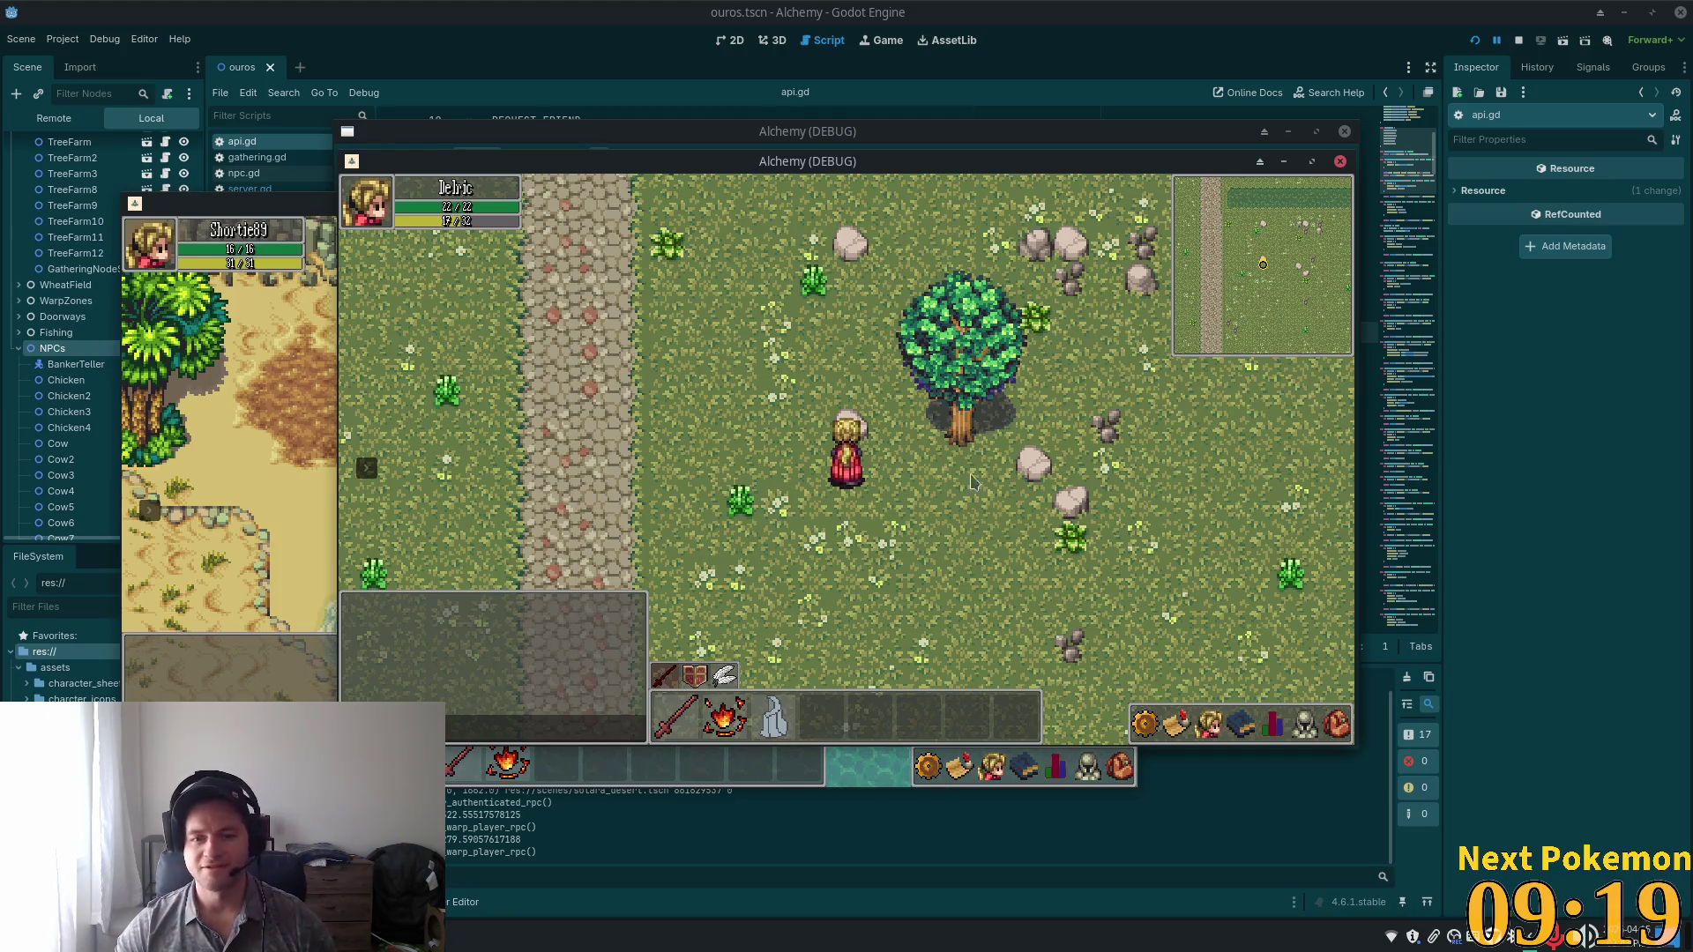
click(1180, 725)
key(Down)
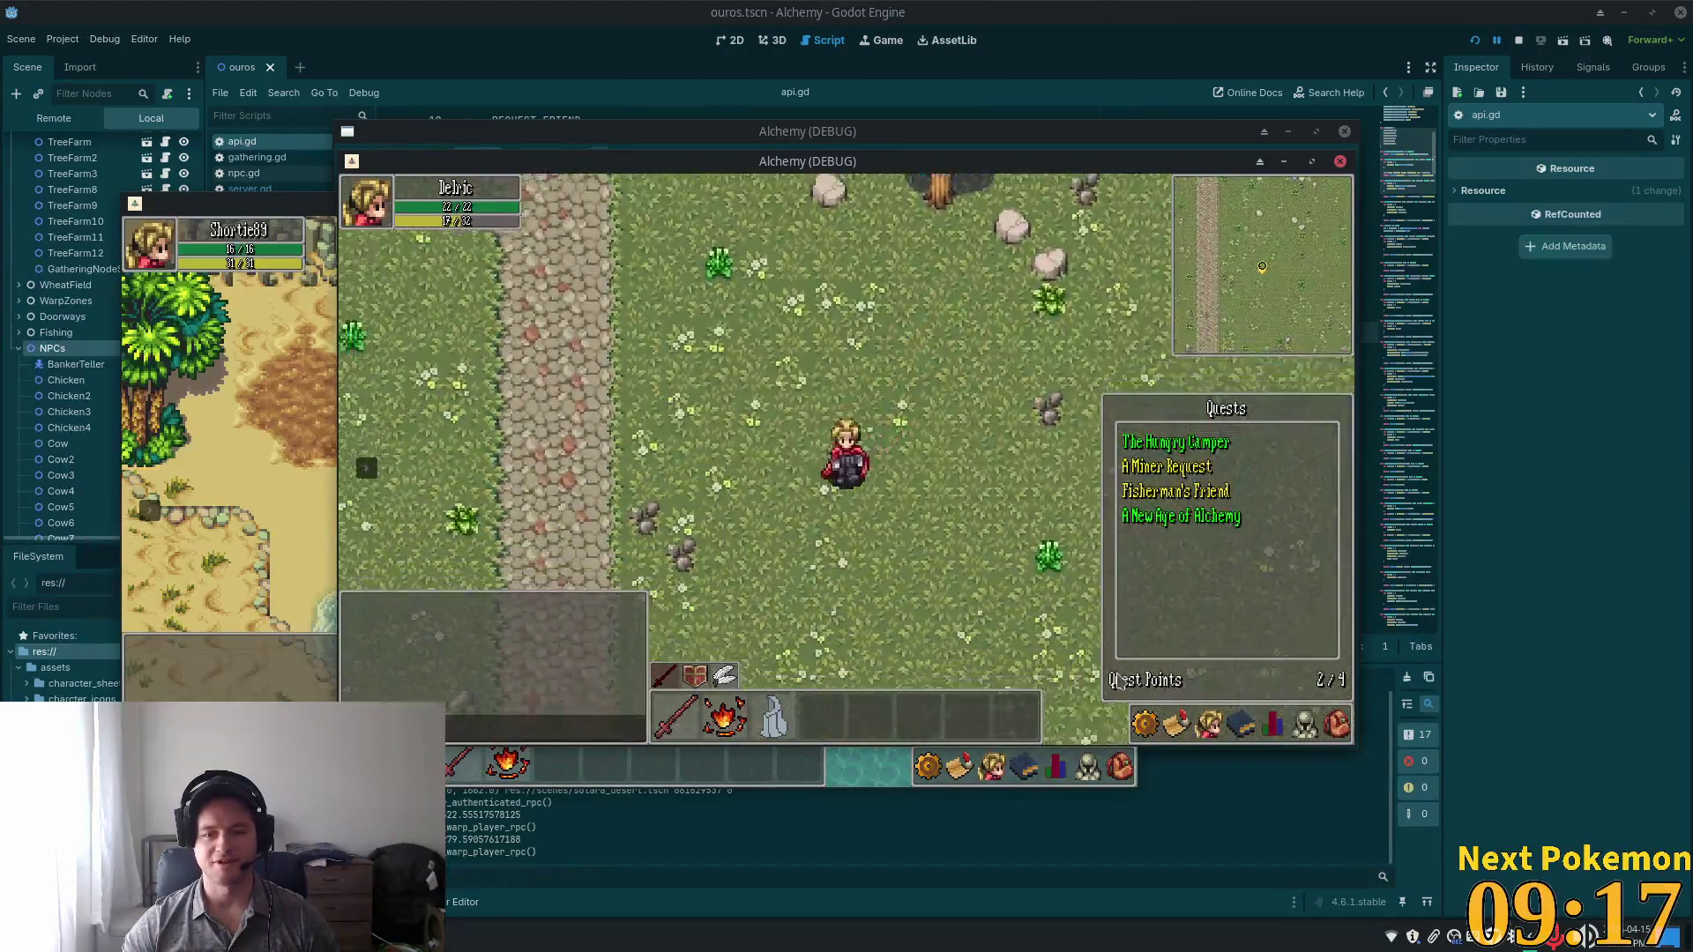
Close the Quests window, then walk the character north, south, and west toward the cobblestone path.
key(Up)
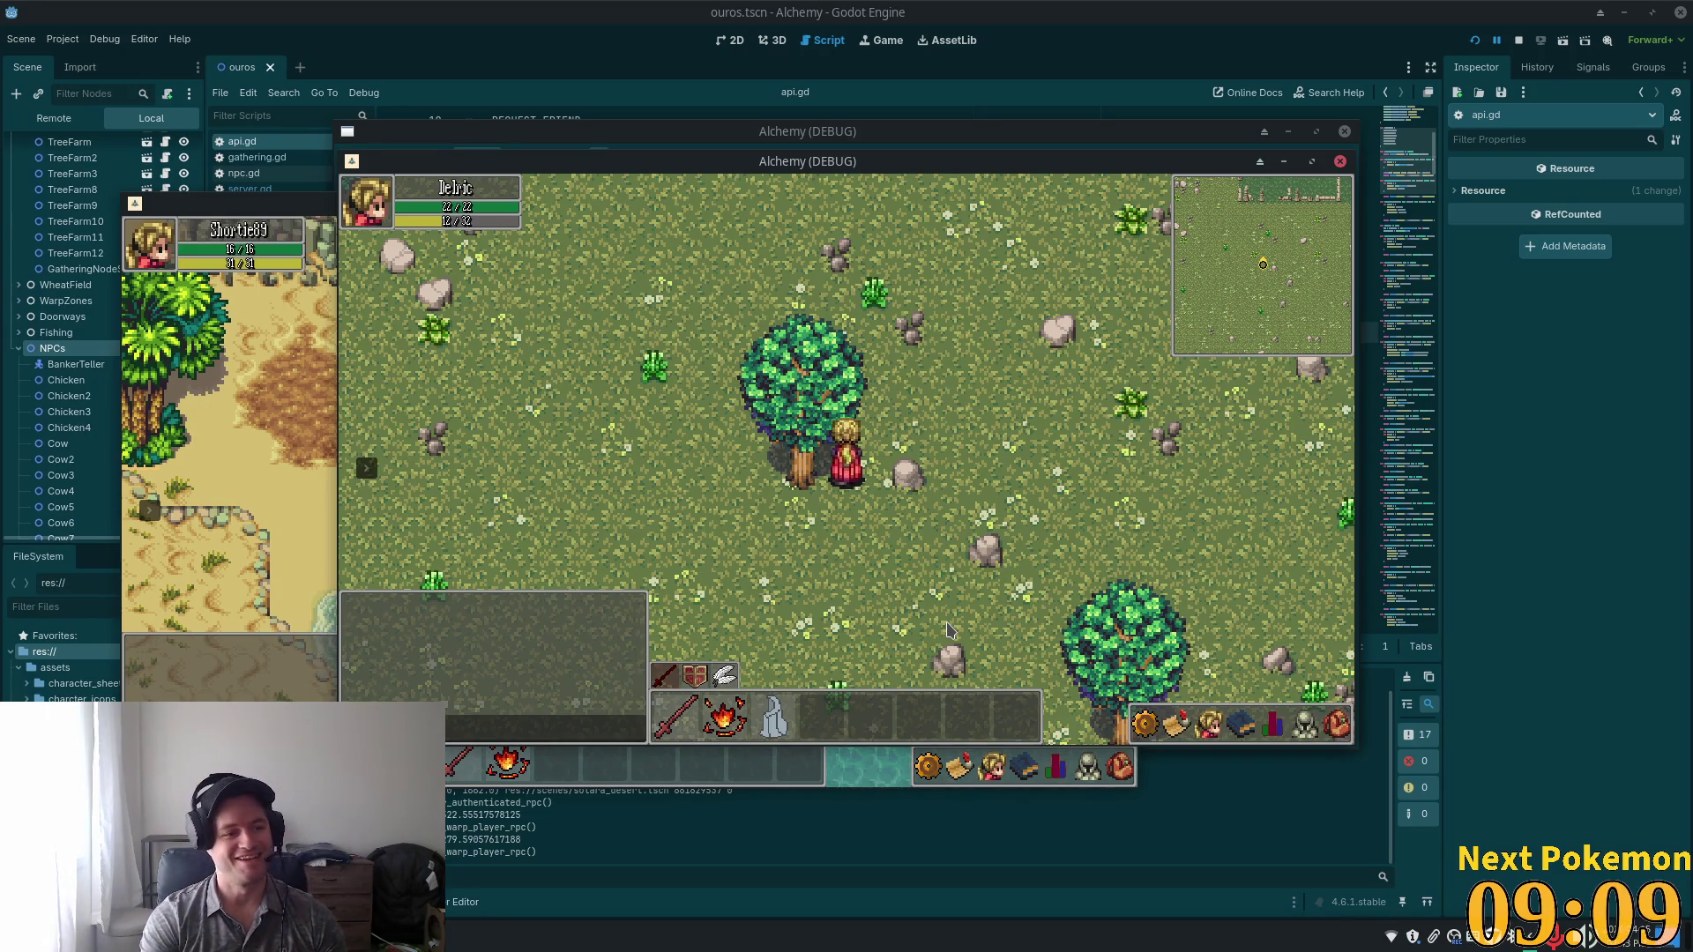
key(s)
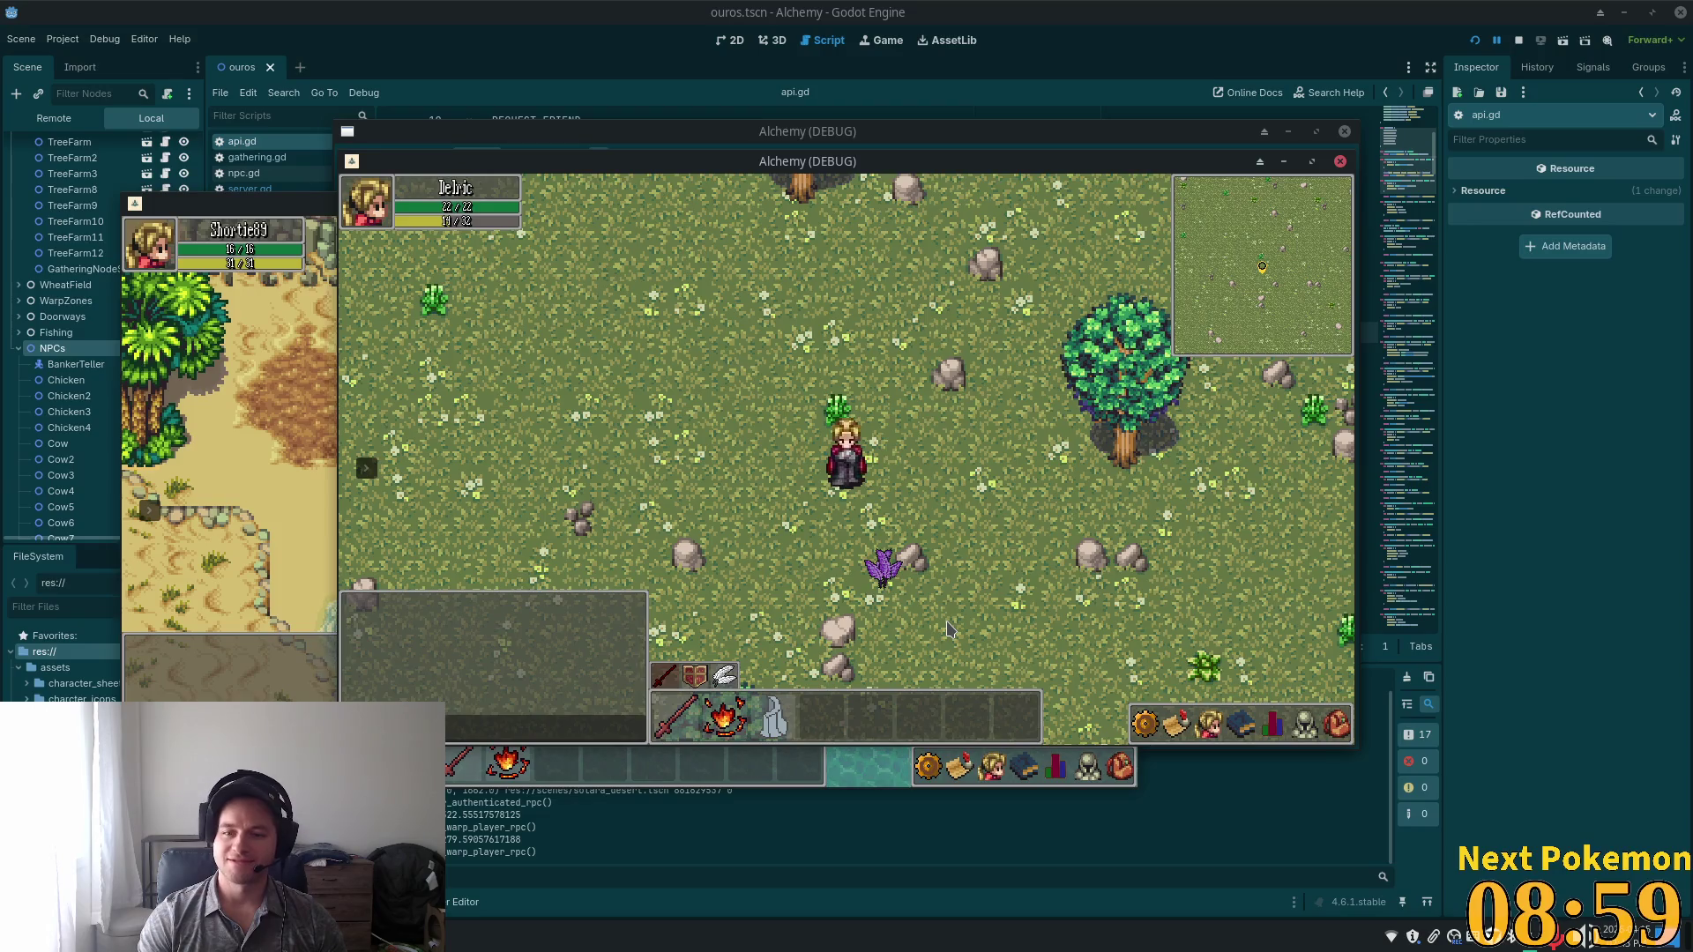
key(Up)
key(Left)
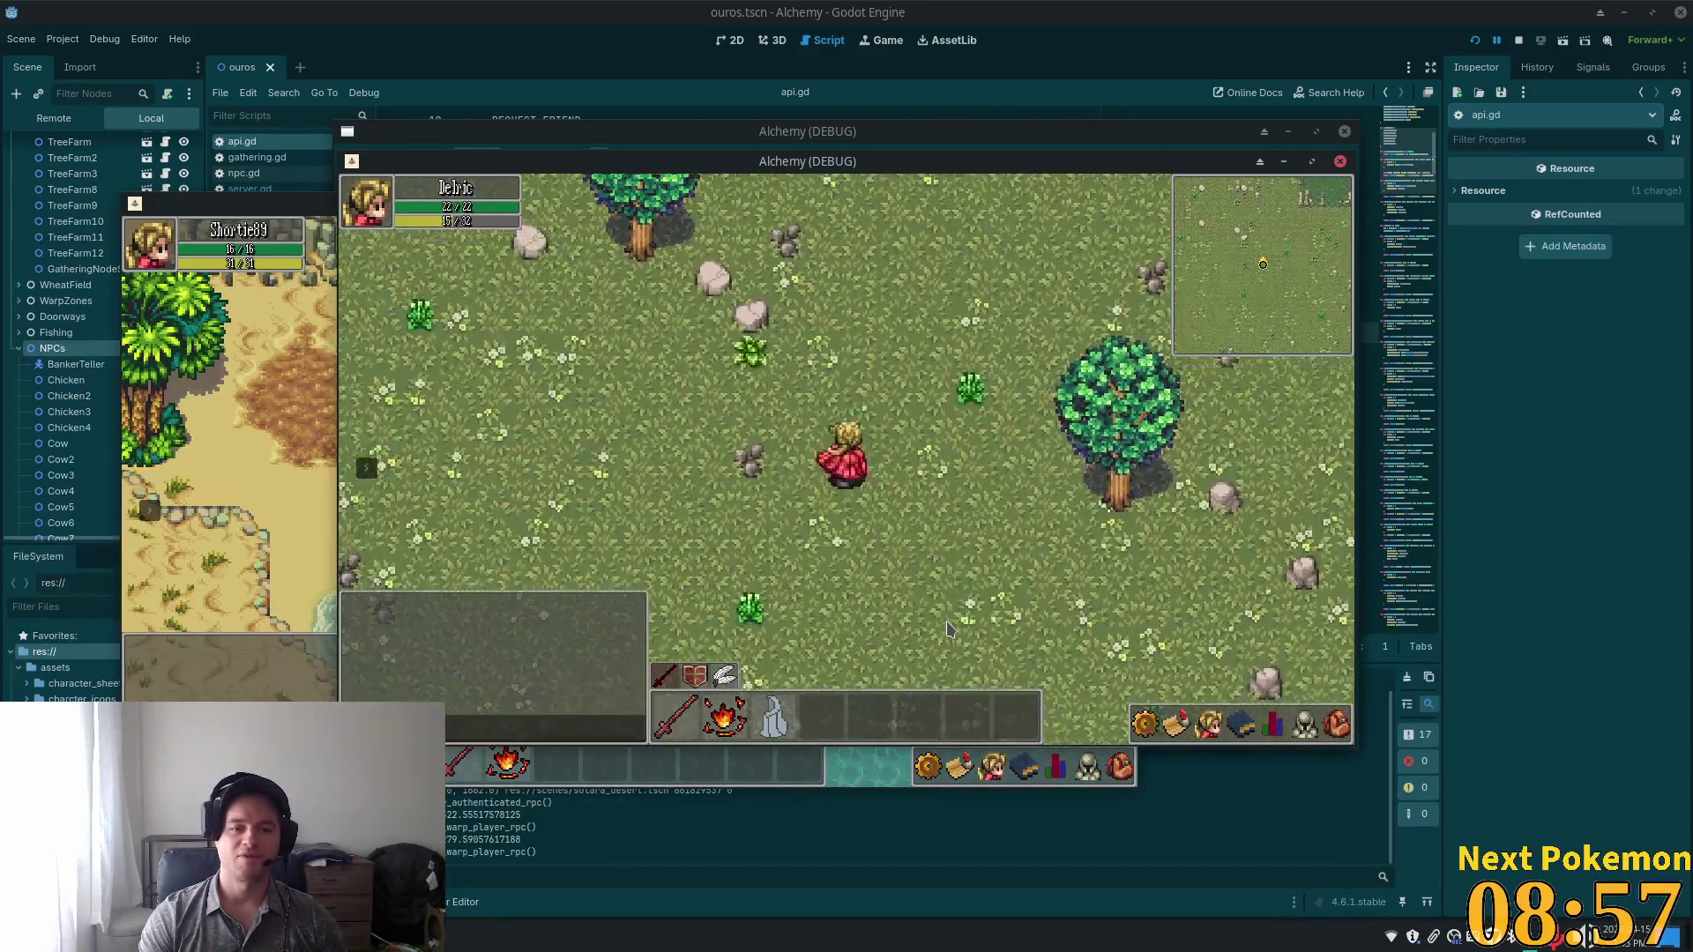
key(Left)
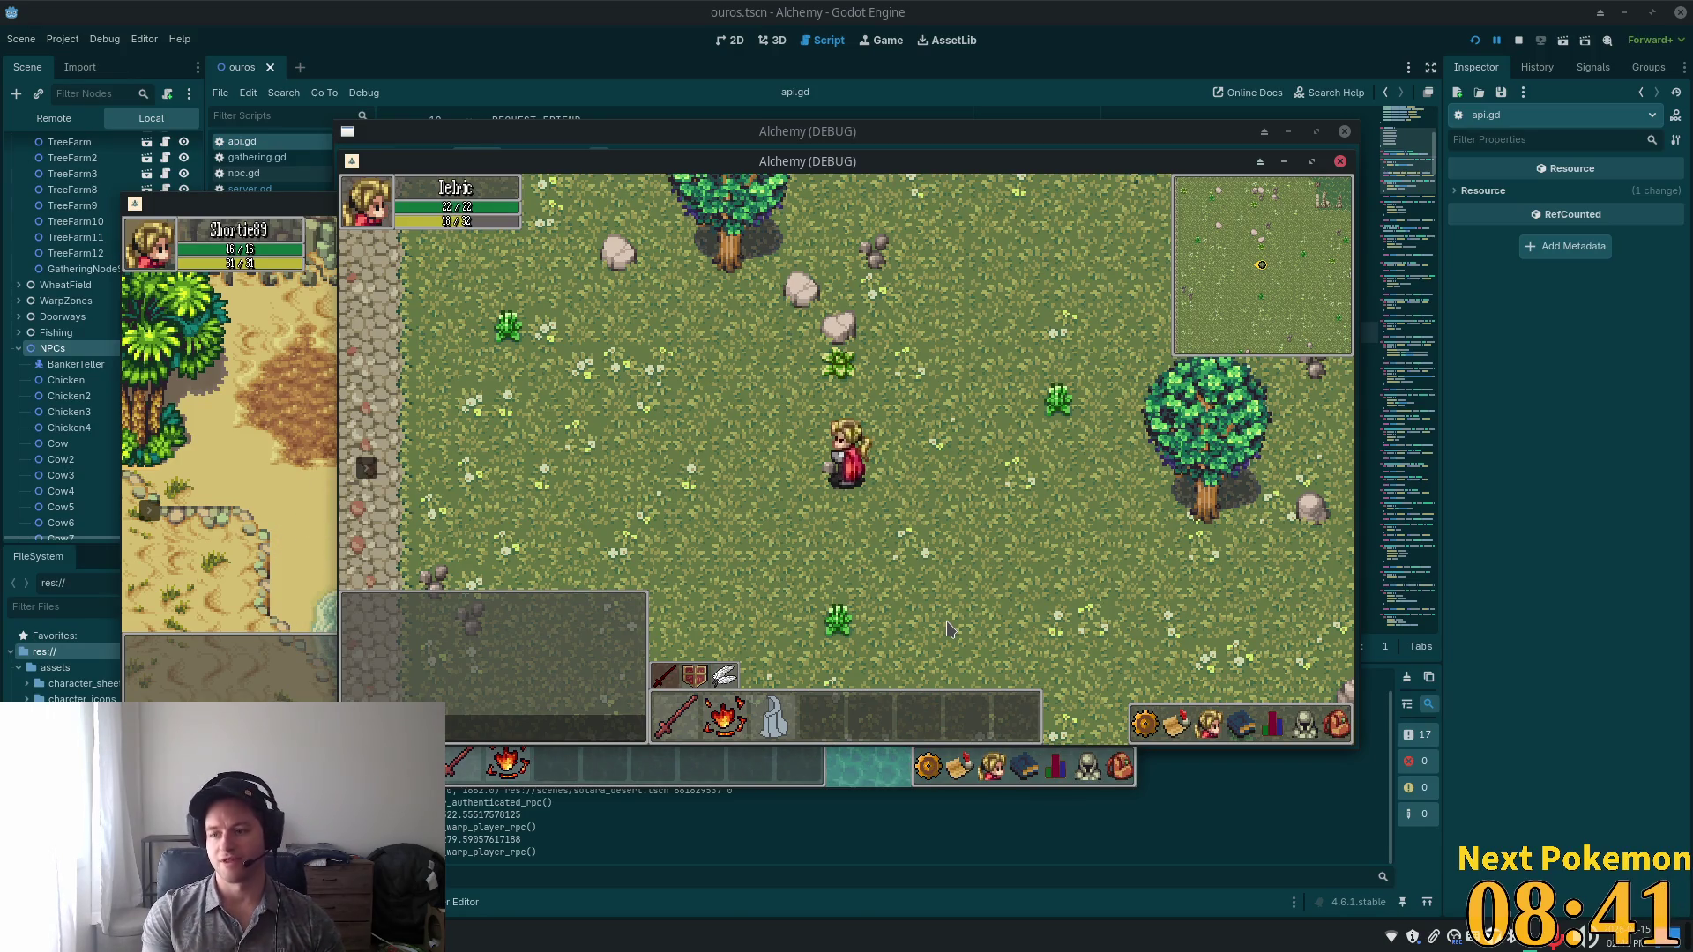
key(Left)
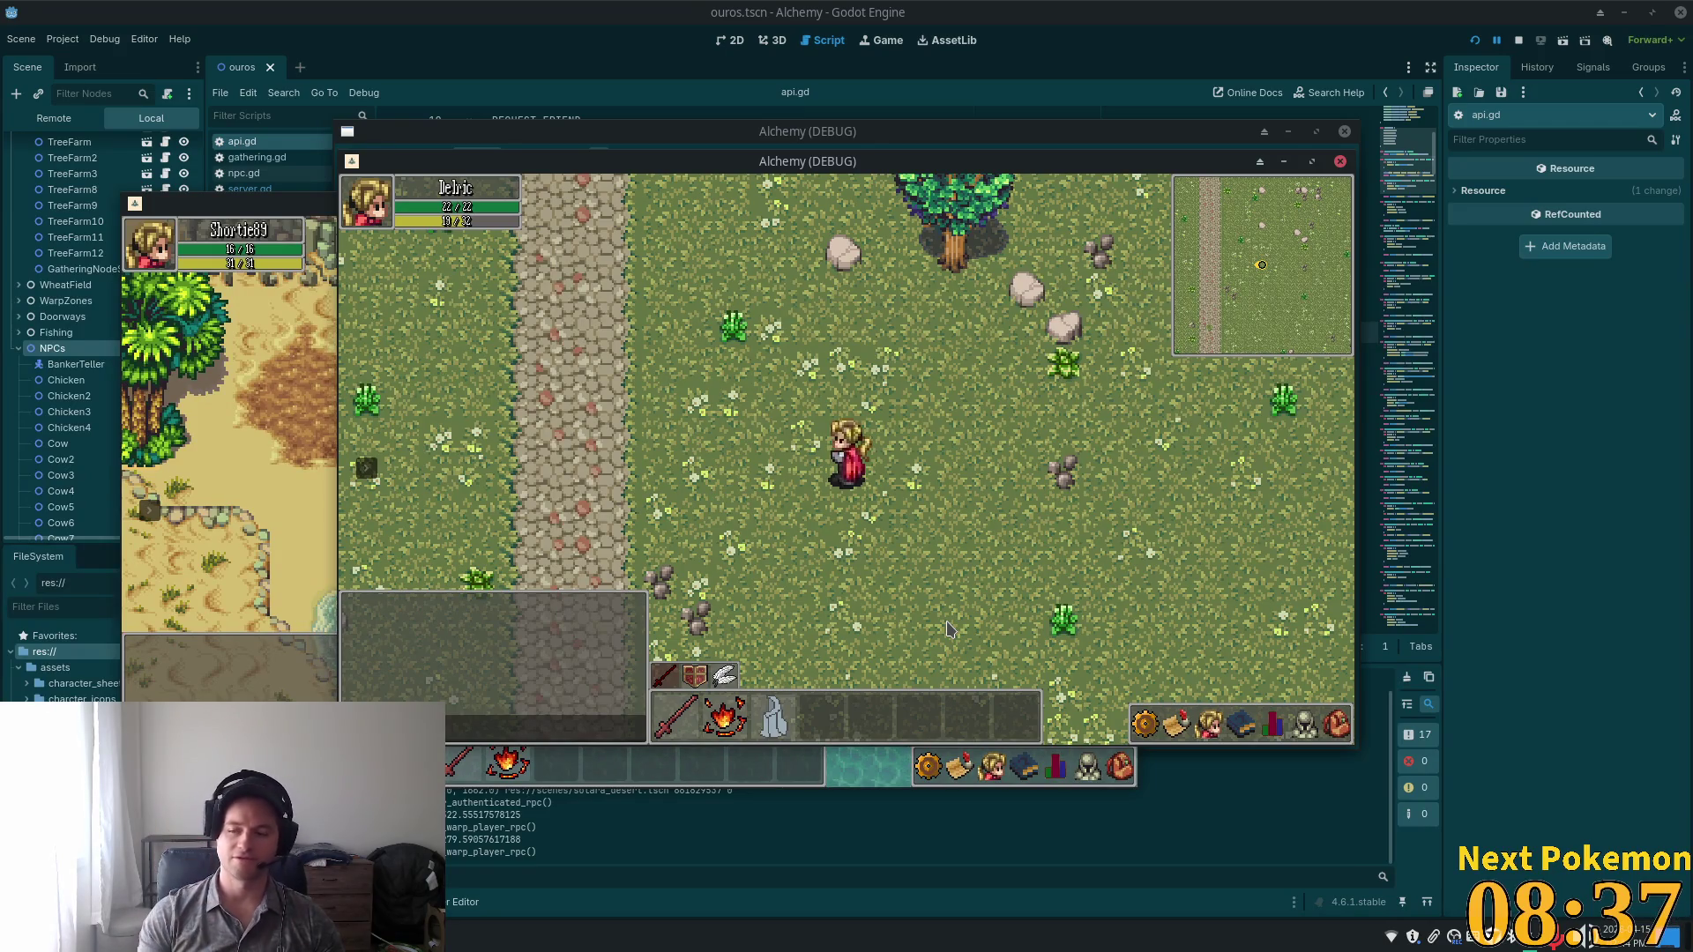
Walk the character northwest, around the tree in the meadow, and back down-left.
key(Up)
key(Left)
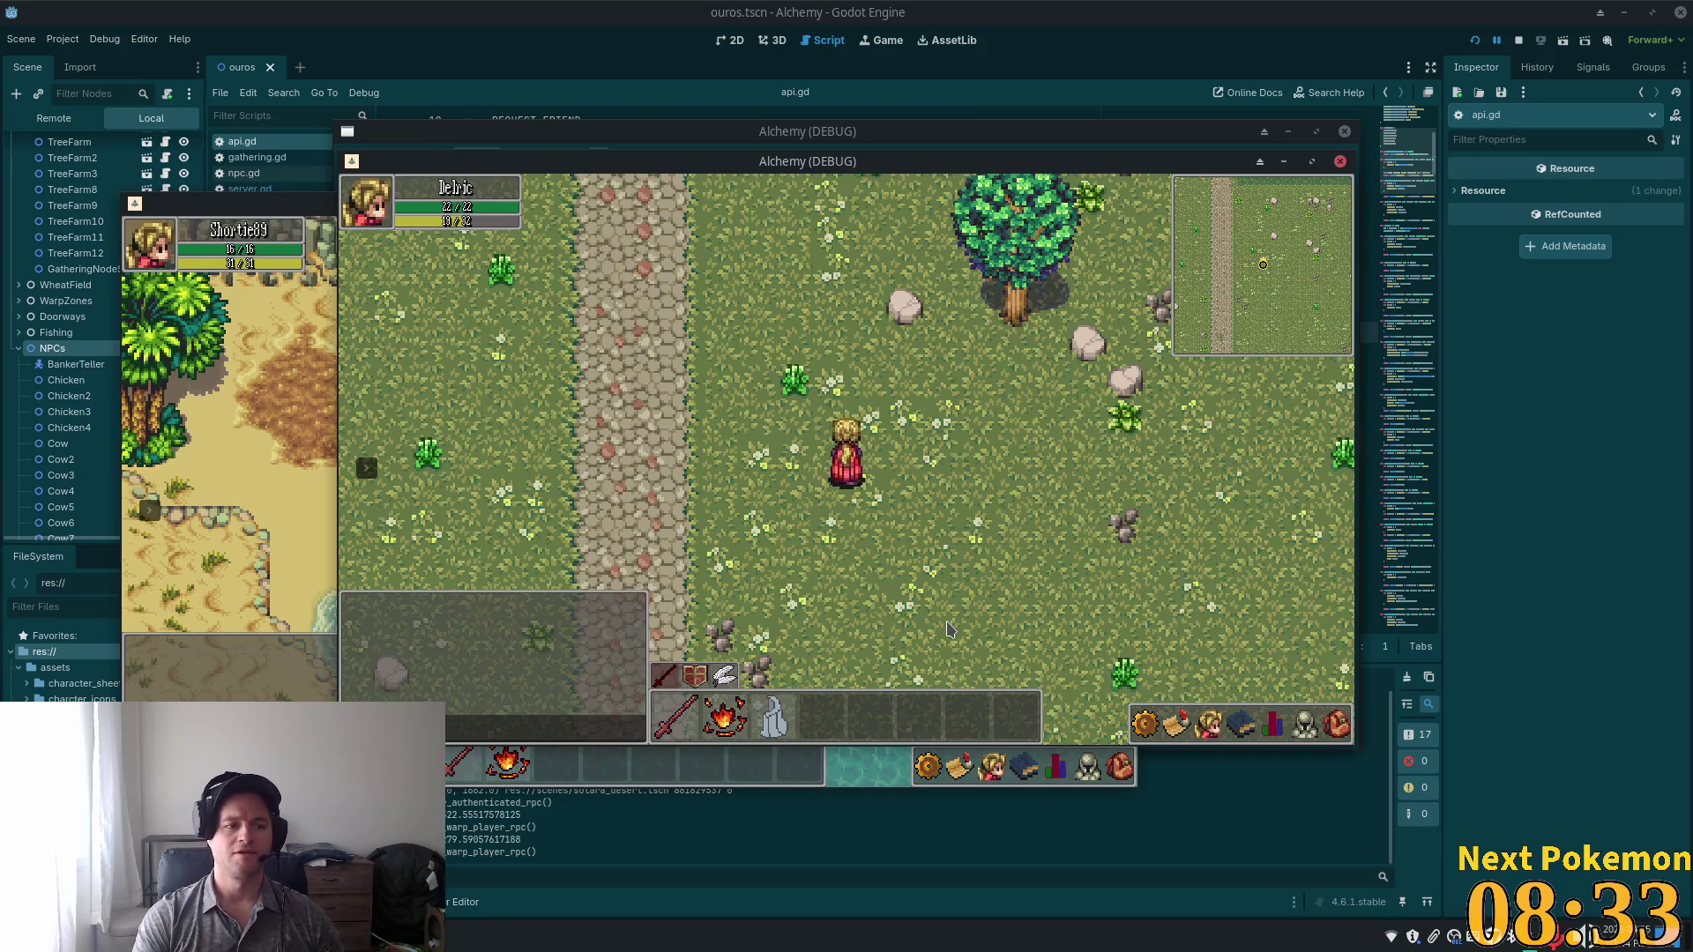
key(Up)
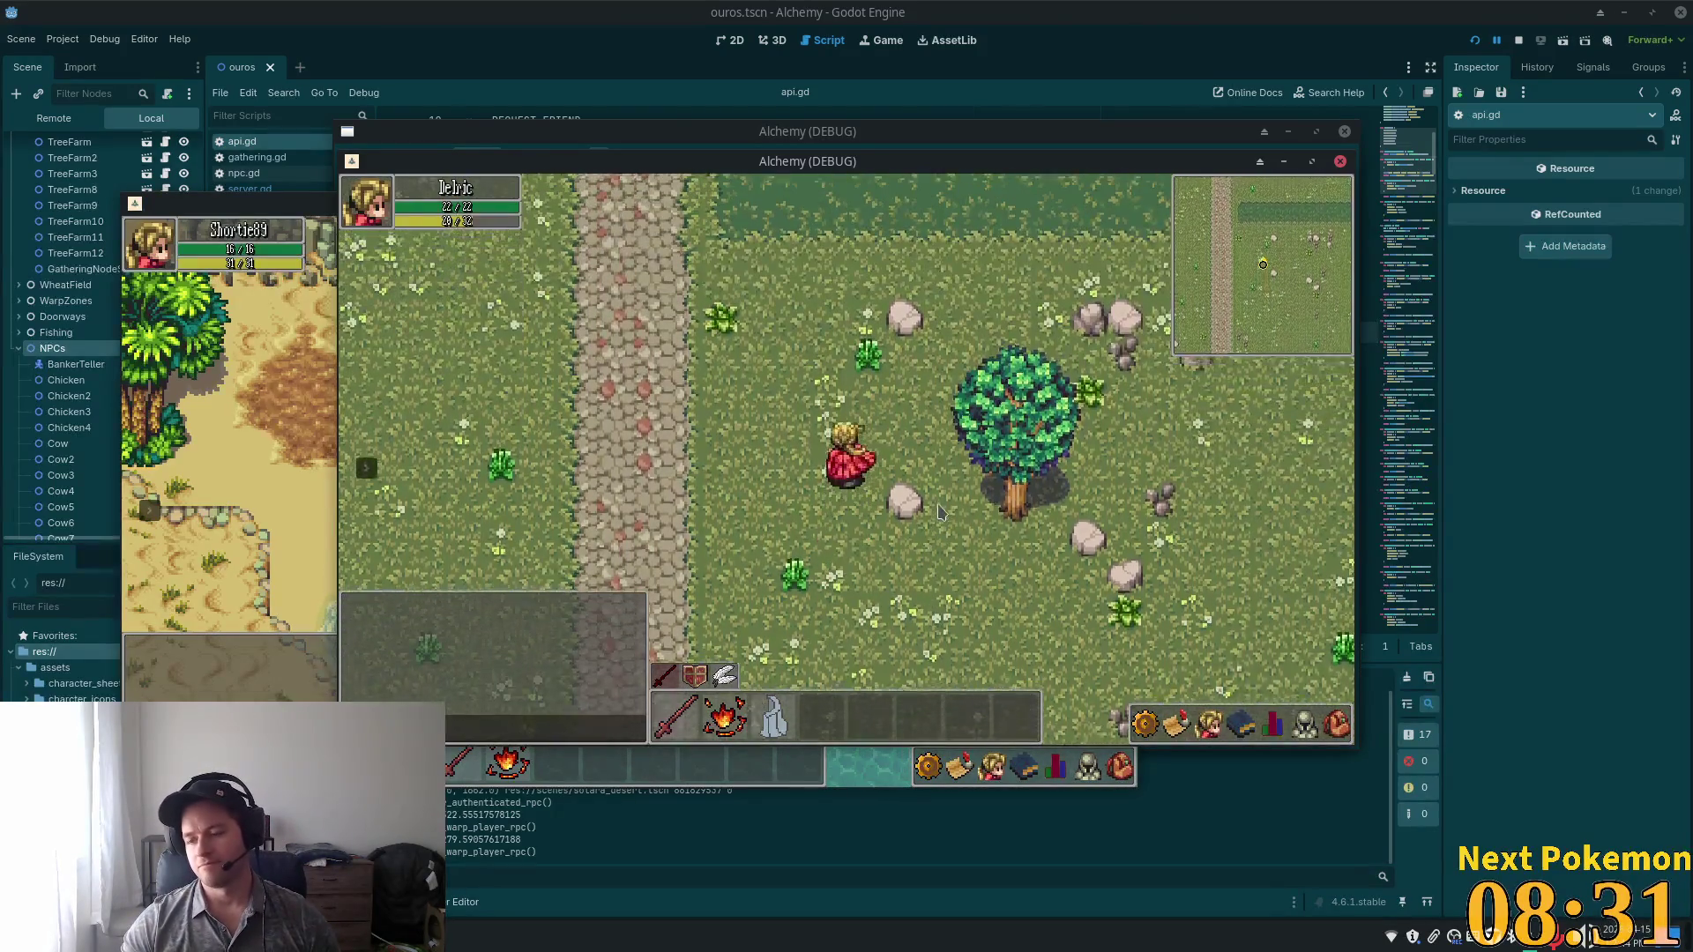
key(Right)
key(Right)
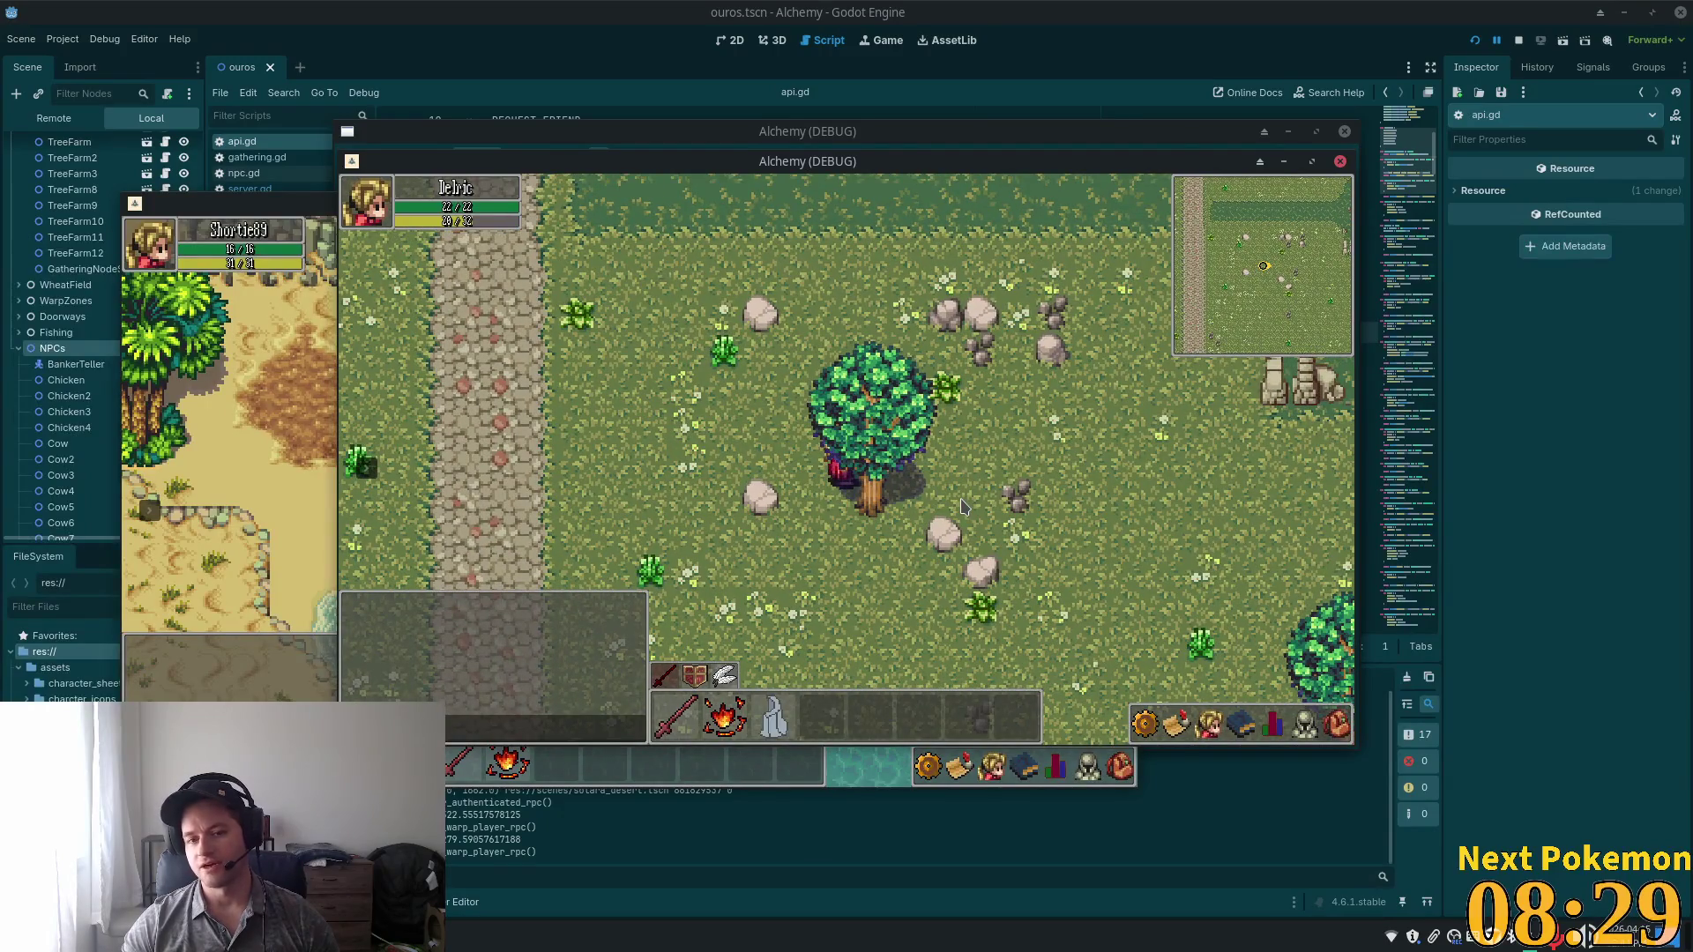
key(Down)
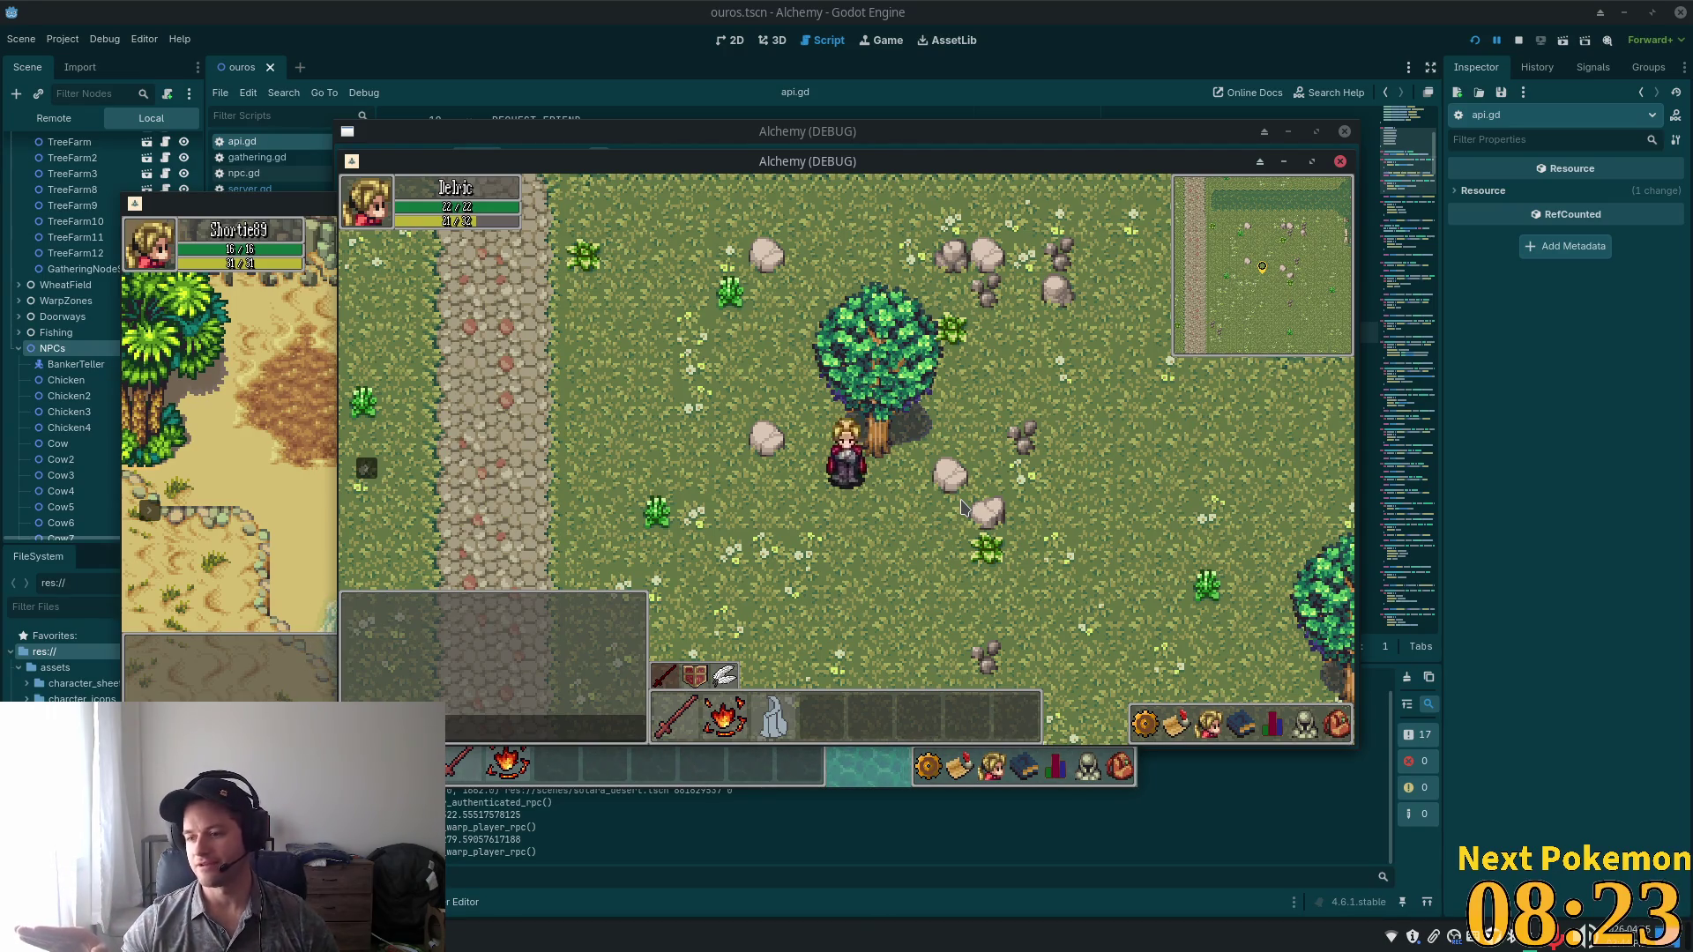
key(Left)
Walk the character down-left onto the cobblestone road, then north up the road.
key(Down)
key(Left)
key(Down)
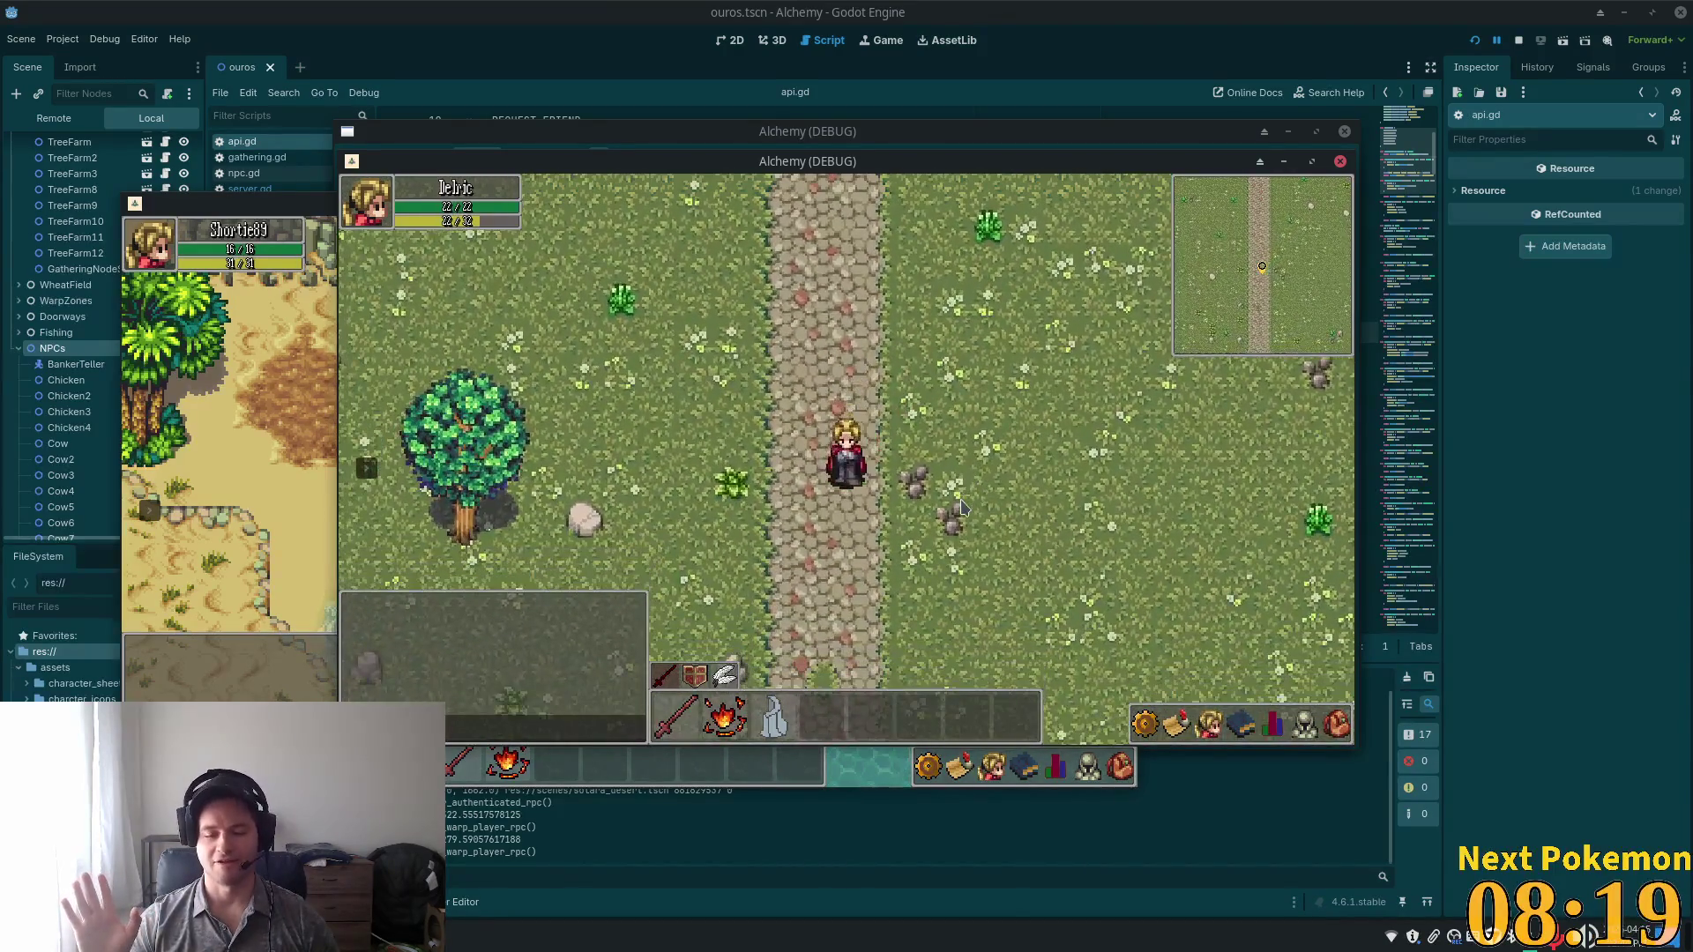
key(Up)
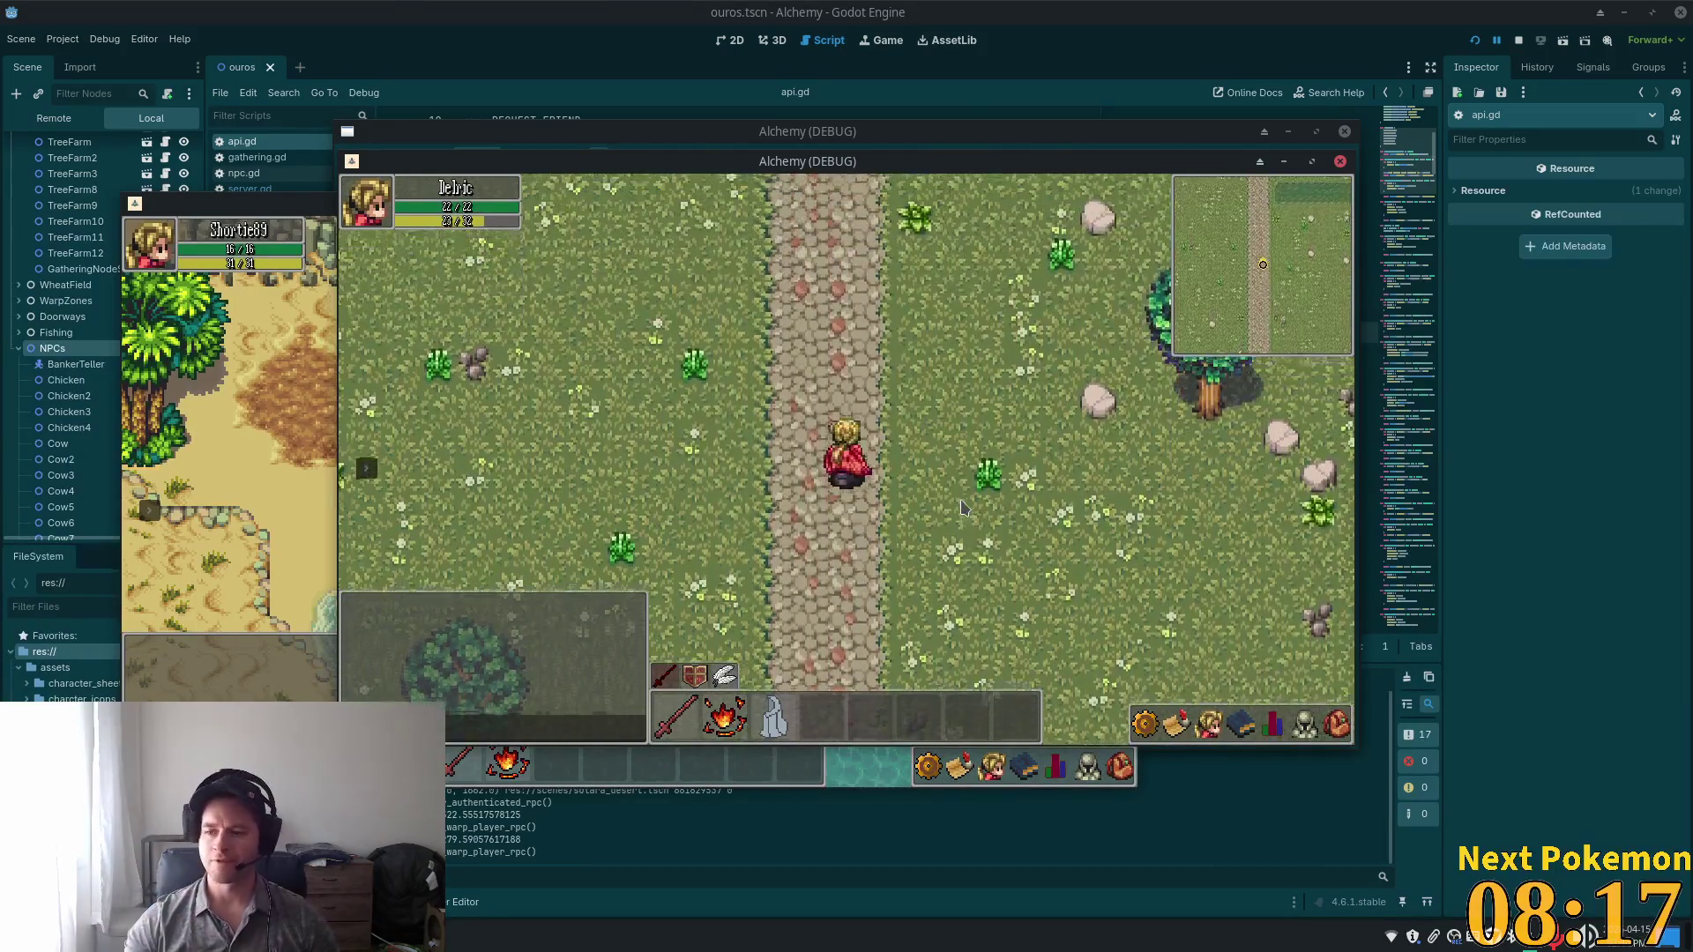
key(Up)
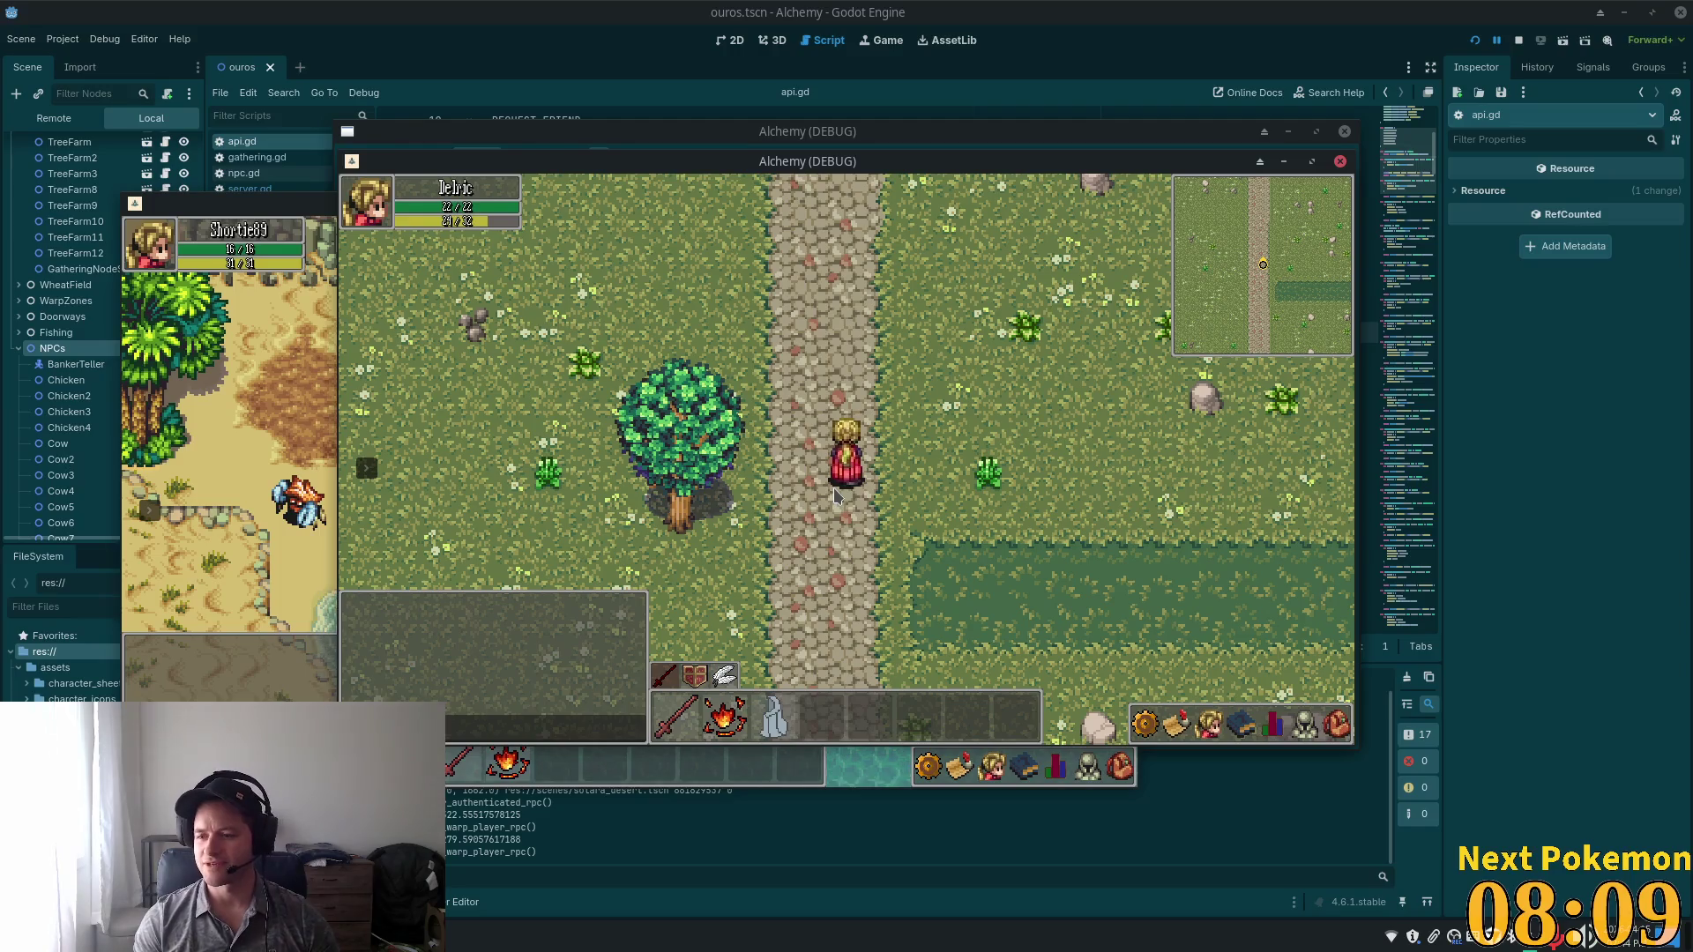
key(Up)
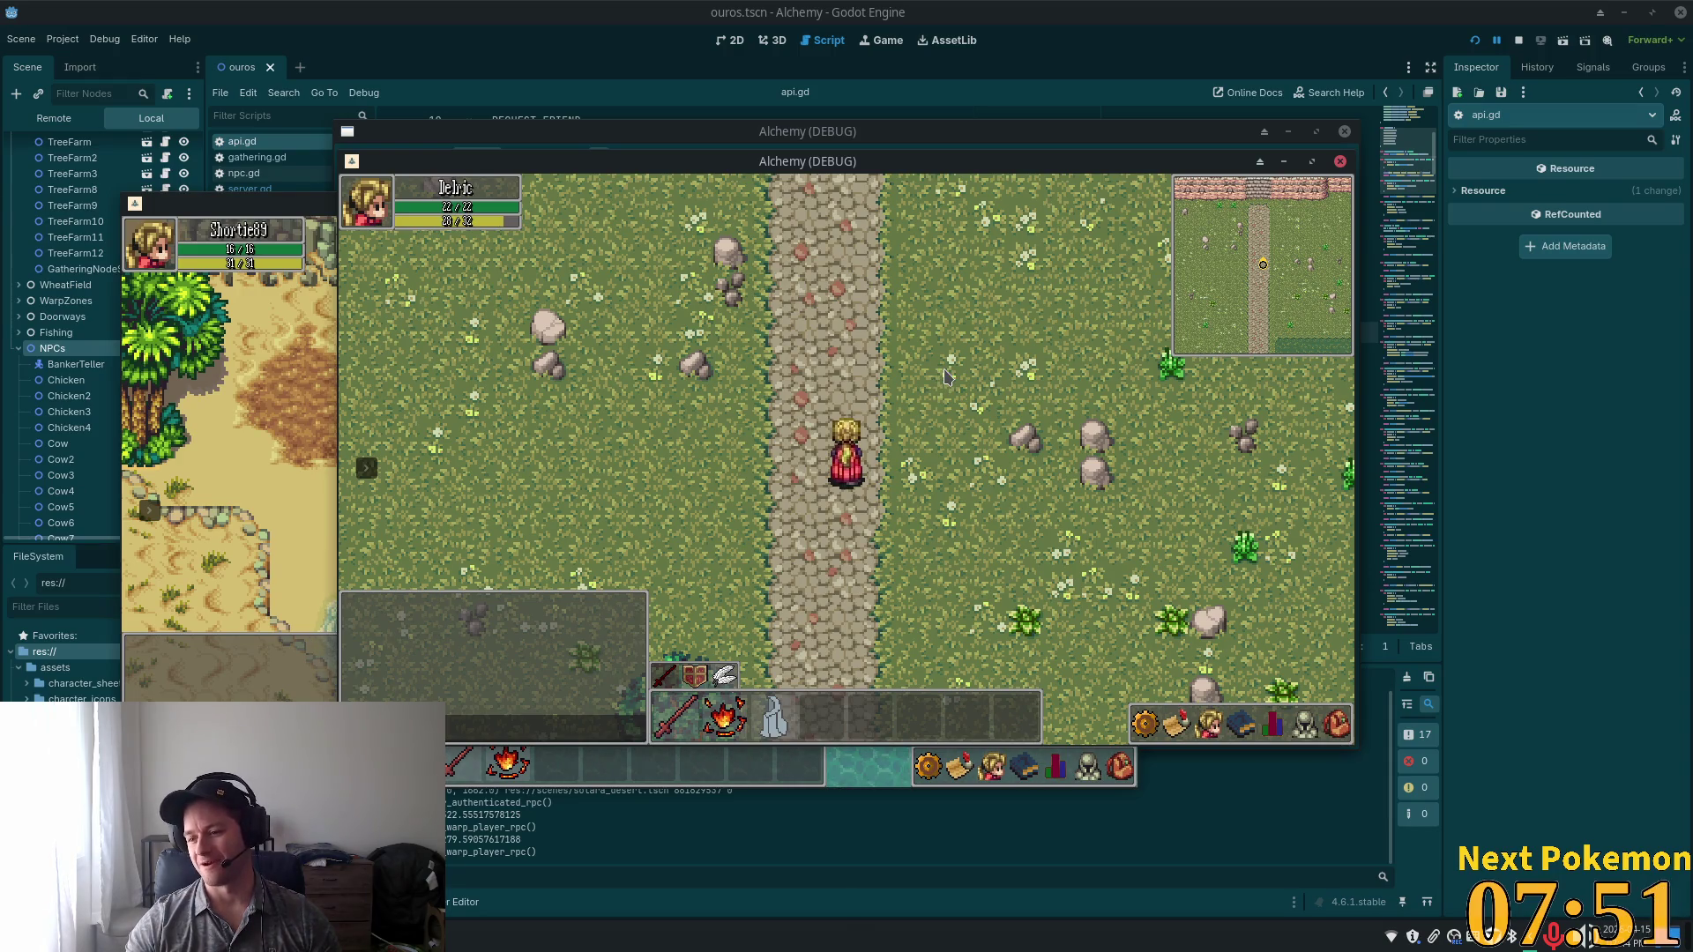
Walk south down the path to the waterside path, then back north up the vertical path.
key(Down)
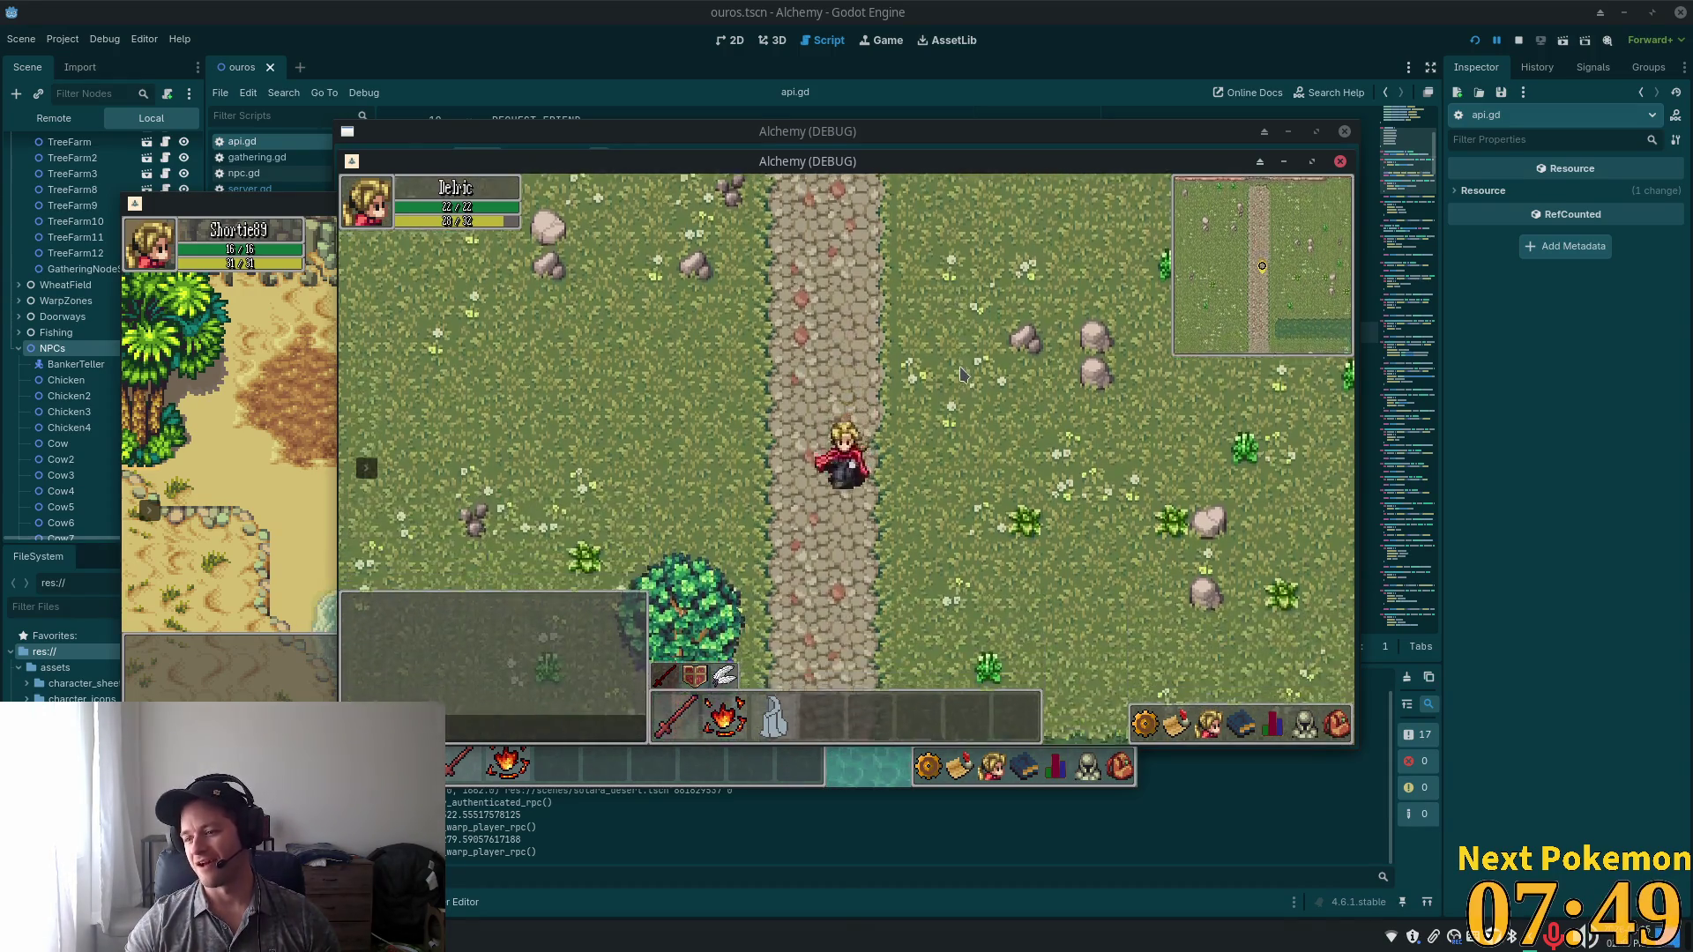
key(Down)
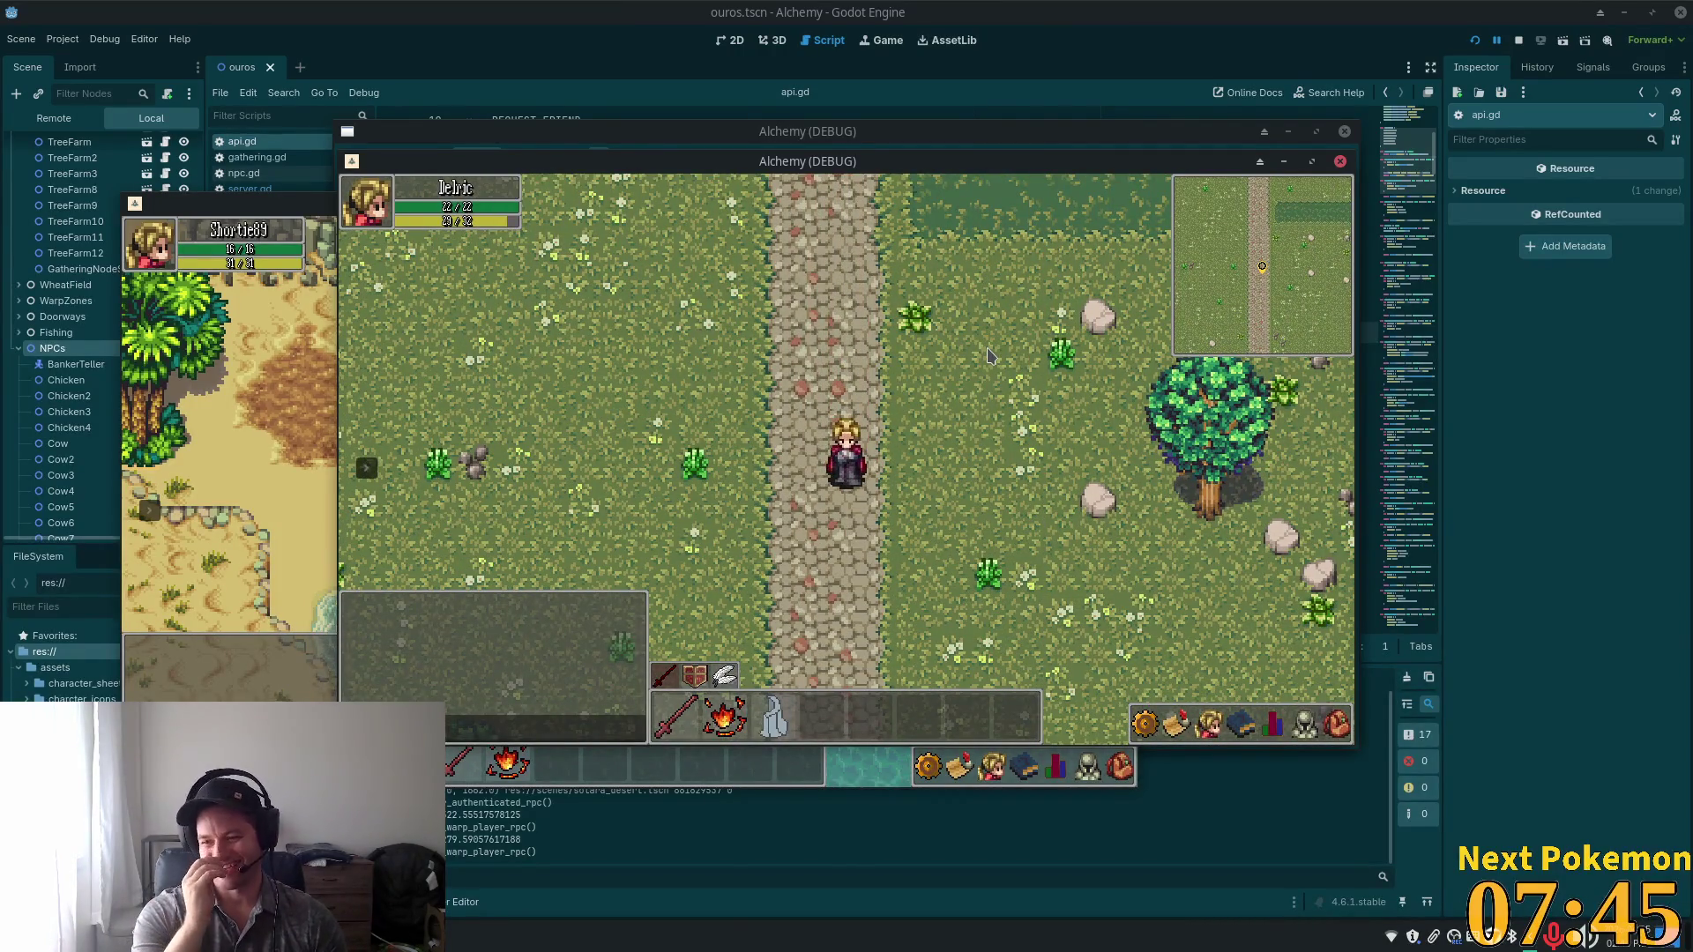
key(Down)
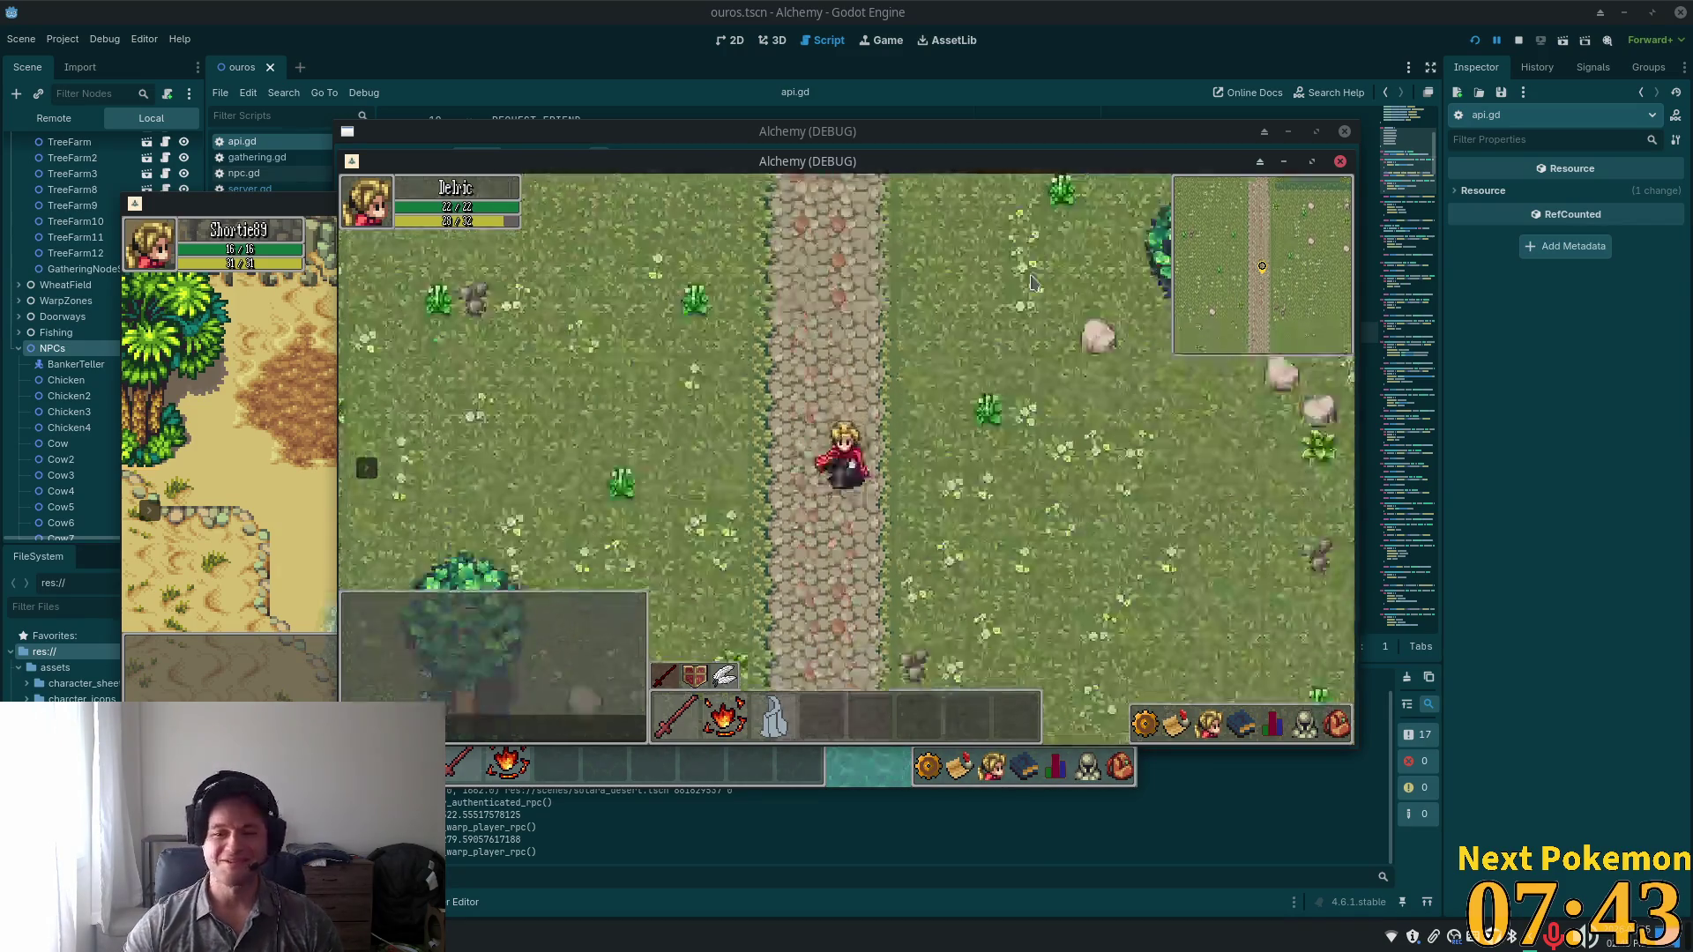
key(Right)
key(Left)
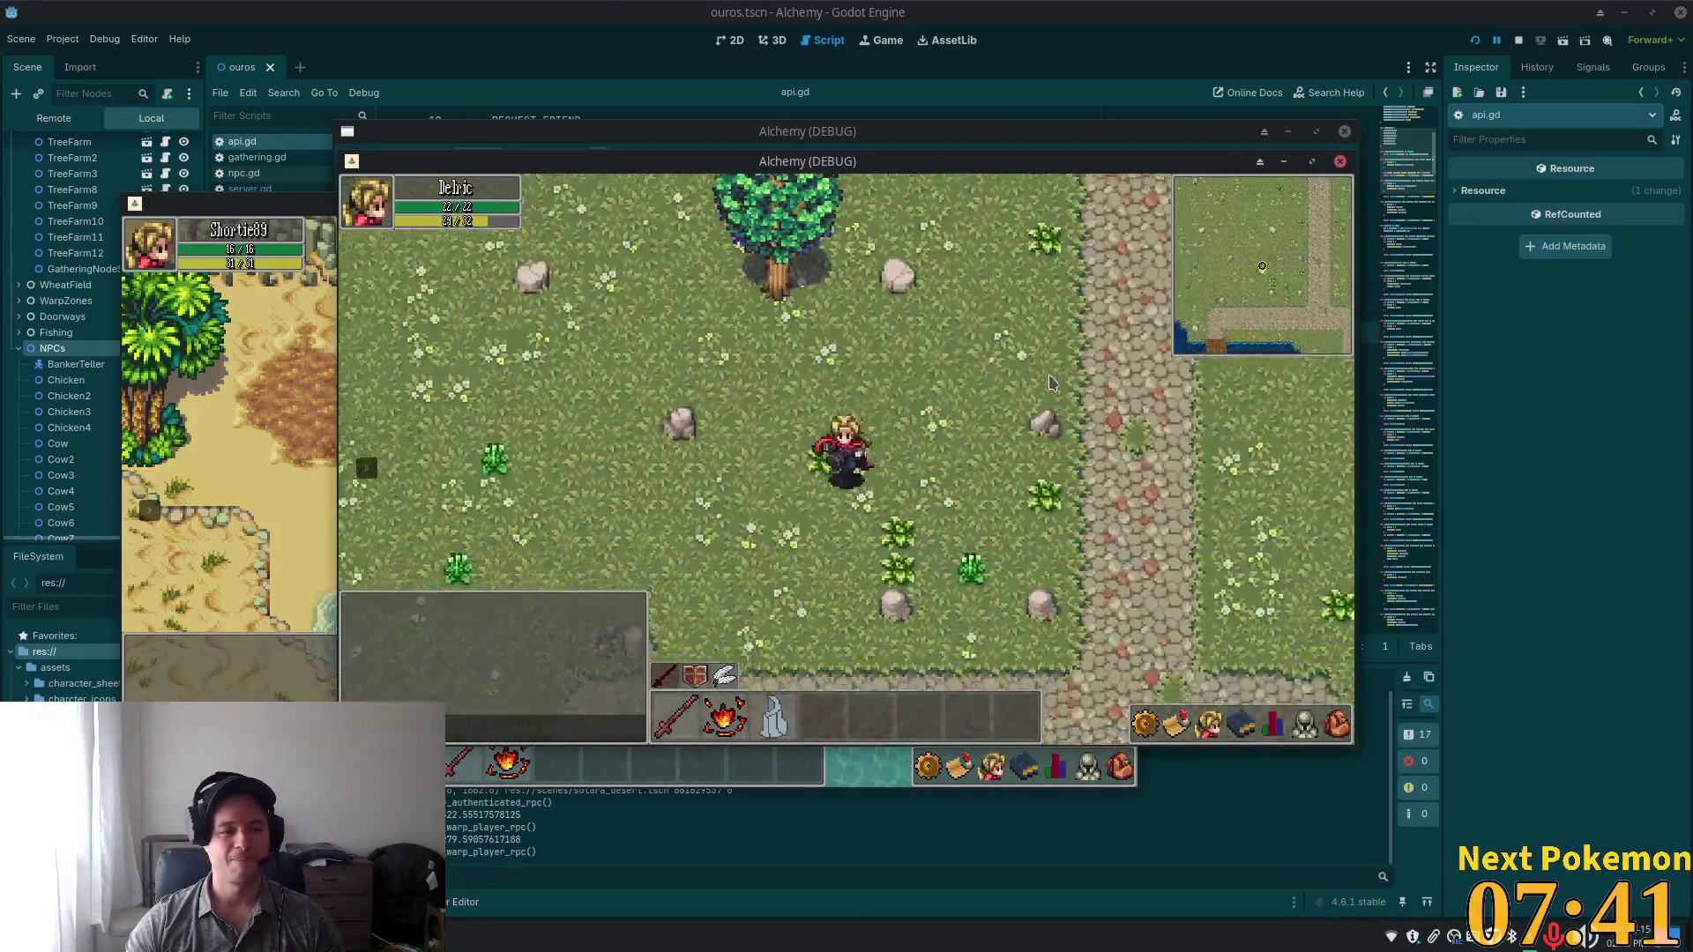
key(Down)
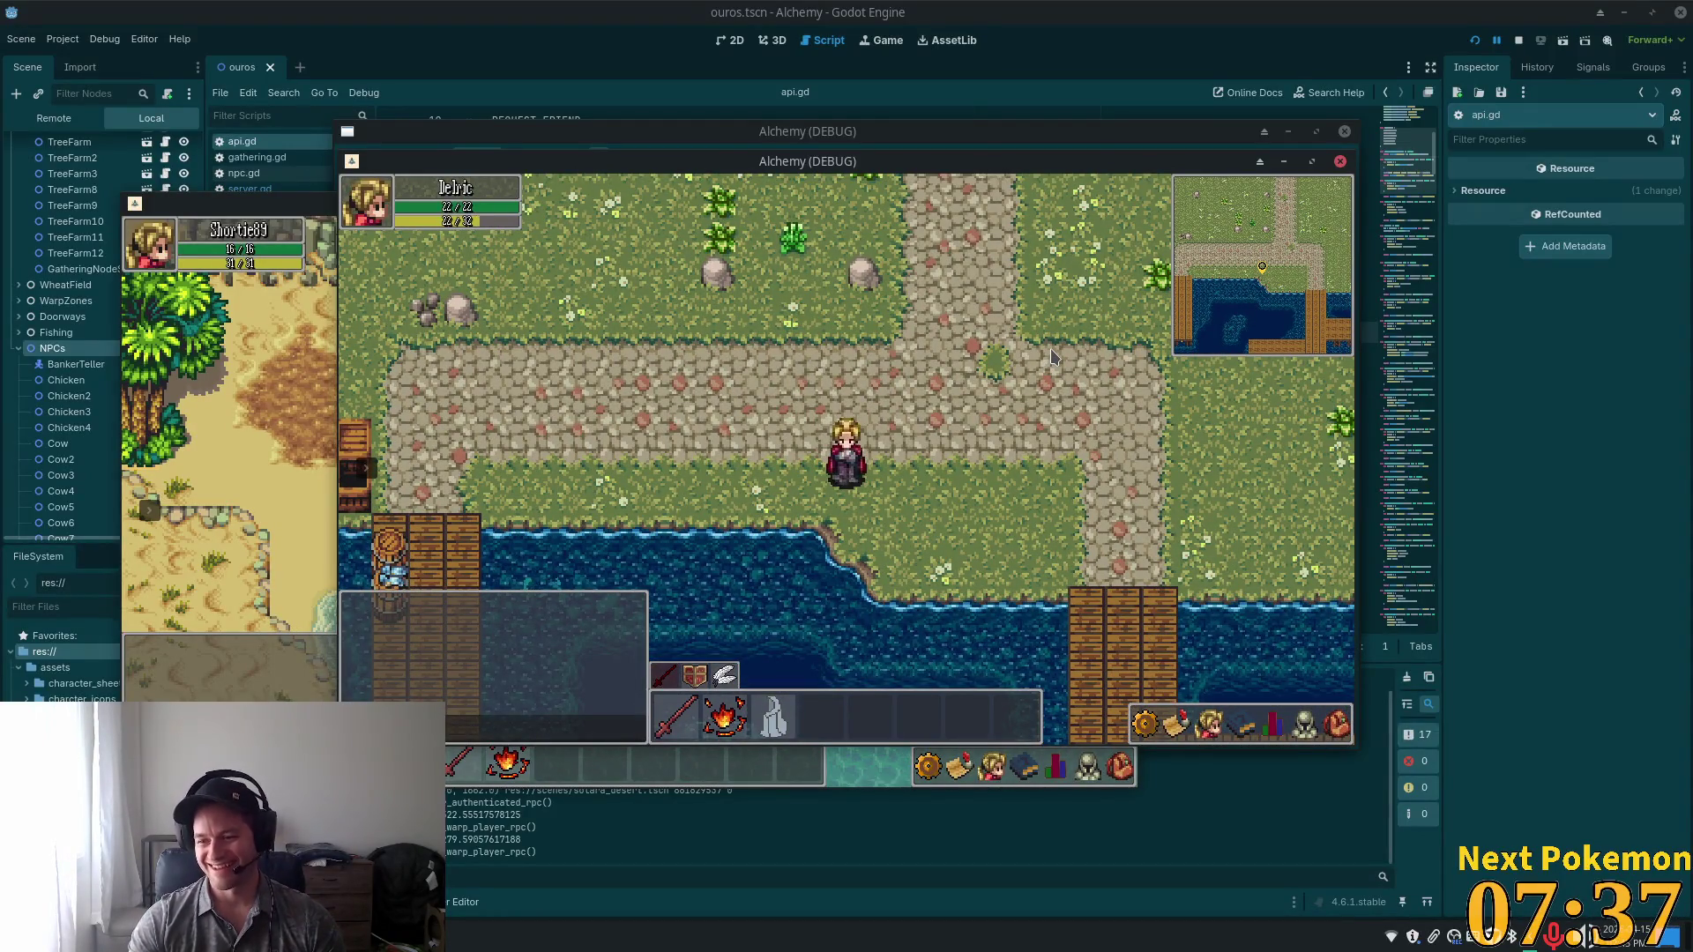
key(Right)
key(Up)
key(Up)
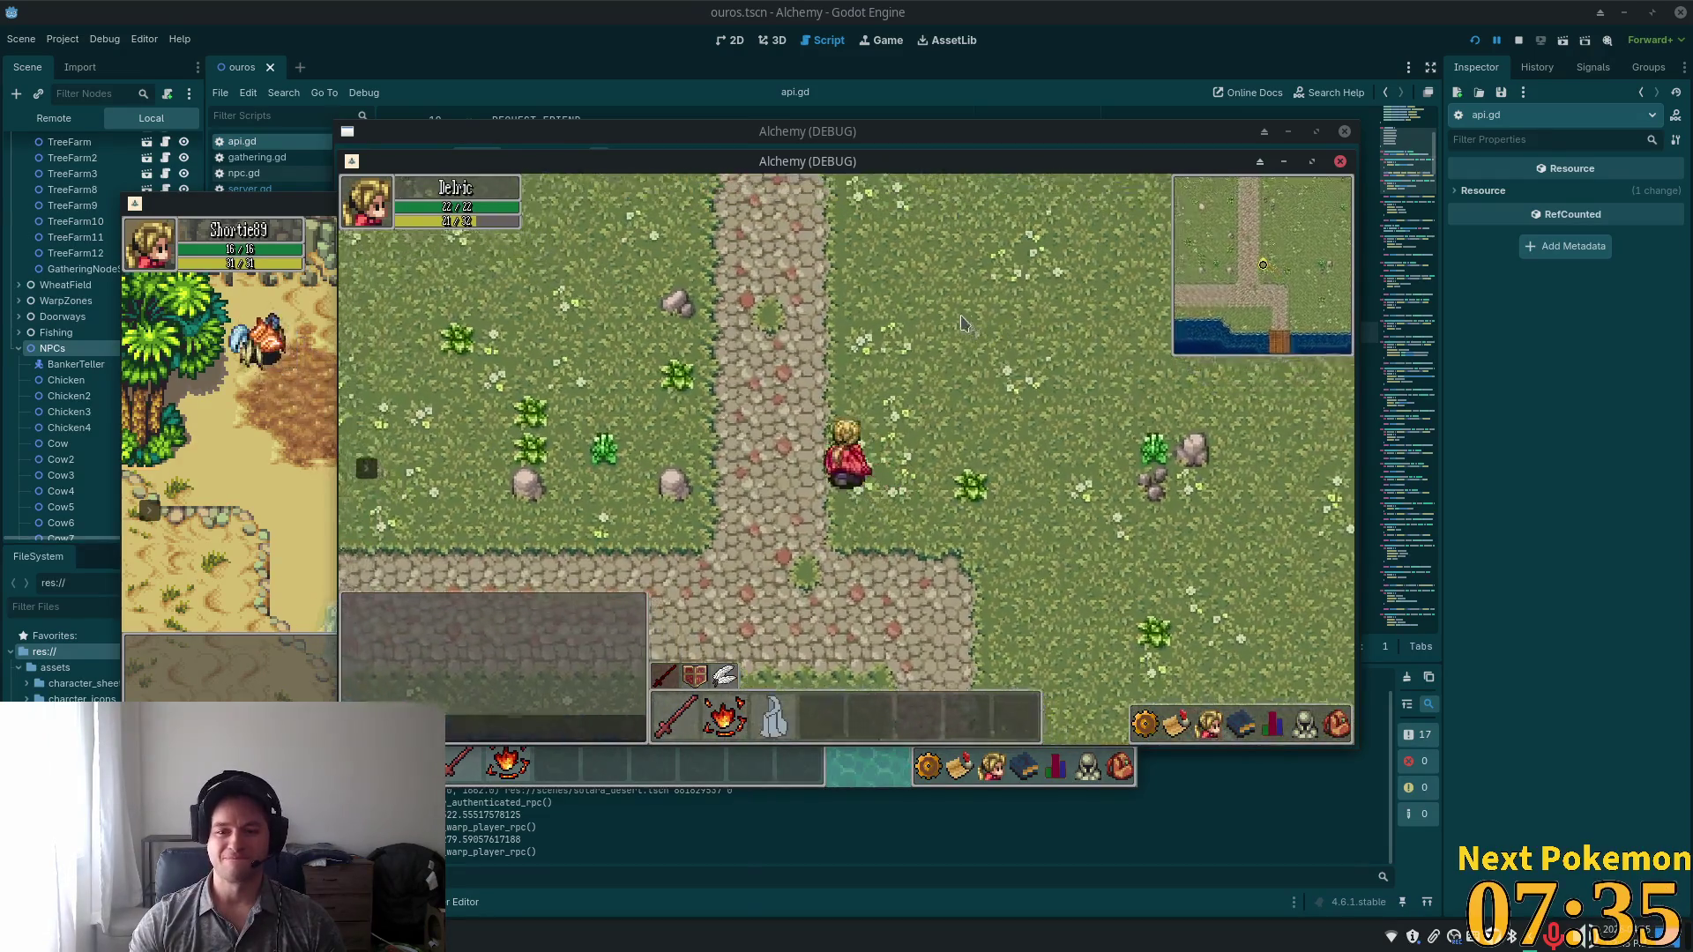
key(Up)
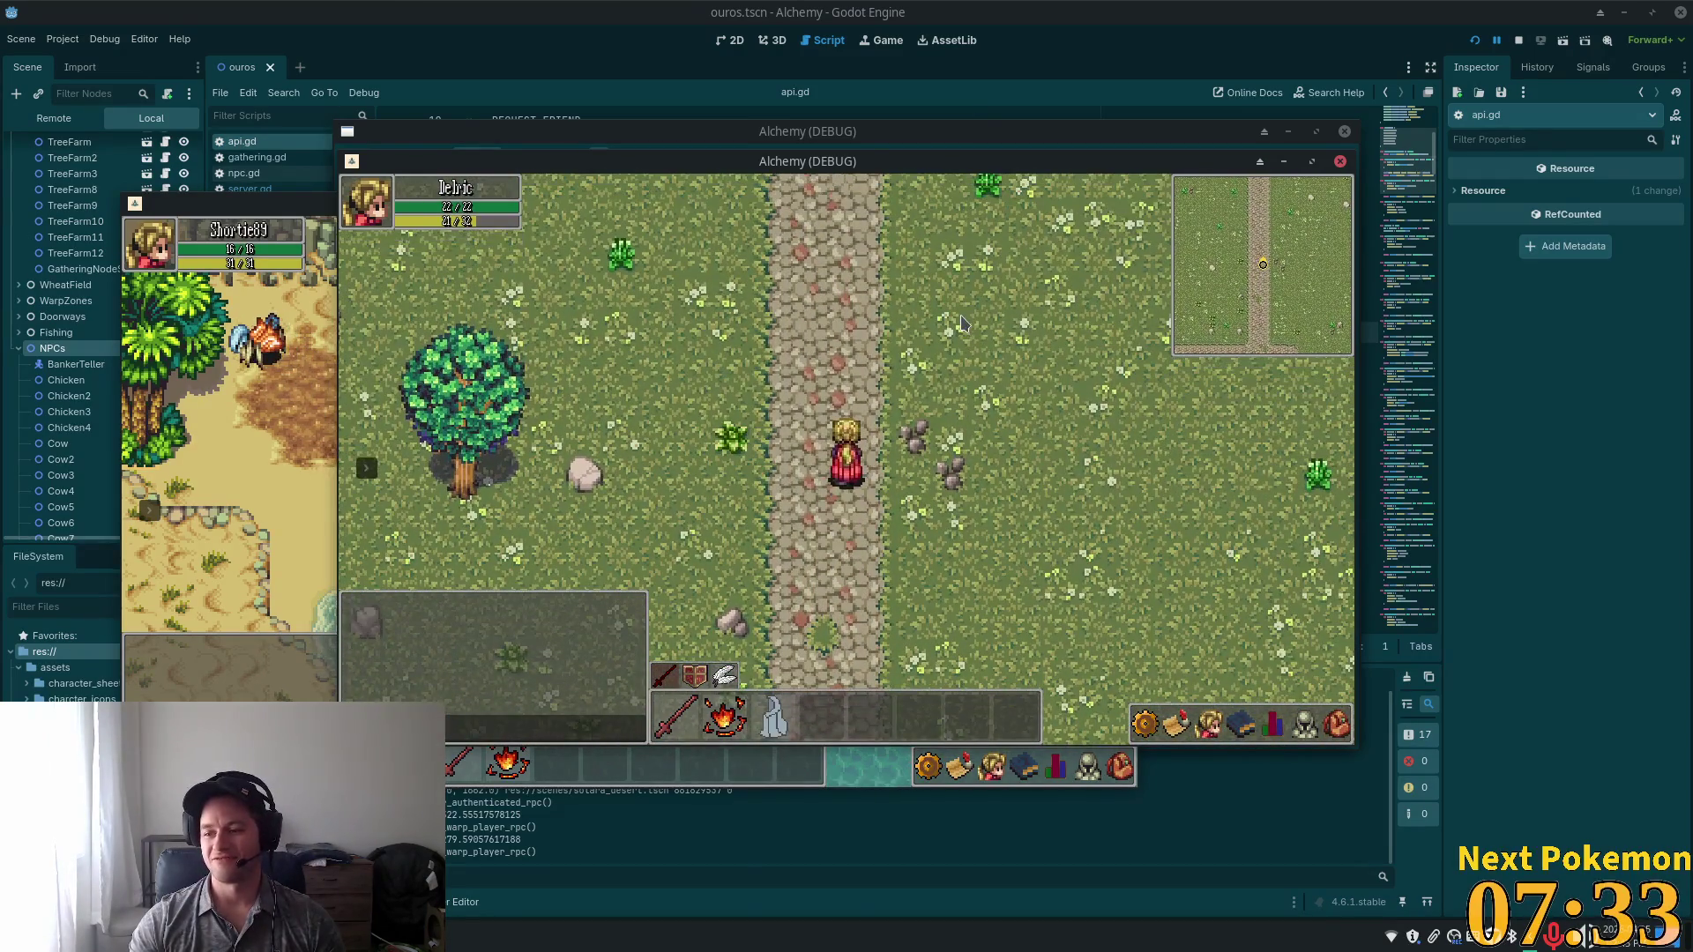
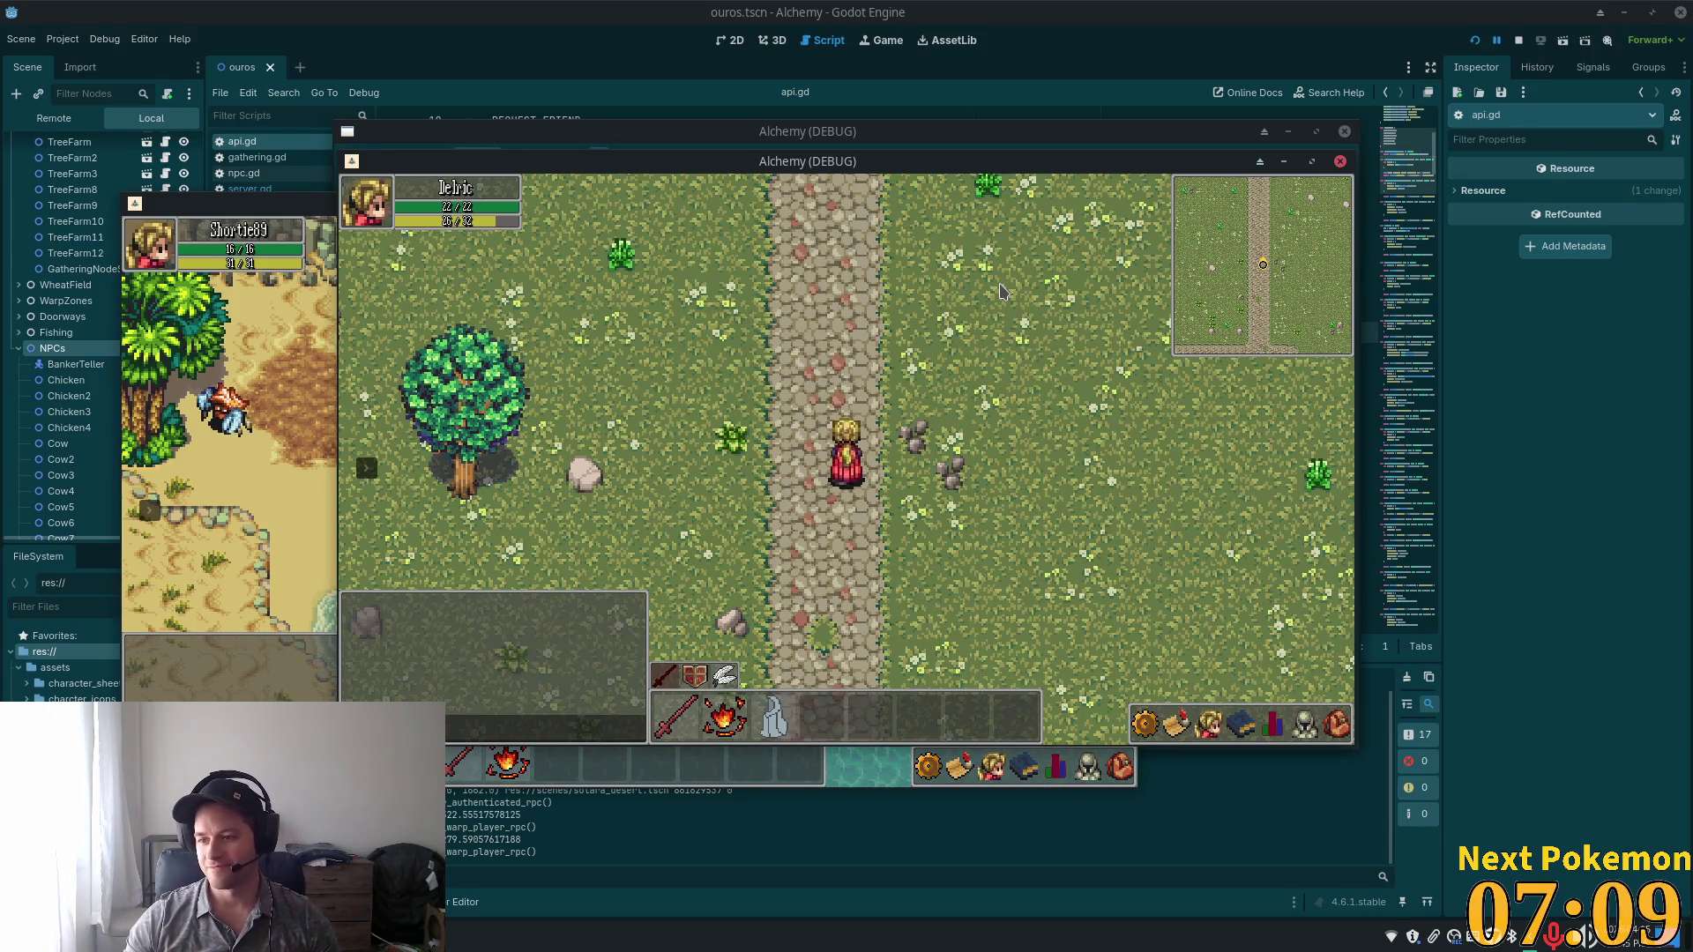
Walk the character south to the crossroads by the water, then back north-east.
key(w)
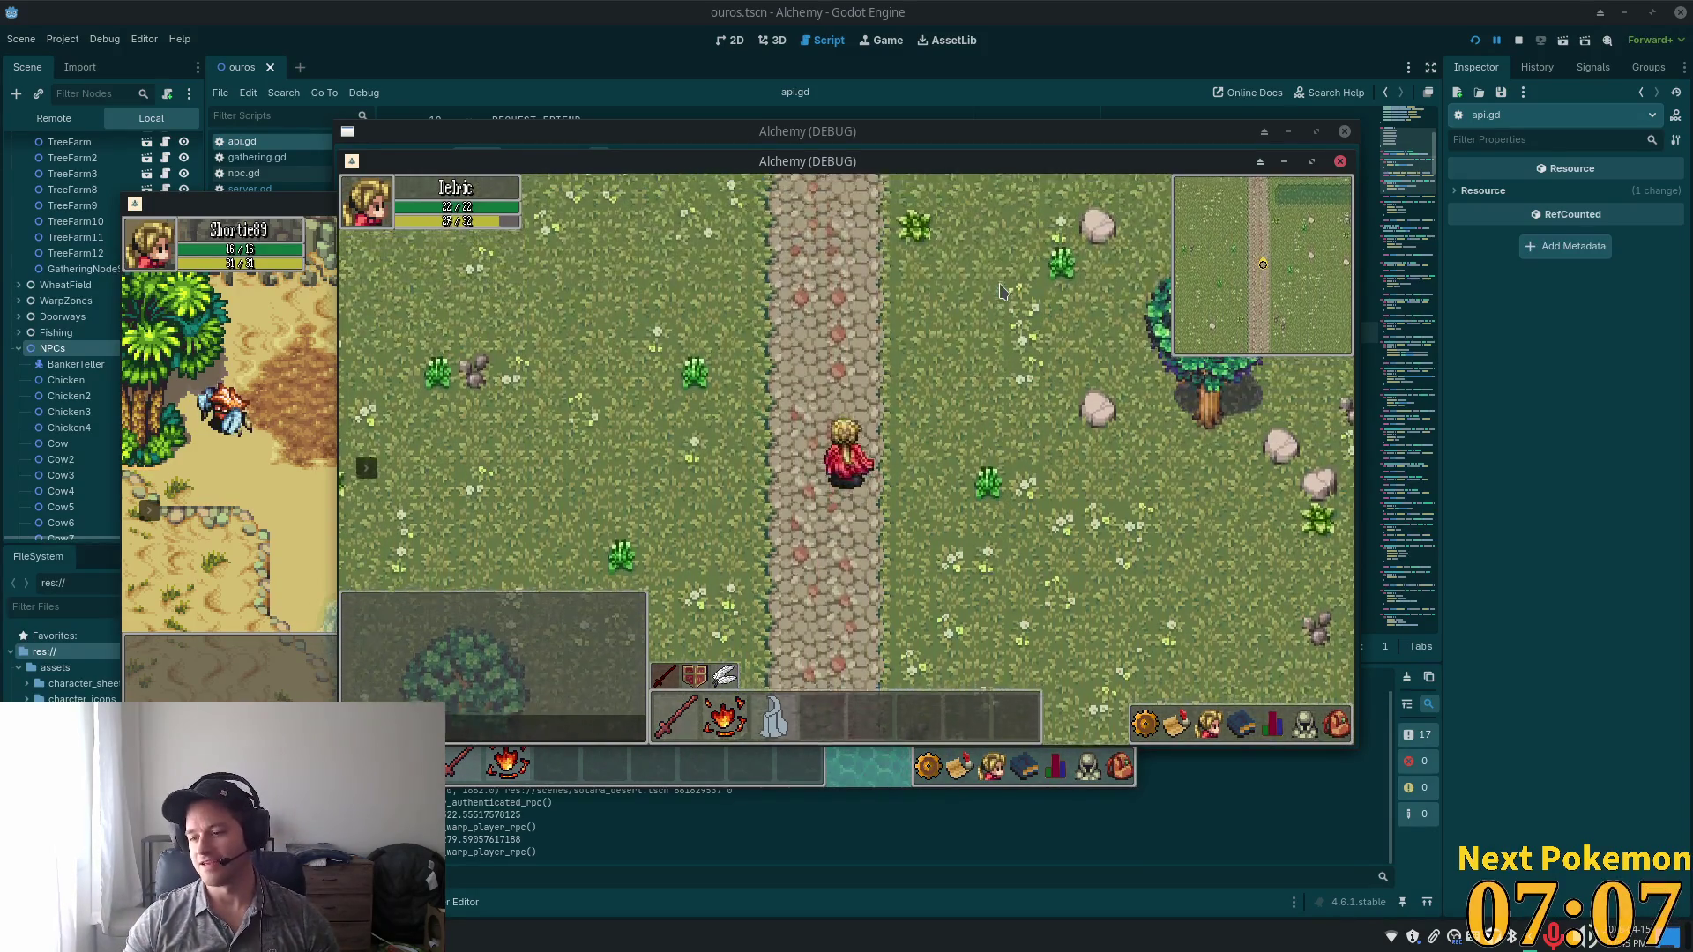
key(s)
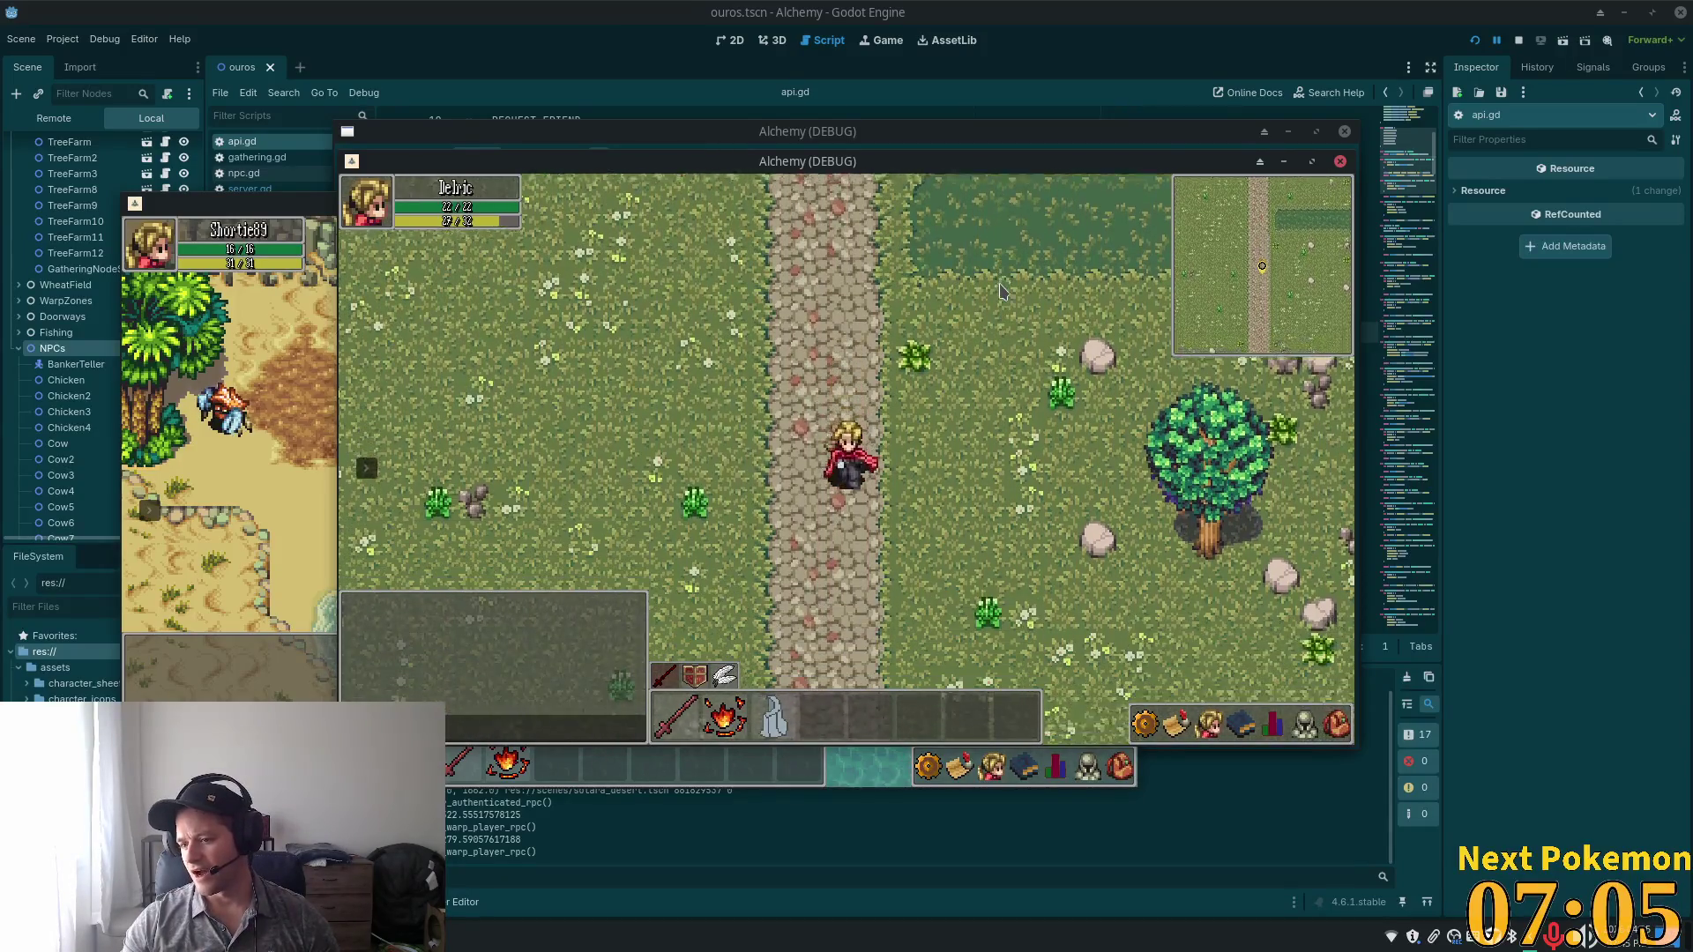
key(s)
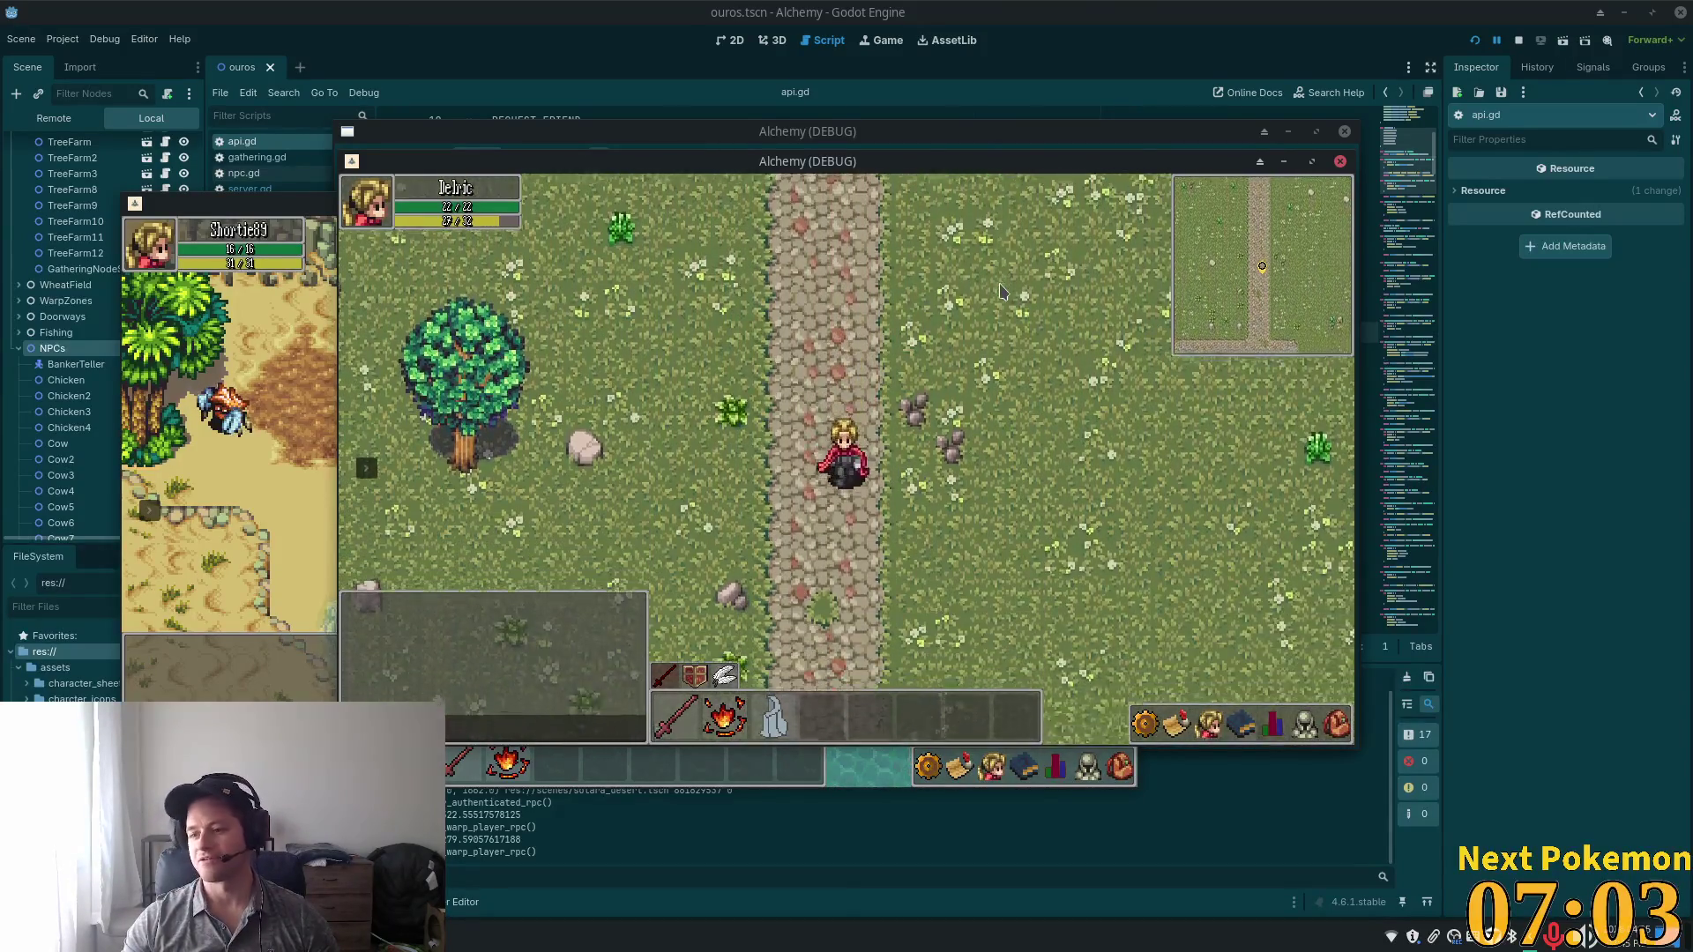
key(s)
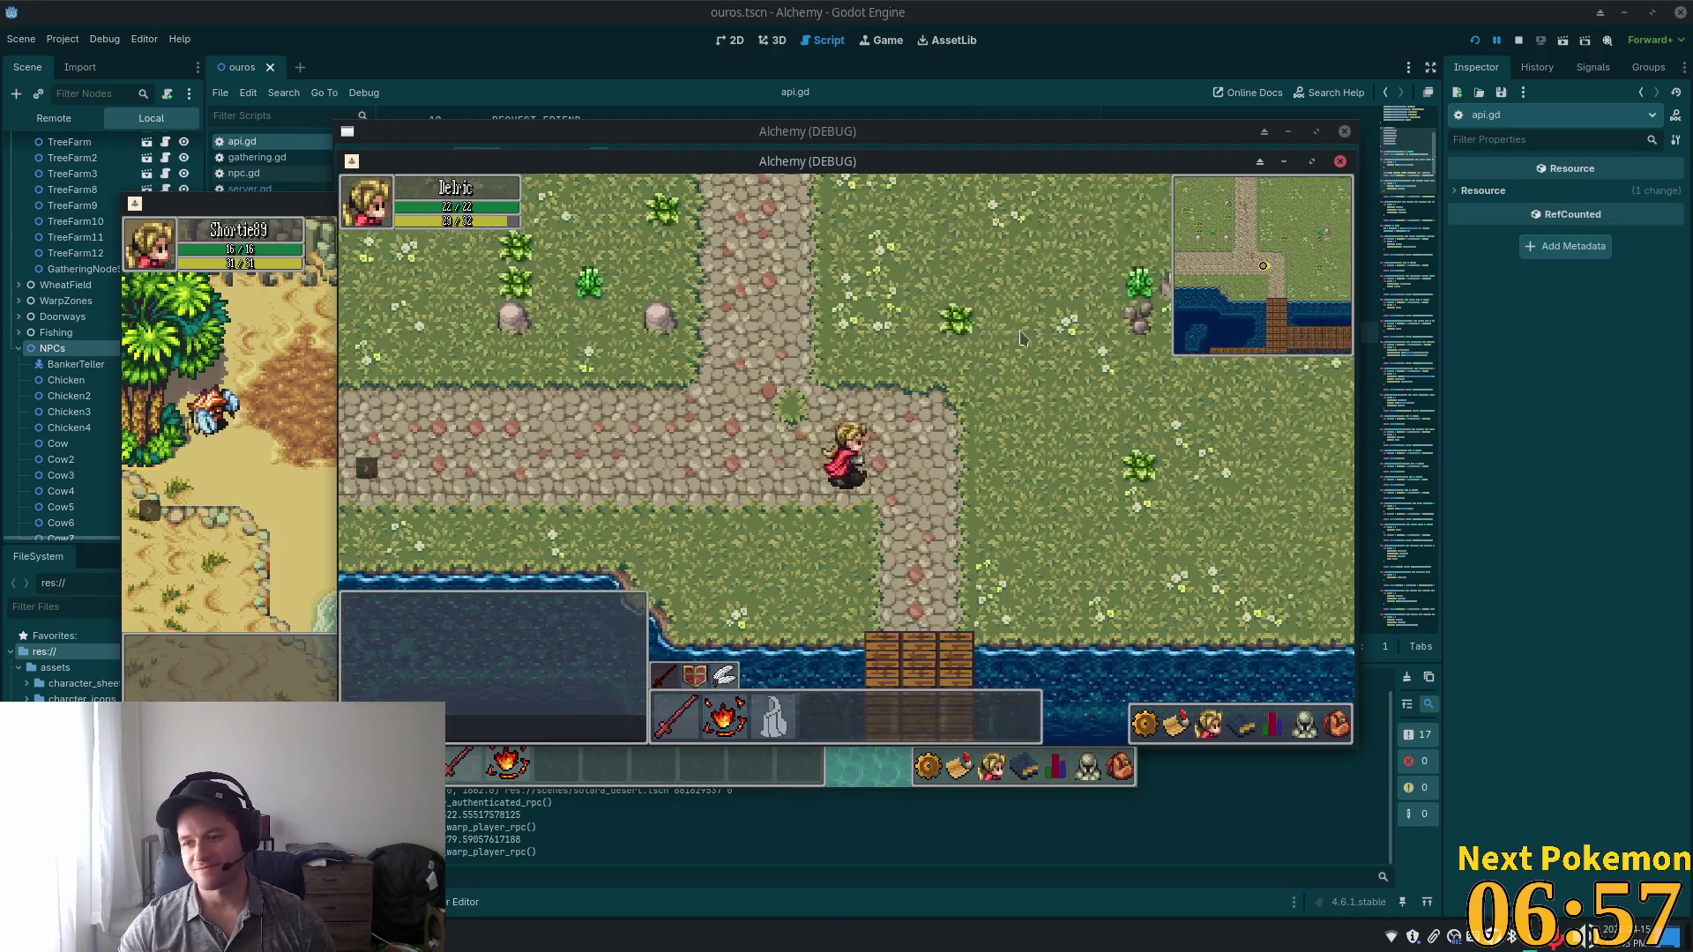
key(w+d)
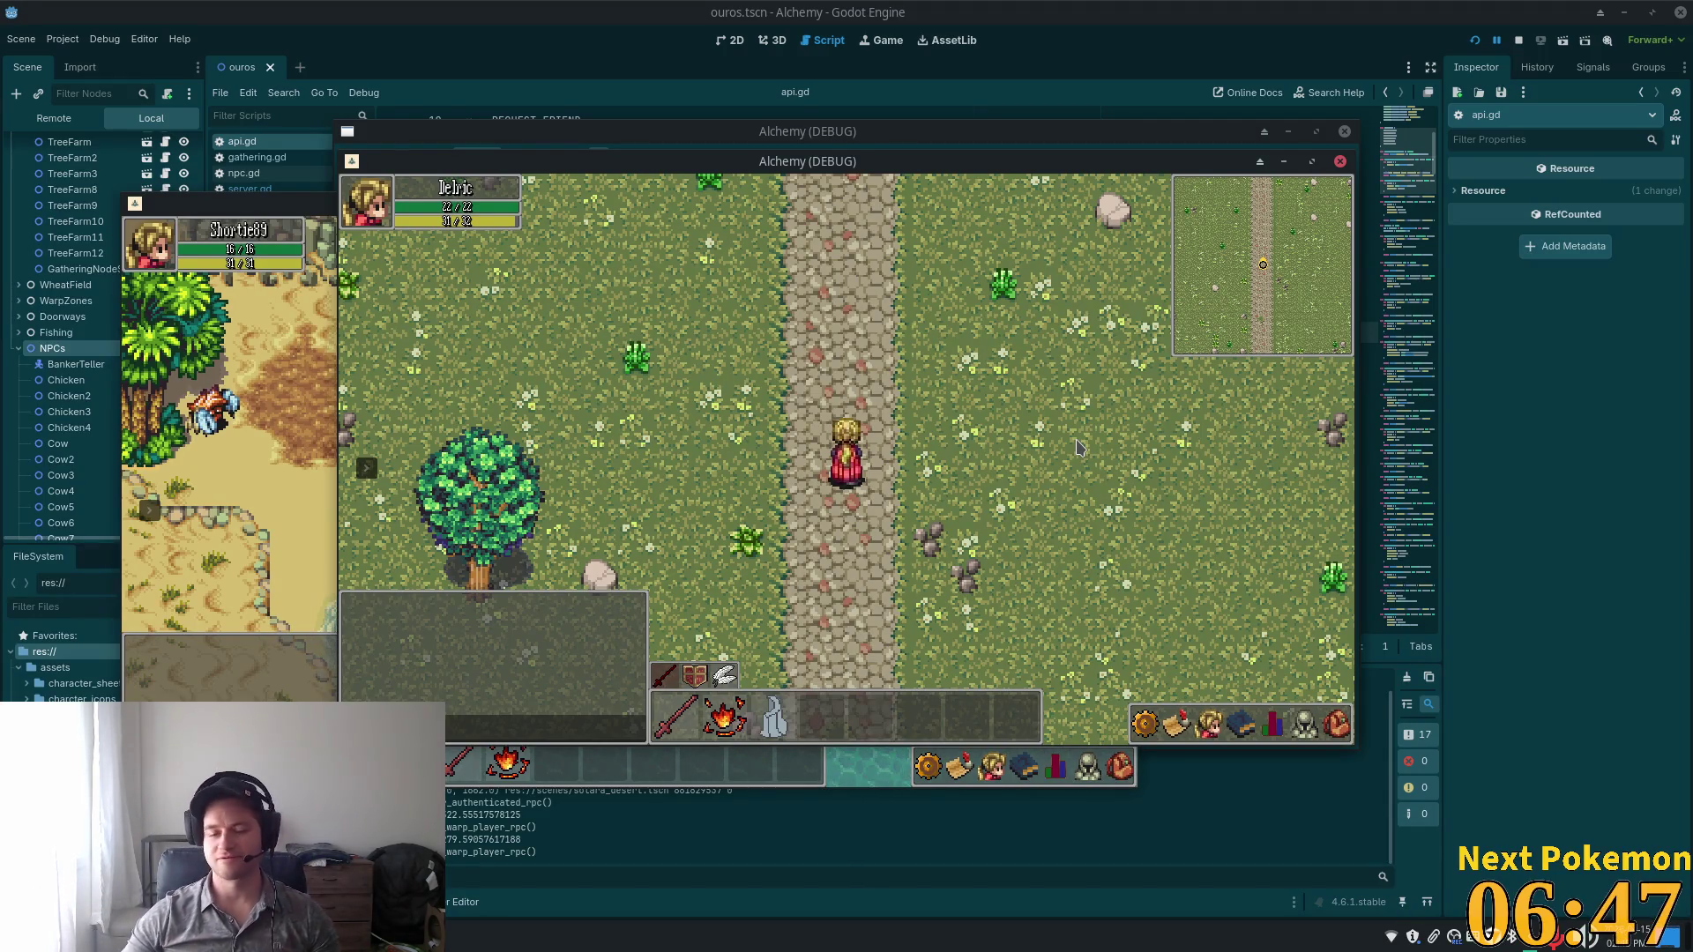
Cross the meadow, opening and closing the inventory bag to check carried items.
key(Up)
key(Left)
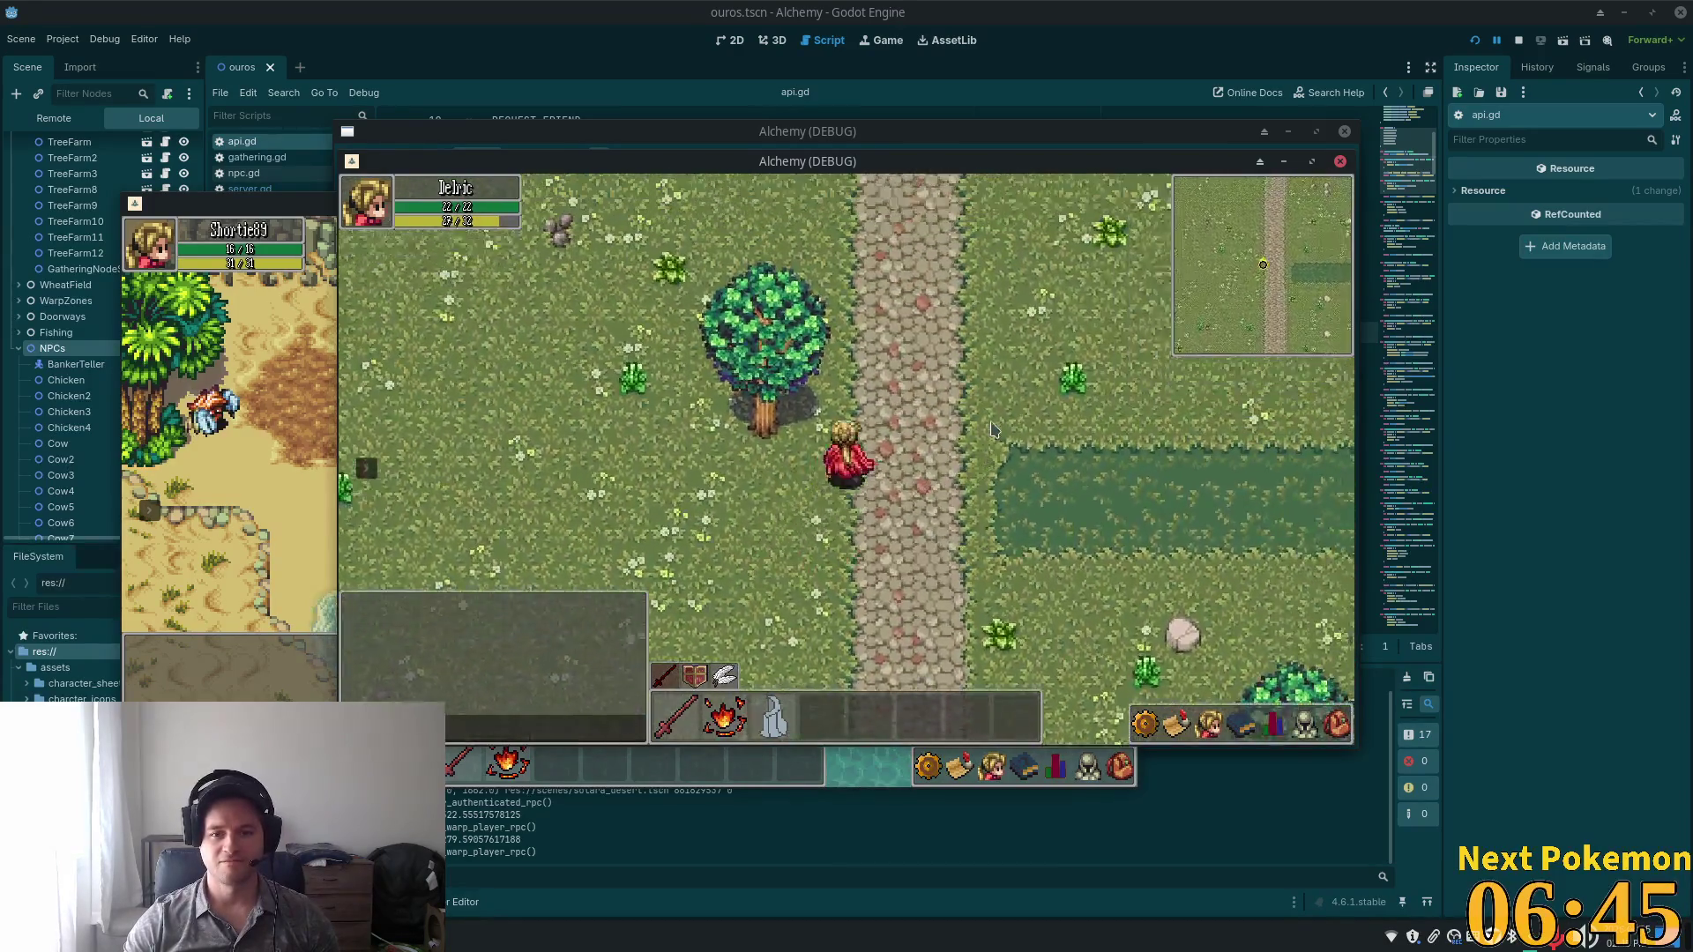
key(Up)
key(Right)
key(Down)
click(1336, 724)
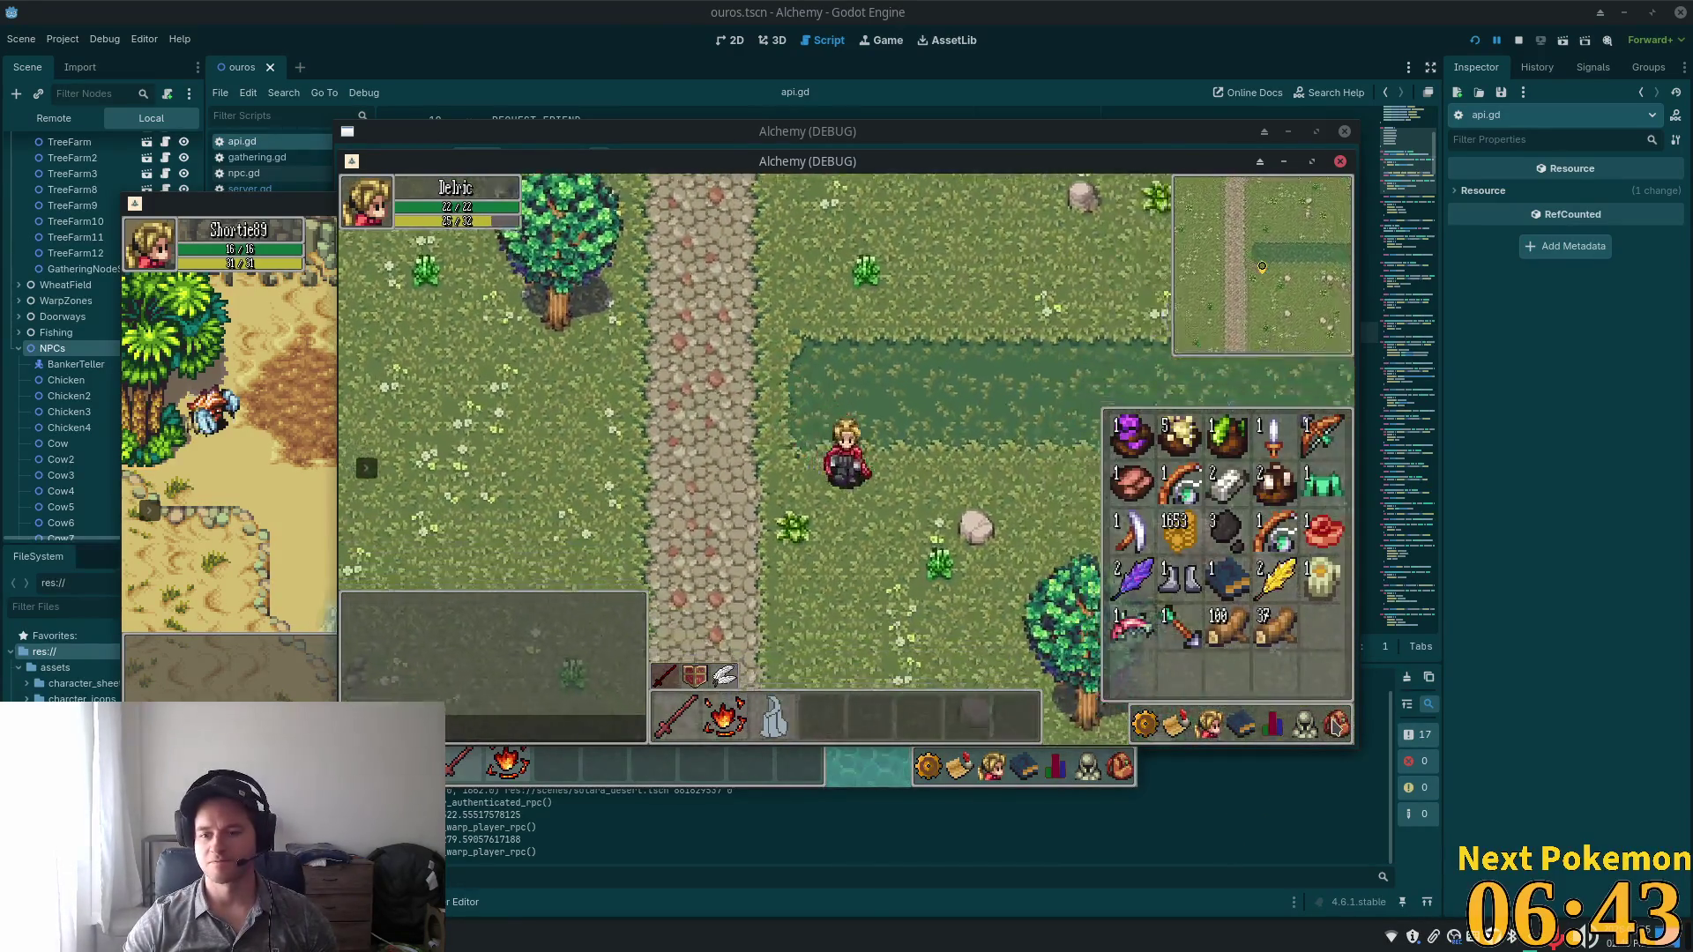
key(Down)
key(Right)
click(1336, 725)
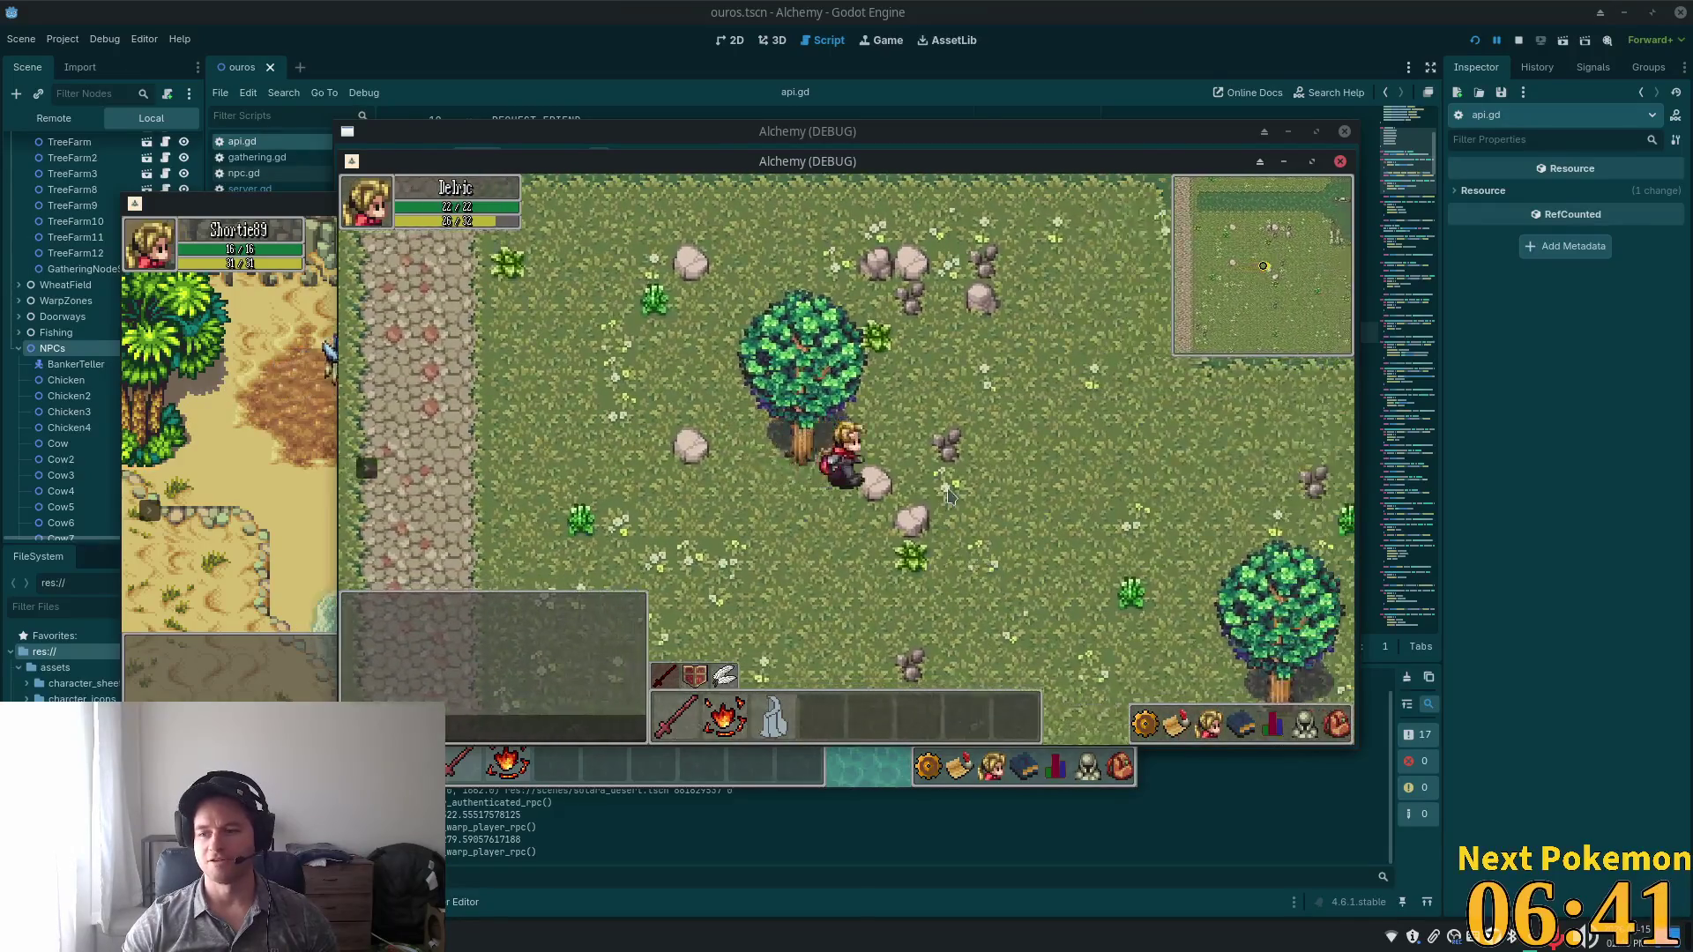
Walk up beside the maple tree and try chopping it, which fails.
key(Right)
key(Up)
key(Left)
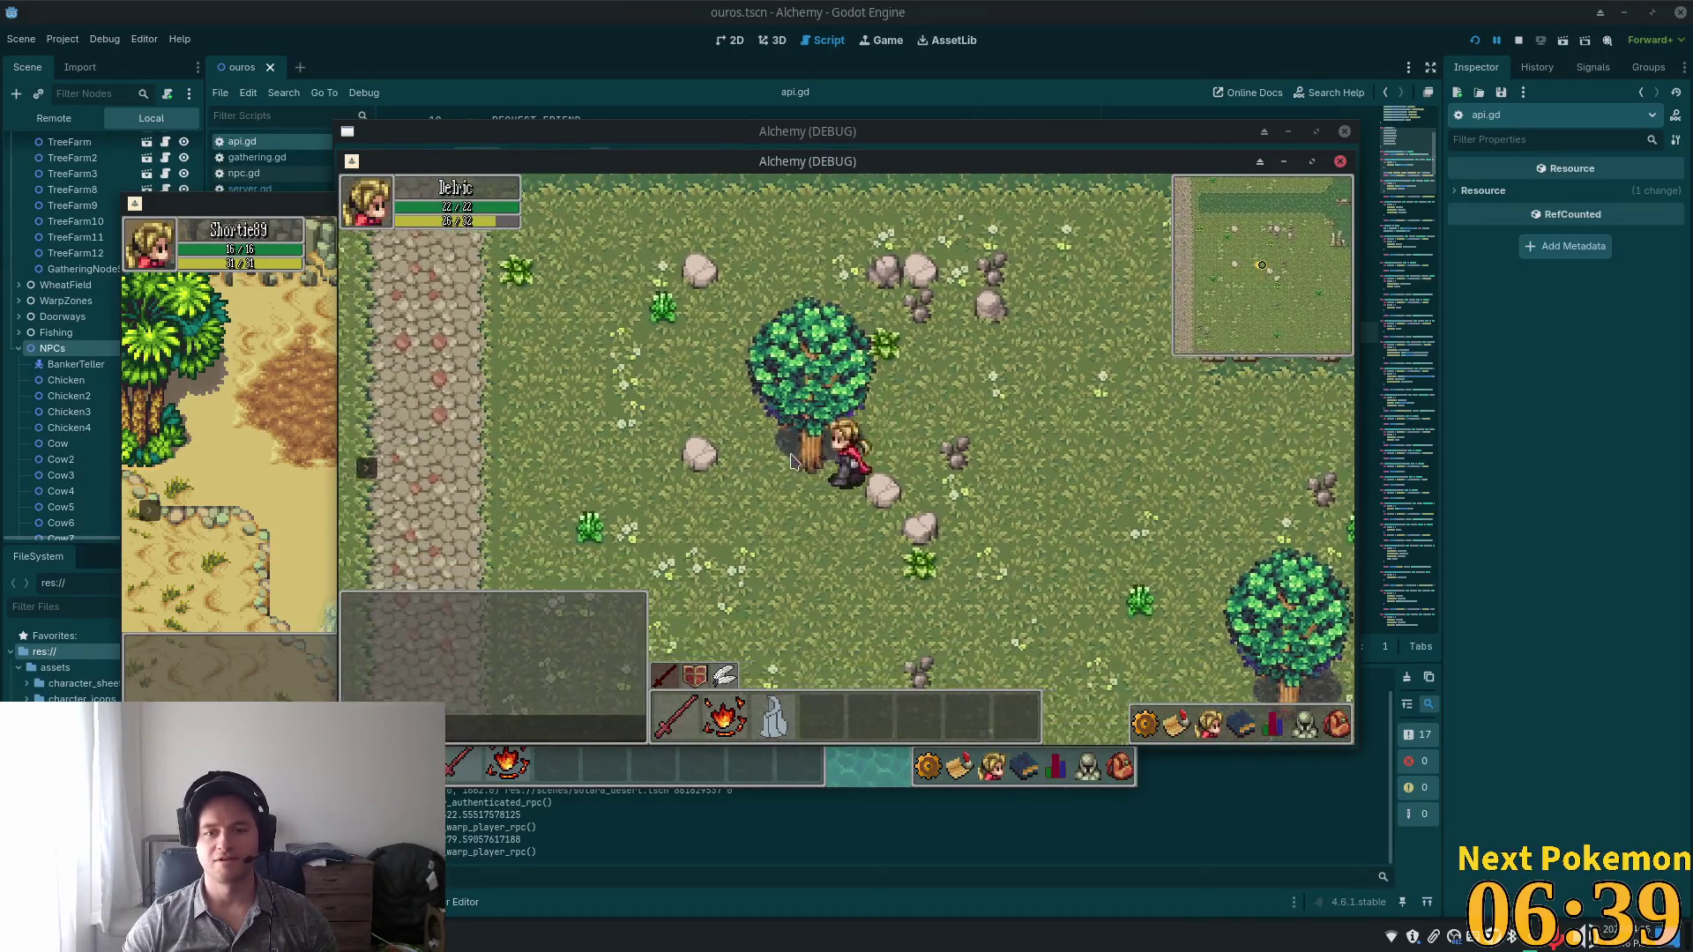
click(790, 461)
key(Right)
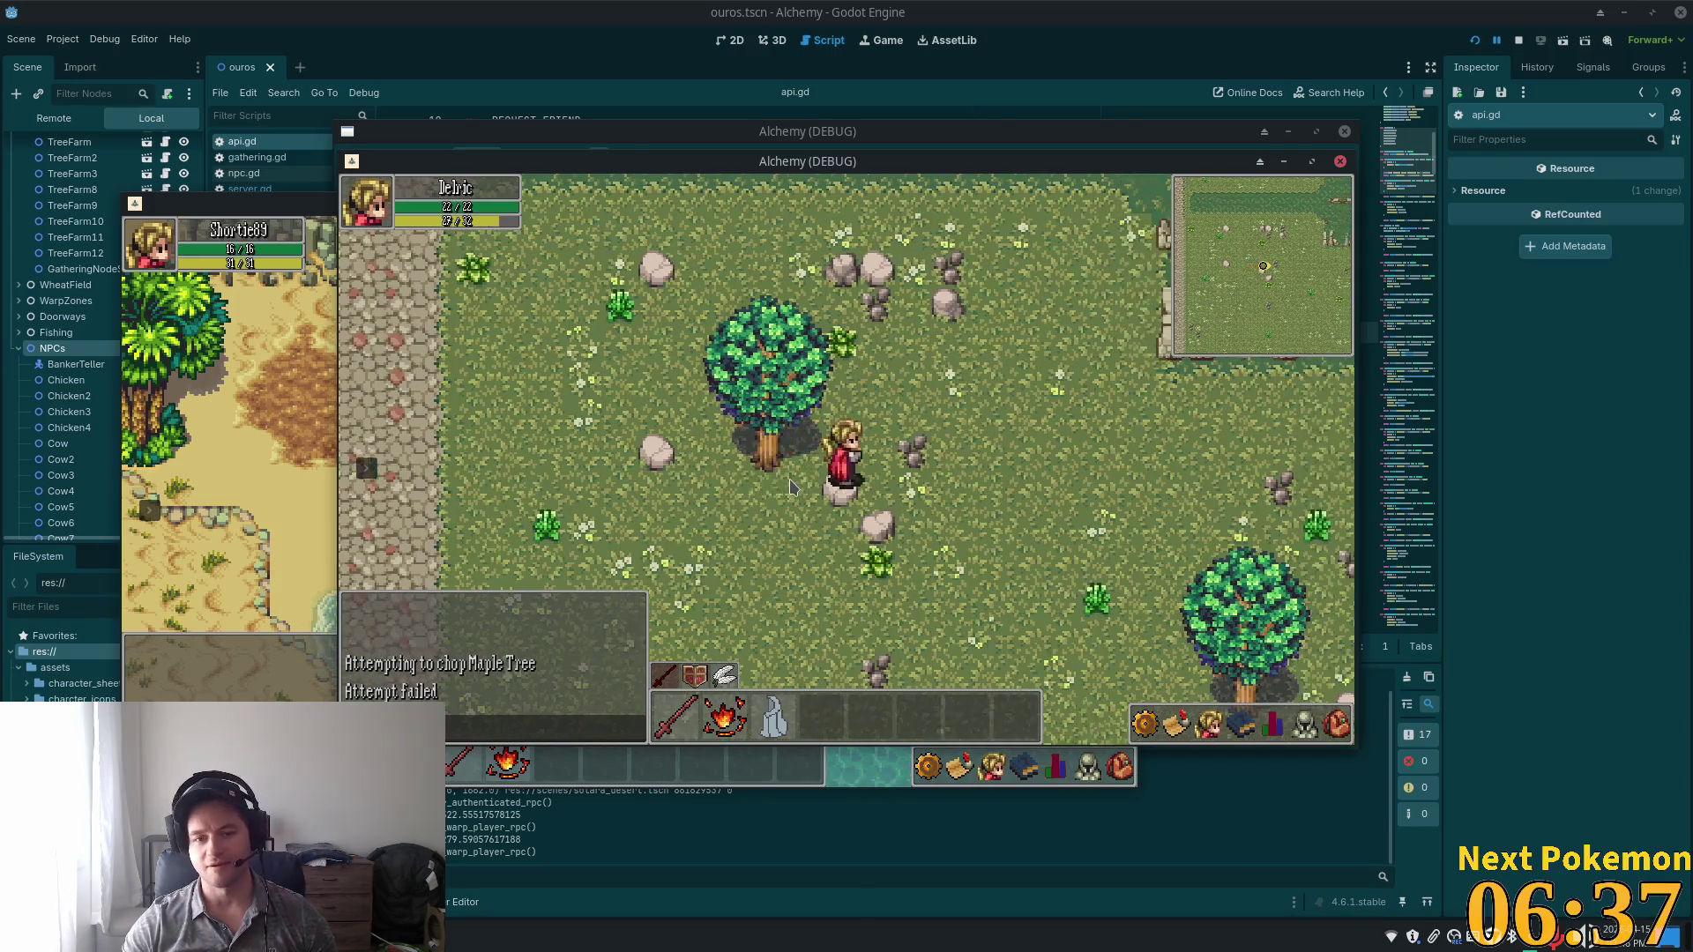
Reposition beside the maple tree, chop it down to a stump, and walk away.
key(Up)
key(Left)
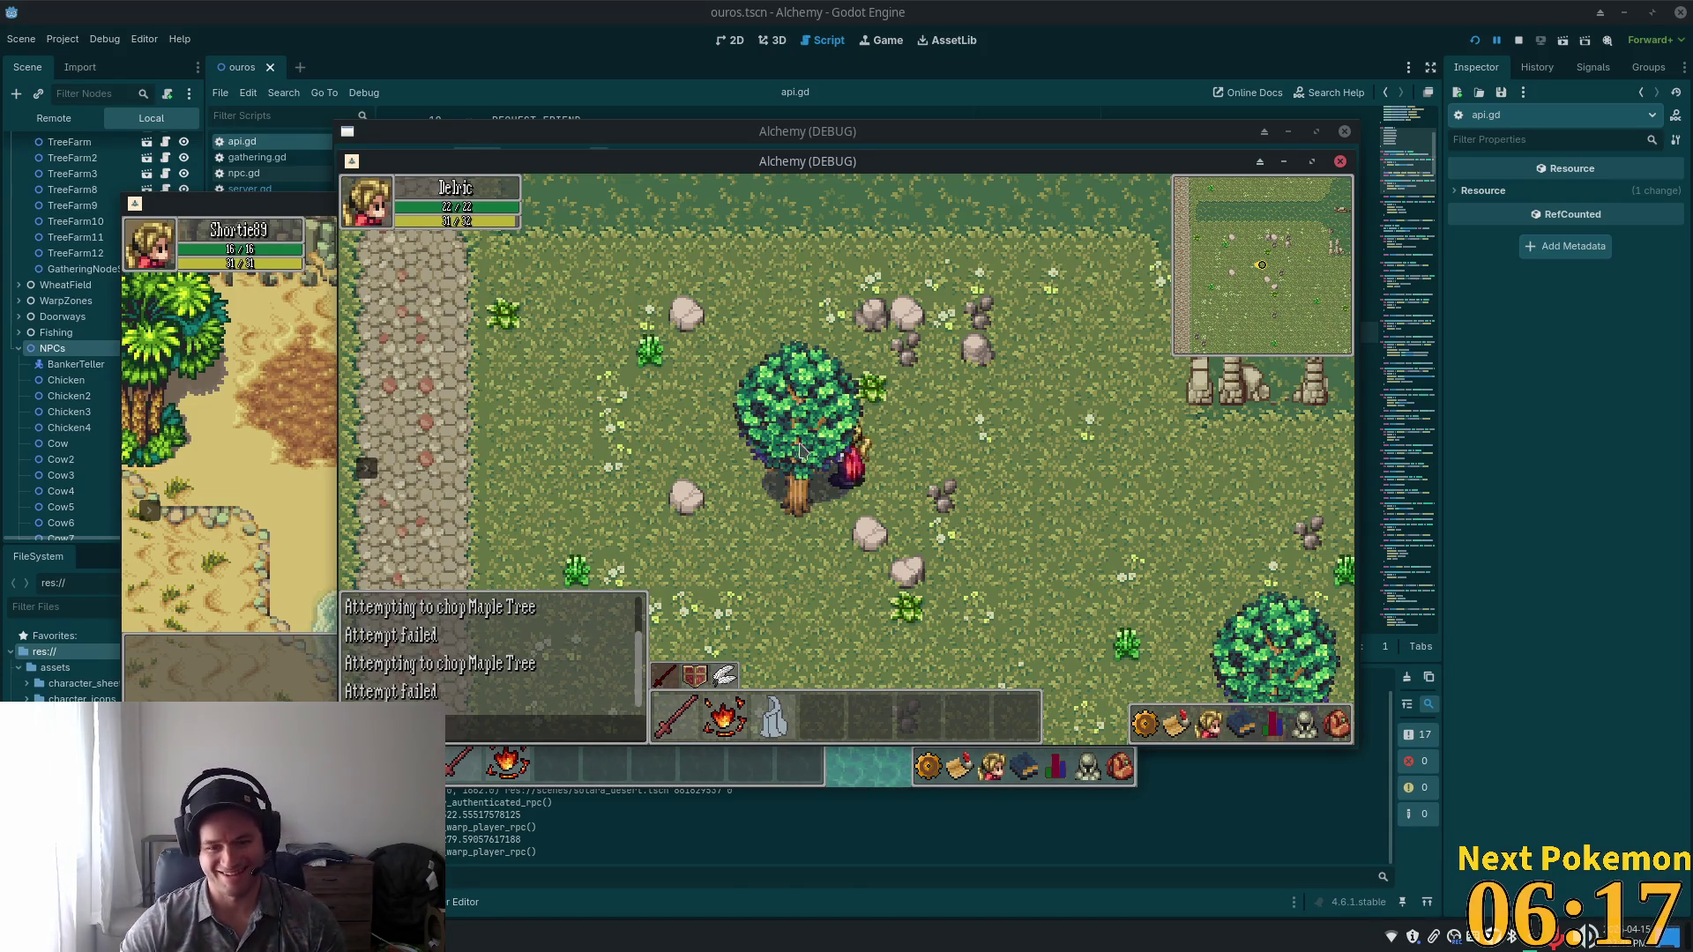
key(s)
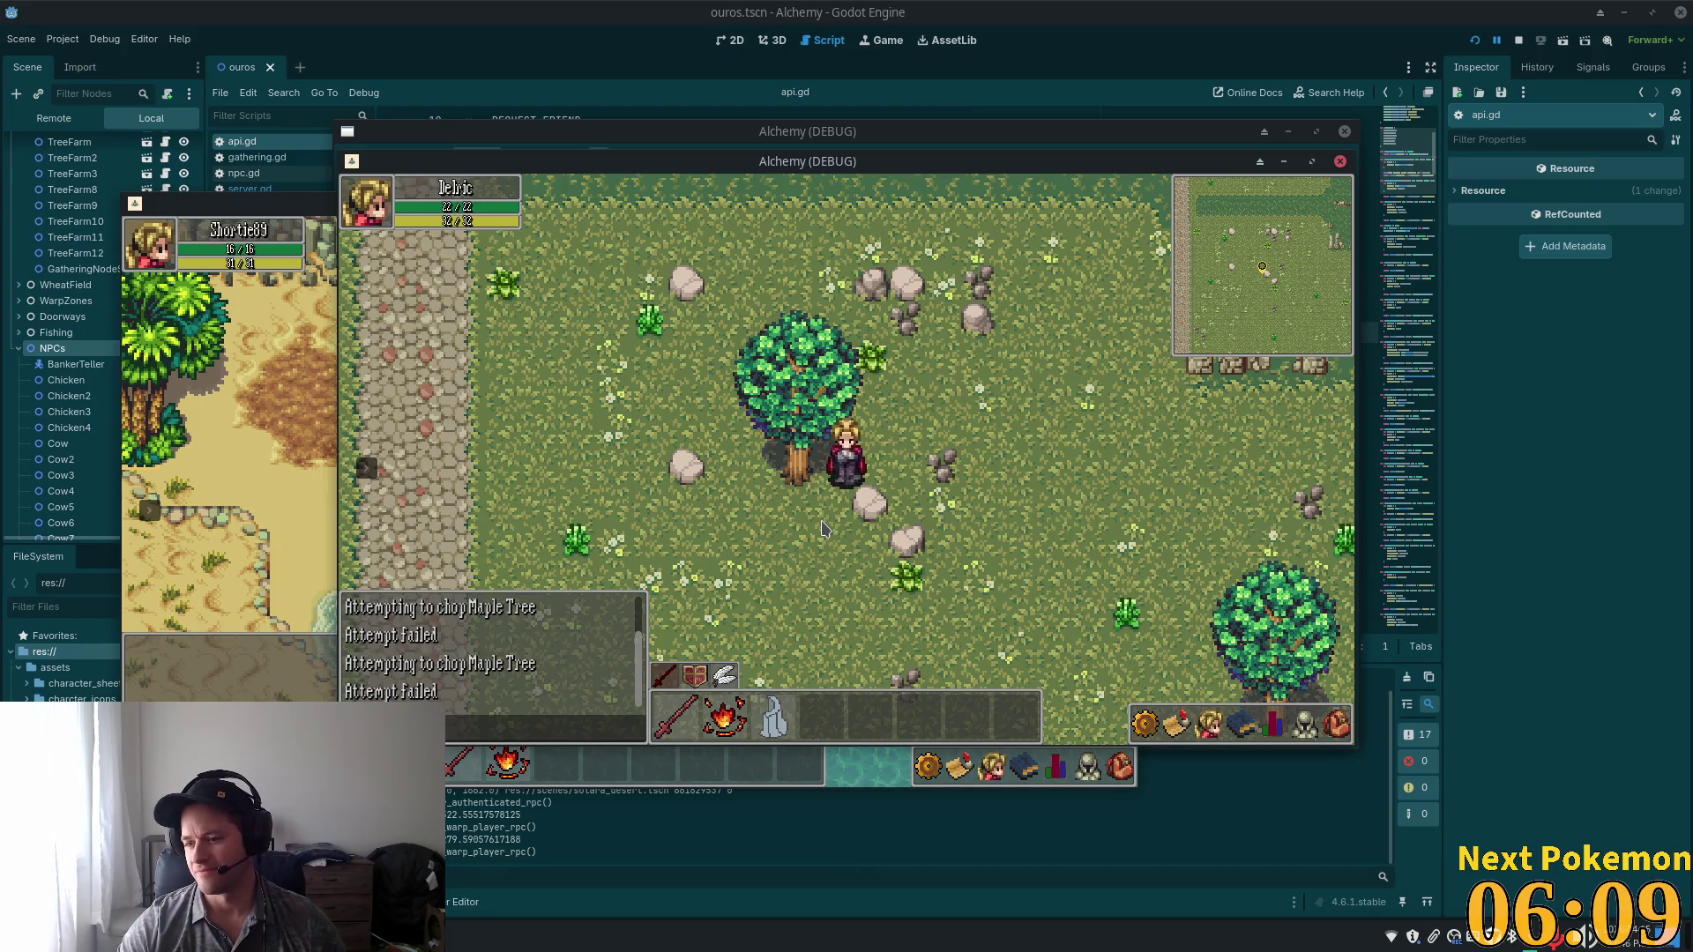
key(Left)
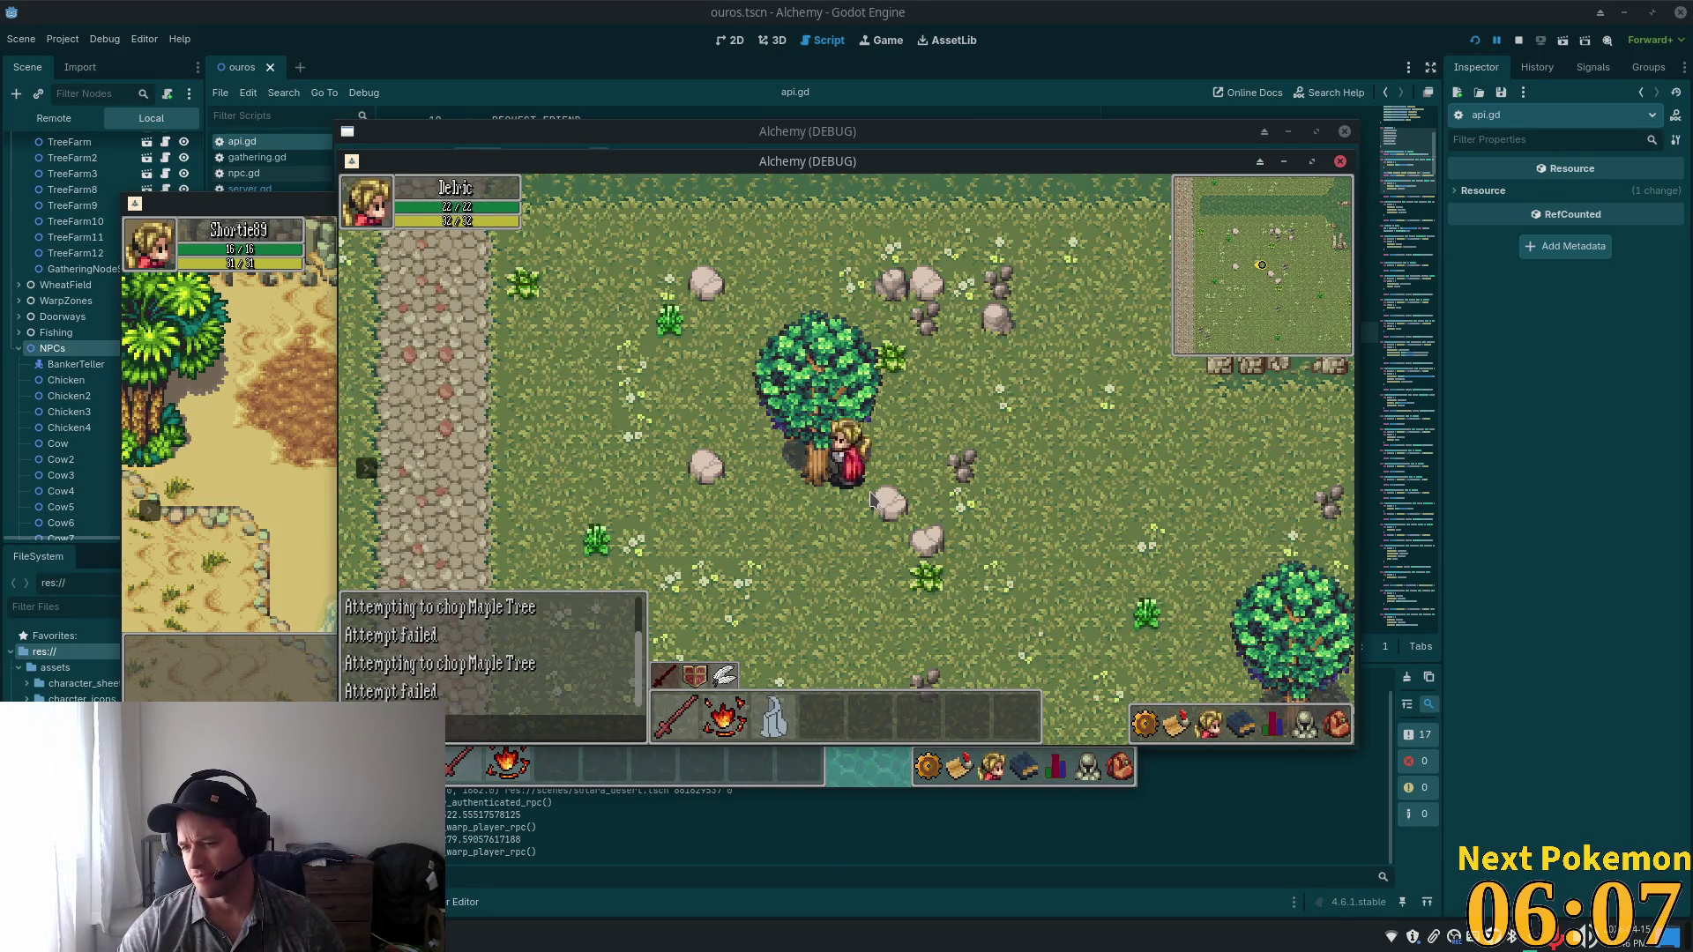
key(Right)
click(834, 467)
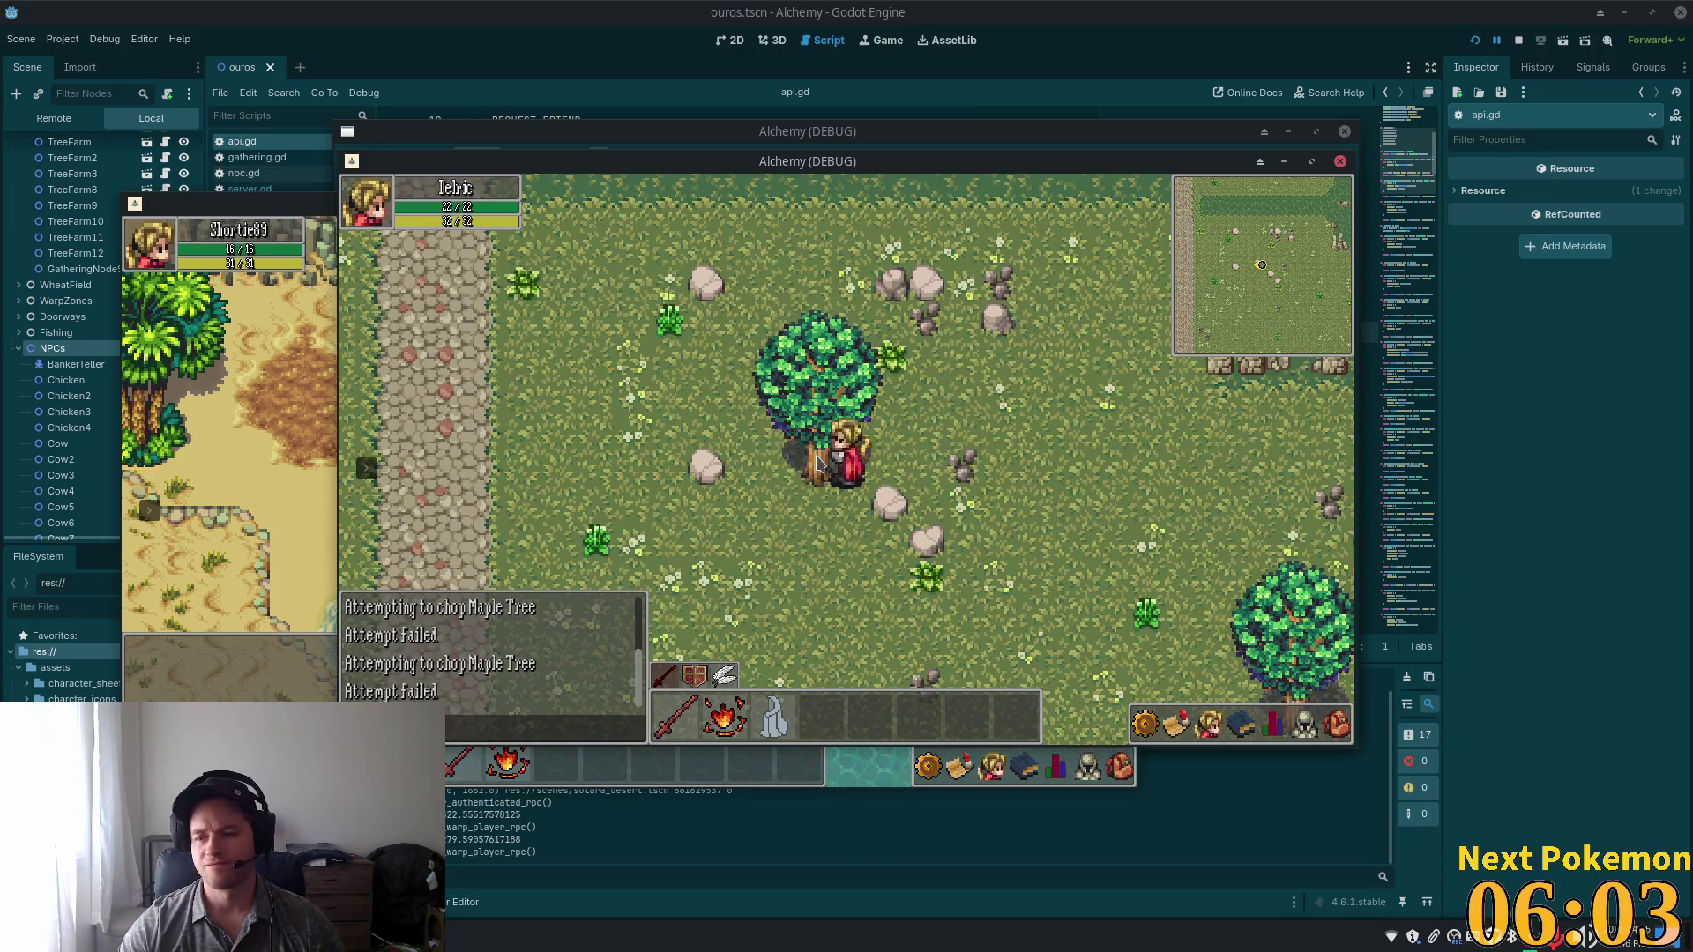
key(Right)
key(Down)
key(Down)
key(Down)
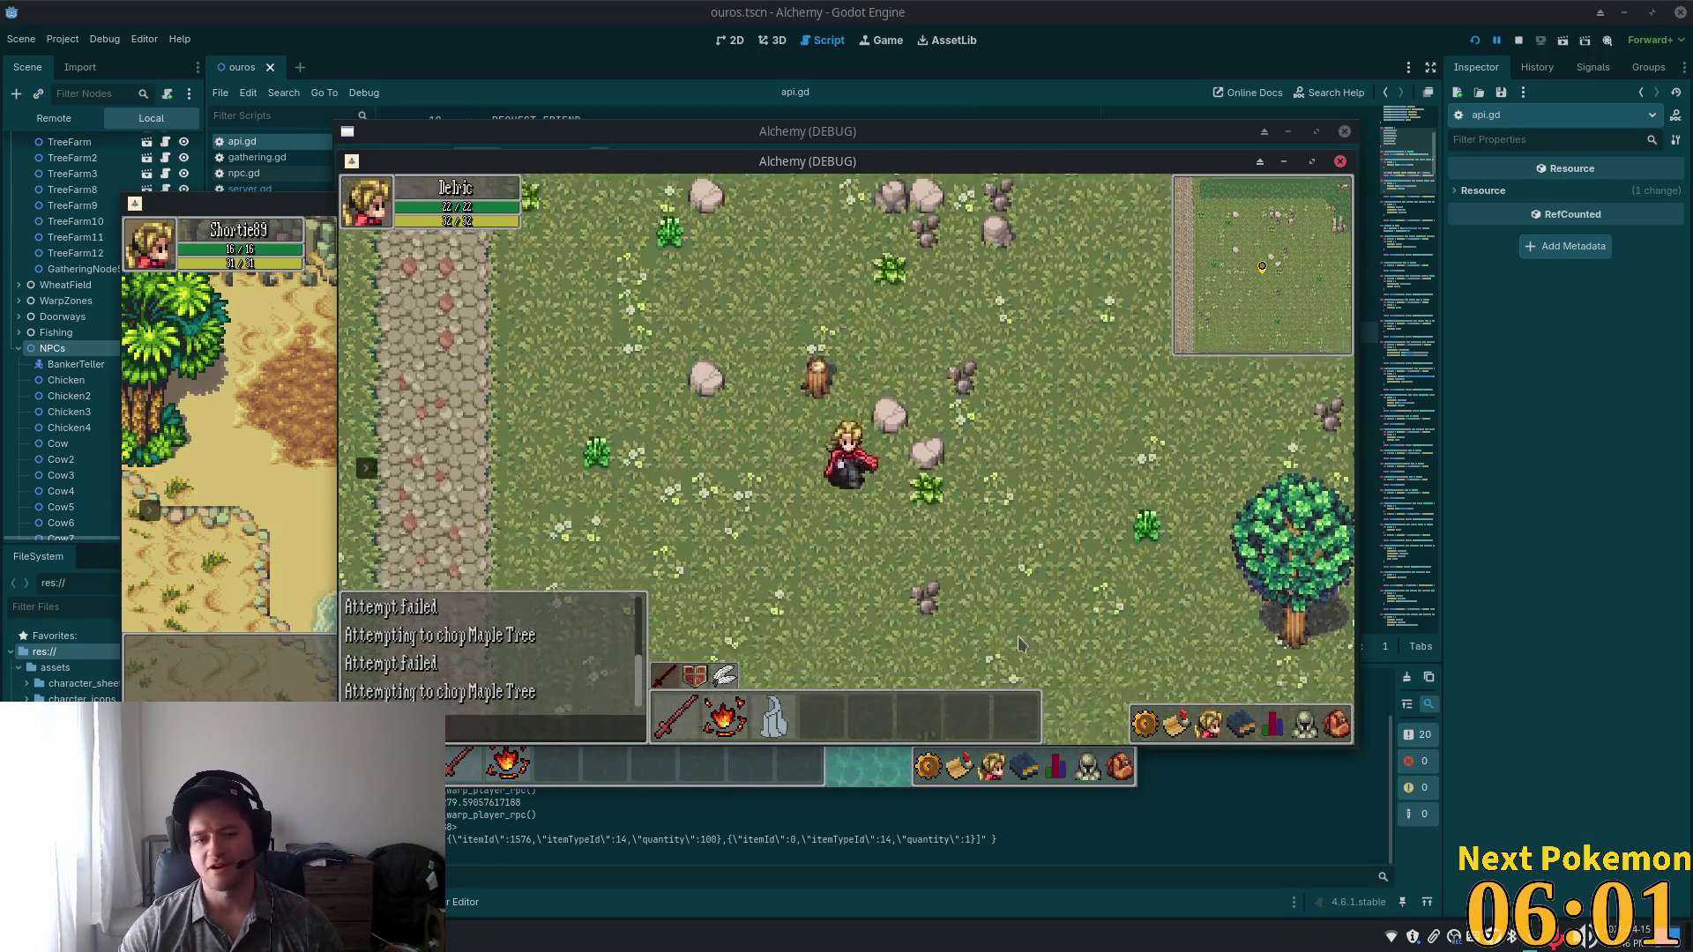
click(1337, 725)
key(Right)
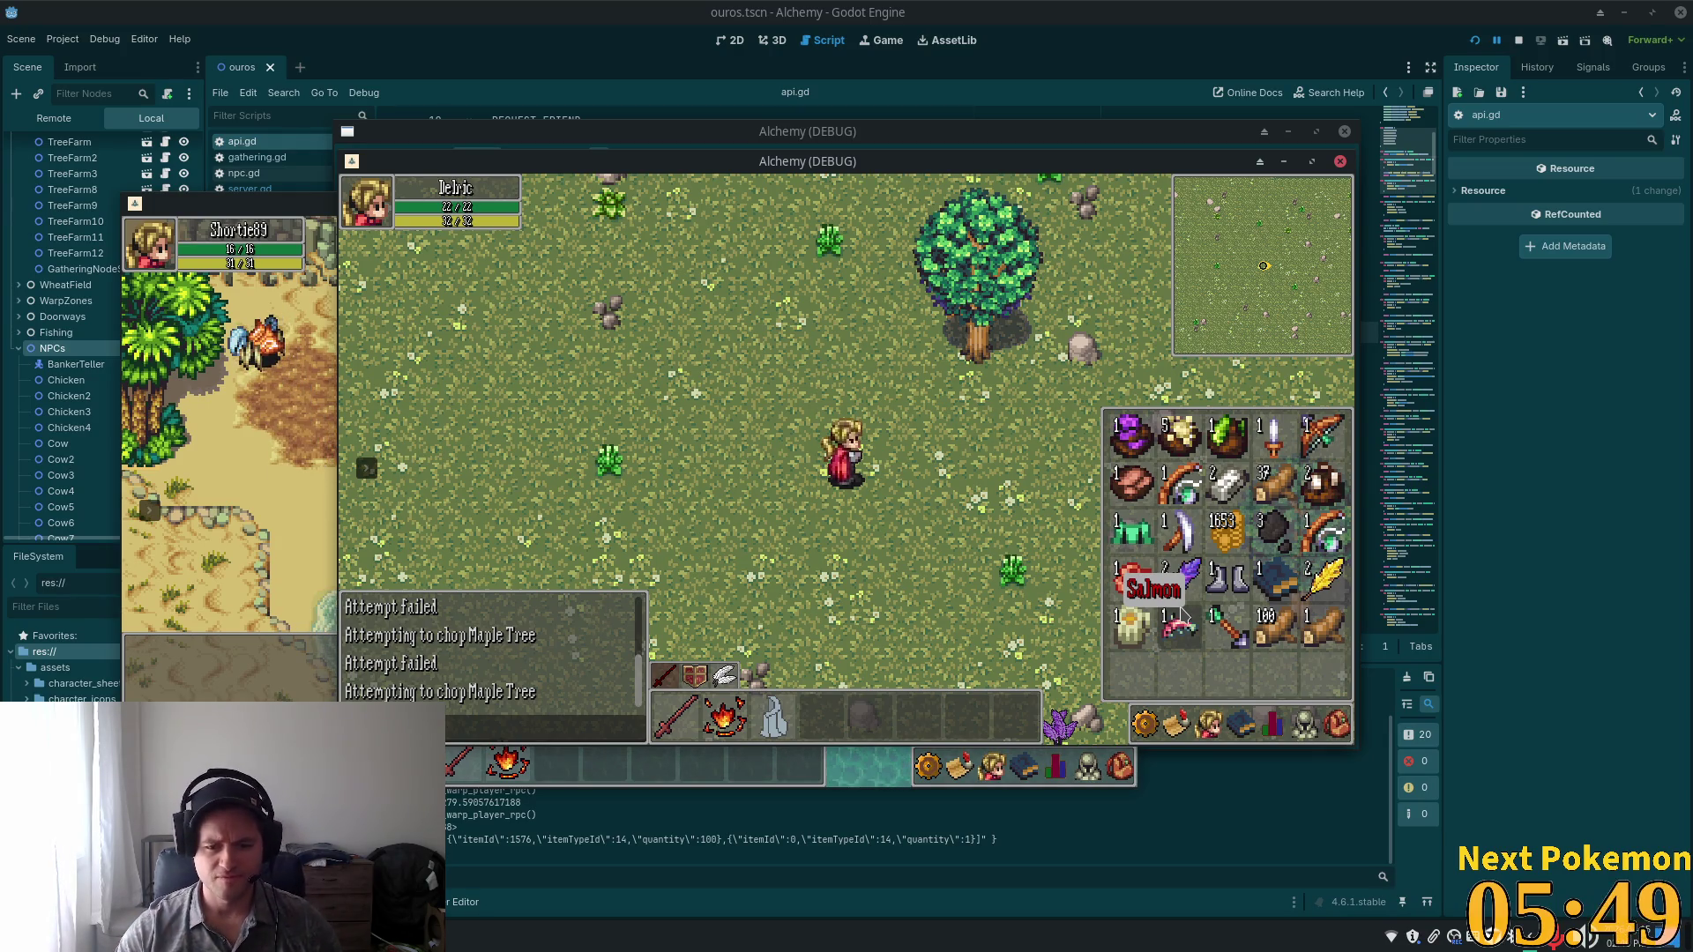
key(i)
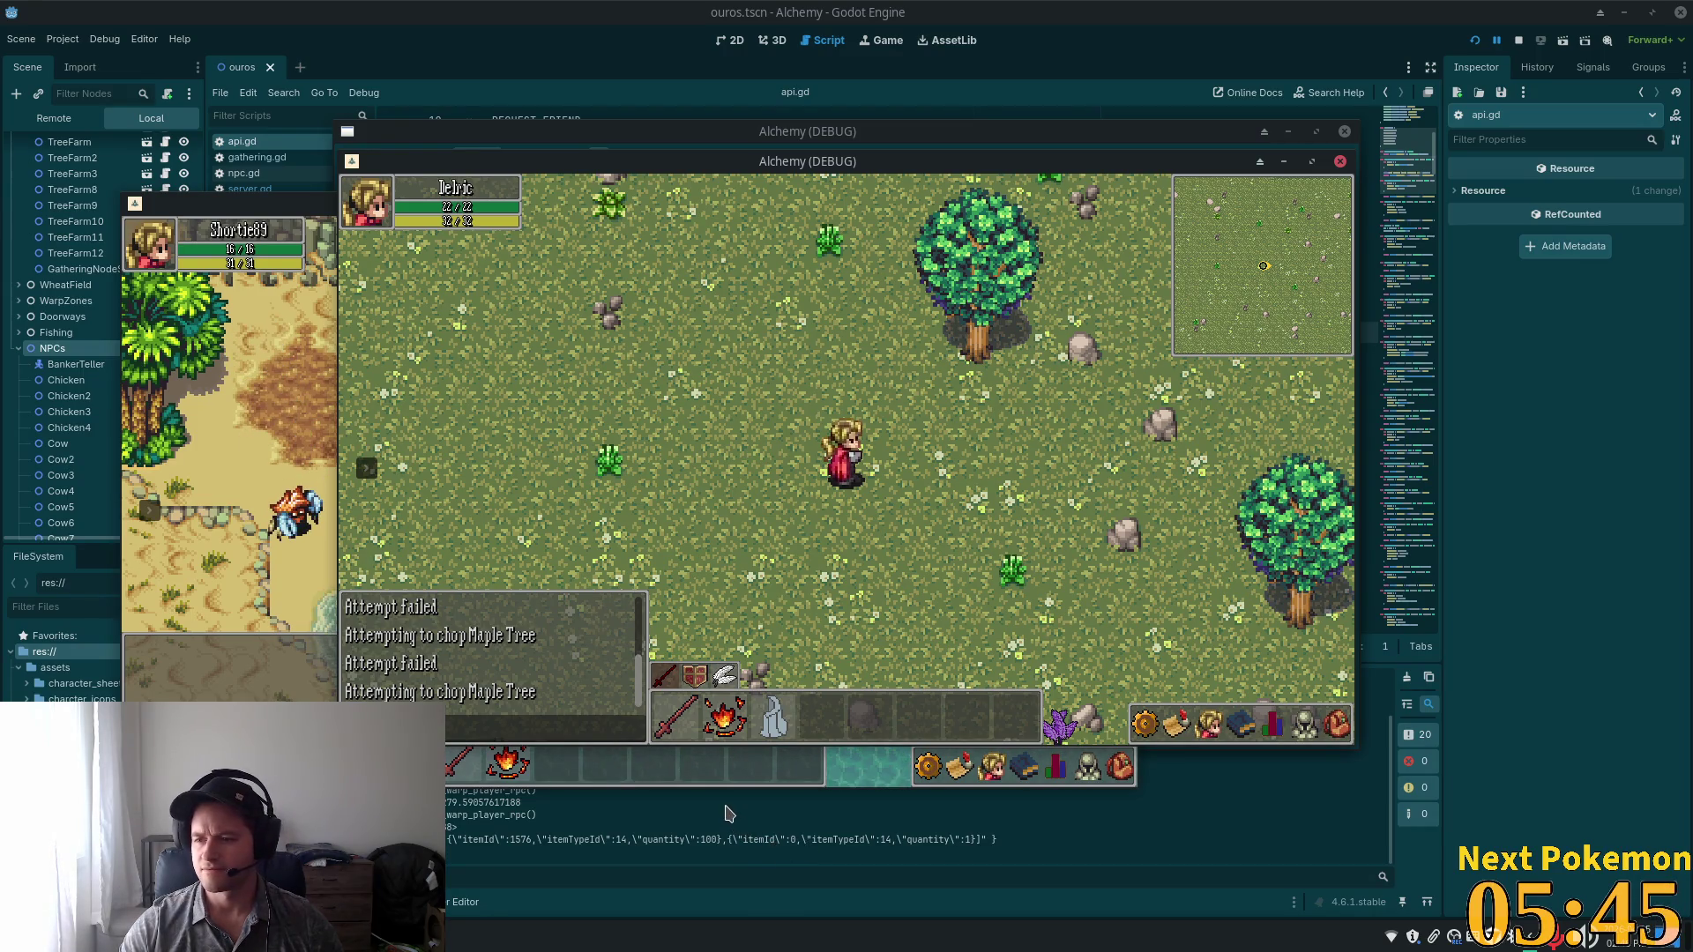
key(Left)
key(Left)
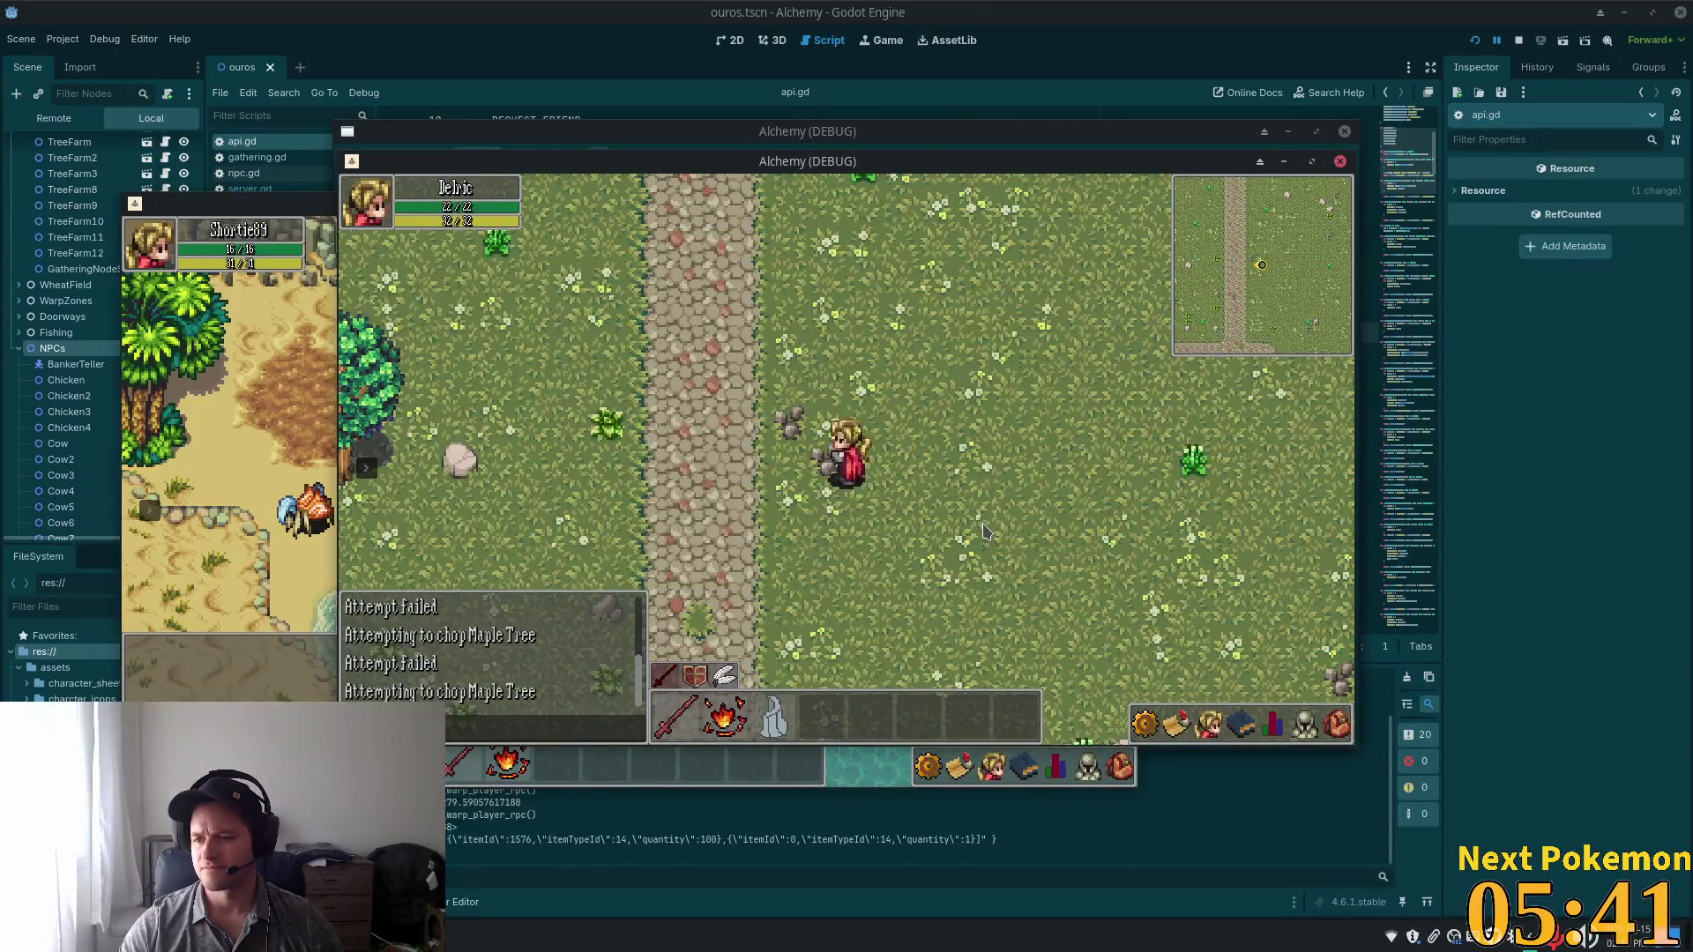
key(Up)
key(Up)
key(Left)
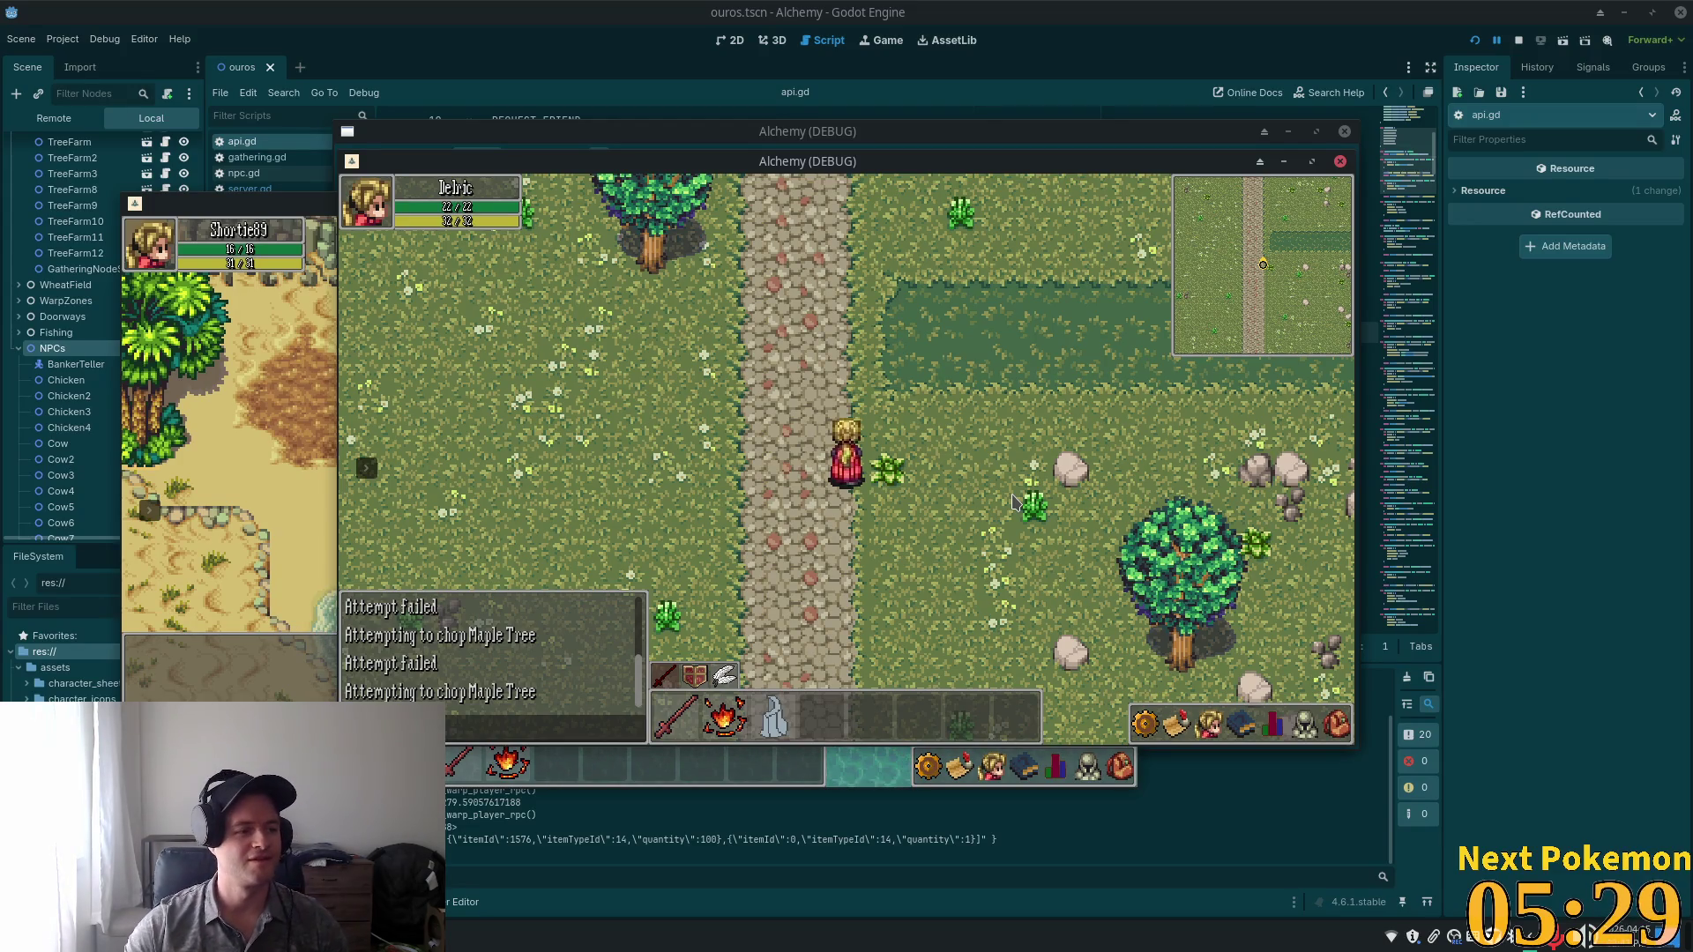
key(Down)
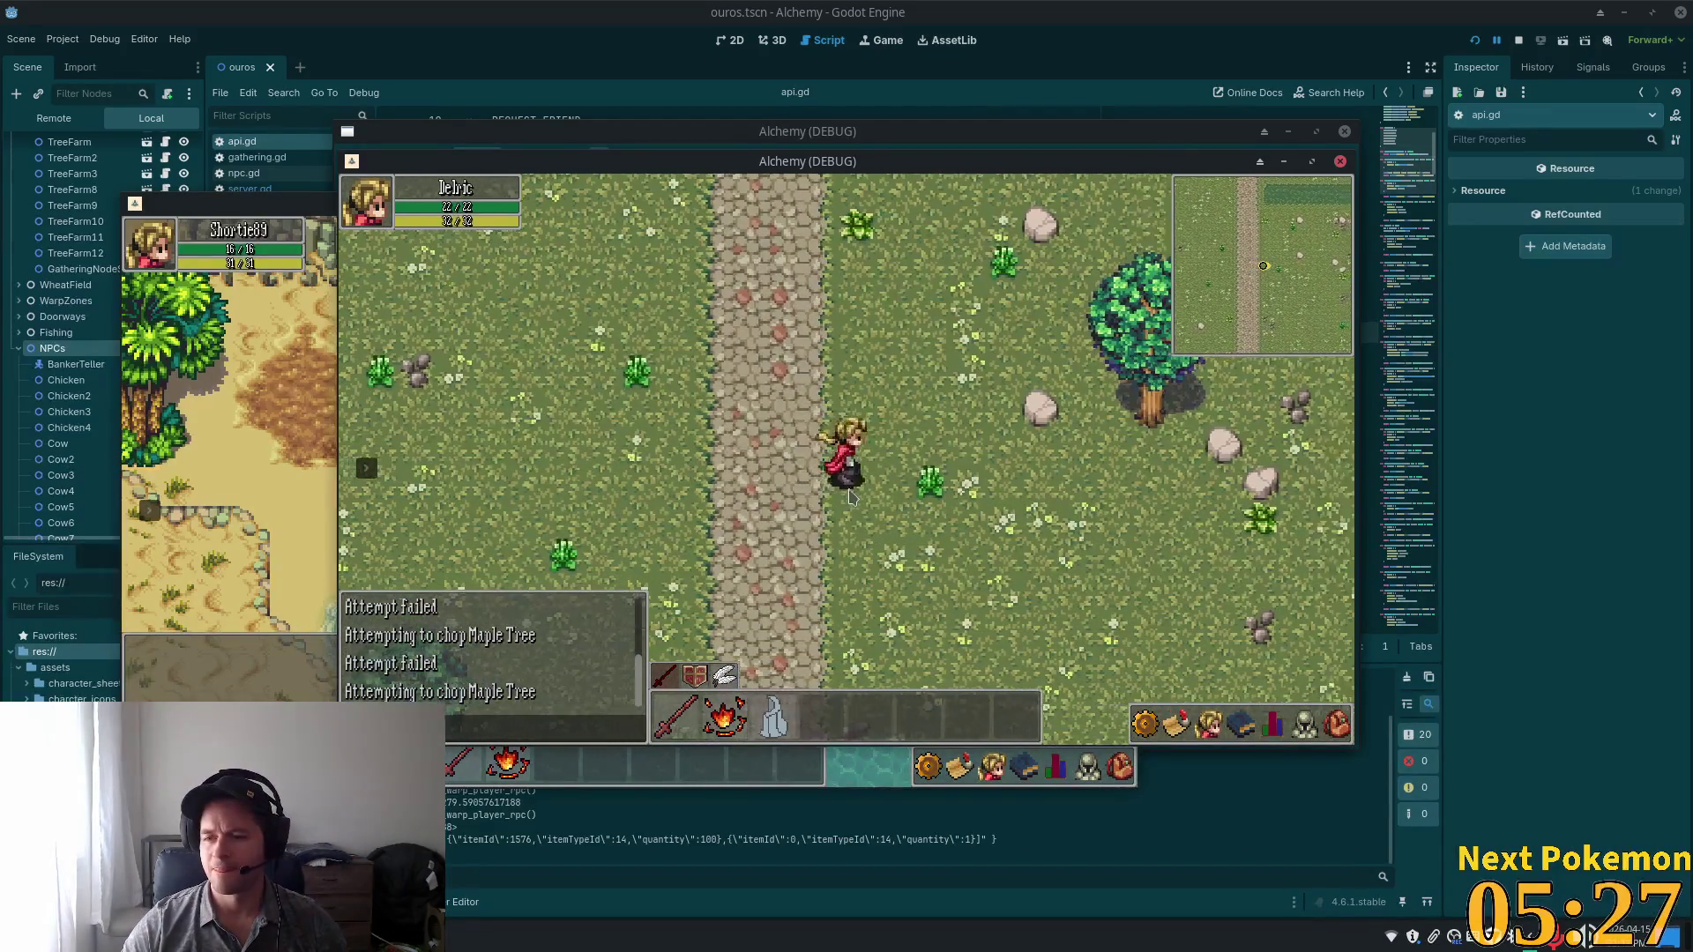
key(Right)
key(Down)
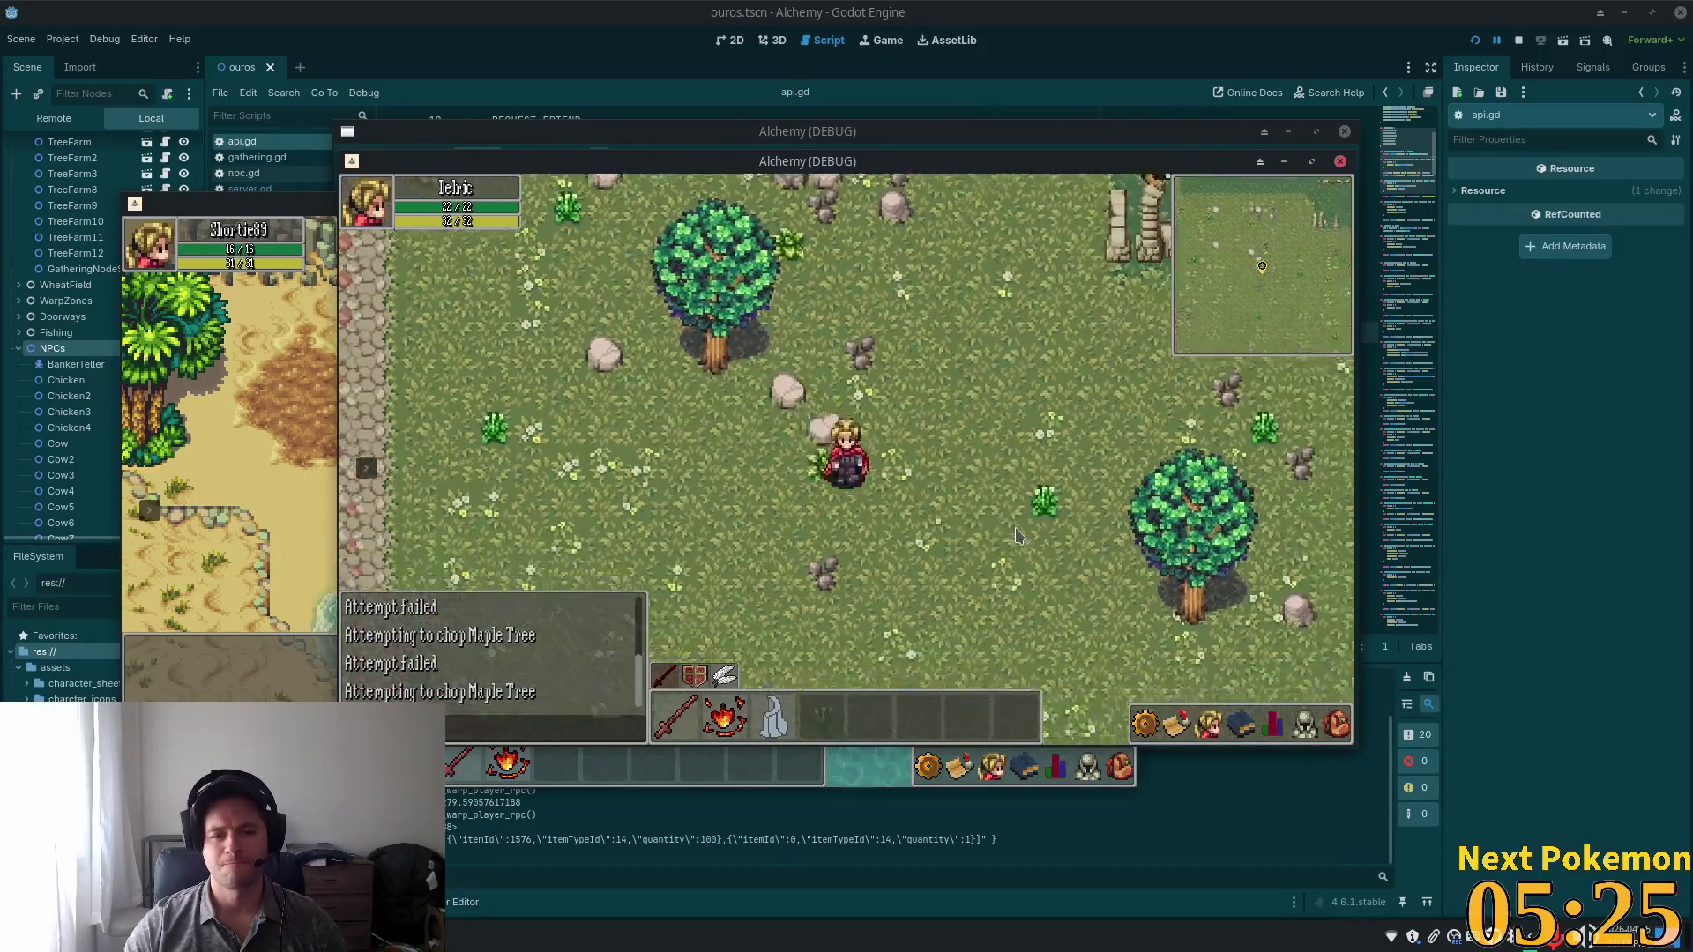
key(Left)
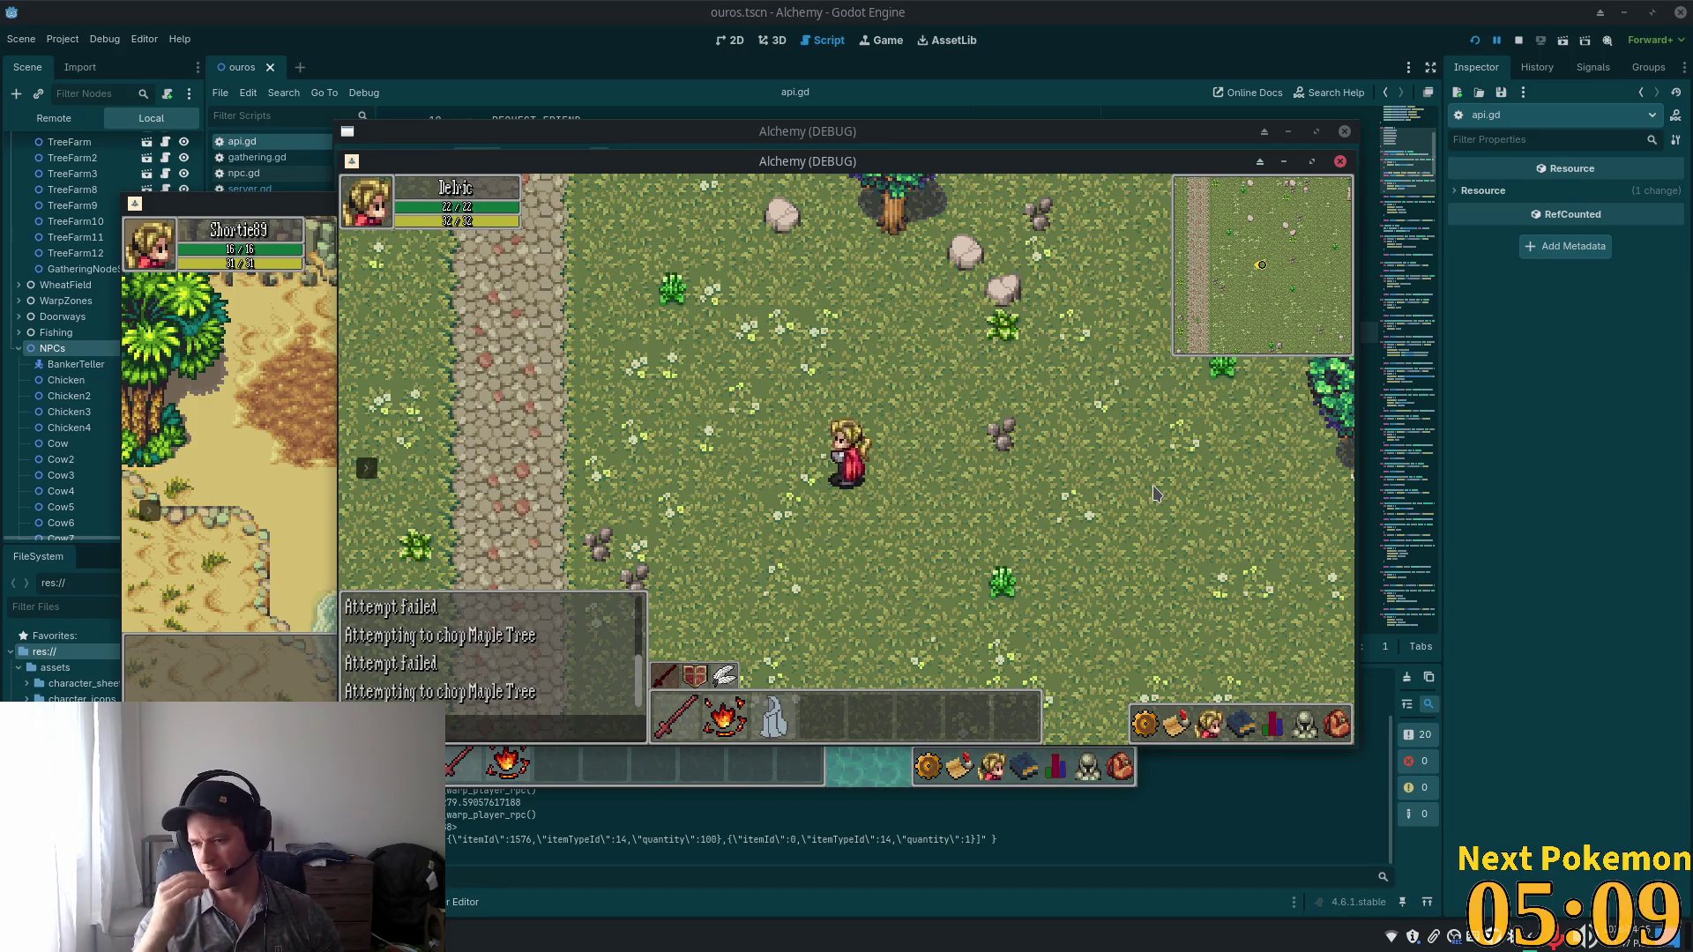
key(w)
key(a)
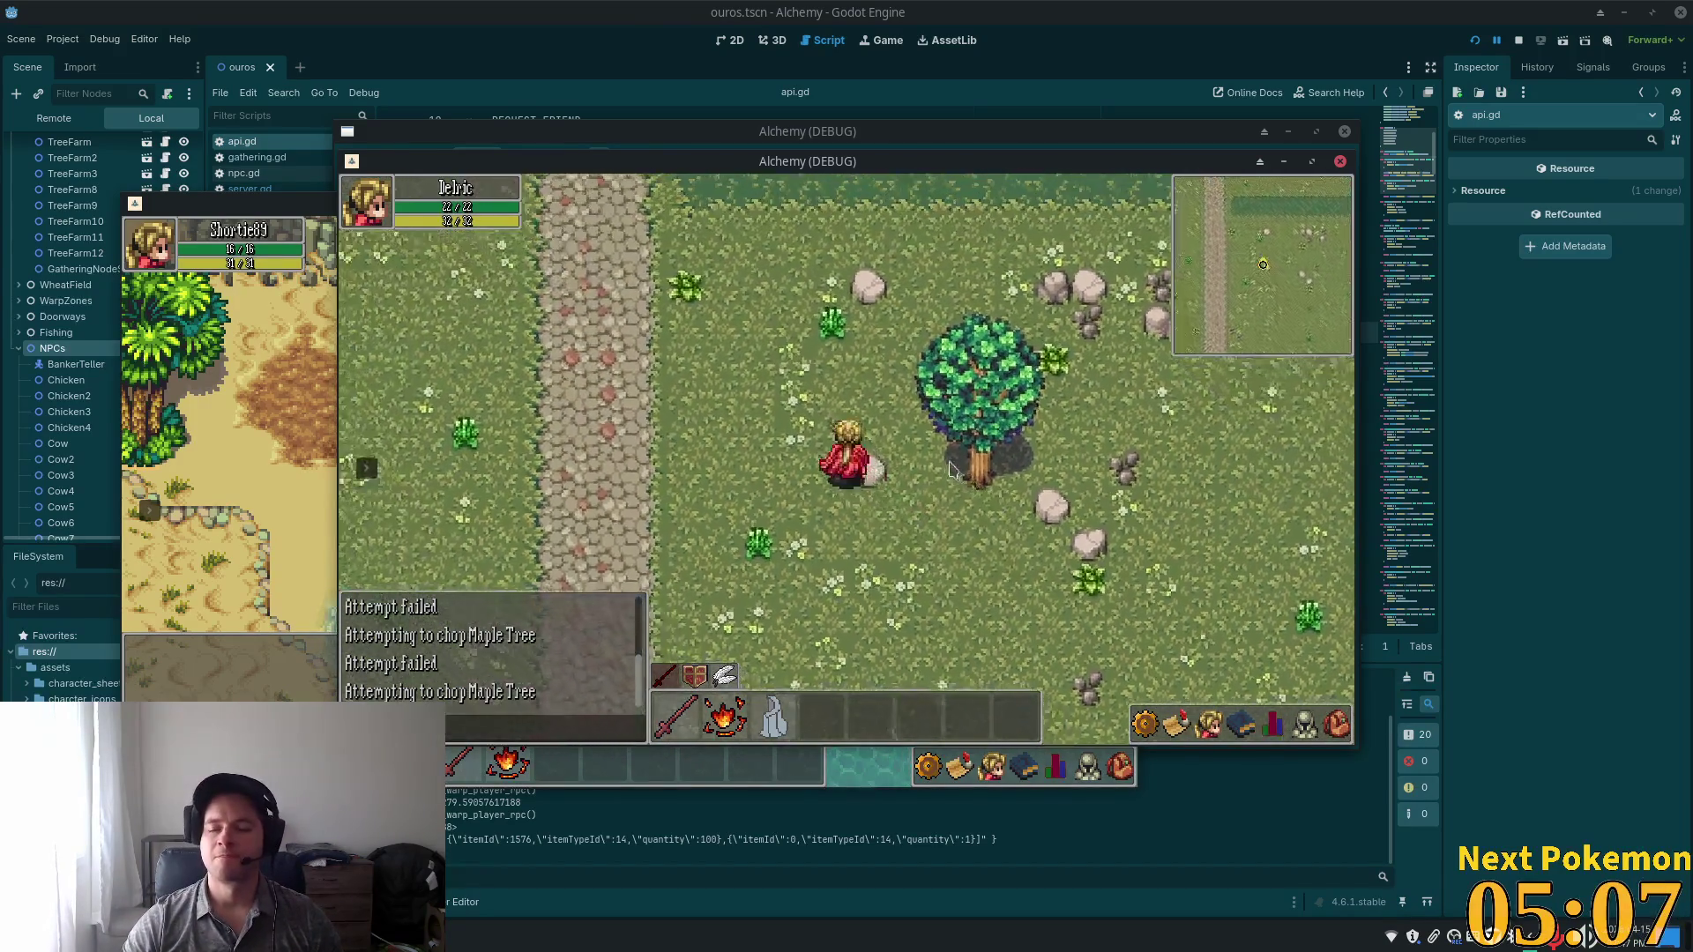
key(w)
key(a)
key(Down)
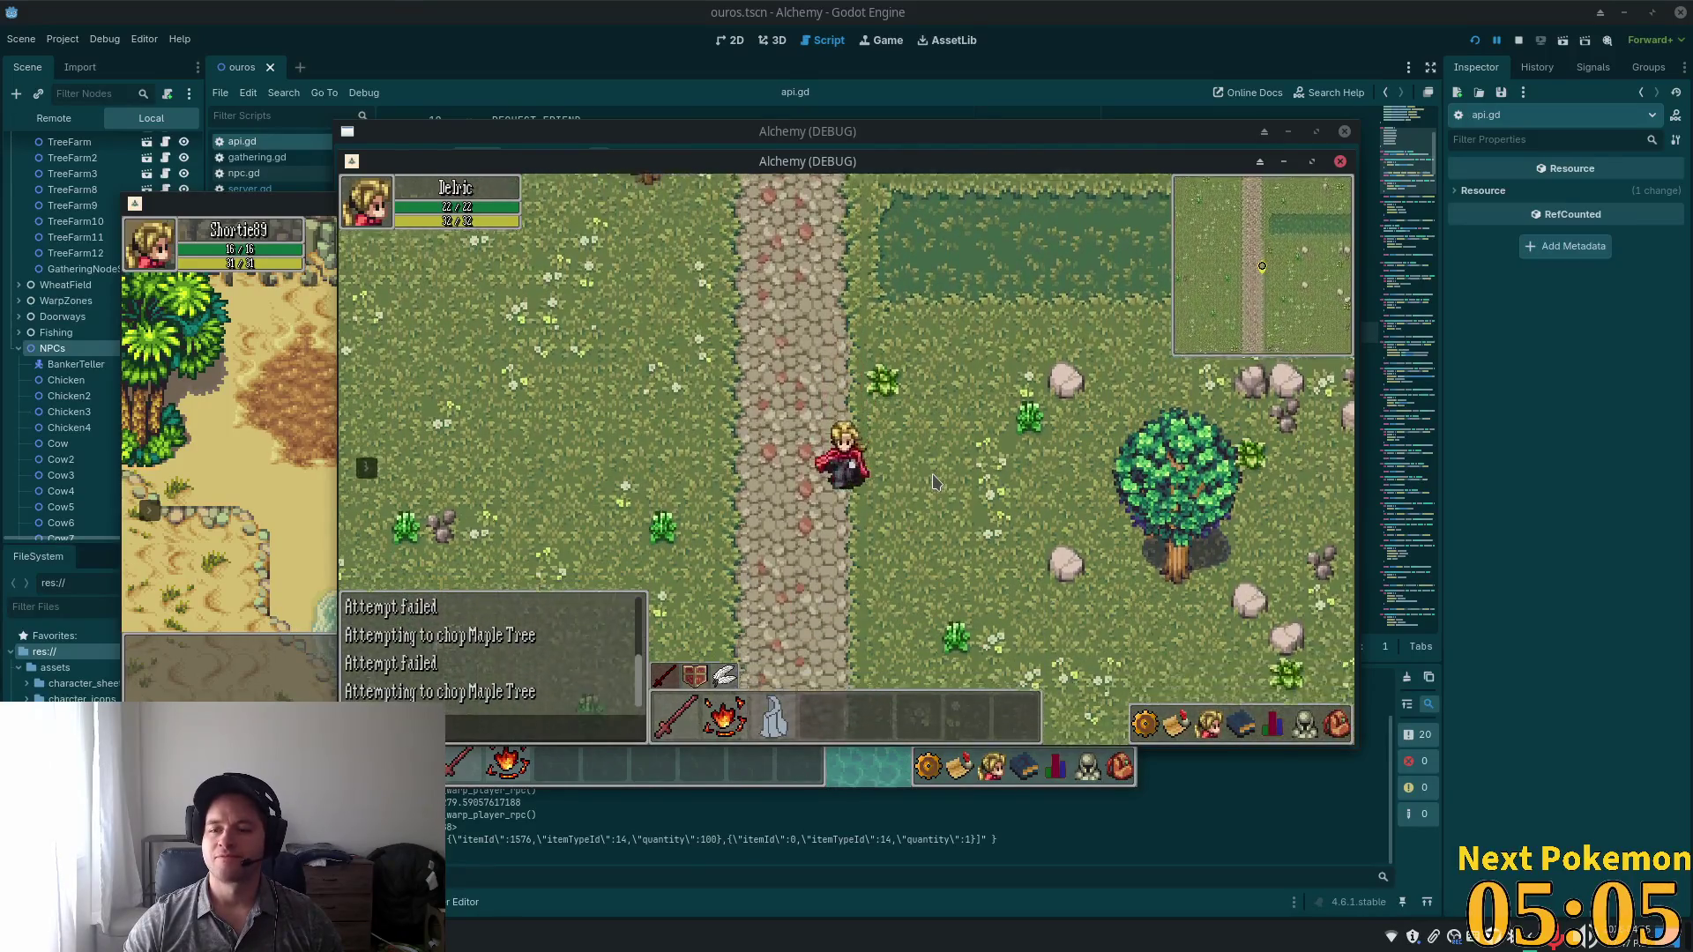
key(Down)
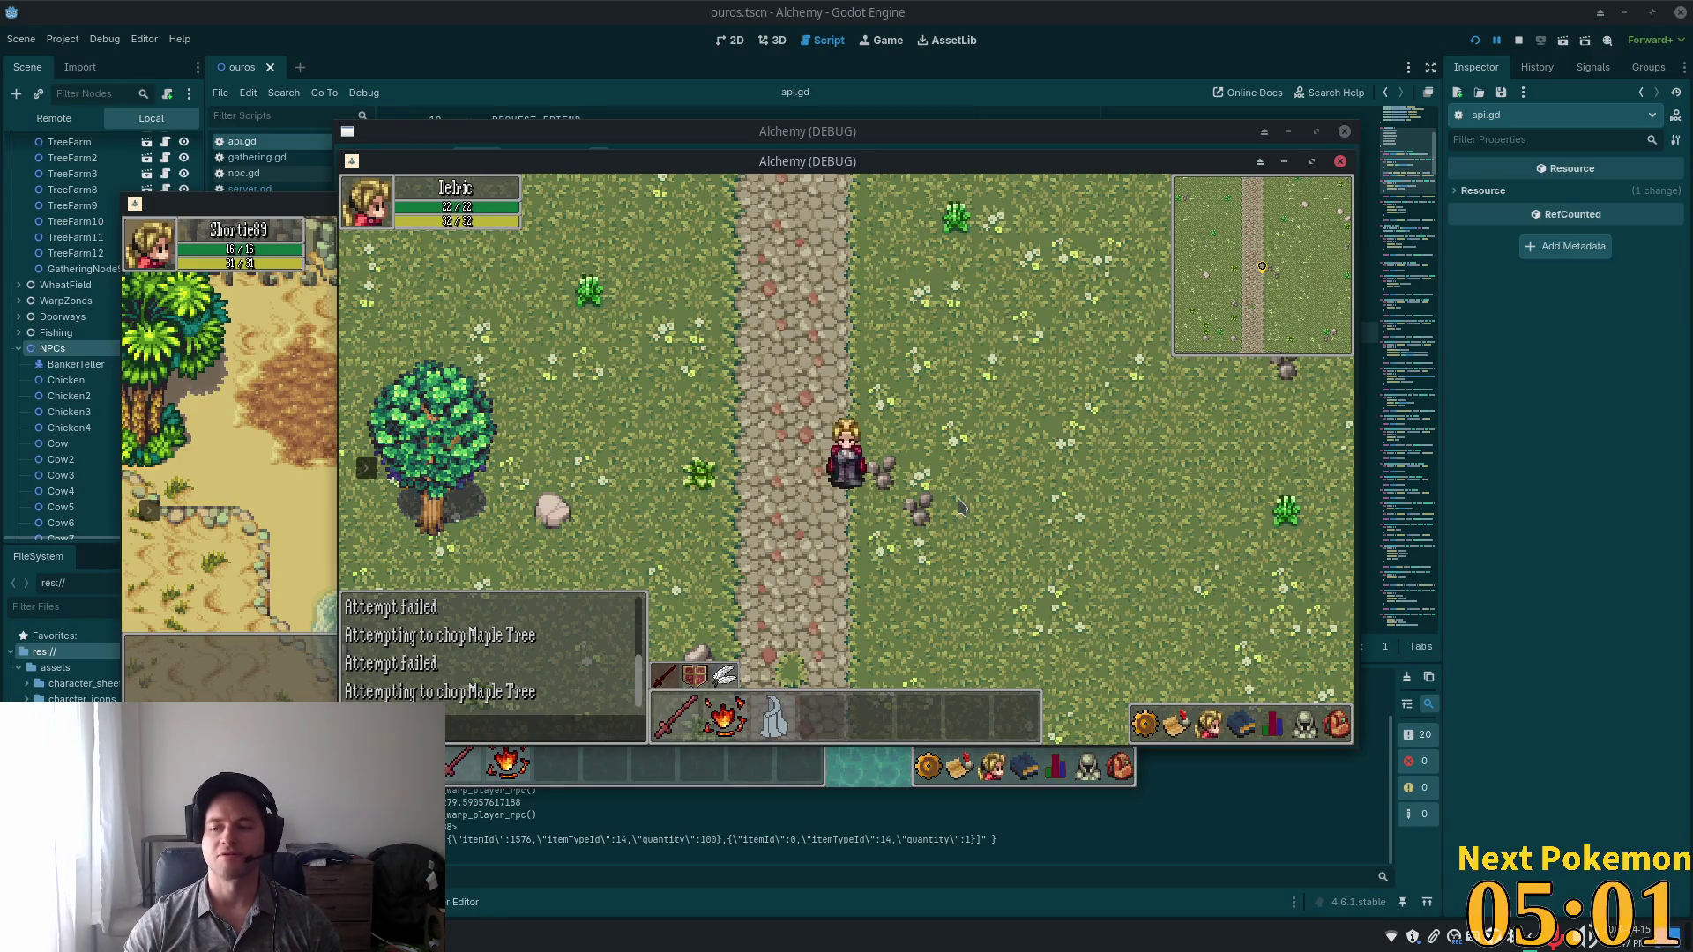
key(Down)
key(Down)
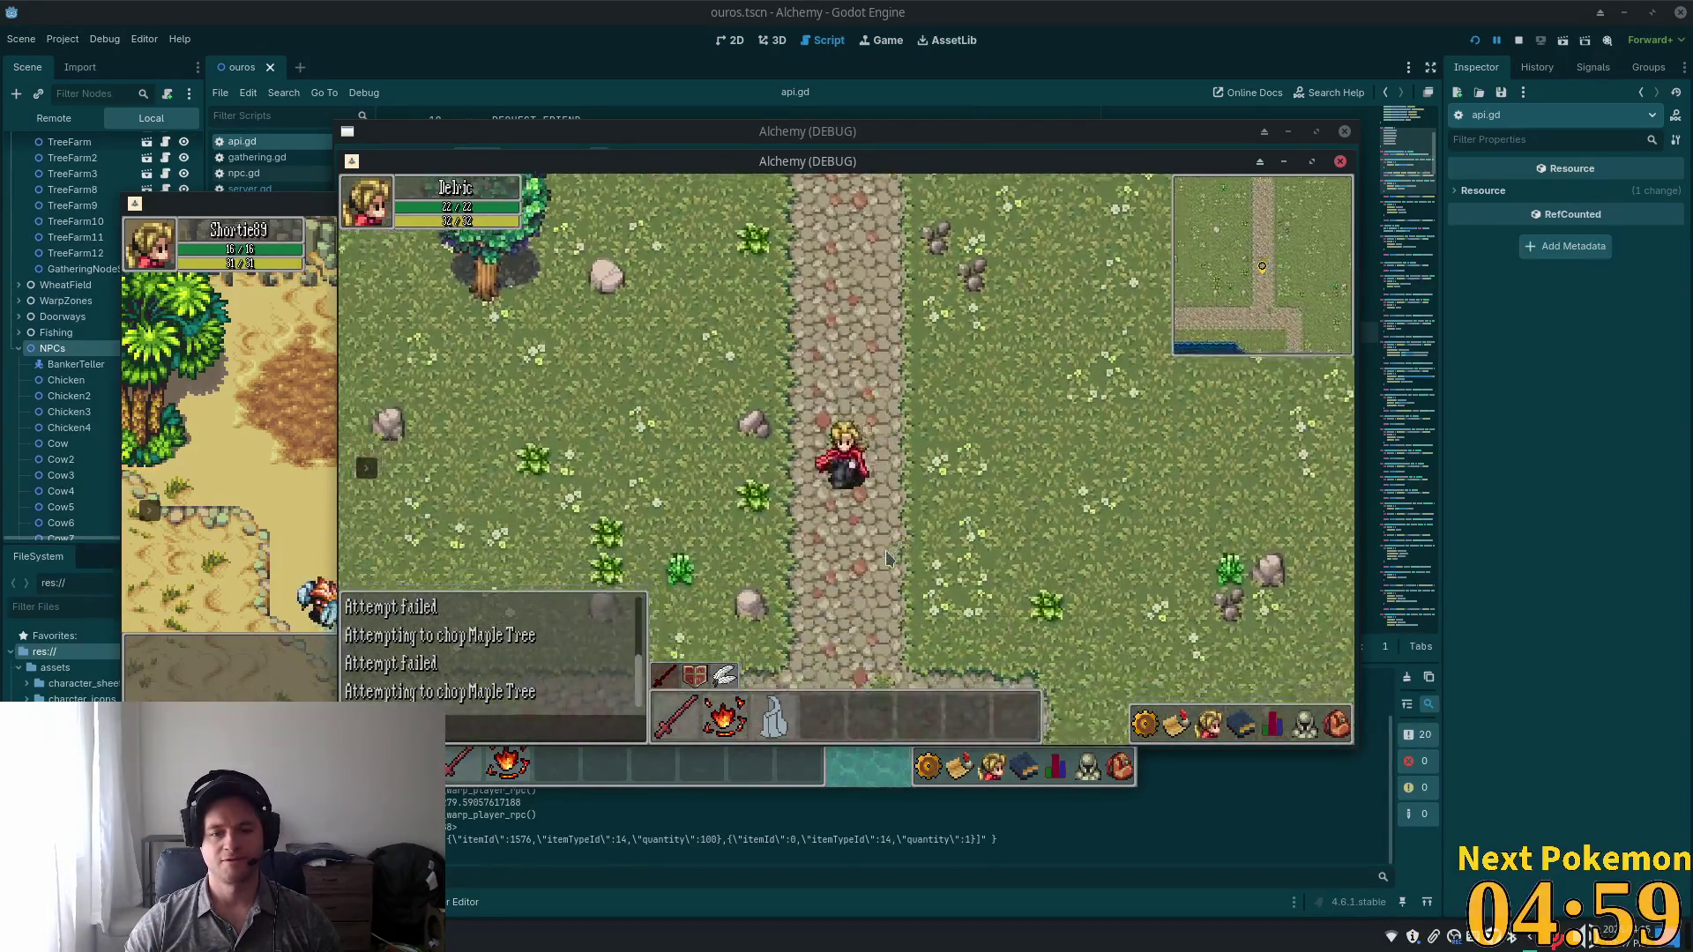
key(Right)
key(Up)
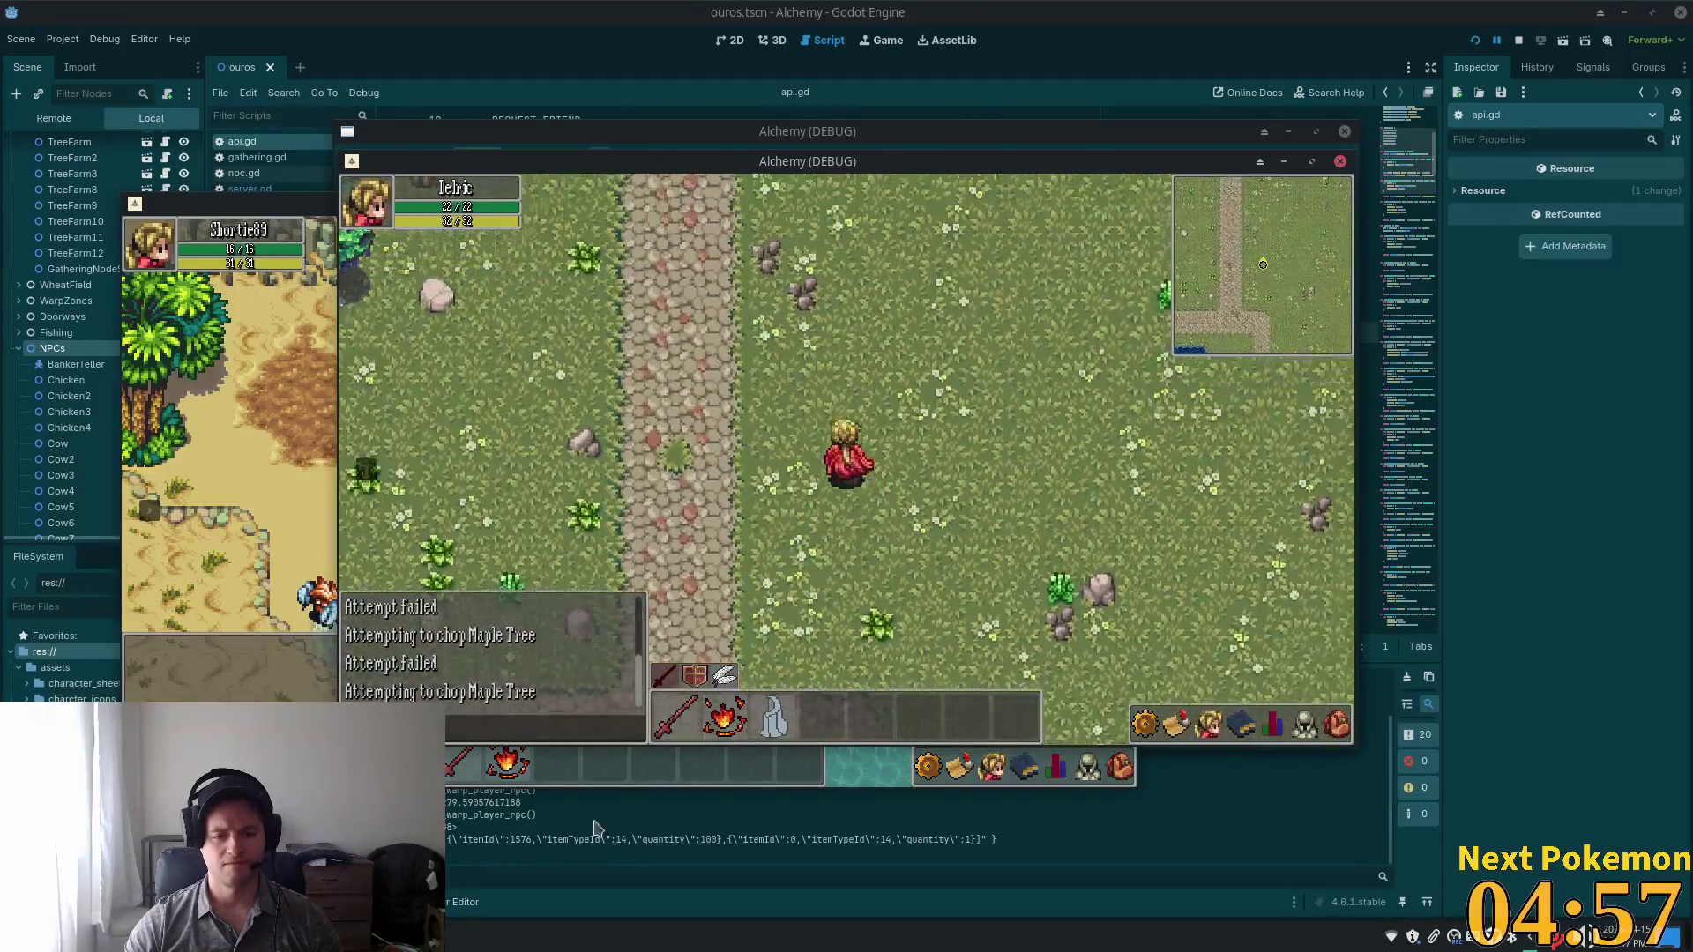
key(F8)
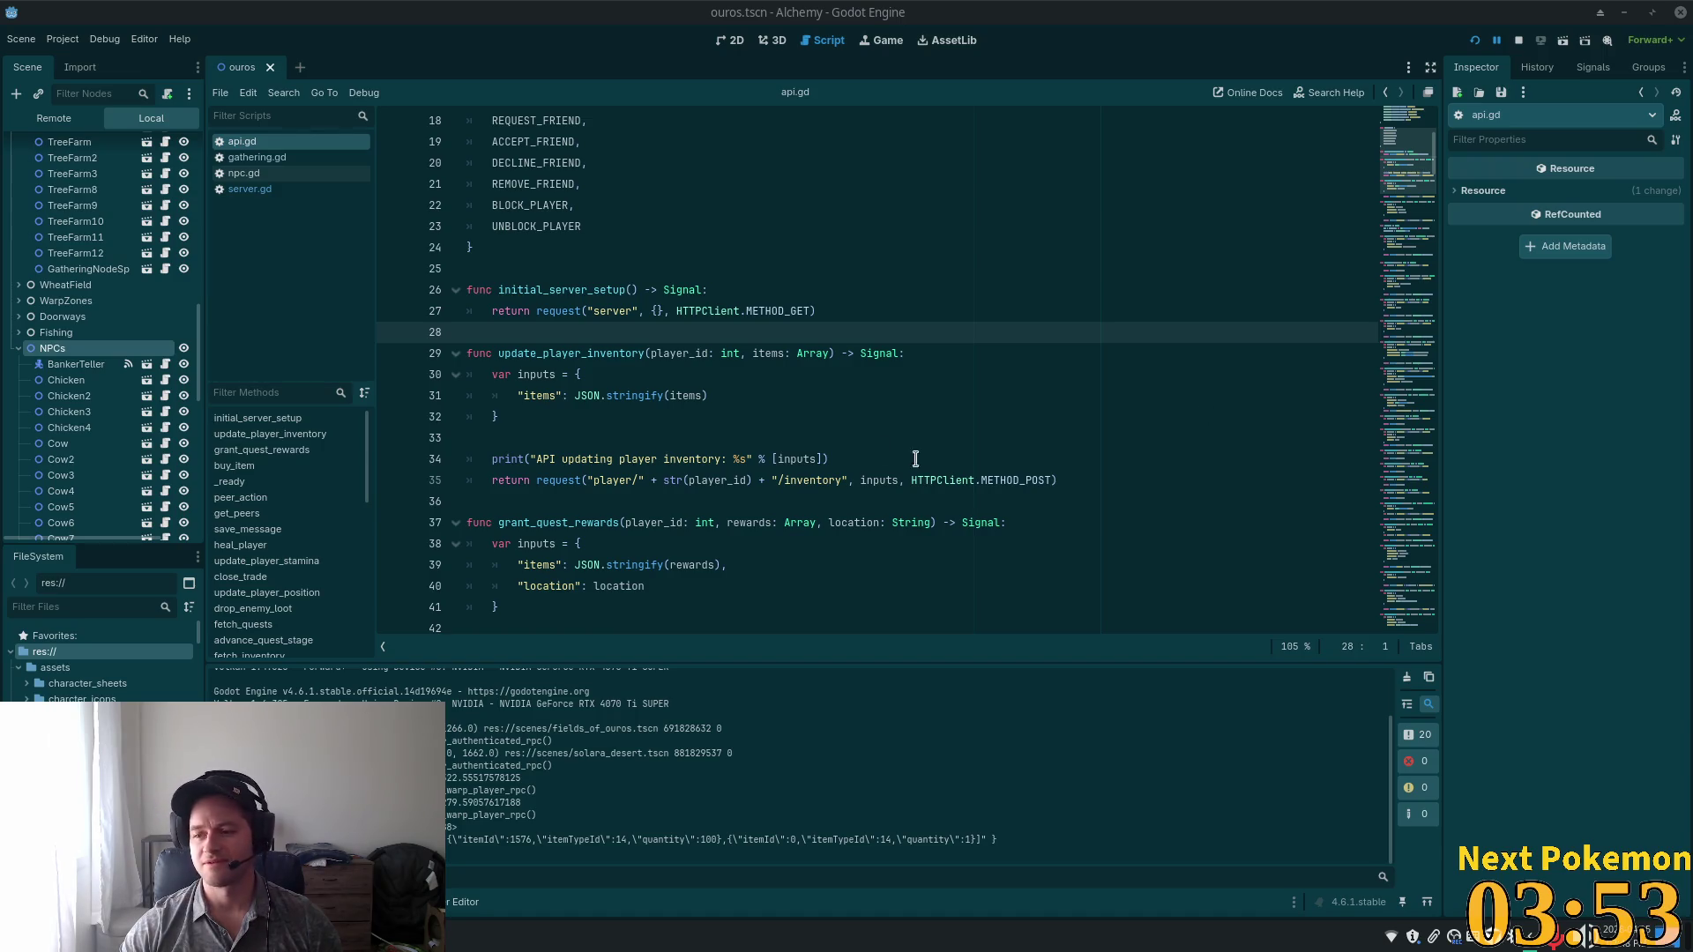
Review update_player_inventory and grant_quest_rewards in api.gd, then switch to items.json in VS Code.
click(625, 434)
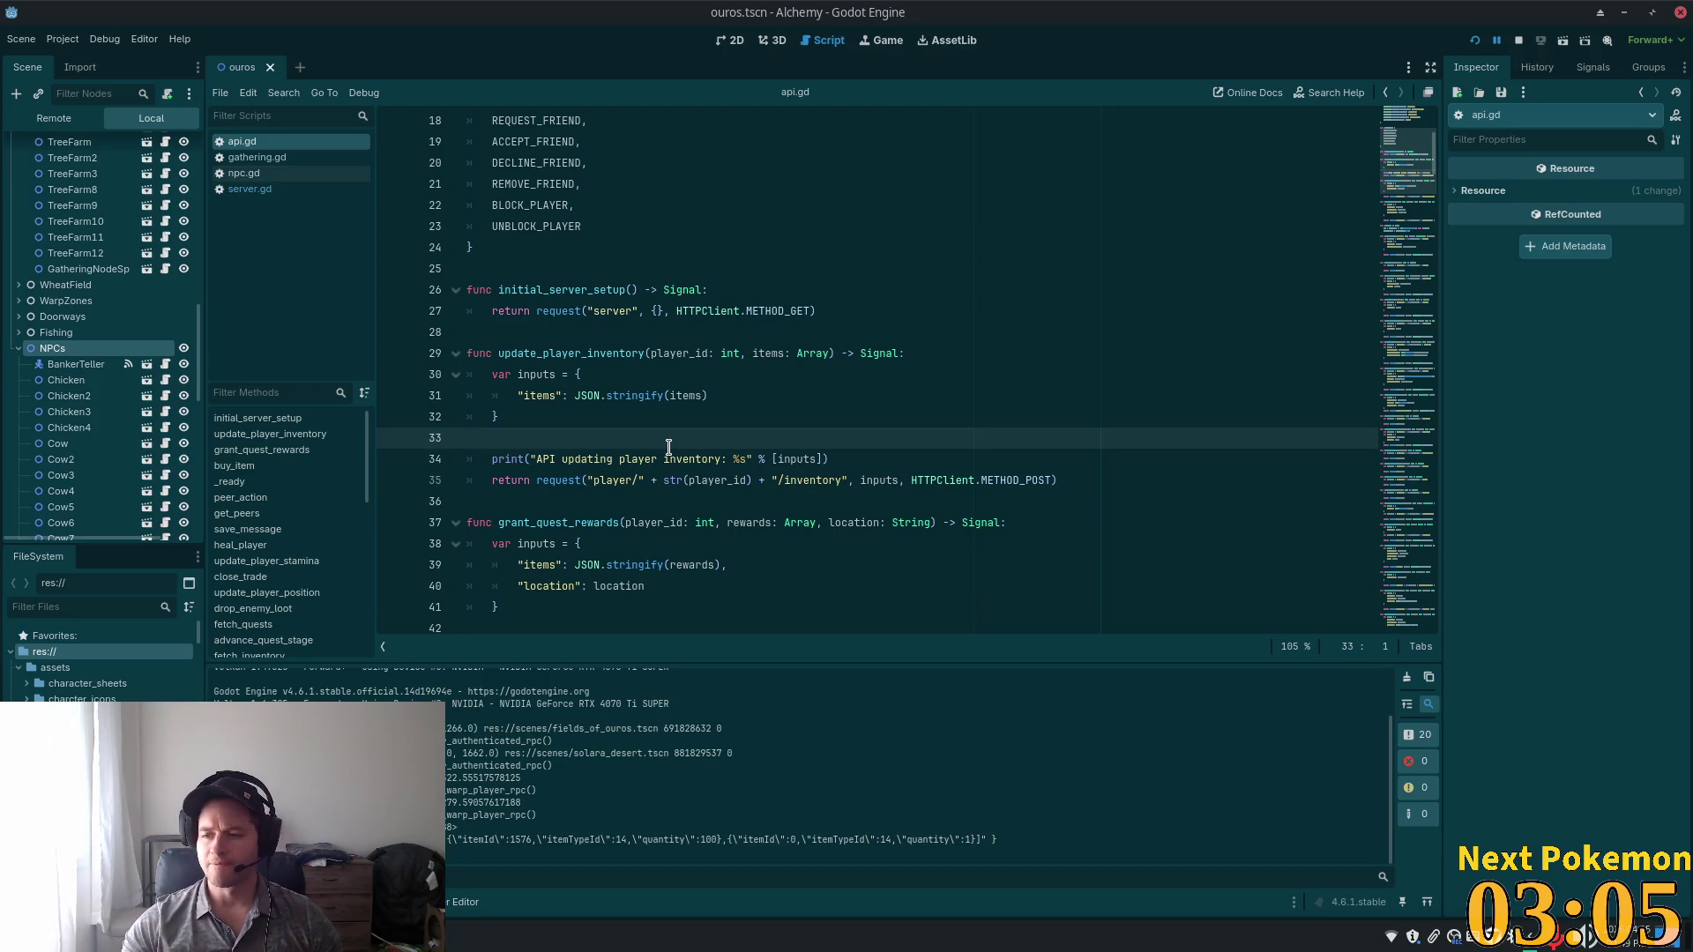
click(849, 398)
click(696, 445)
scroll(768, 340, down, 2)
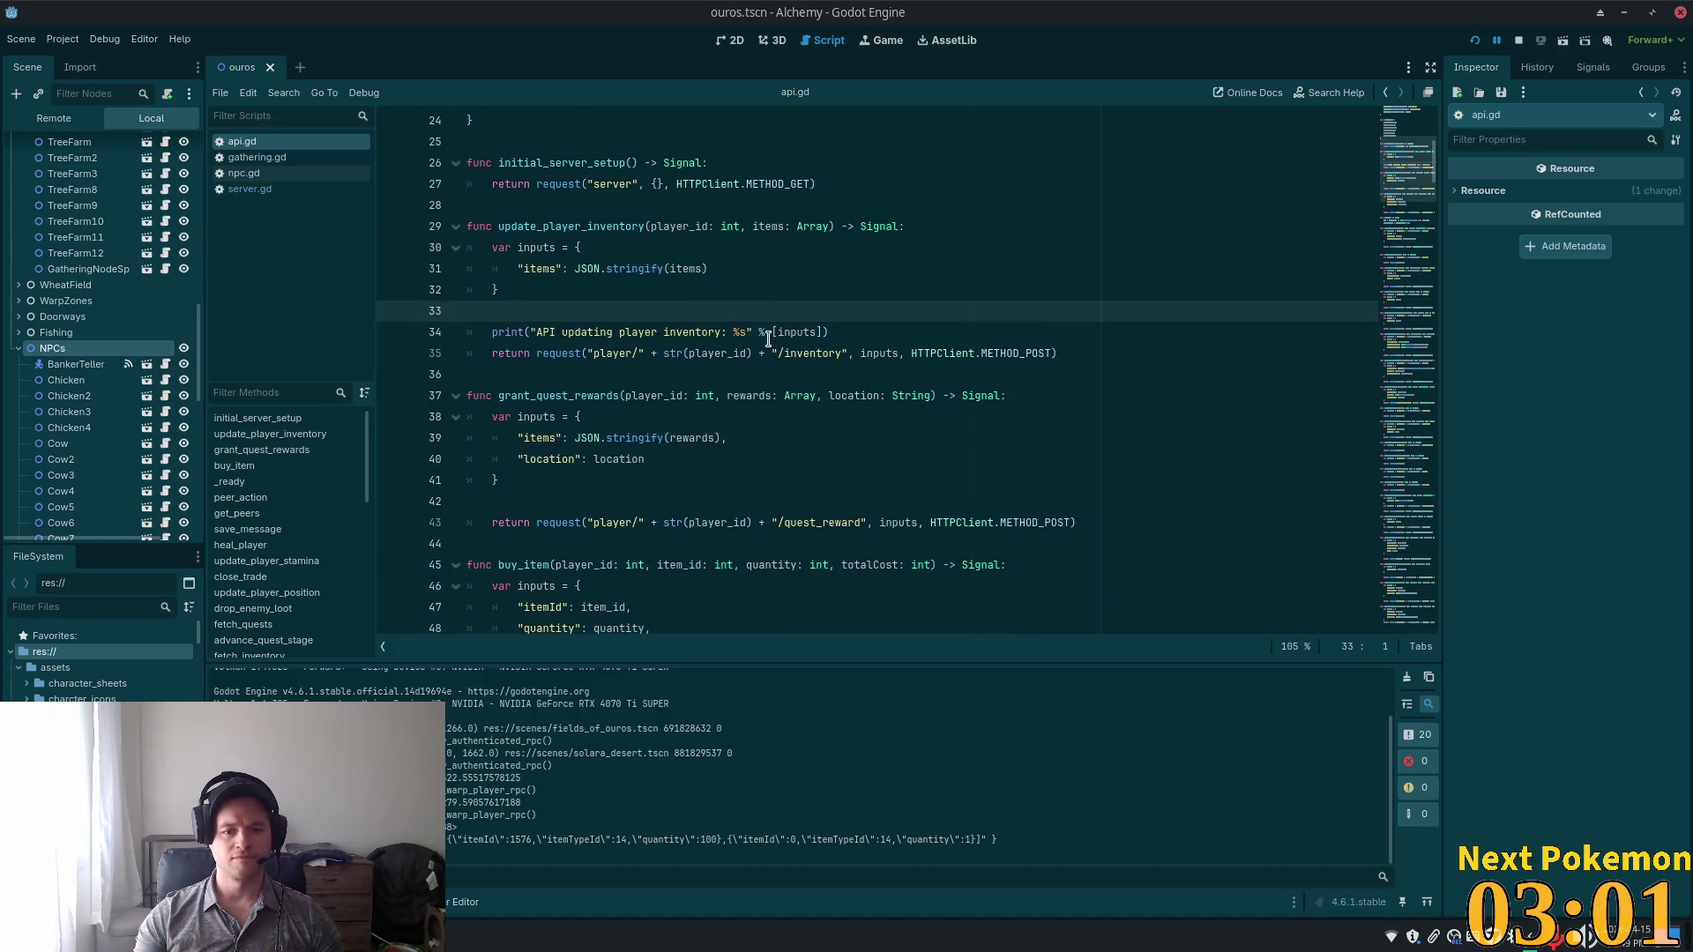
scroll(760, 361, down, 3)
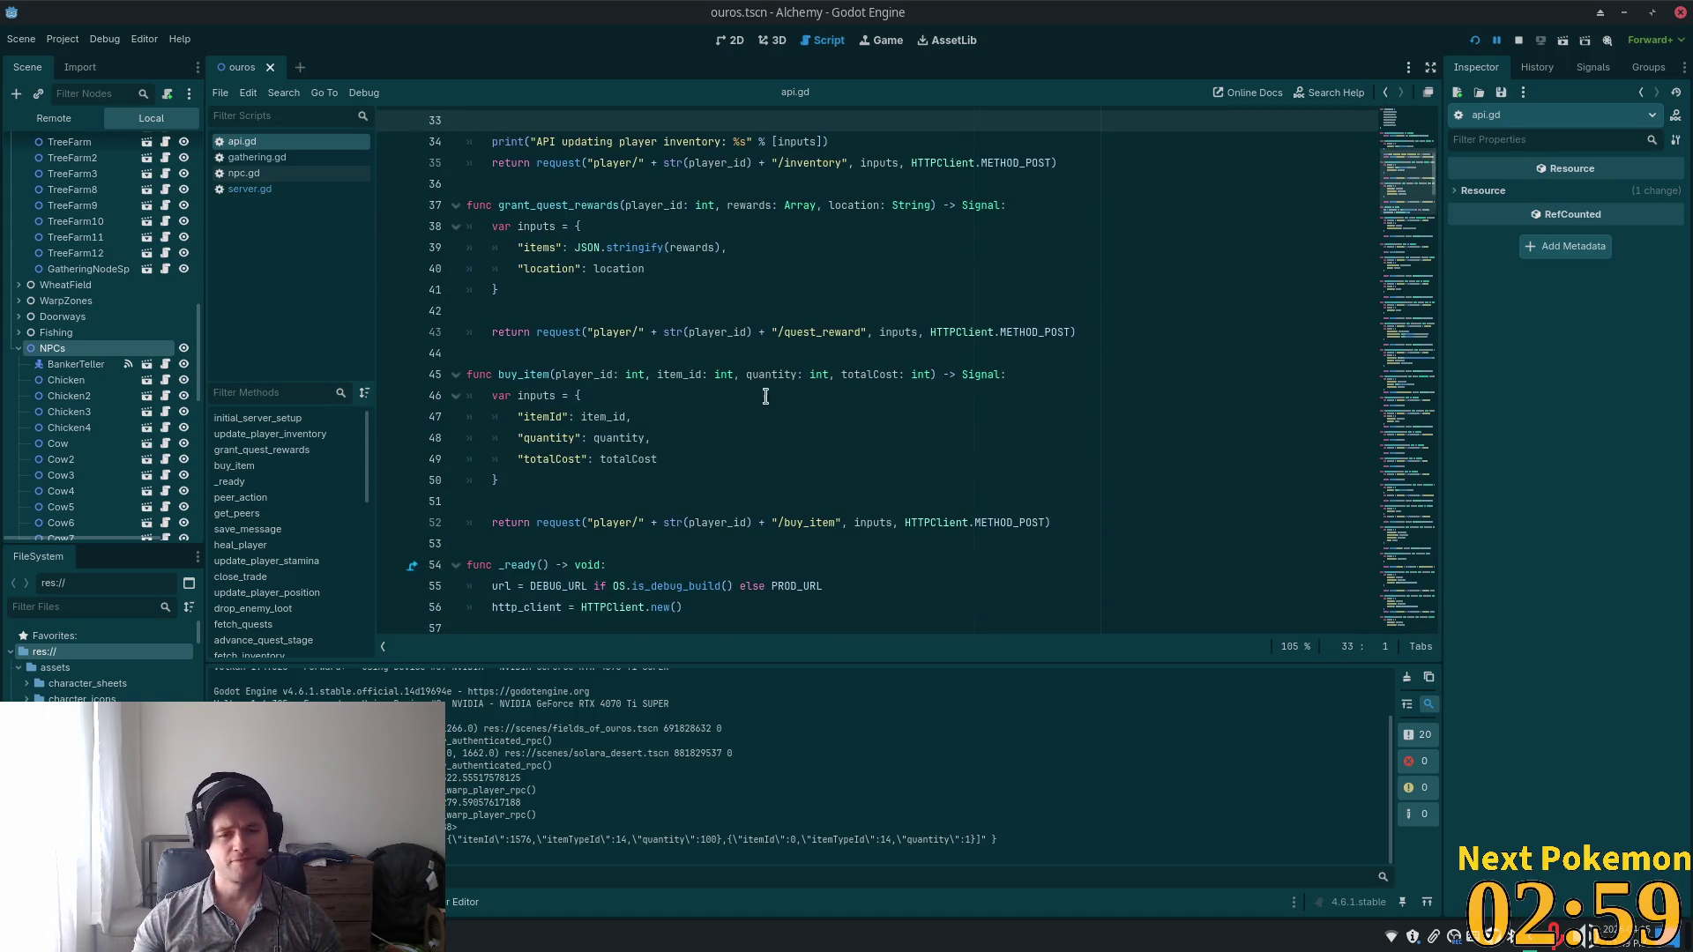
click(694, 331)
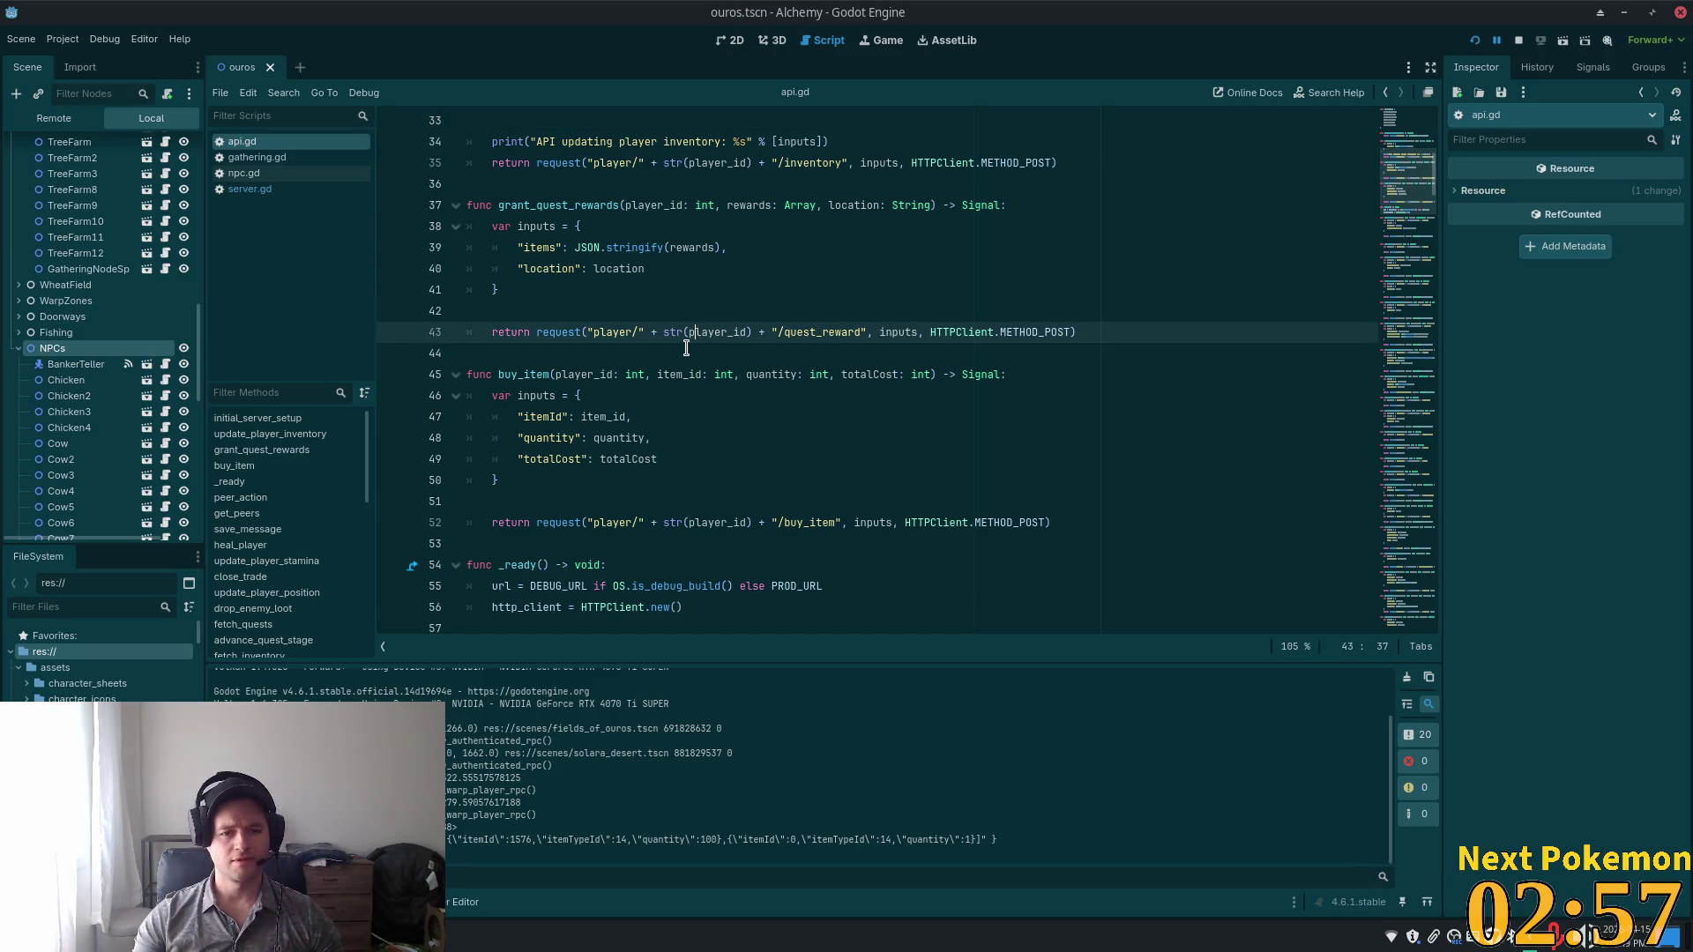
scroll(766, 303, up, 5)
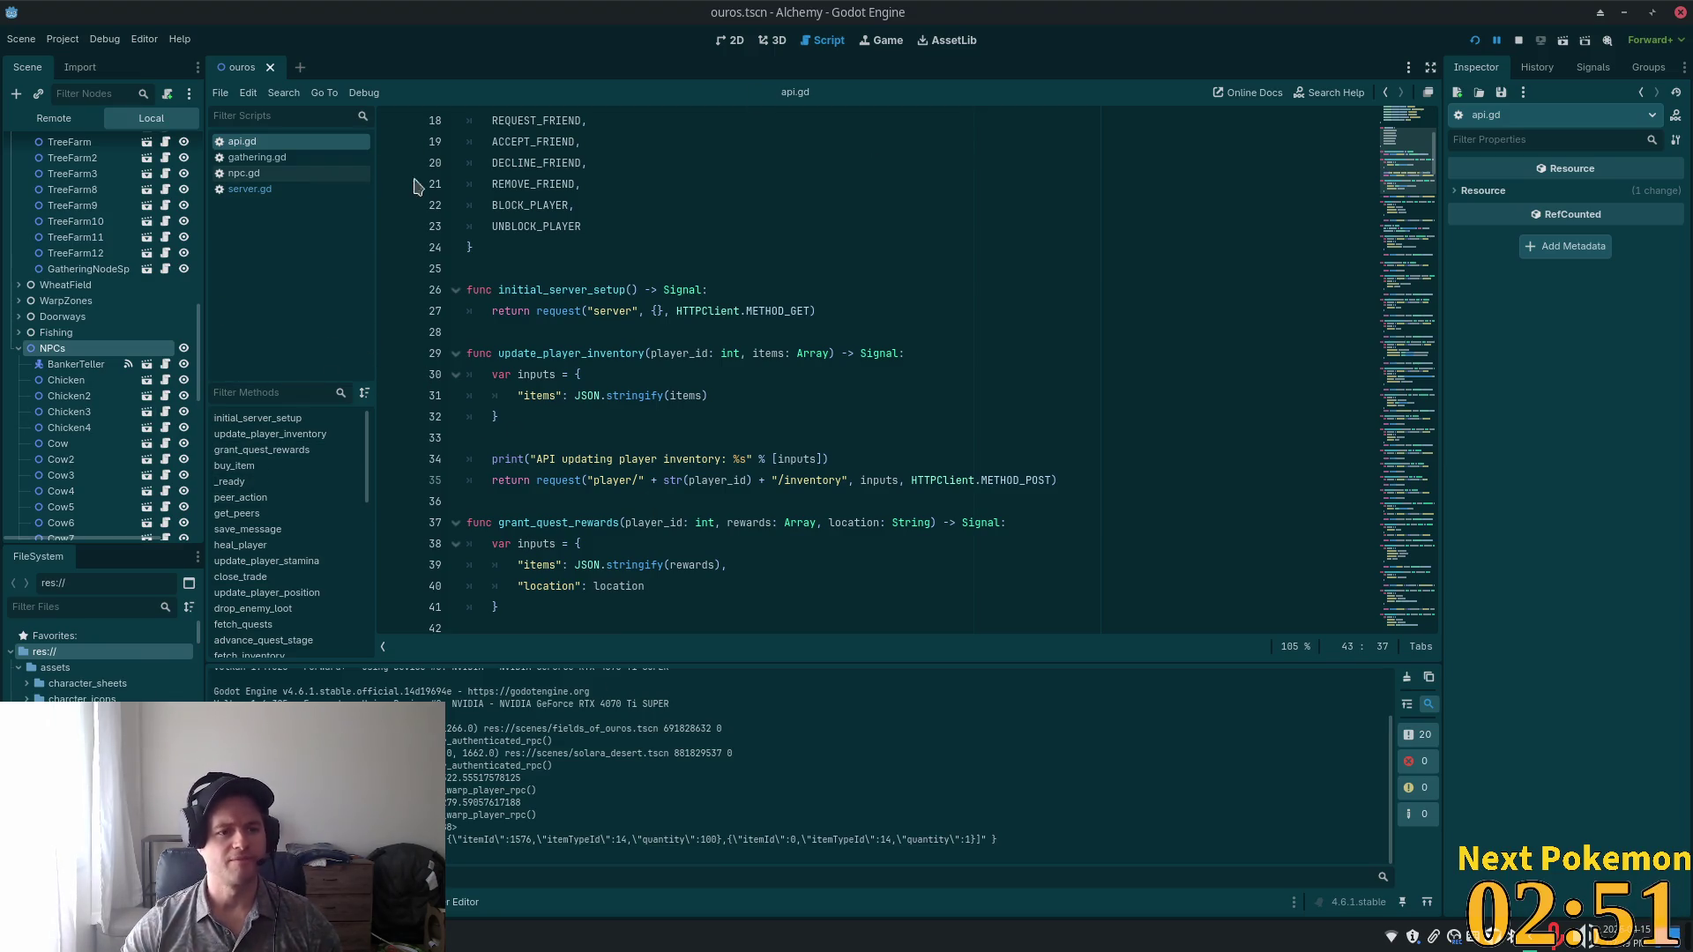
key(alt+Tab)
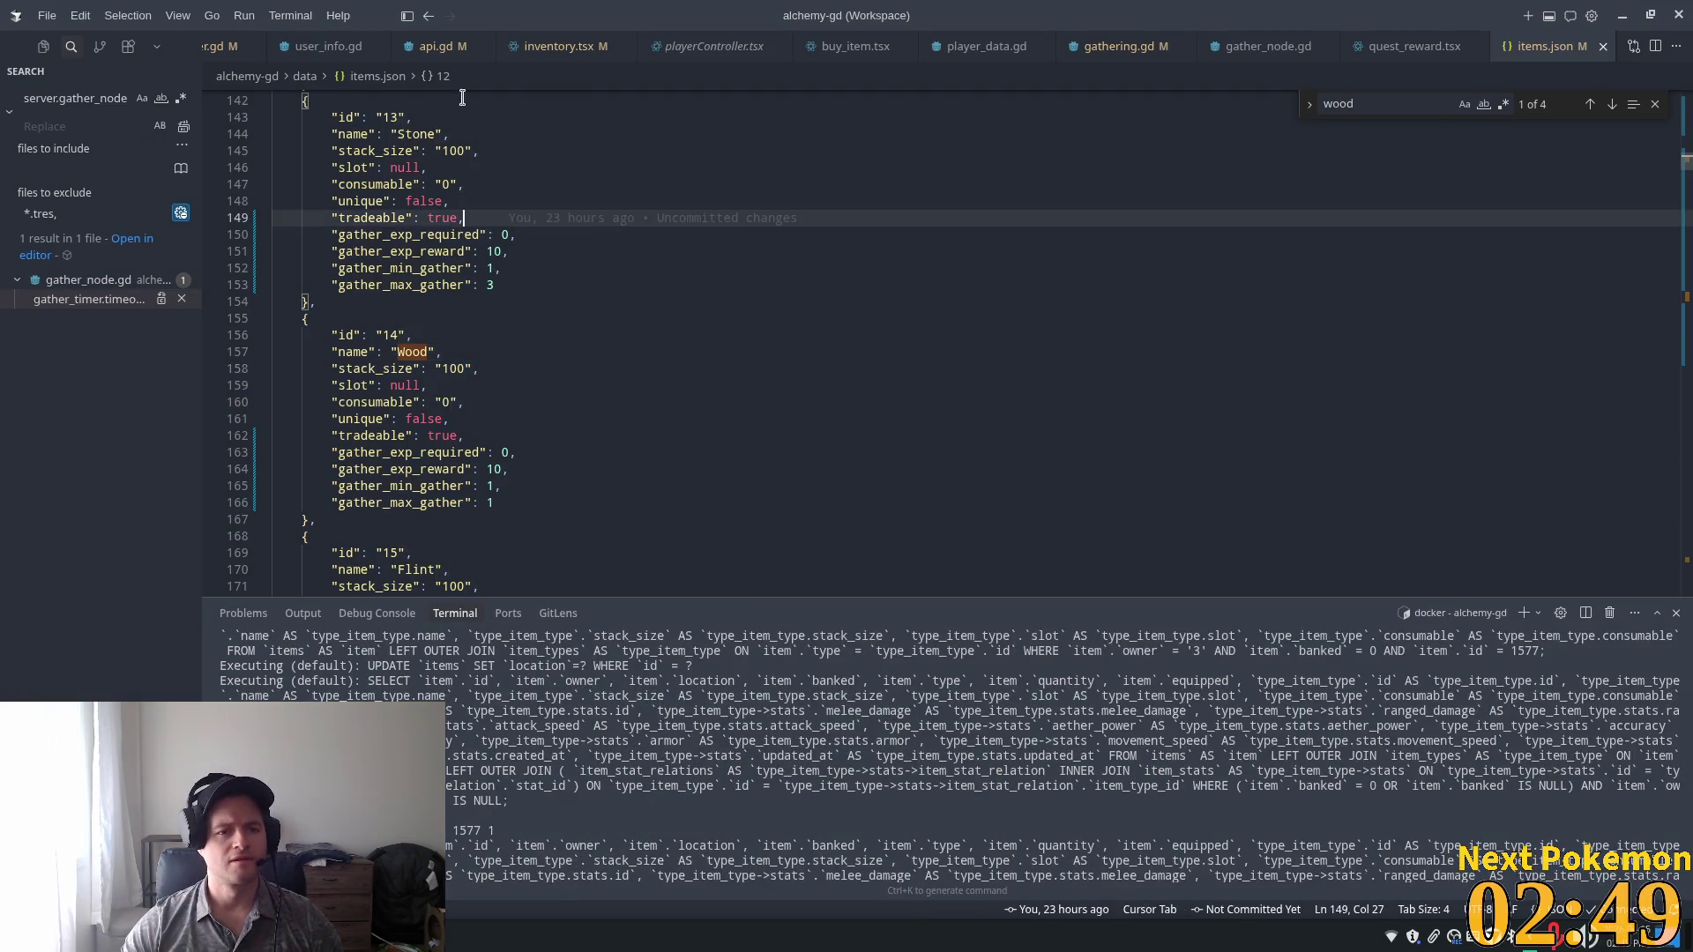
In inventory.tsx, change line 18's log text to "items array: %s".
click(569, 48)
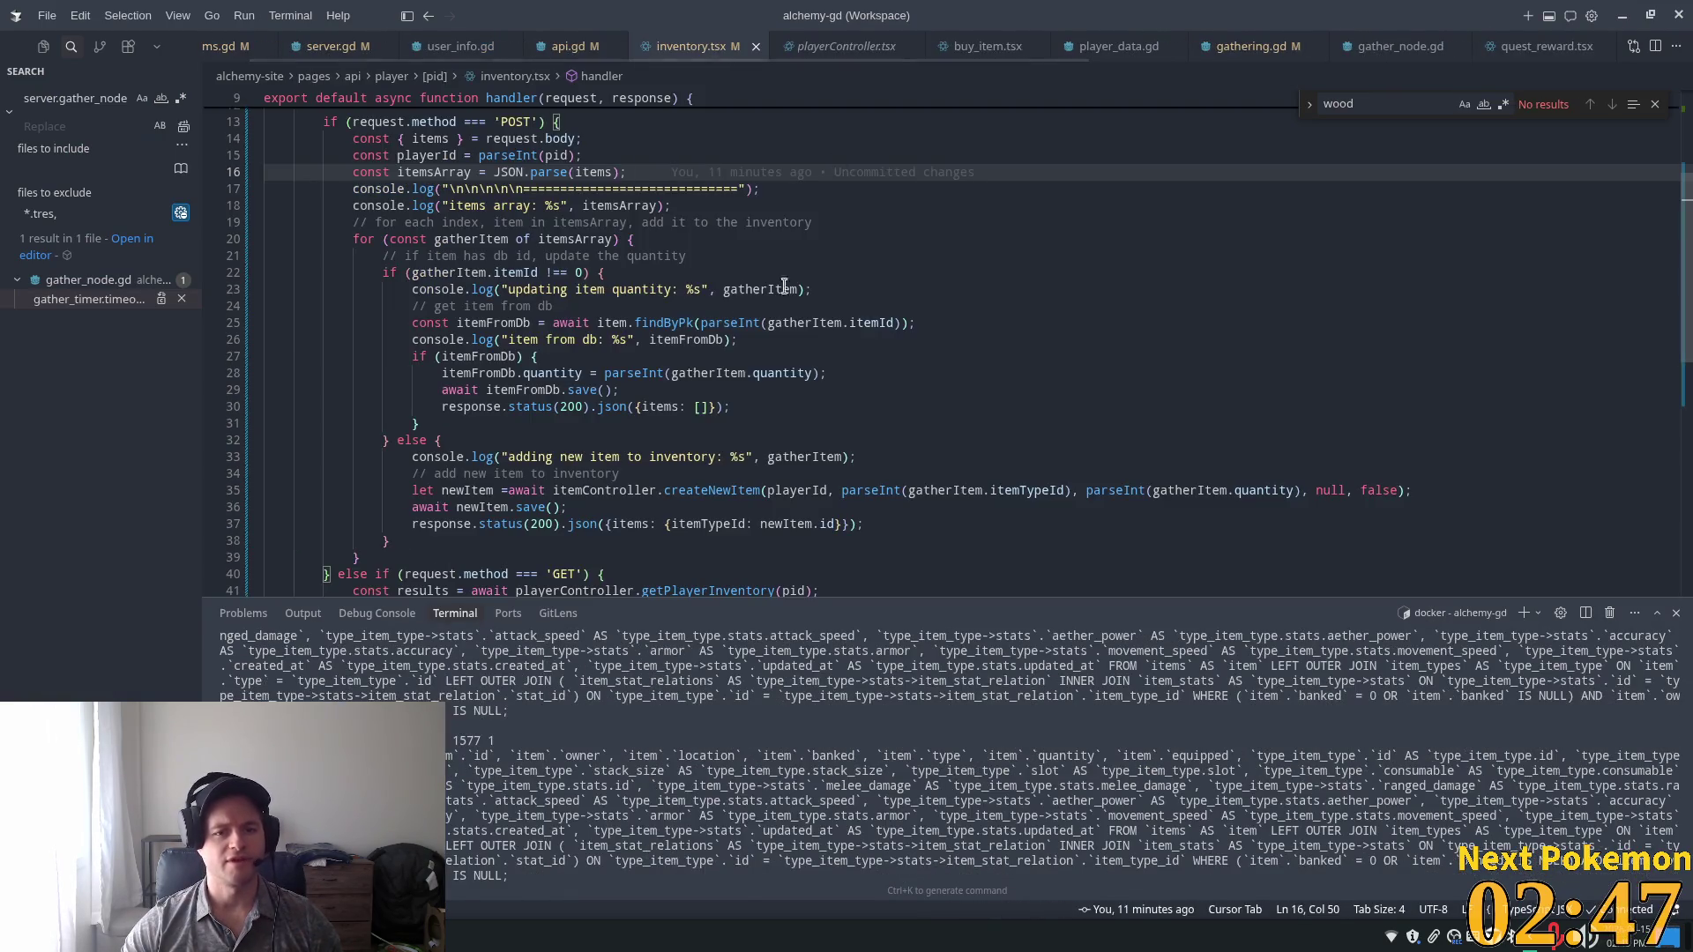
click(491, 208)
key(Delete)
text(a)
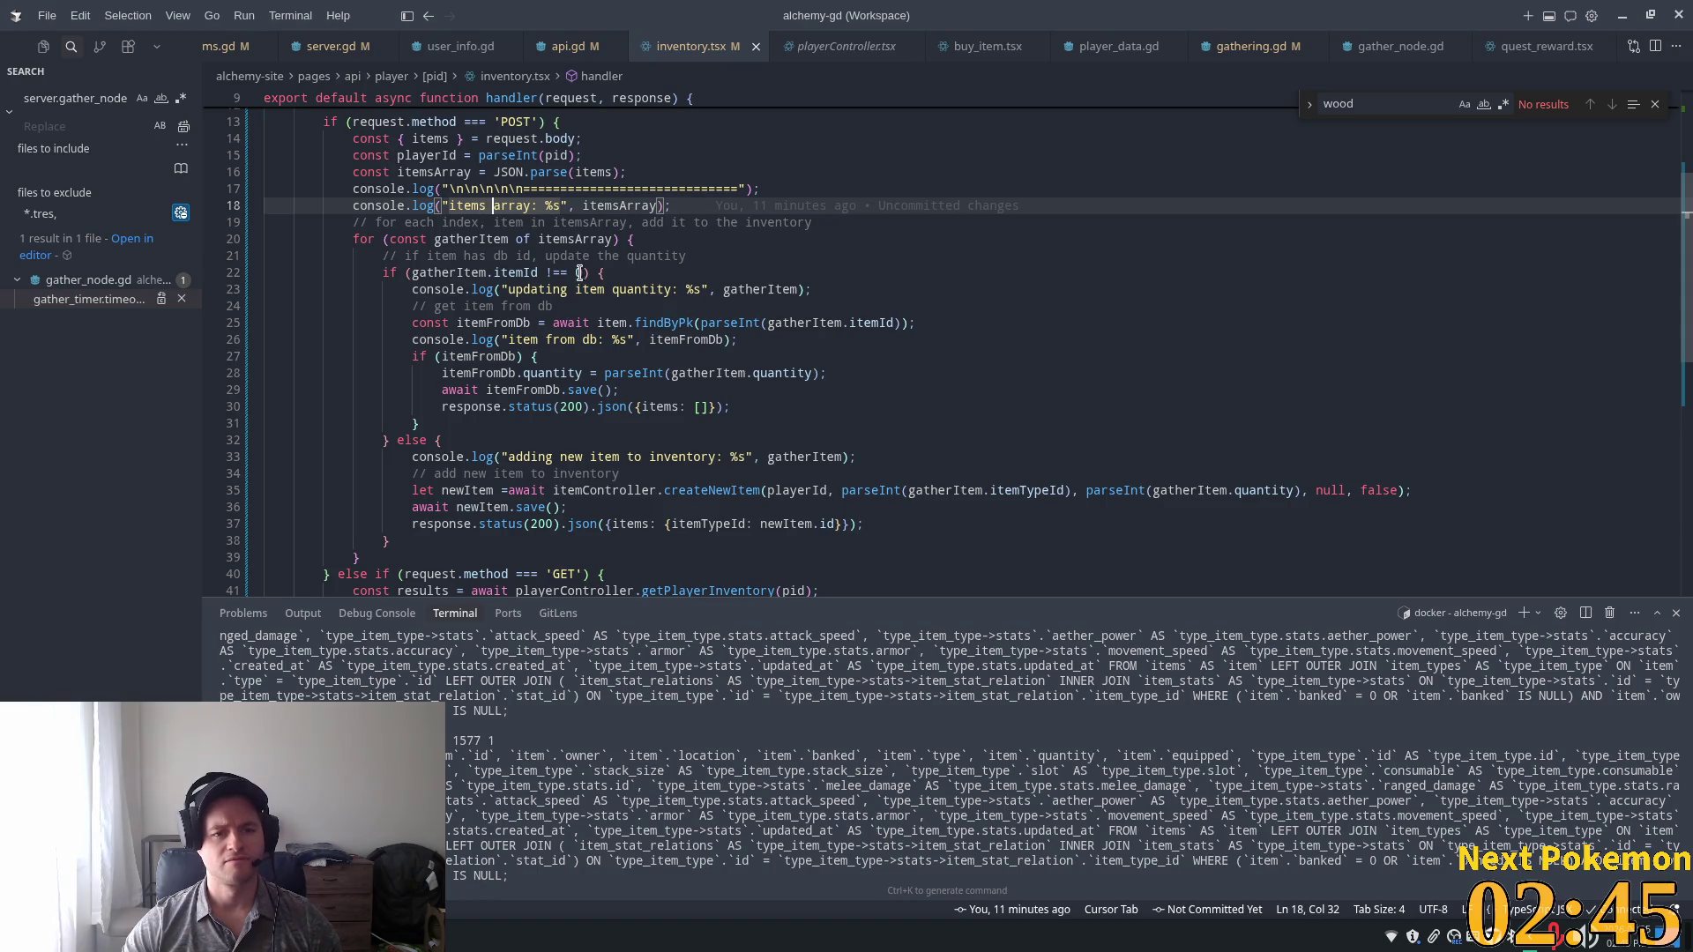
click(642, 291)
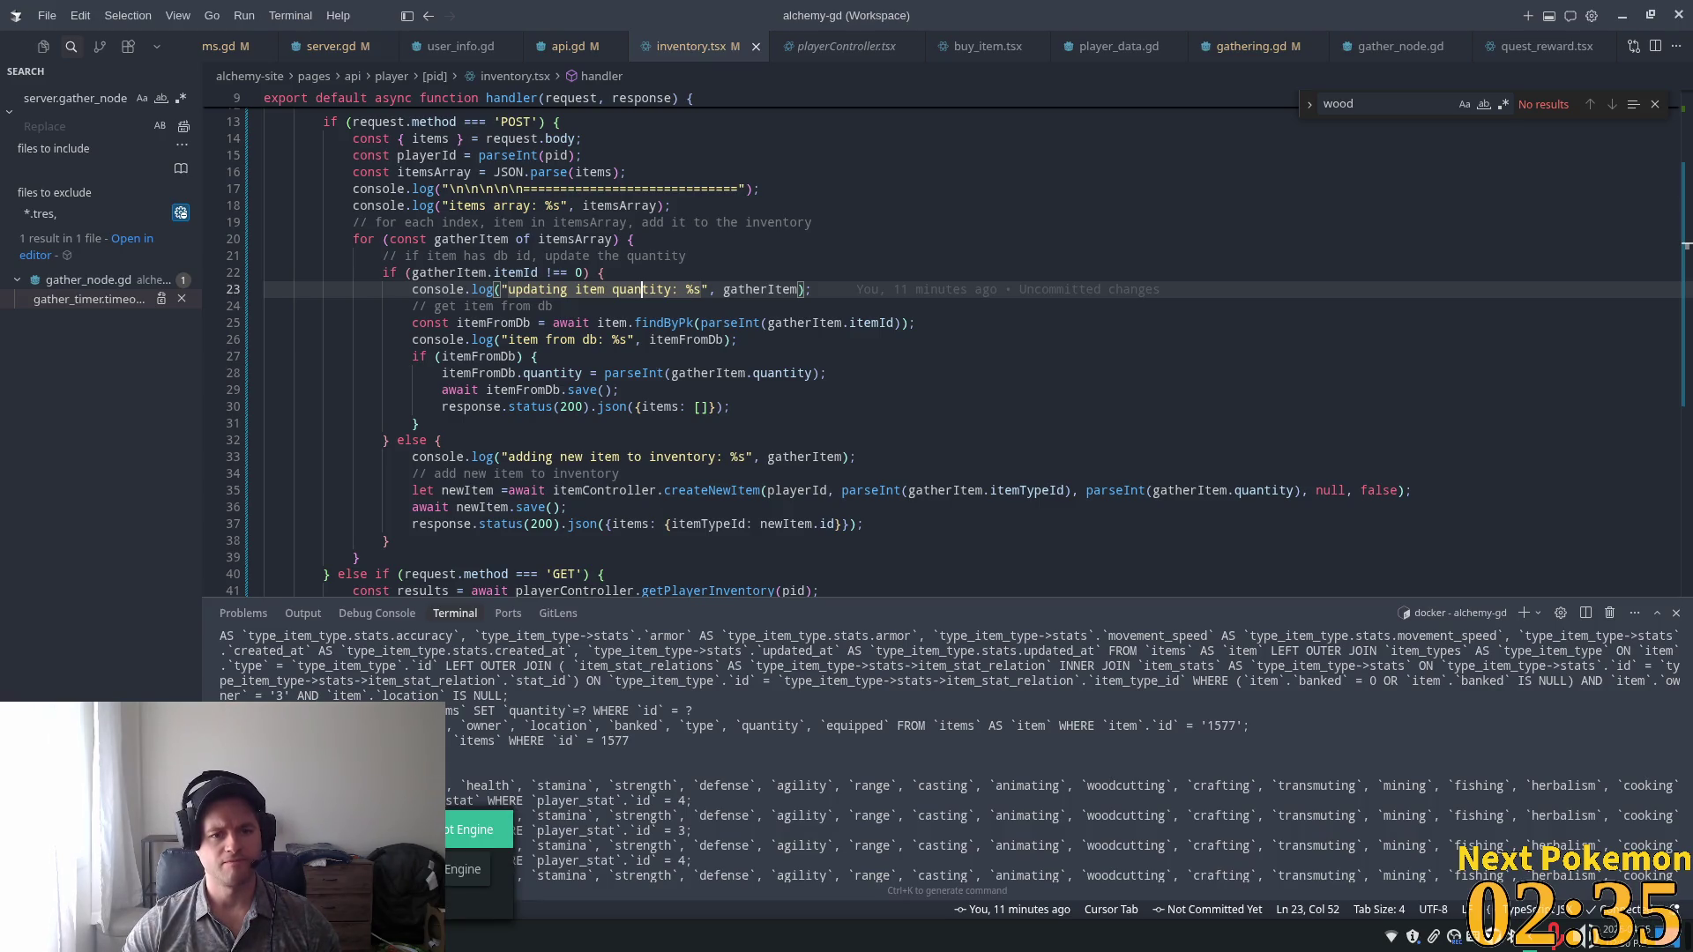
Glance at Godot, then return to the items array log line in inventory.tsx.
click(415, 830)
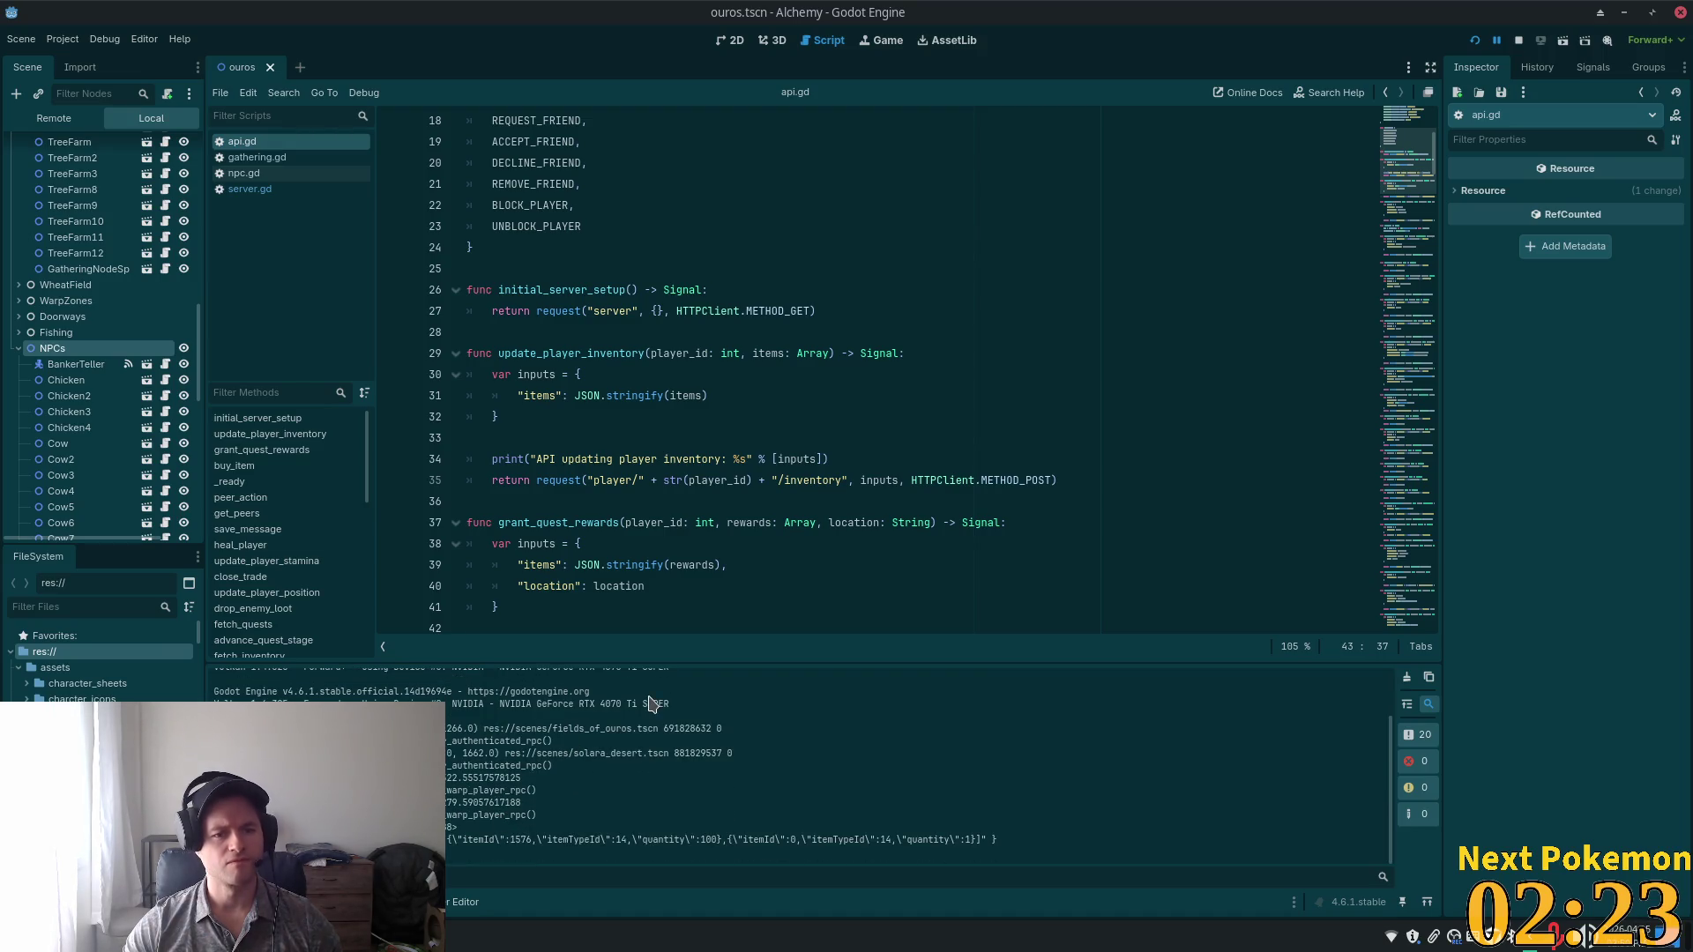
key(alt+Tab)
click(506, 209)
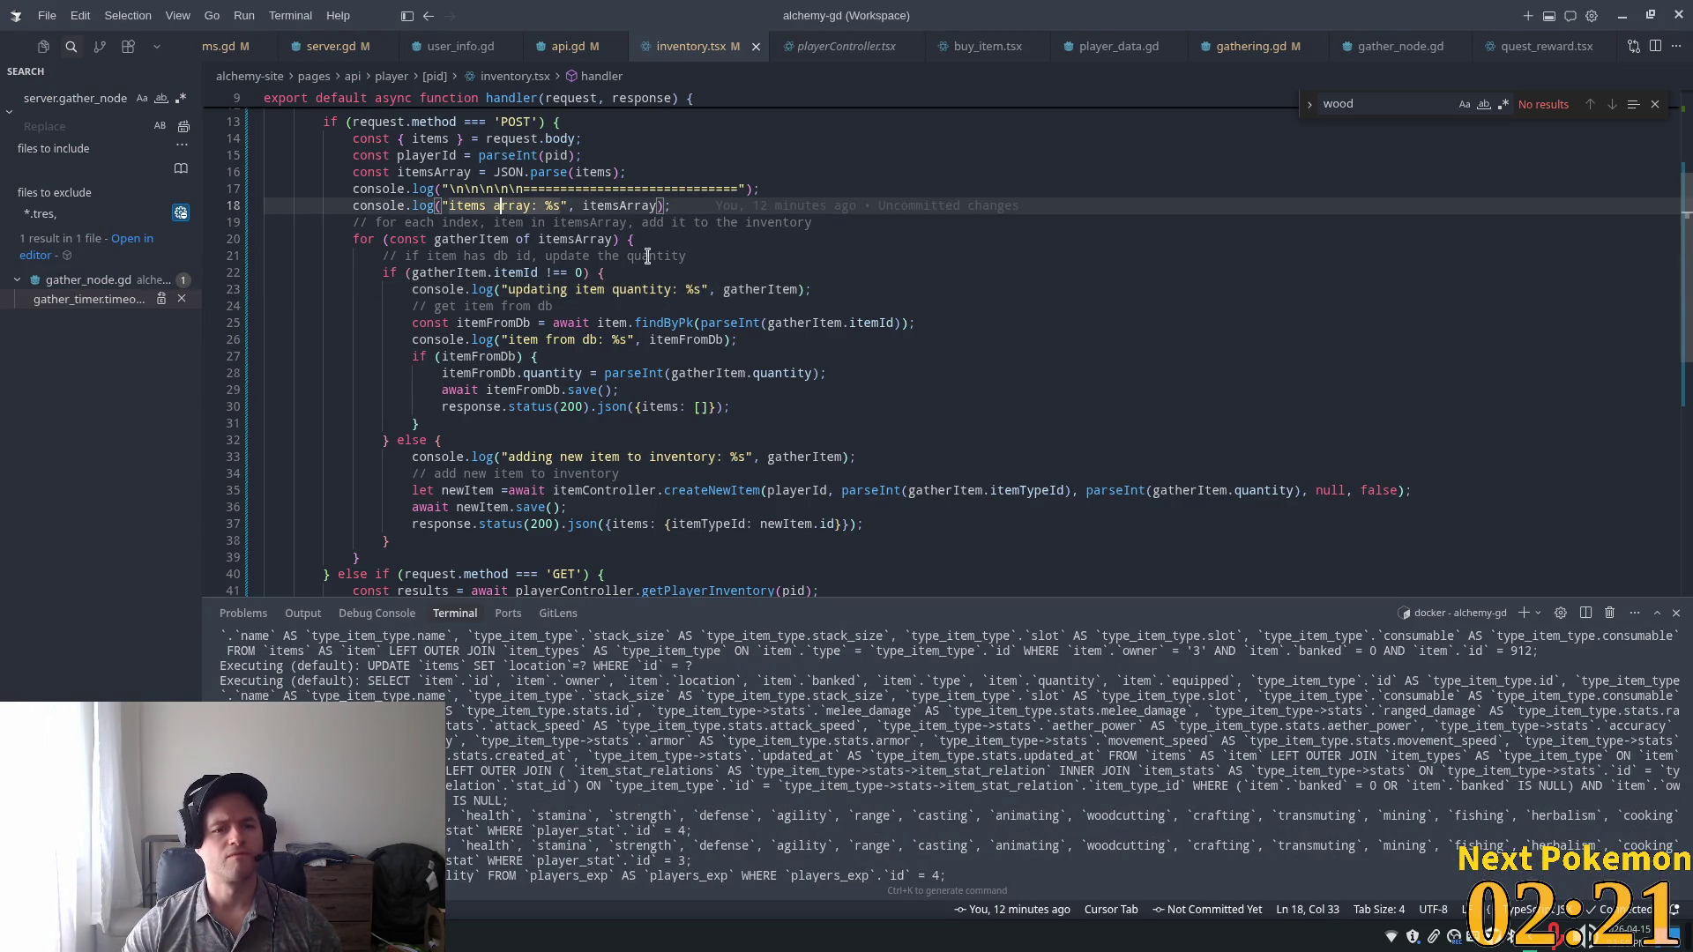
scroll(695, 367, up, 2)
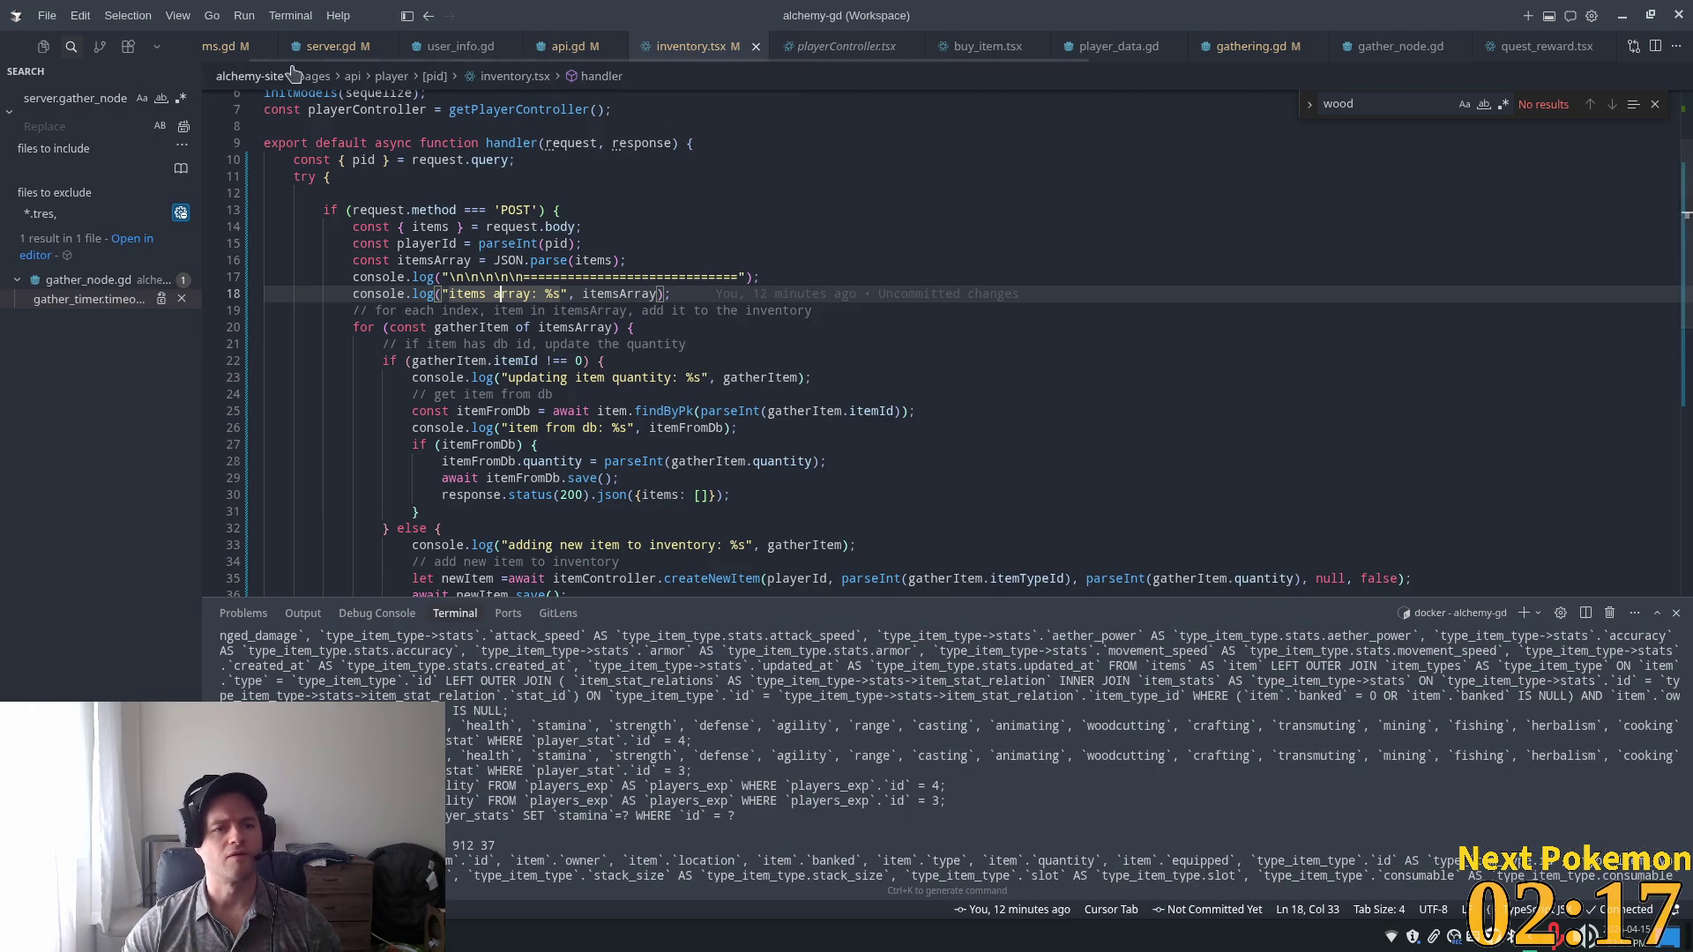
scroll(352, 49, up, 1)
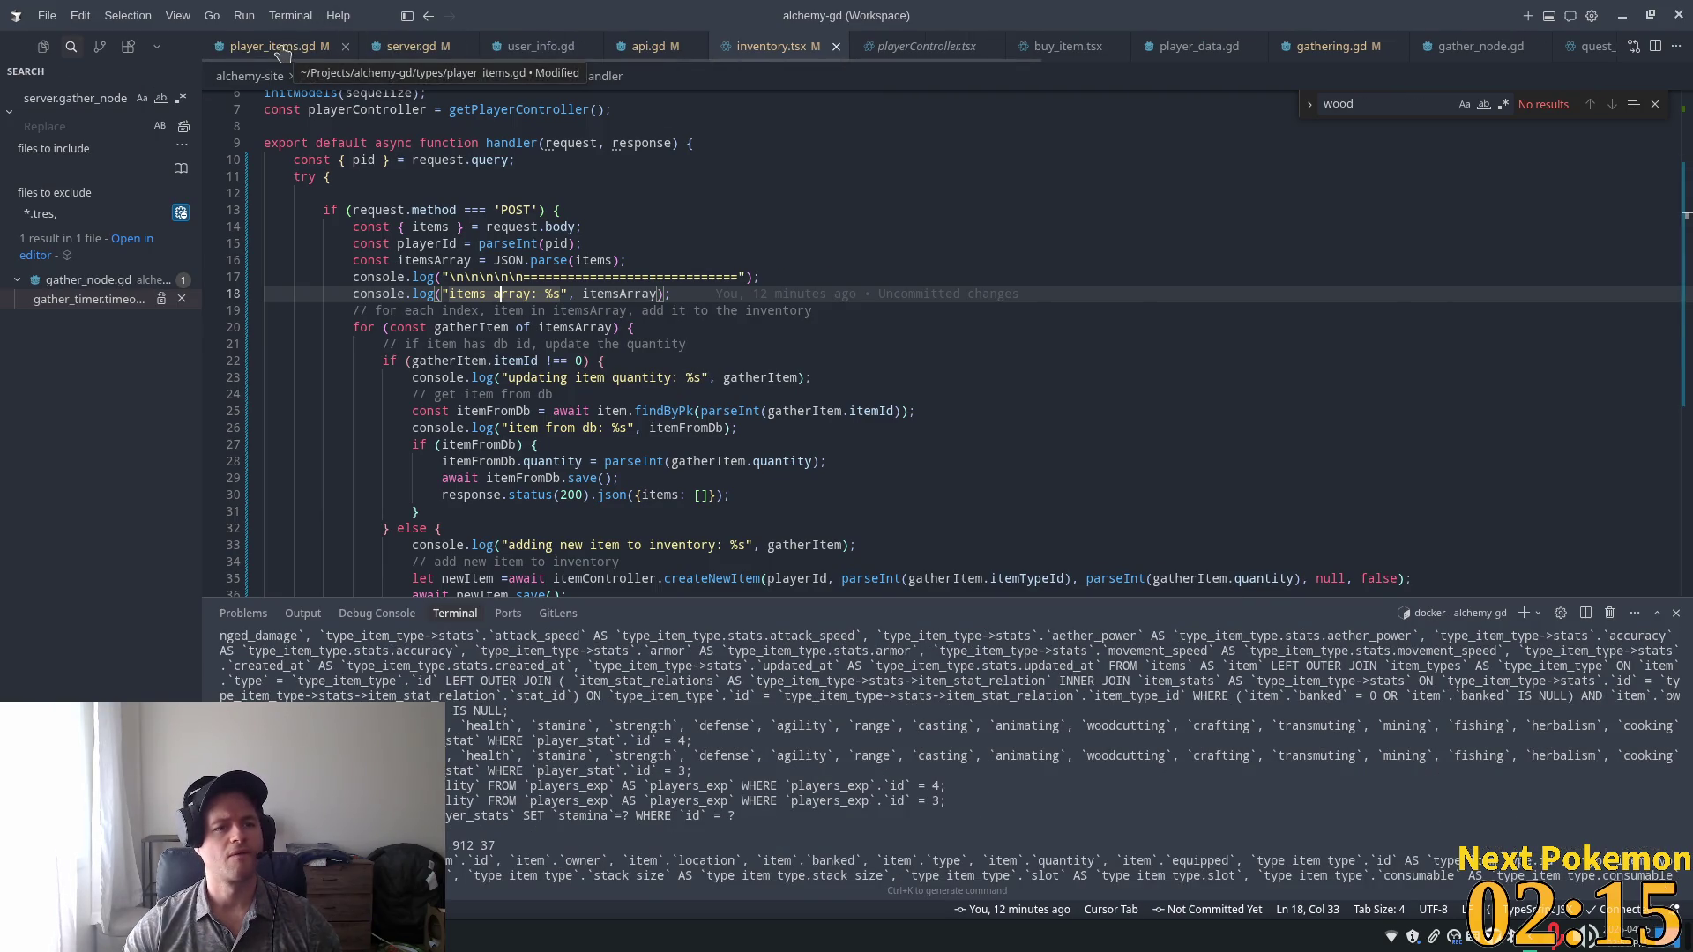
Open player_items.gd and scroll to add_item_to_inventory.
click(282, 53)
scroll(488, 274, up, 1)
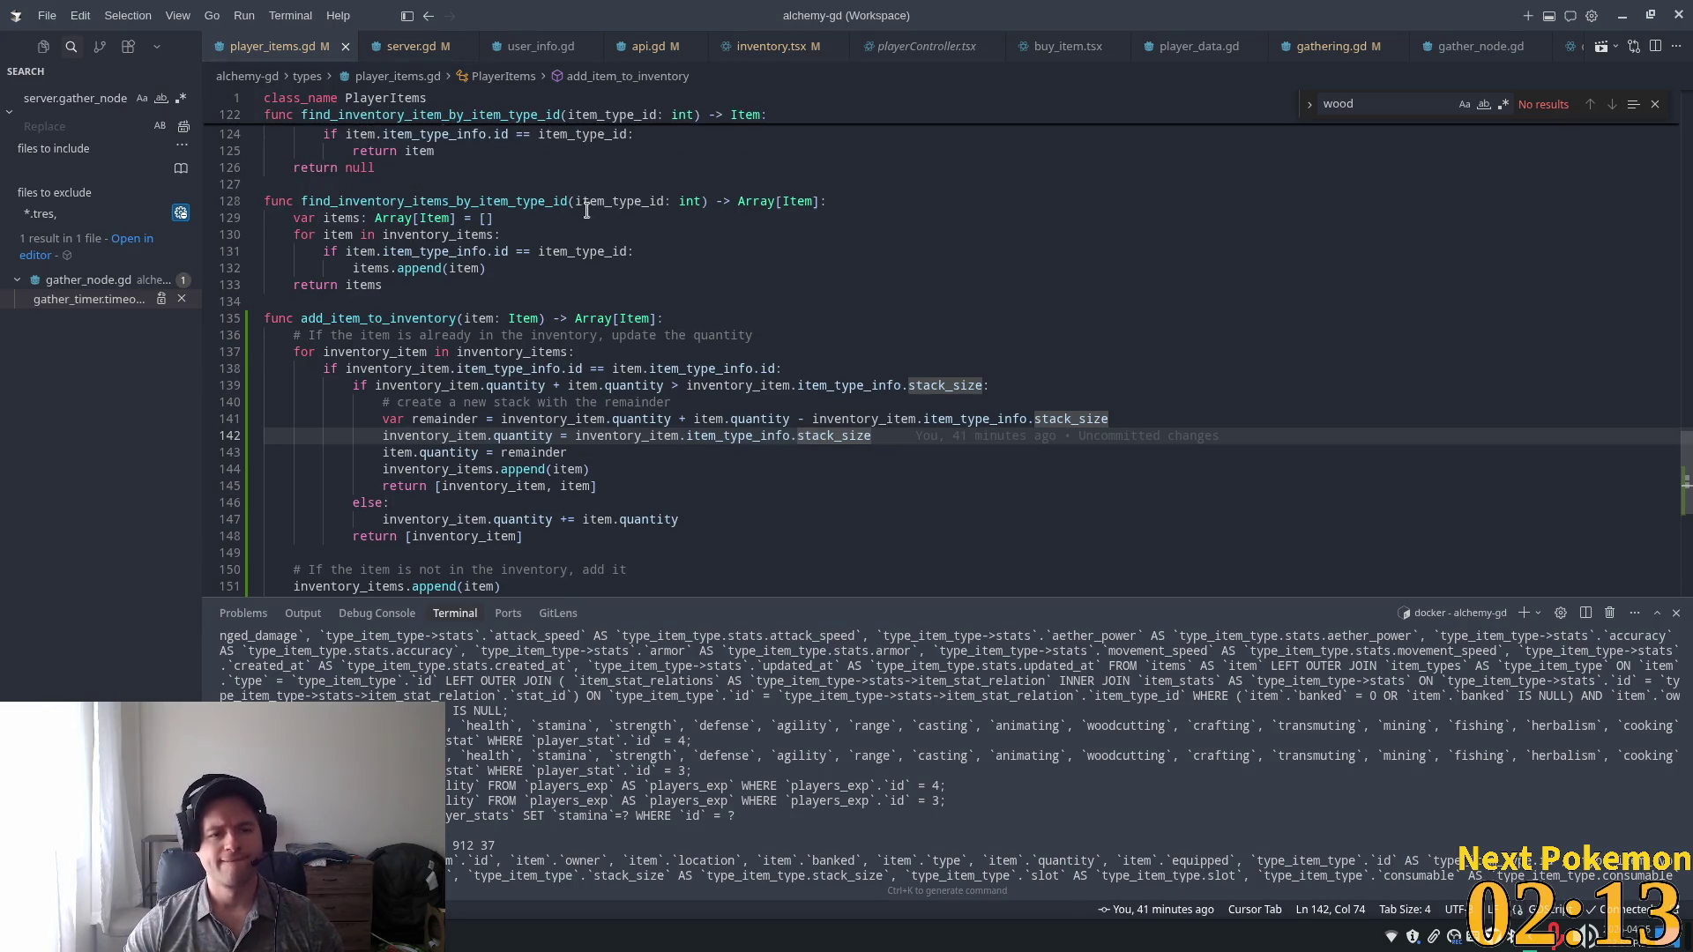
scroll(454, 299, down, 4)
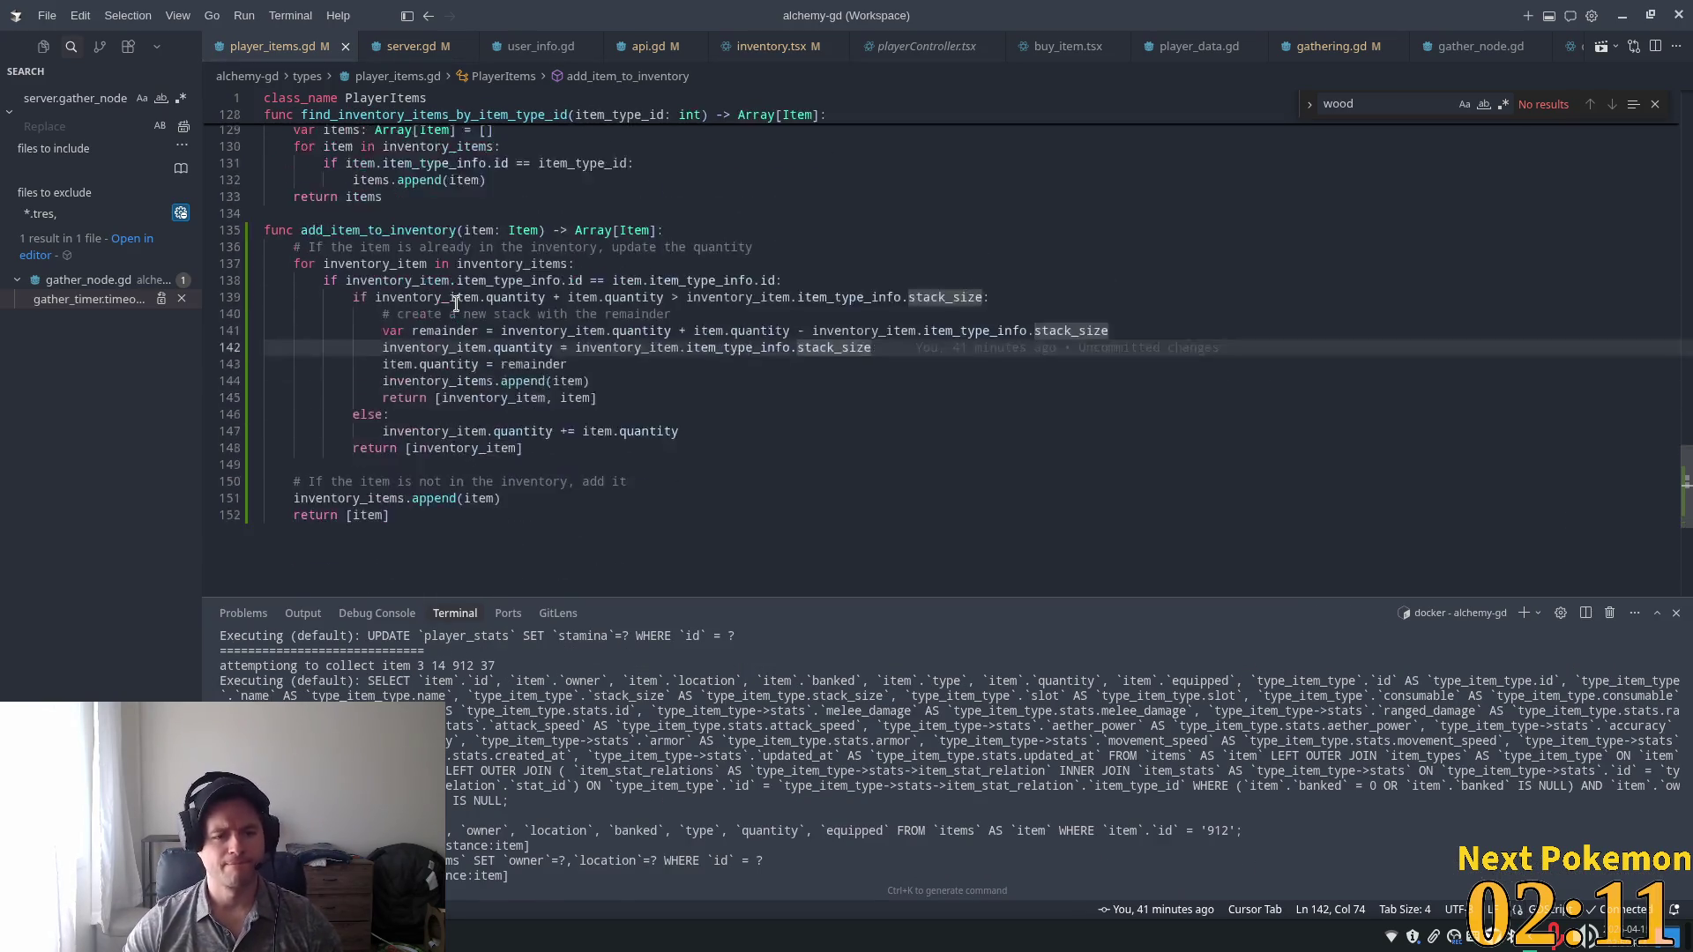
scroll(463, 276, up, 8)
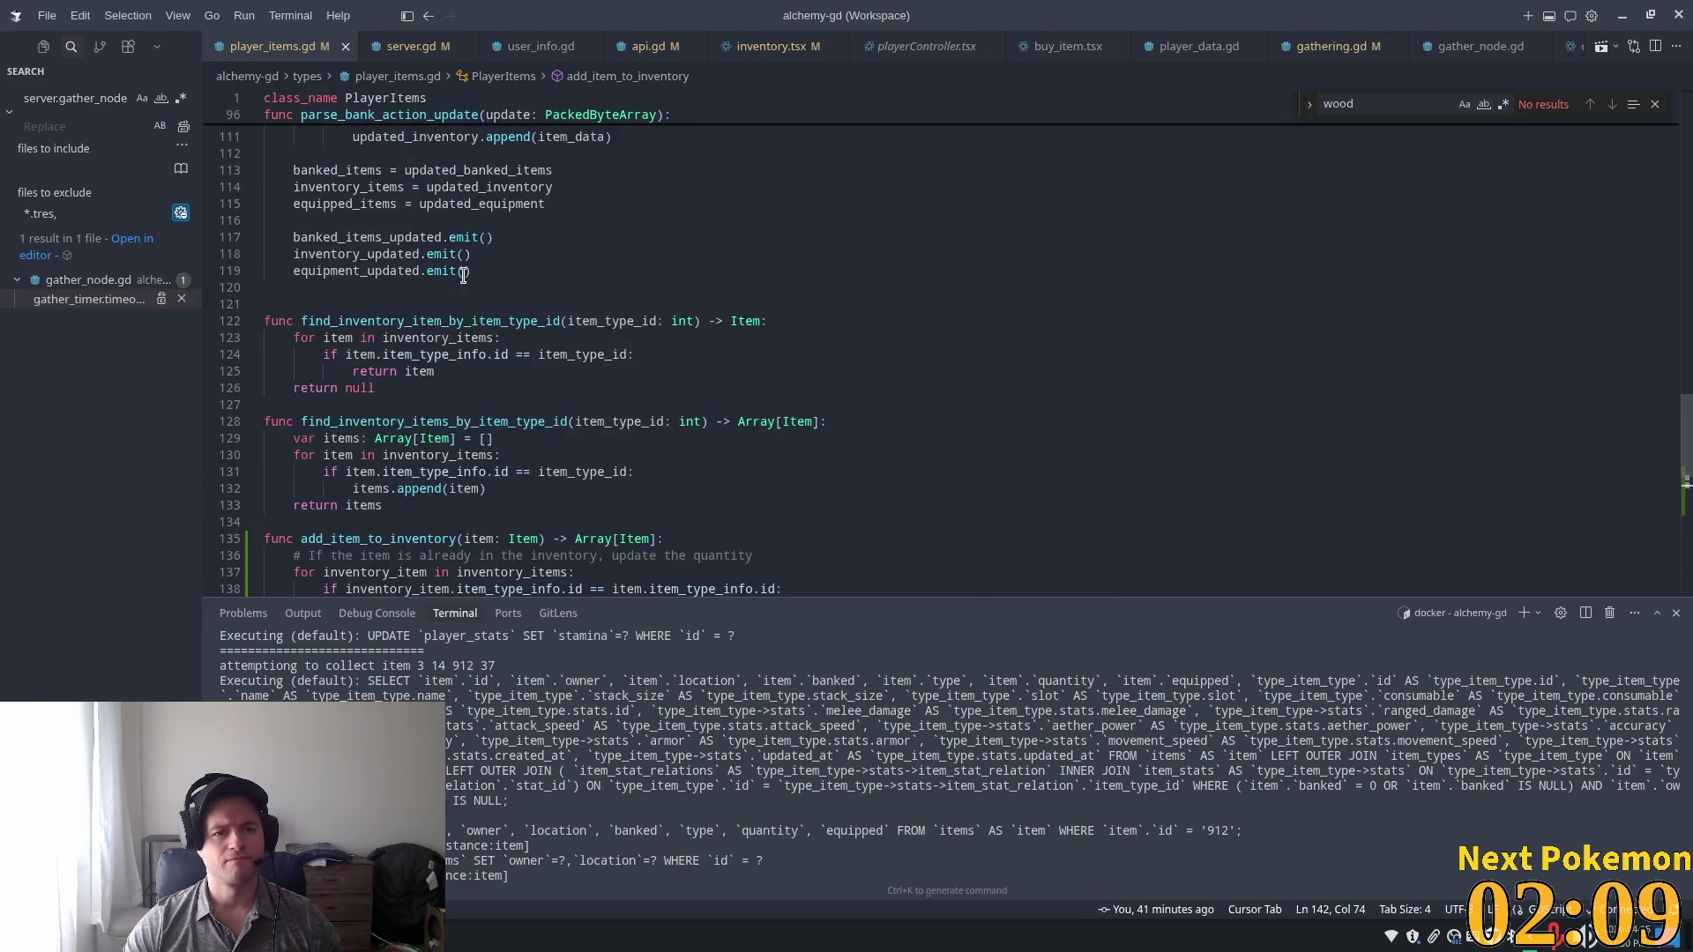
scroll(464, 277, down, 3)
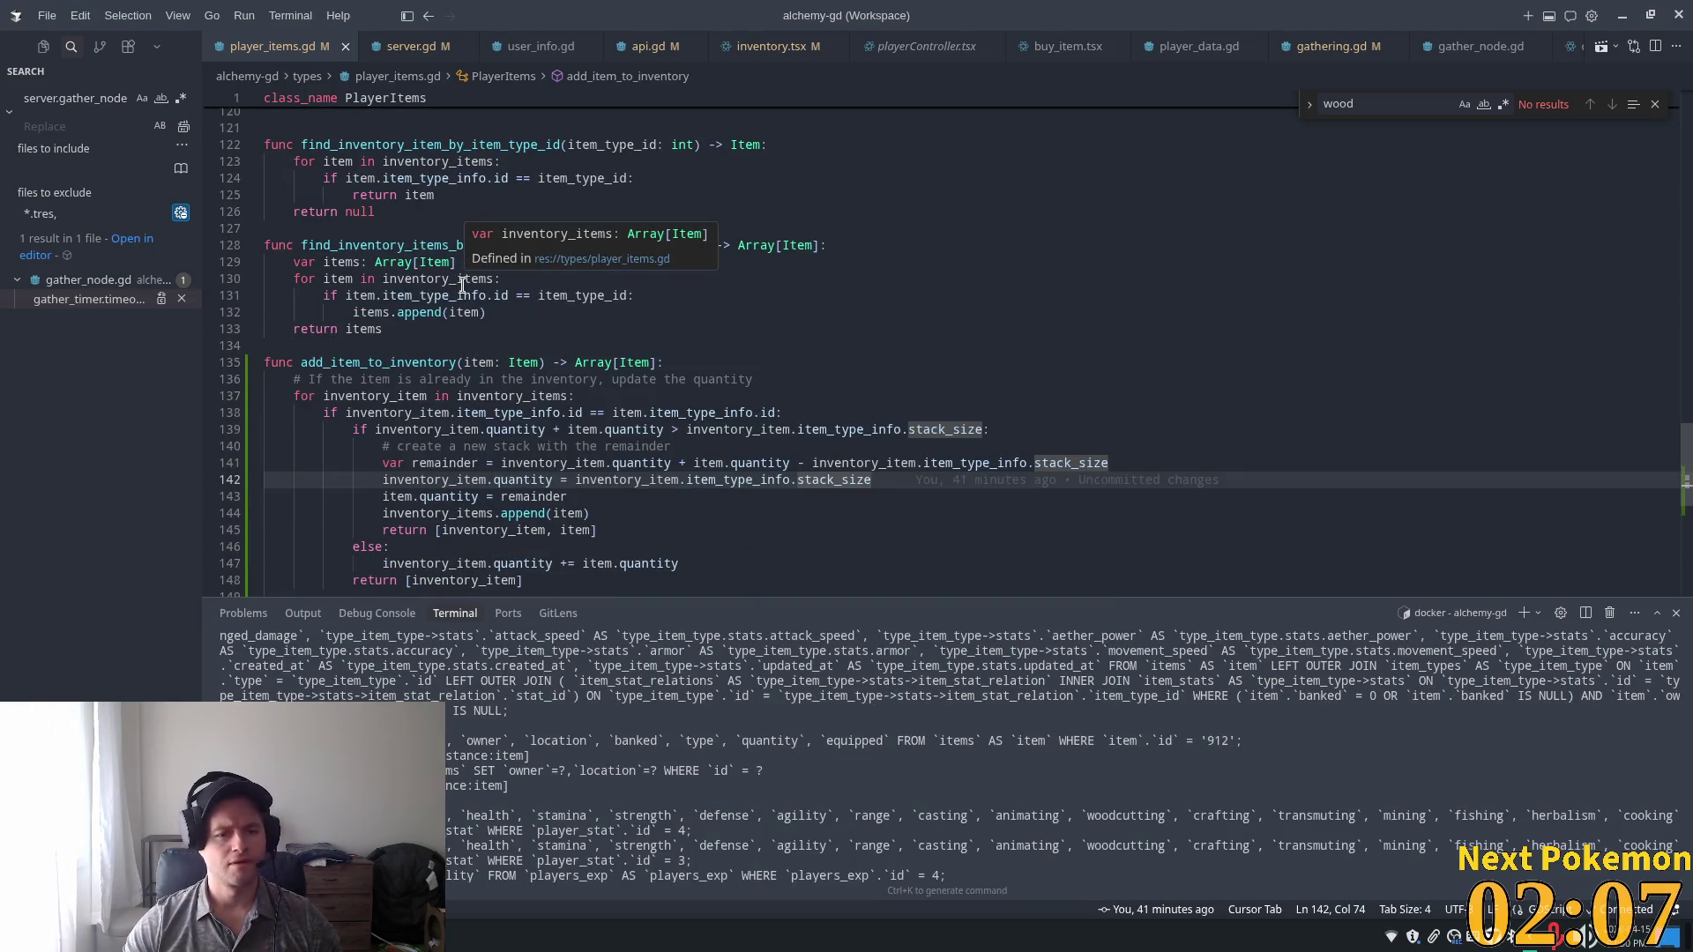
scroll(461, 288, down, 1)
scroll(462, 288, down, 1)
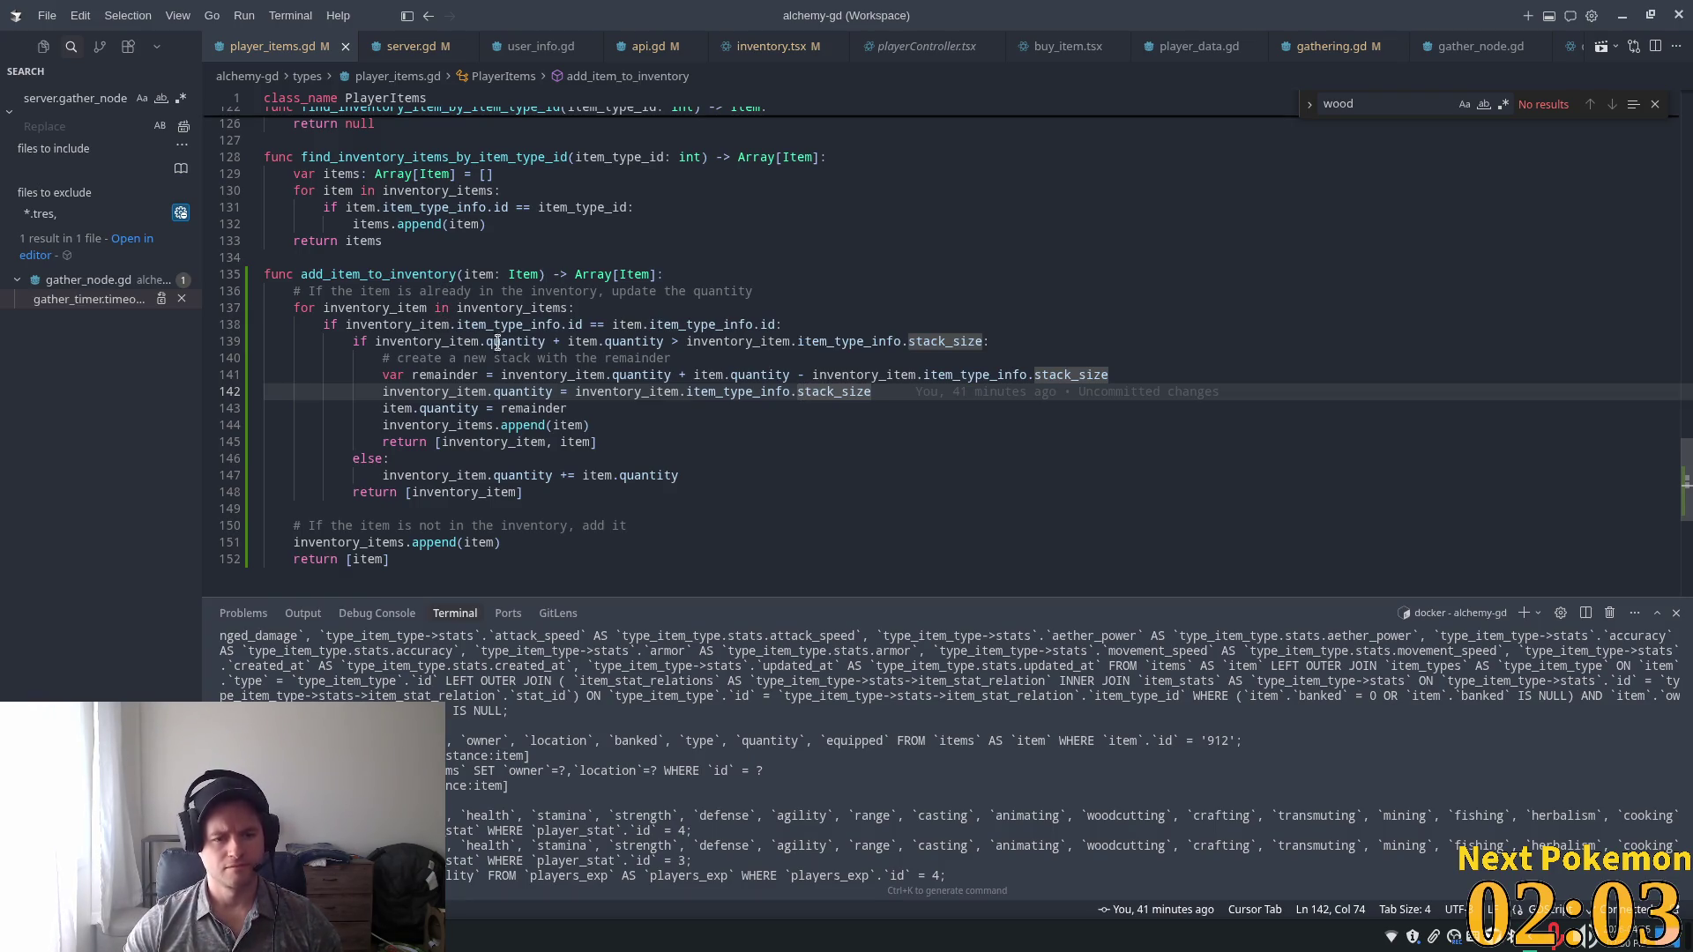
Inspect the stack_size check, remainder calculation and remainder-stack append on lines 139–147.
click(575, 493)
click(523, 476)
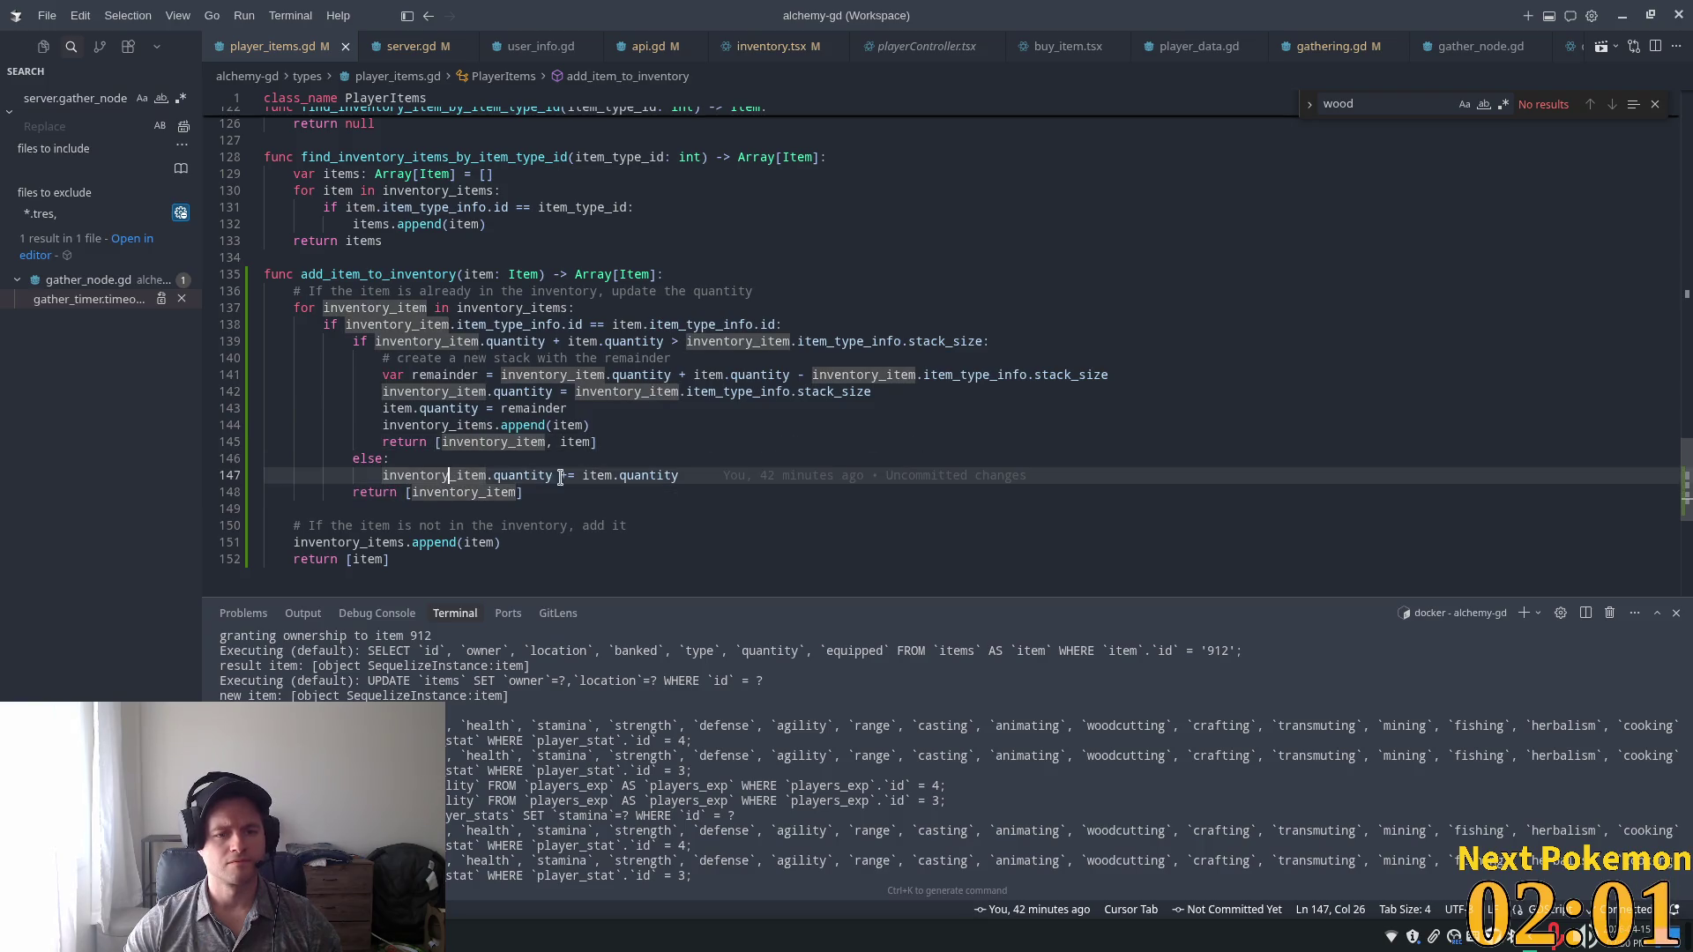
click(589, 343)
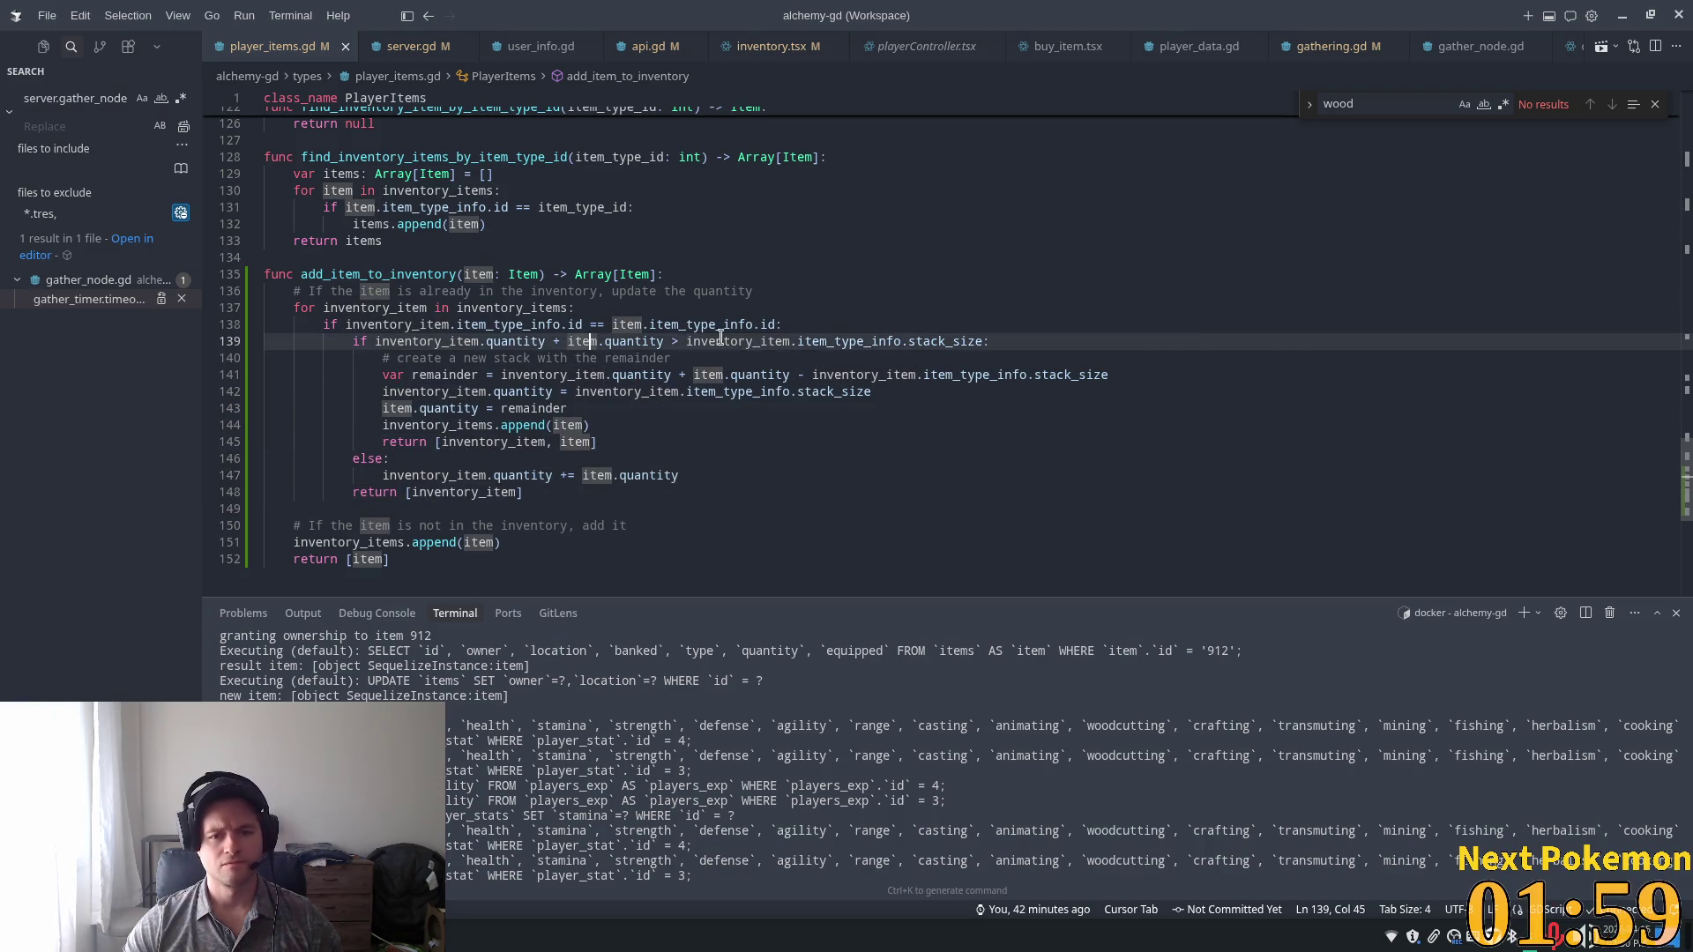
click(486, 425)
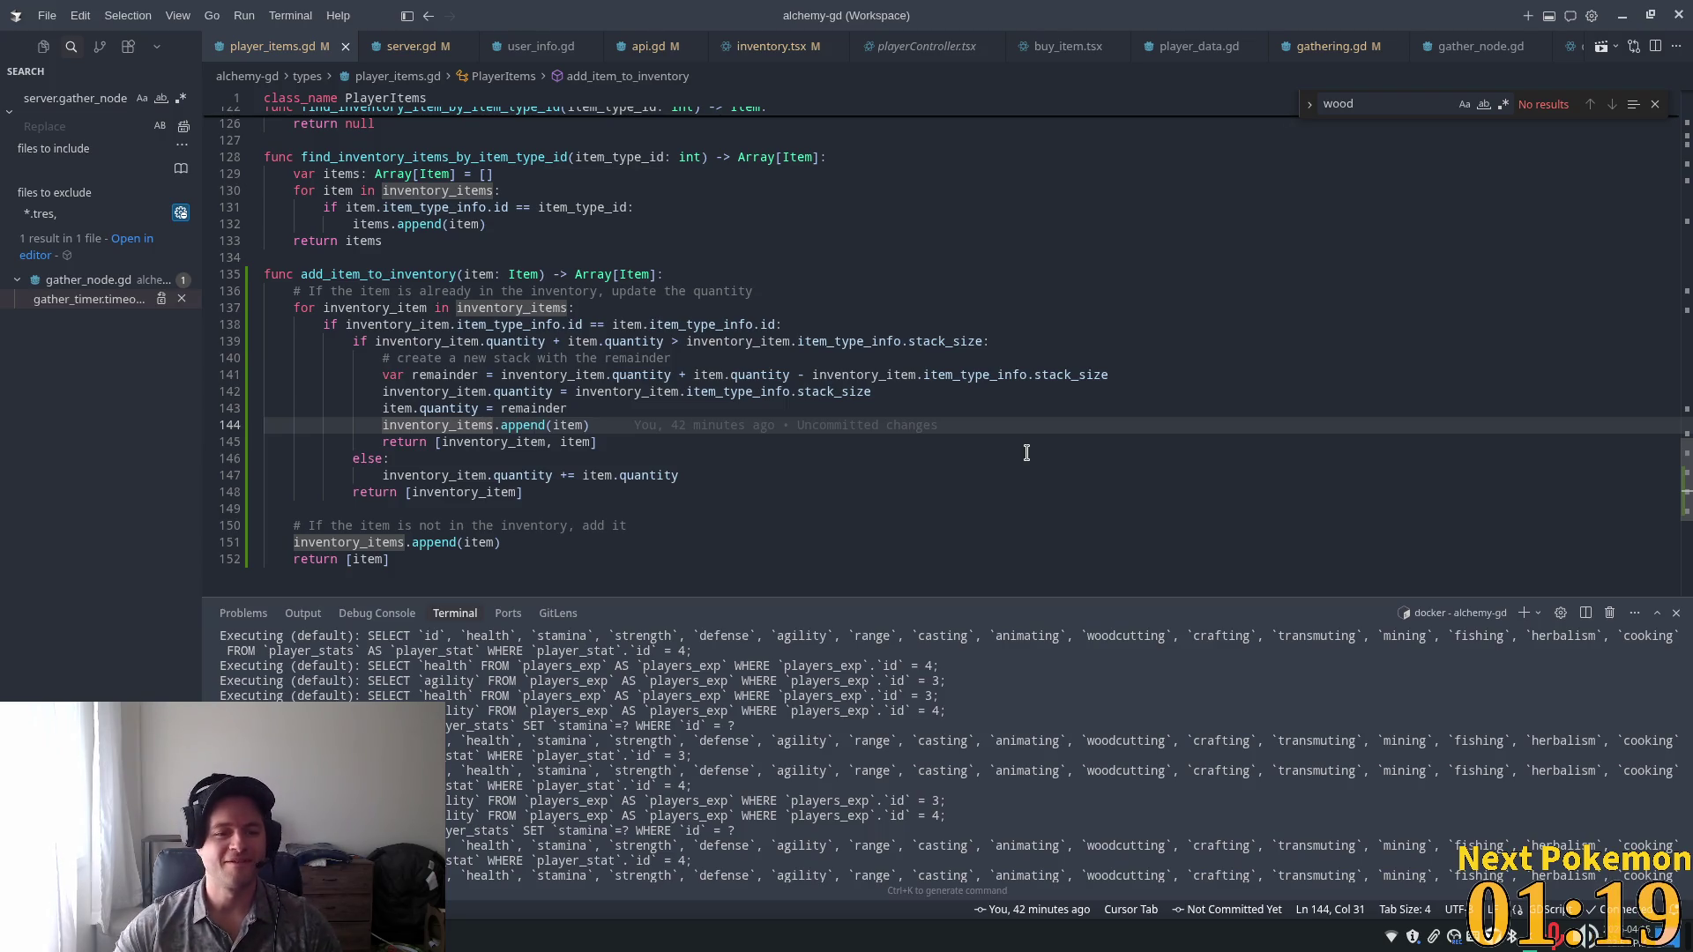
click(664, 374)
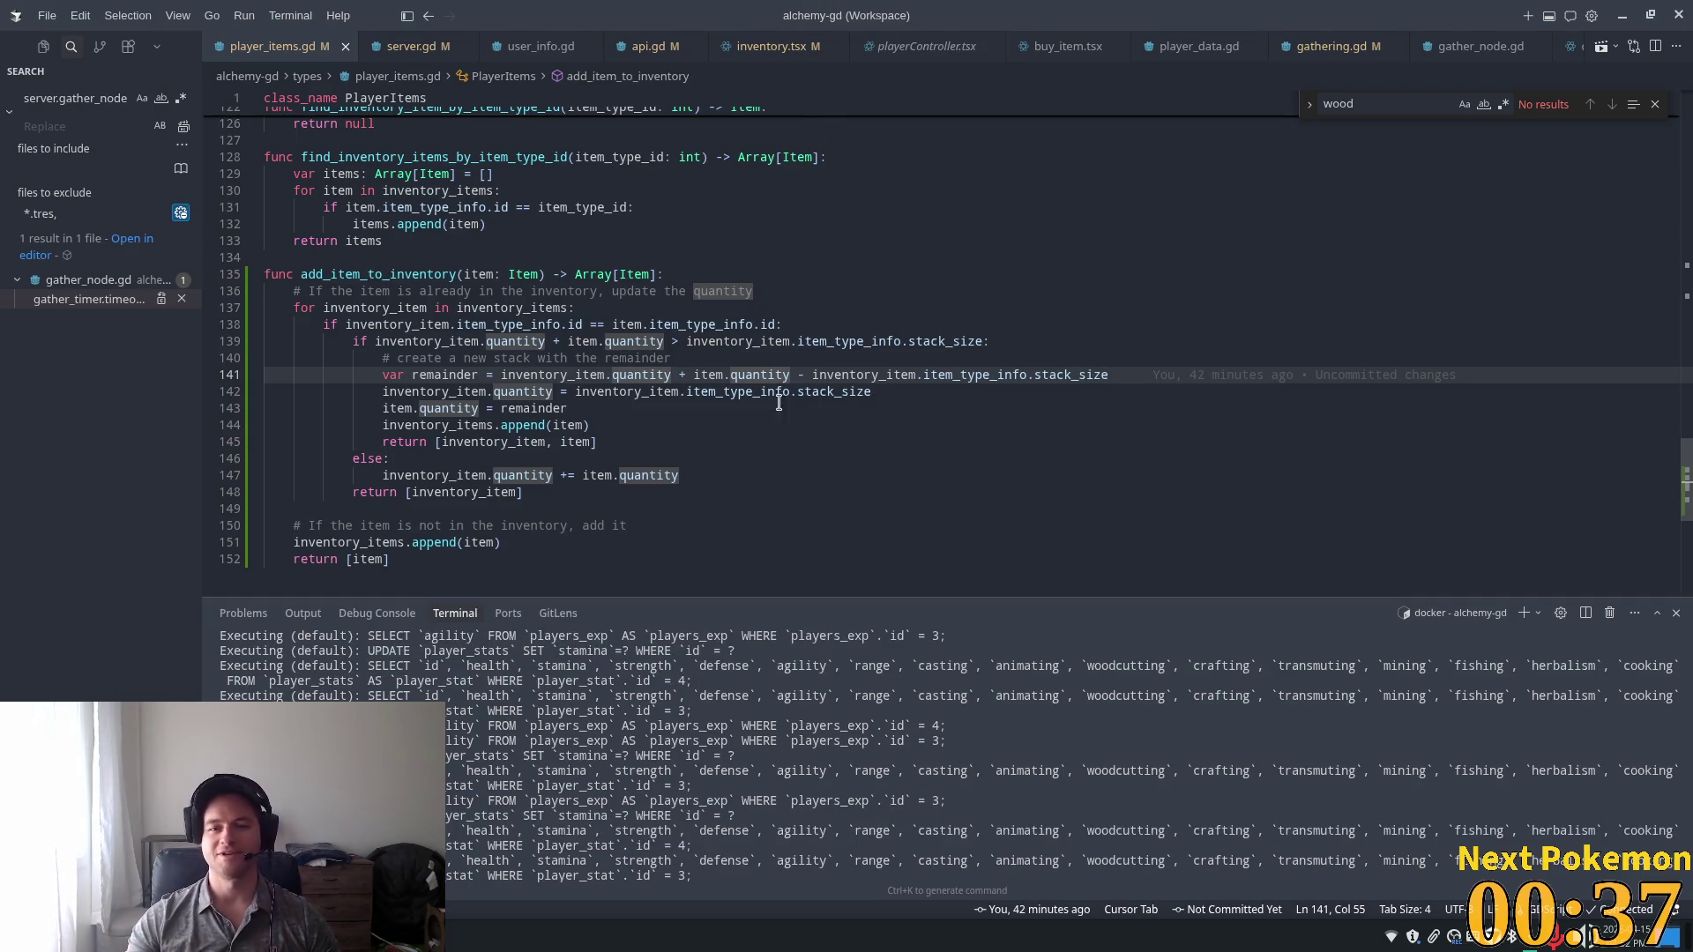
click(664, 352)
click(723, 409)
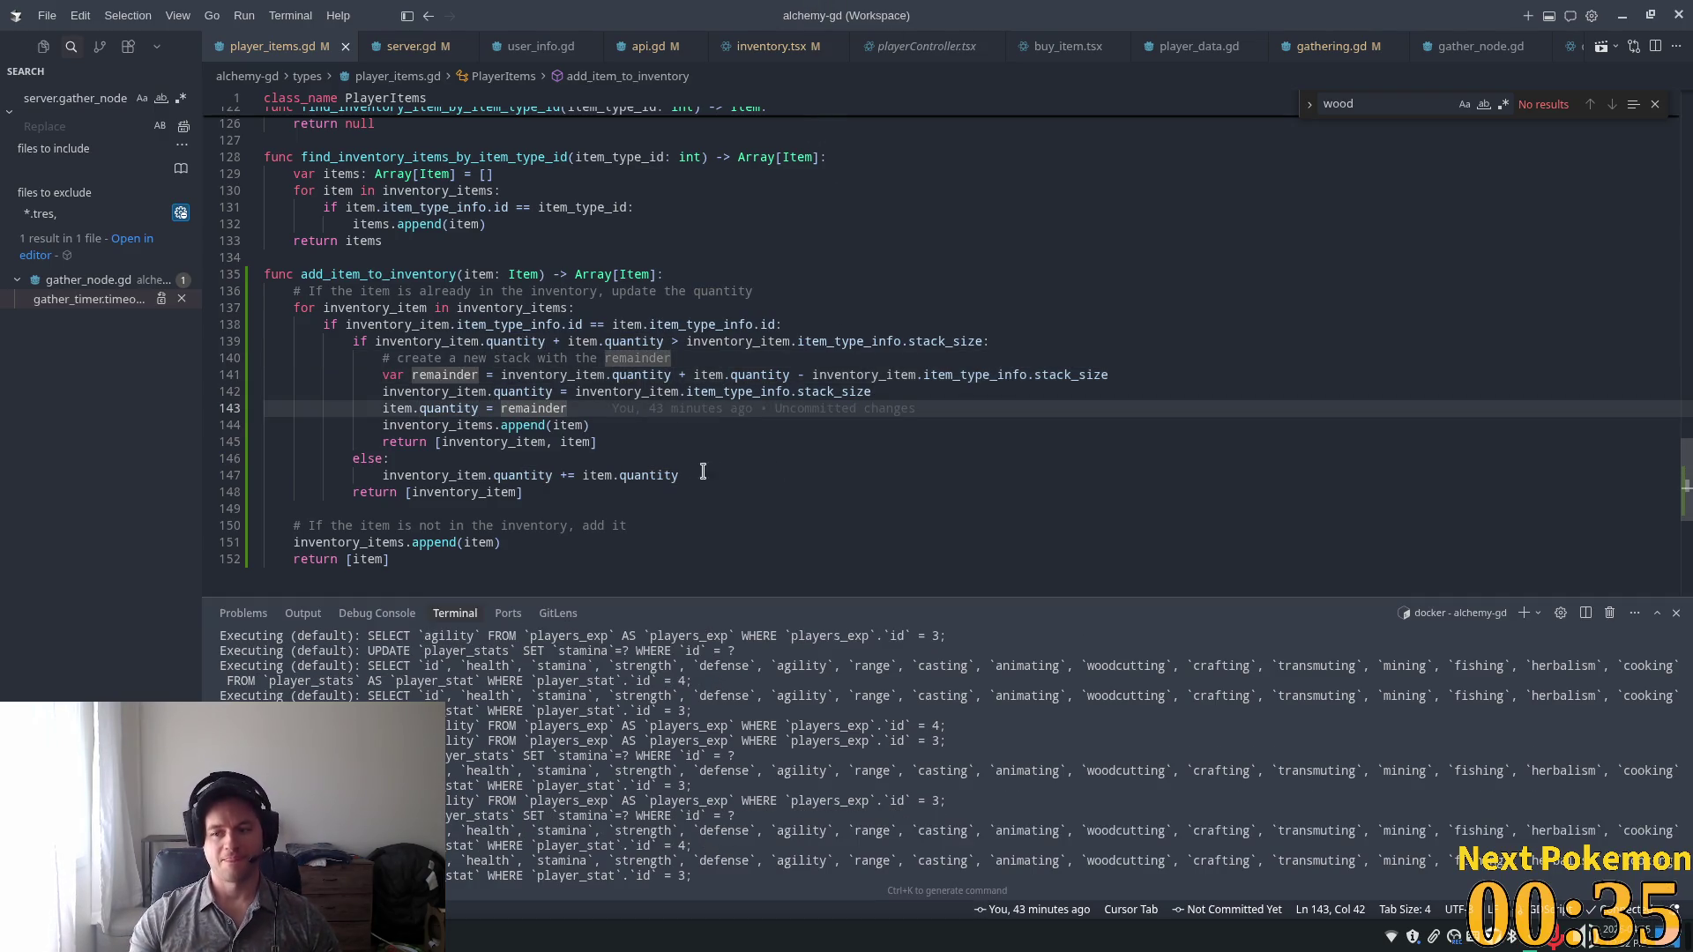
click(576, 442)
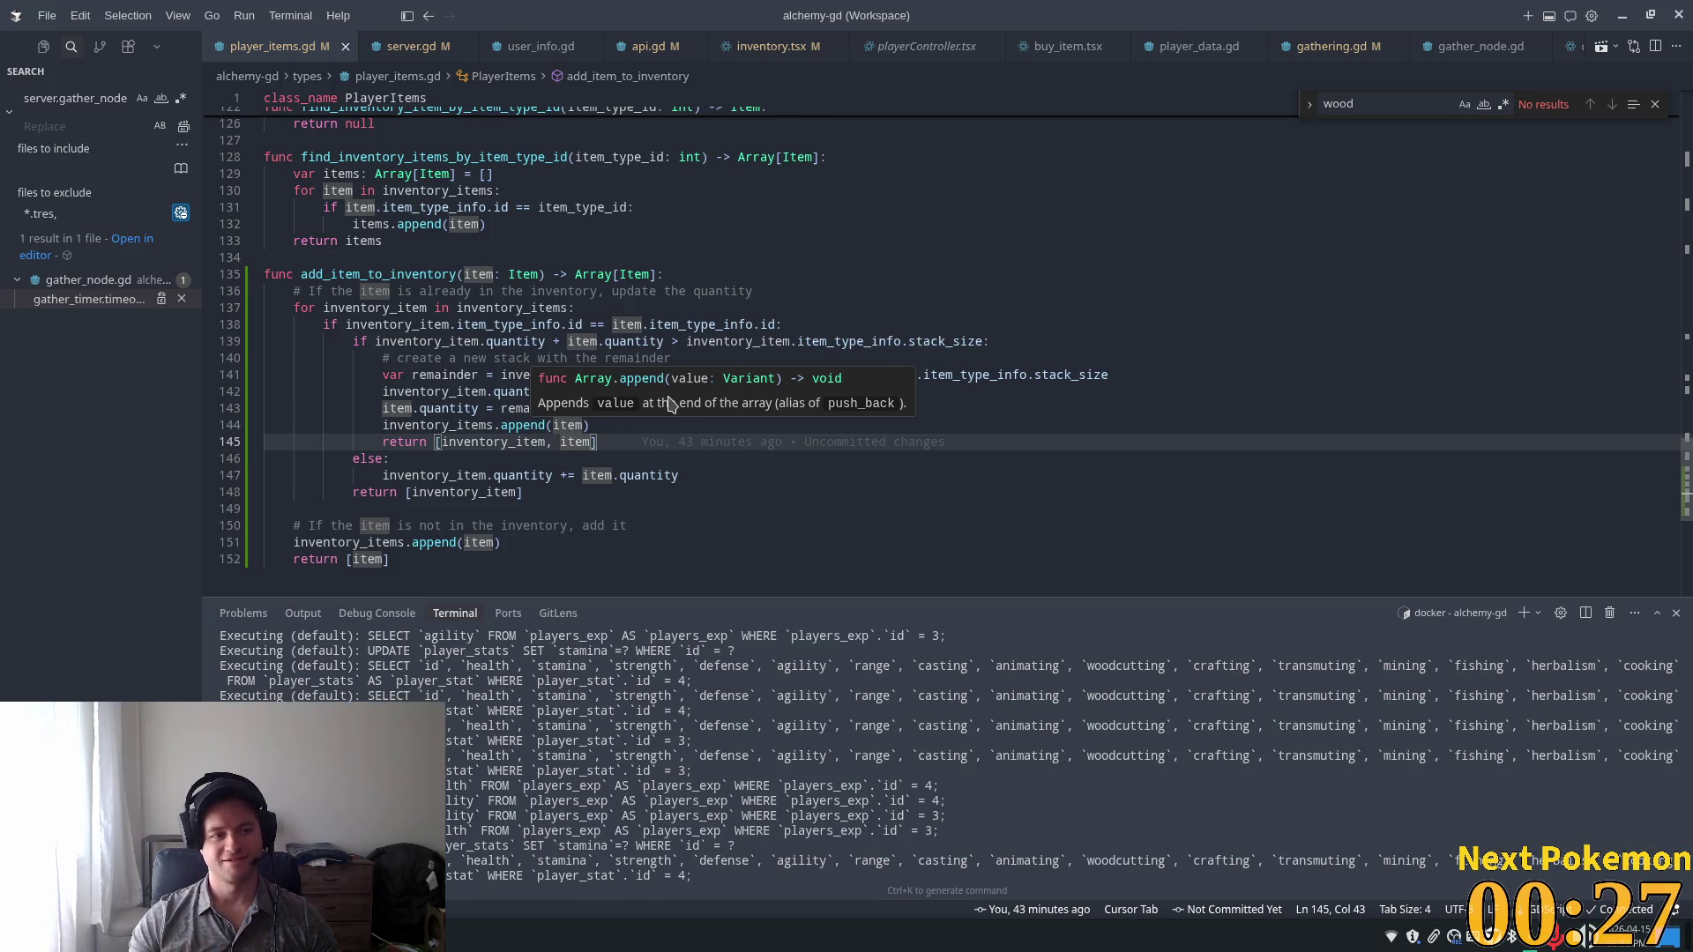
click(625, 422)
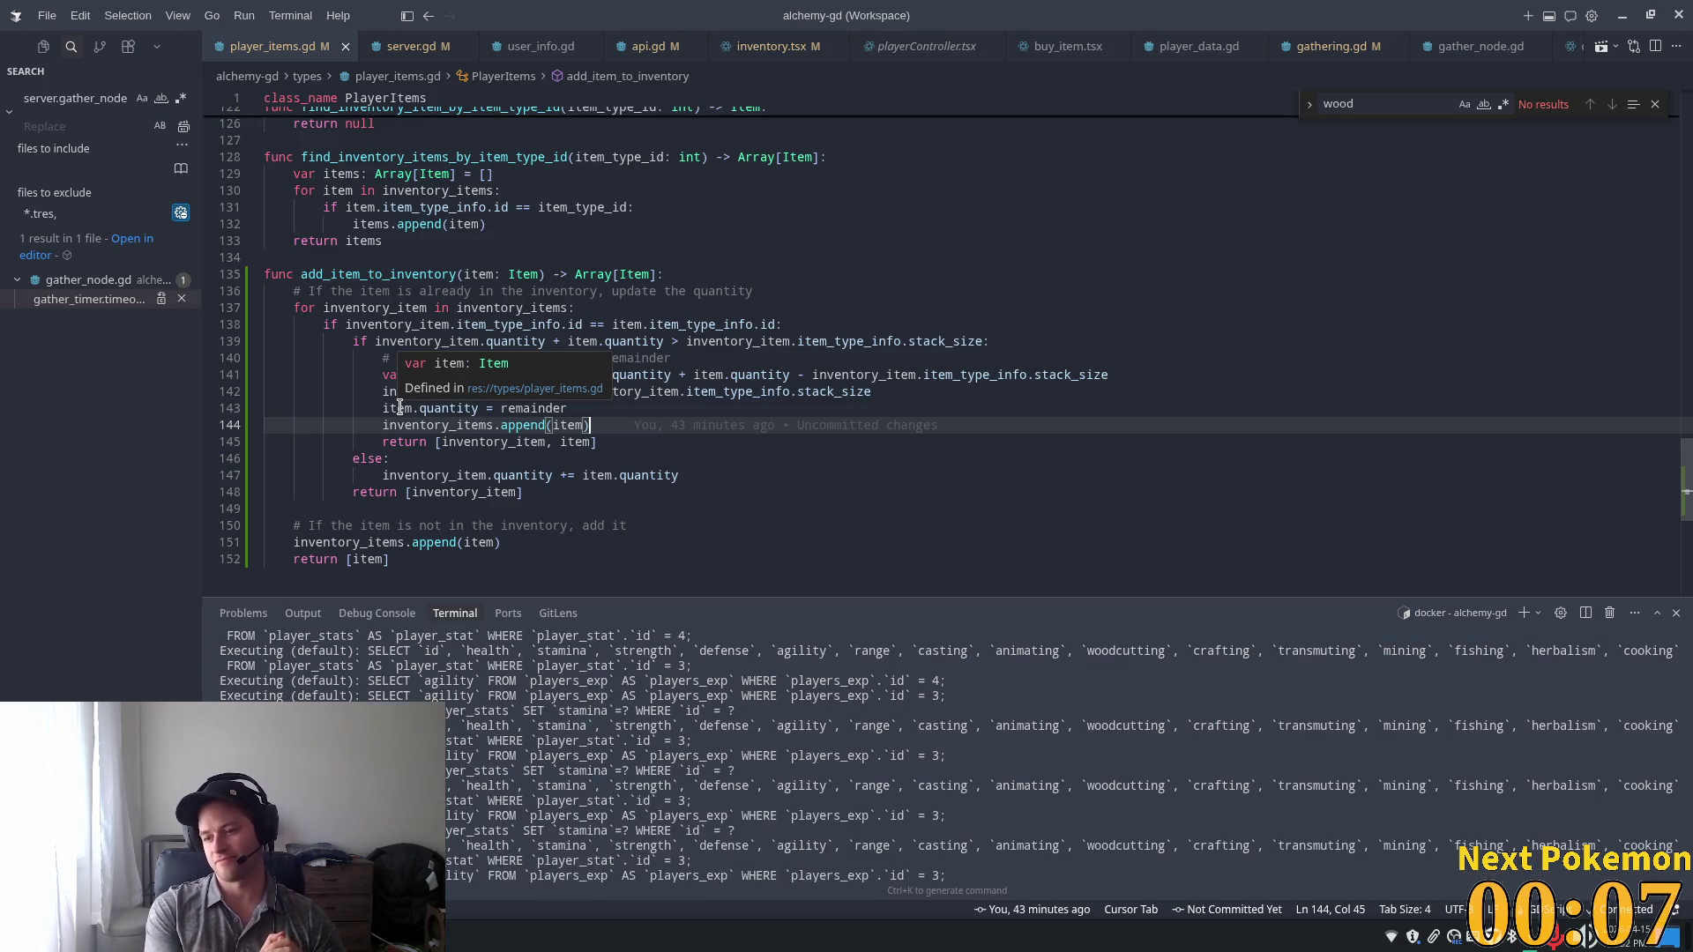
click(582, 375)
click(791, 445)
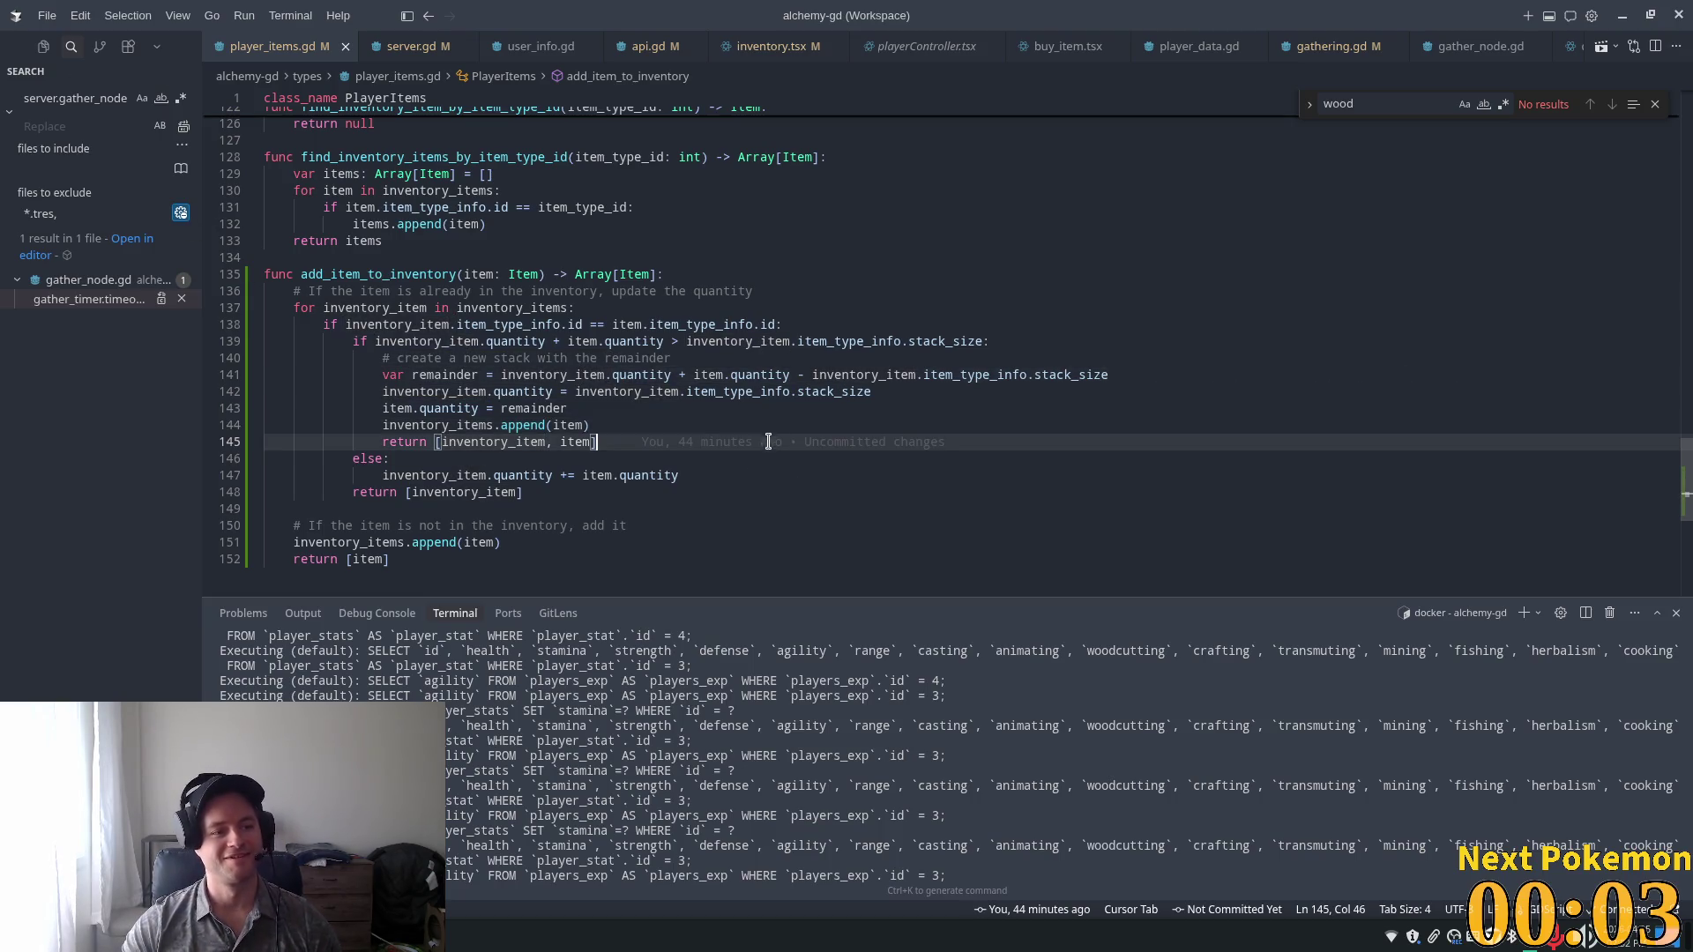
click(669, 403)
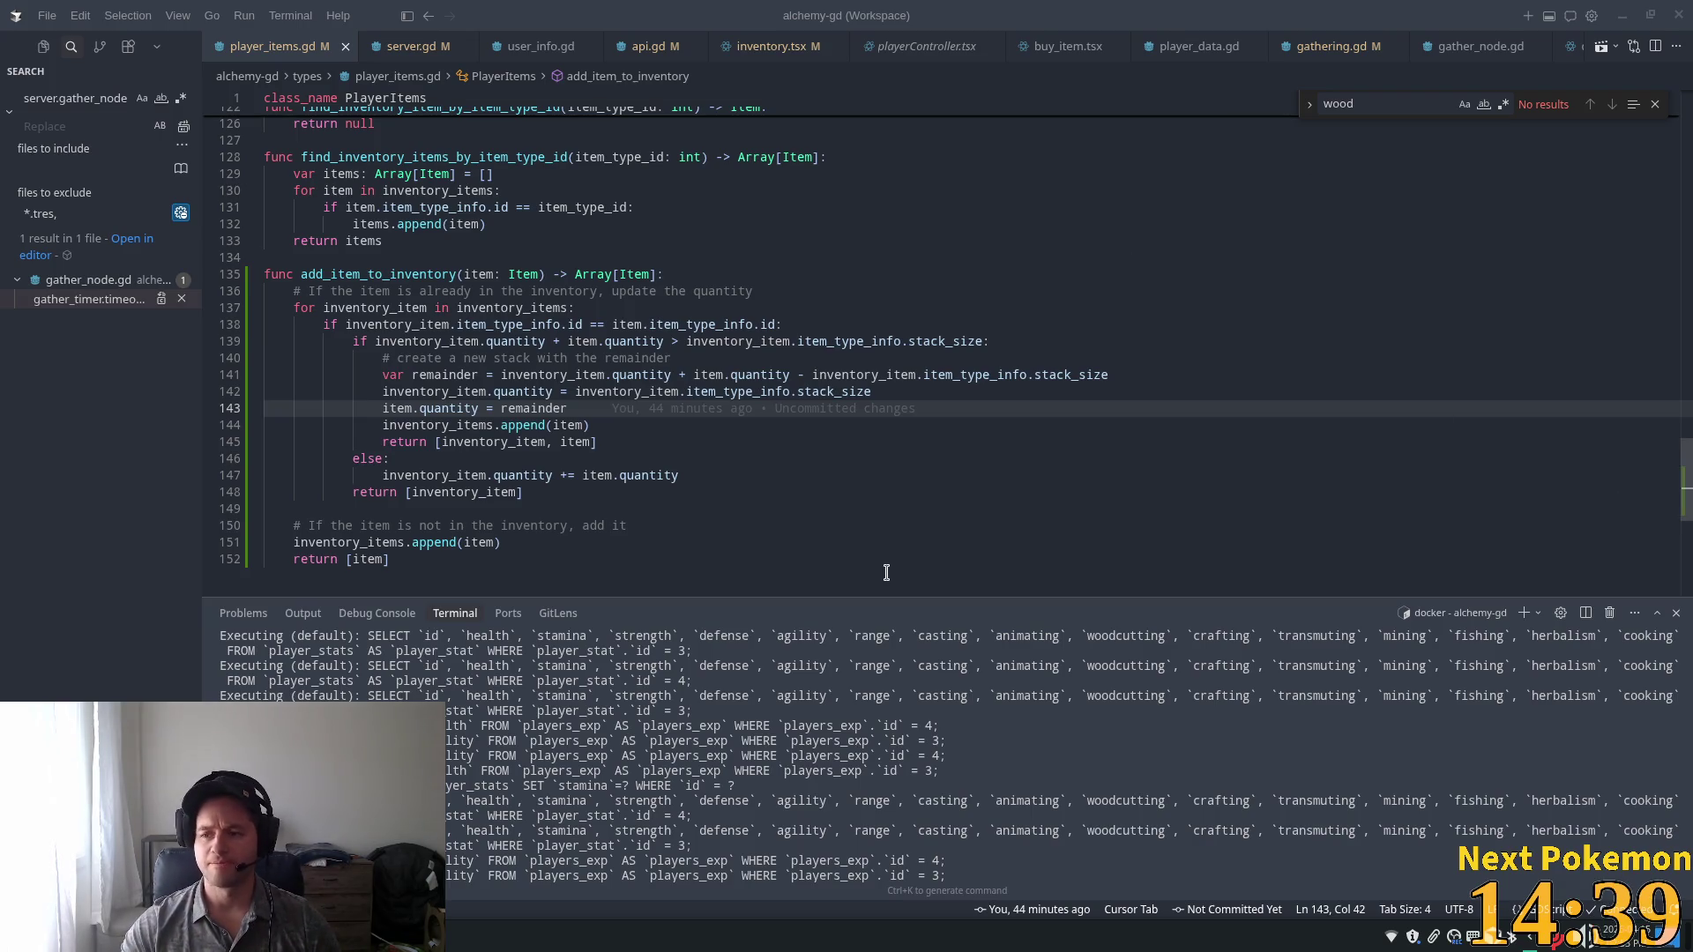
click(665, 407)
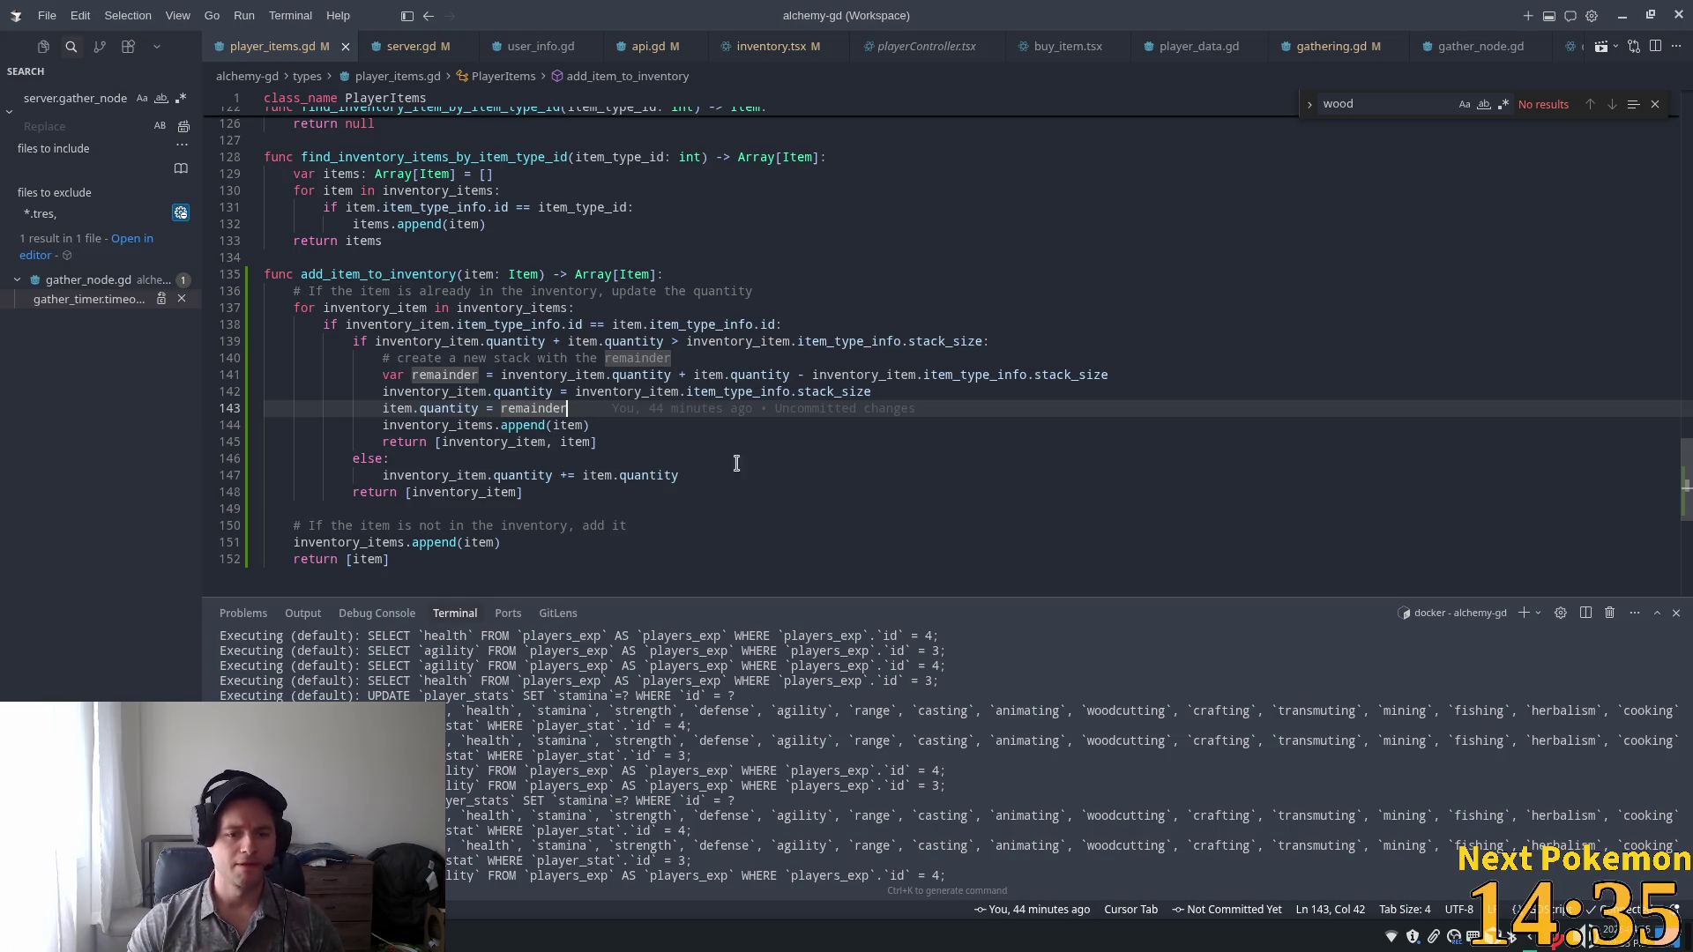
click(665, 438)
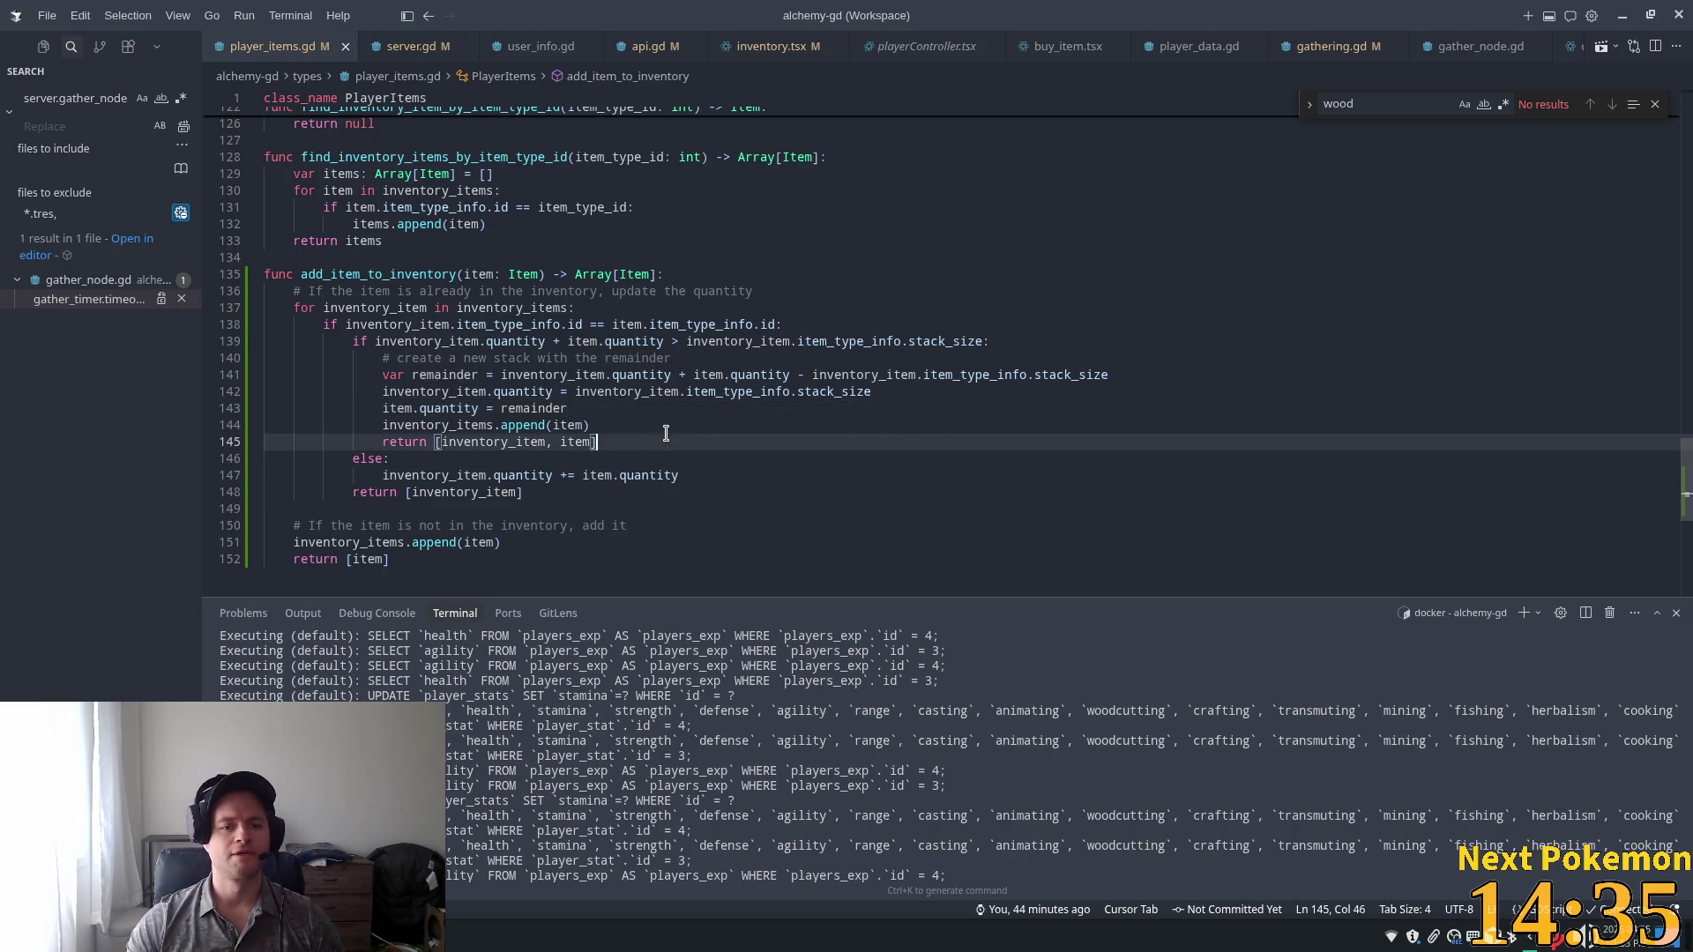
click(487, 308)
double_click(344, 274)
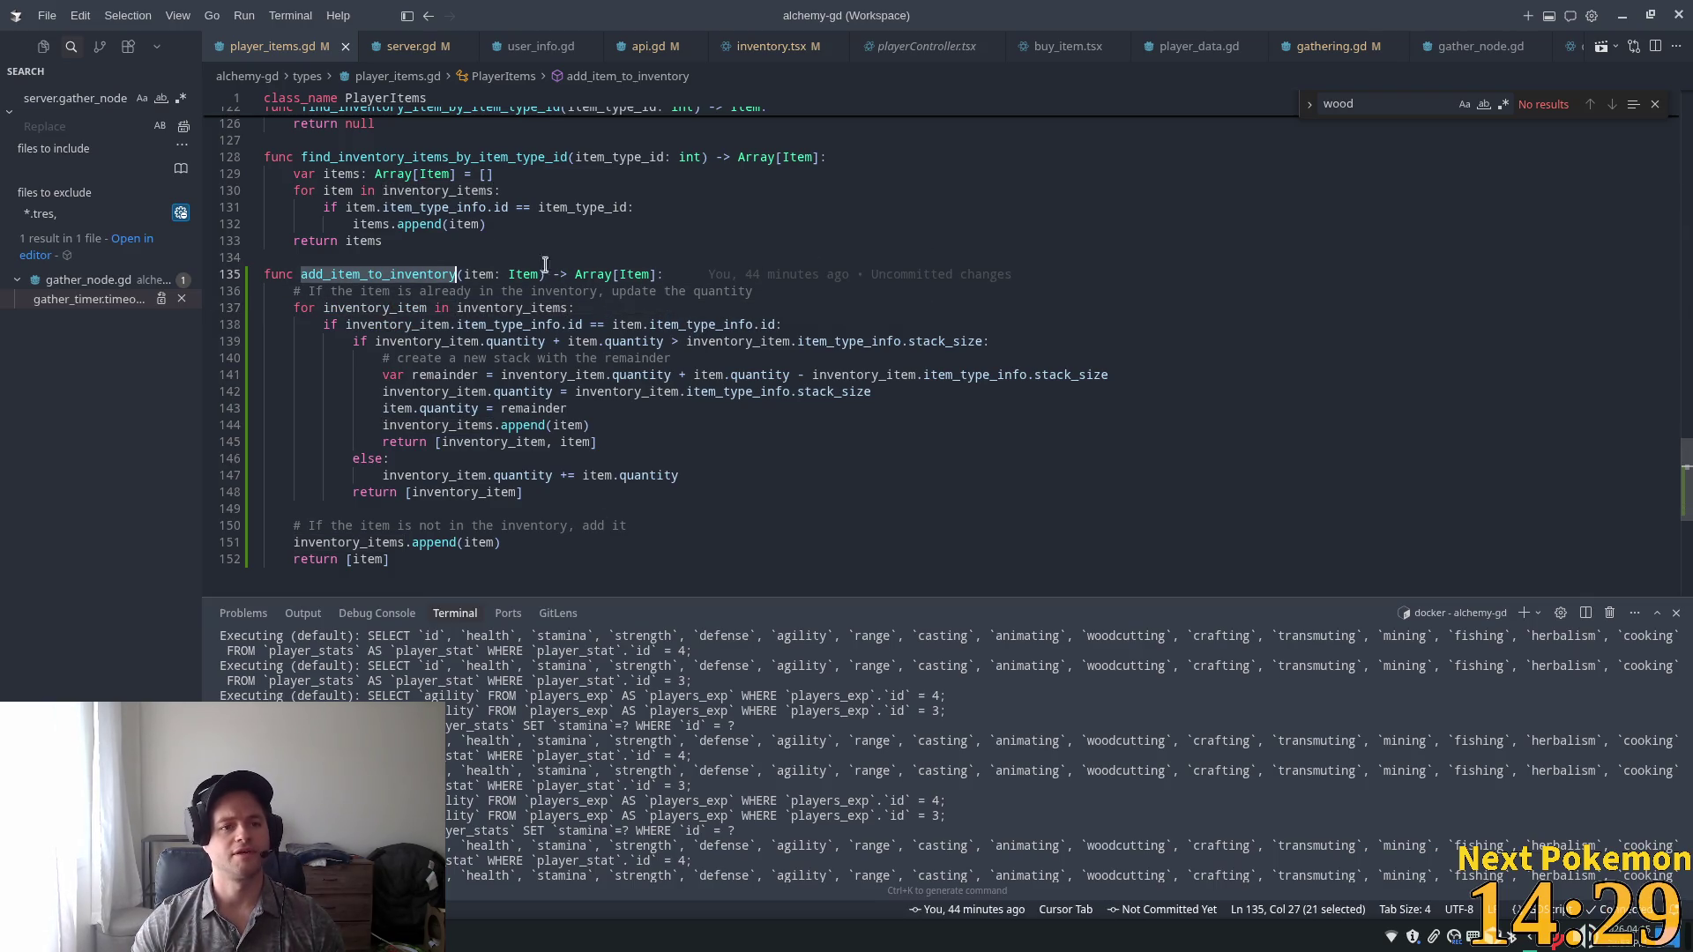
key(alt+Tab)
Open player_items.gd in Godot's script editor through the quick file search.
click(855, 339)
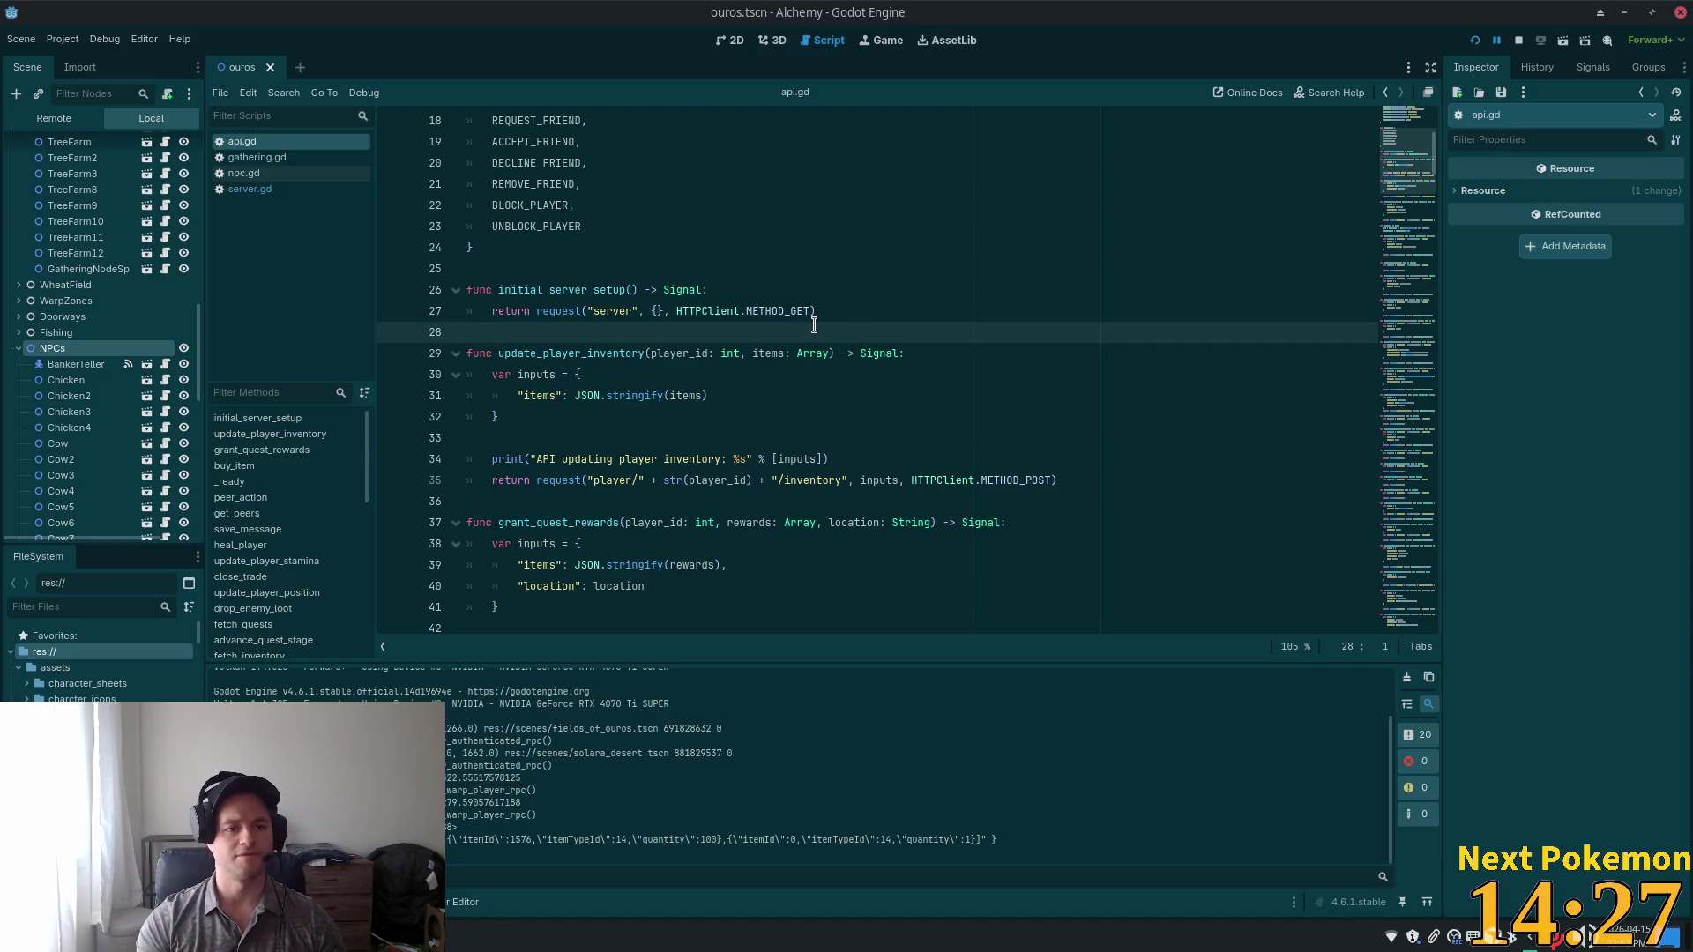
key(shift+alt+o)
text(playe)
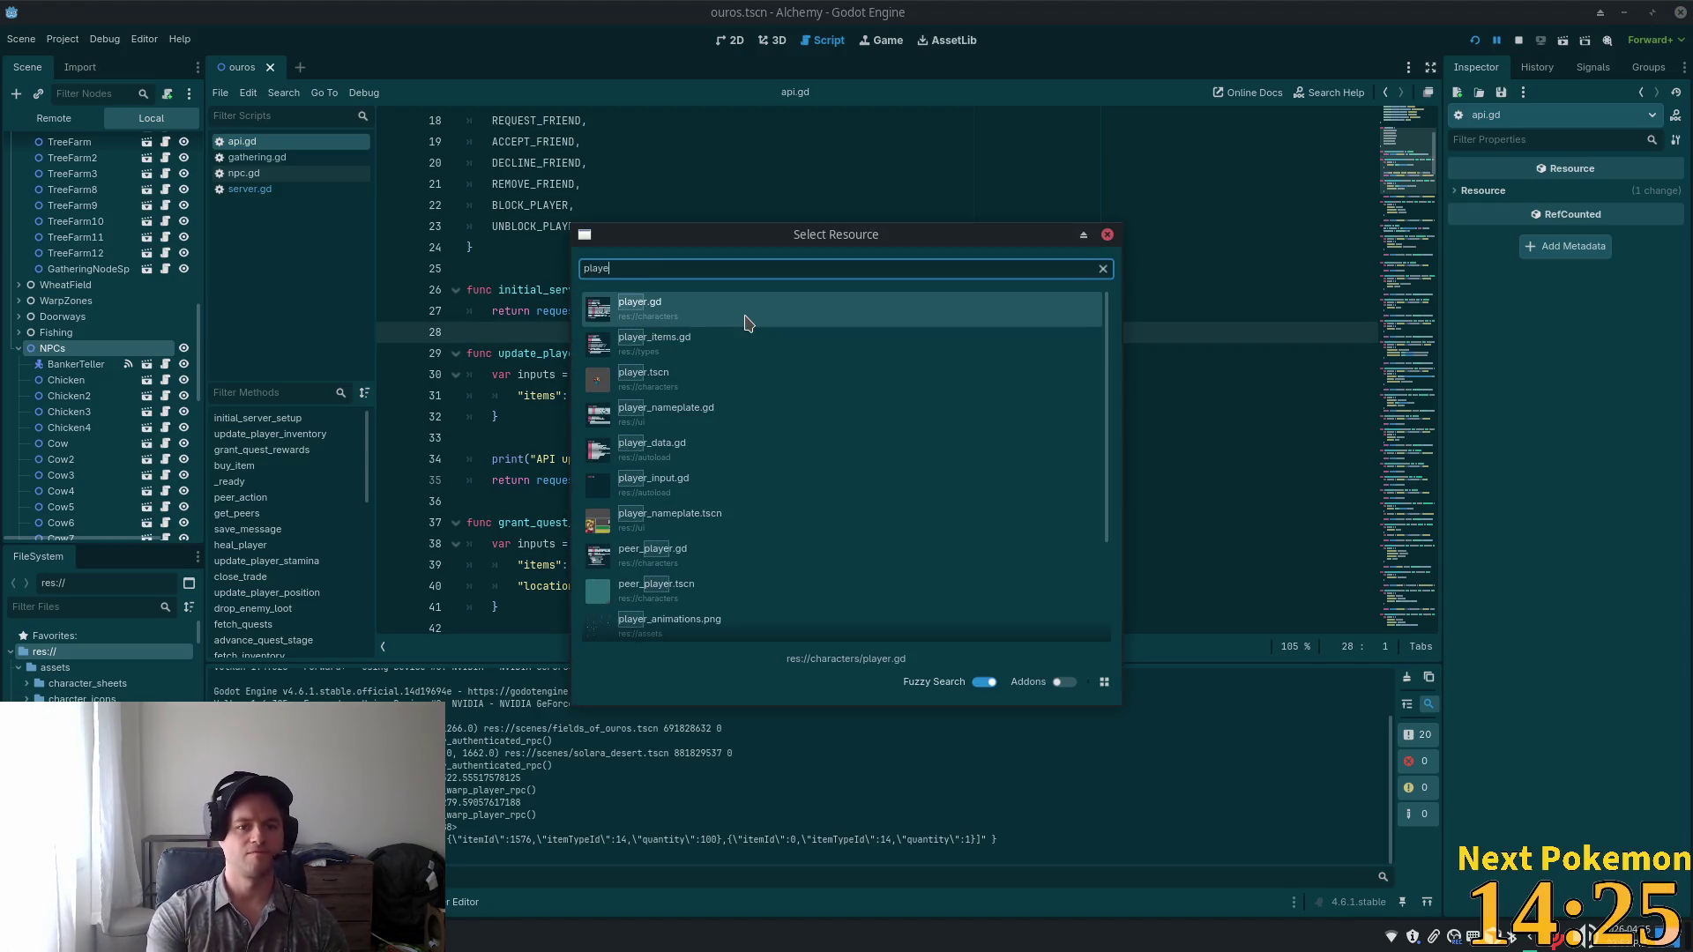
text(r_inv)
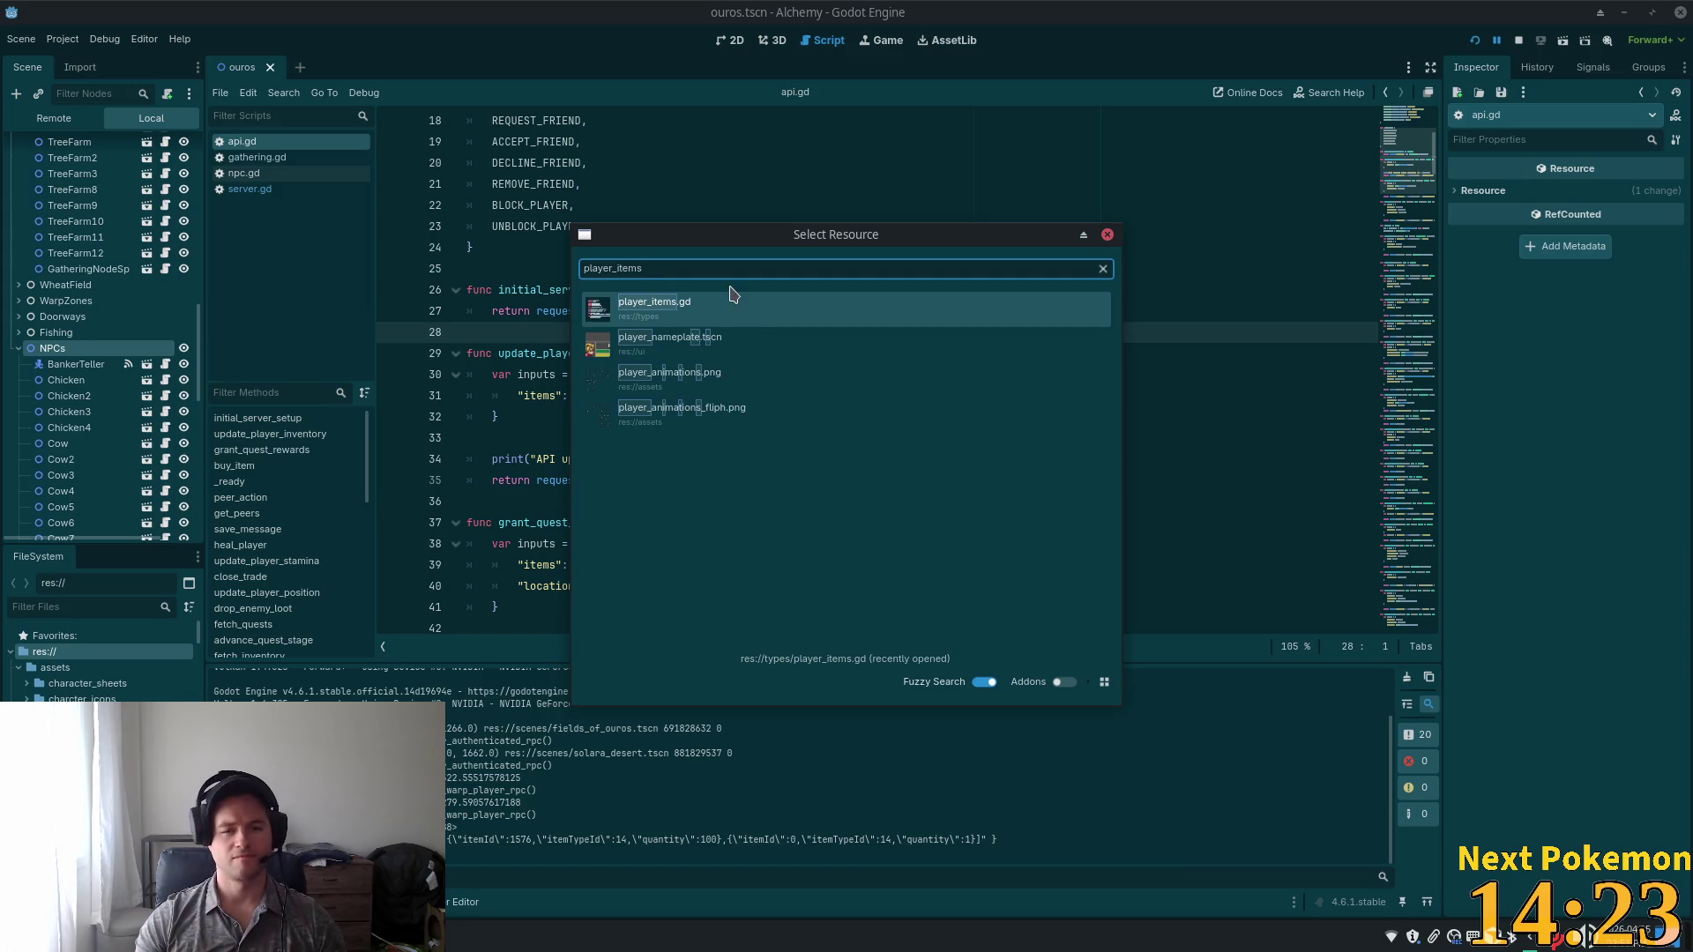
key(Escape)
scroll(794, 392, down, 5)
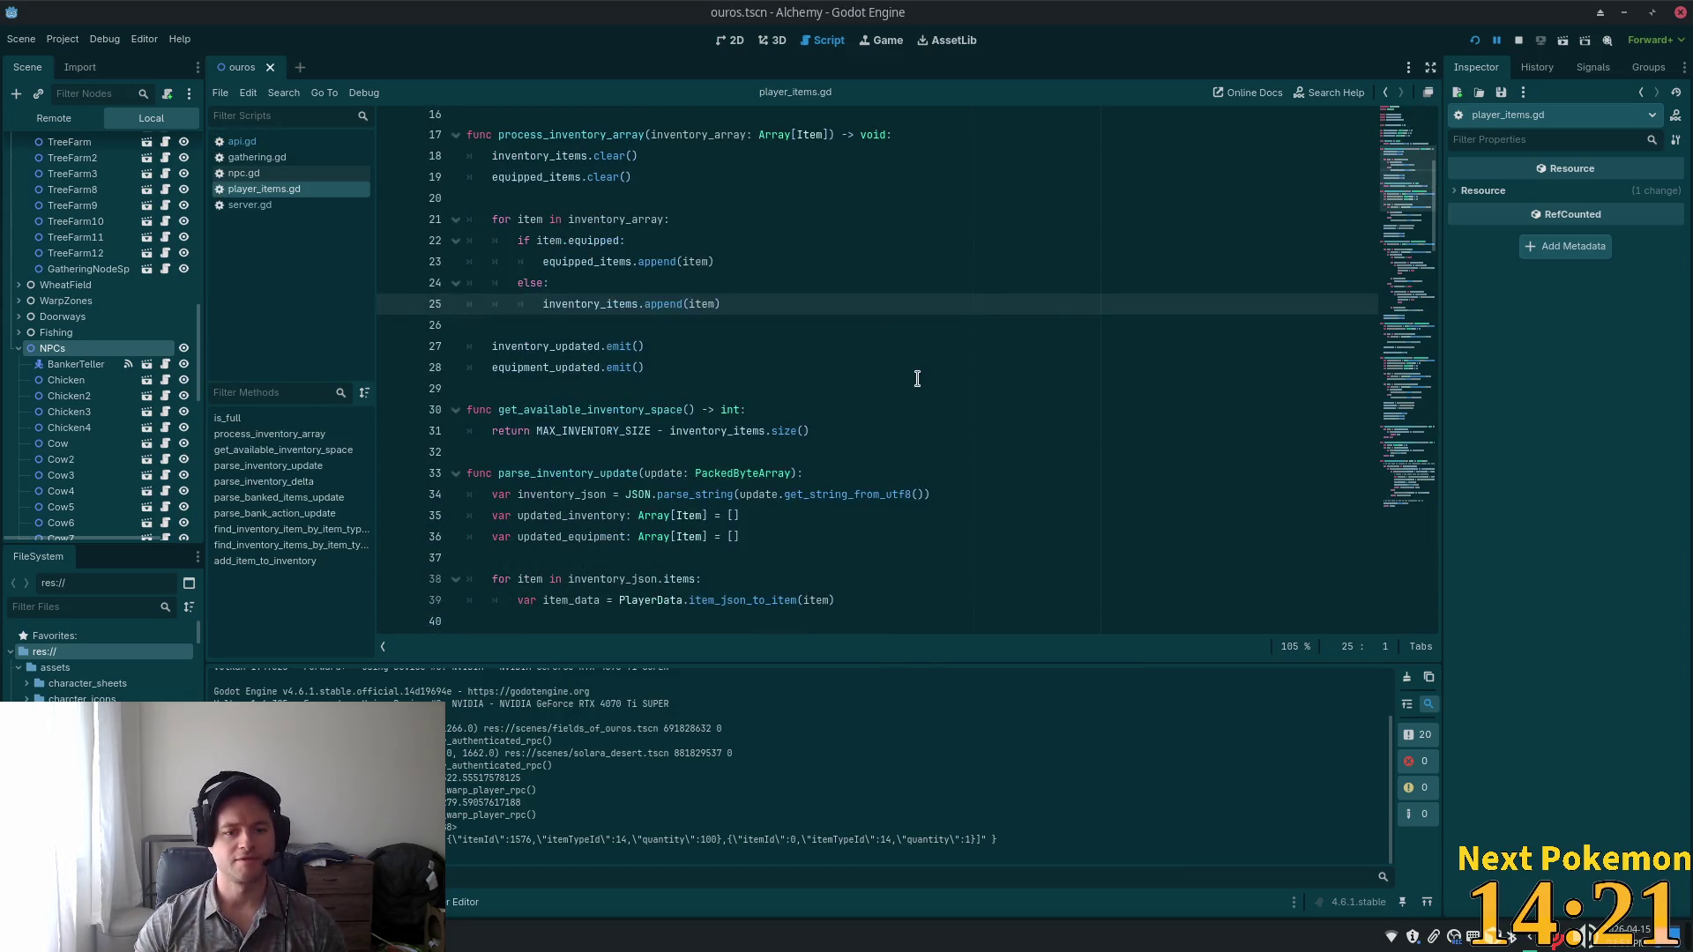
Search the script for add_item_to_inventory to bring the function into view.
key(ctrl+f)
text(add_item_to_inventory)
scroll(480, 382, down, 2)
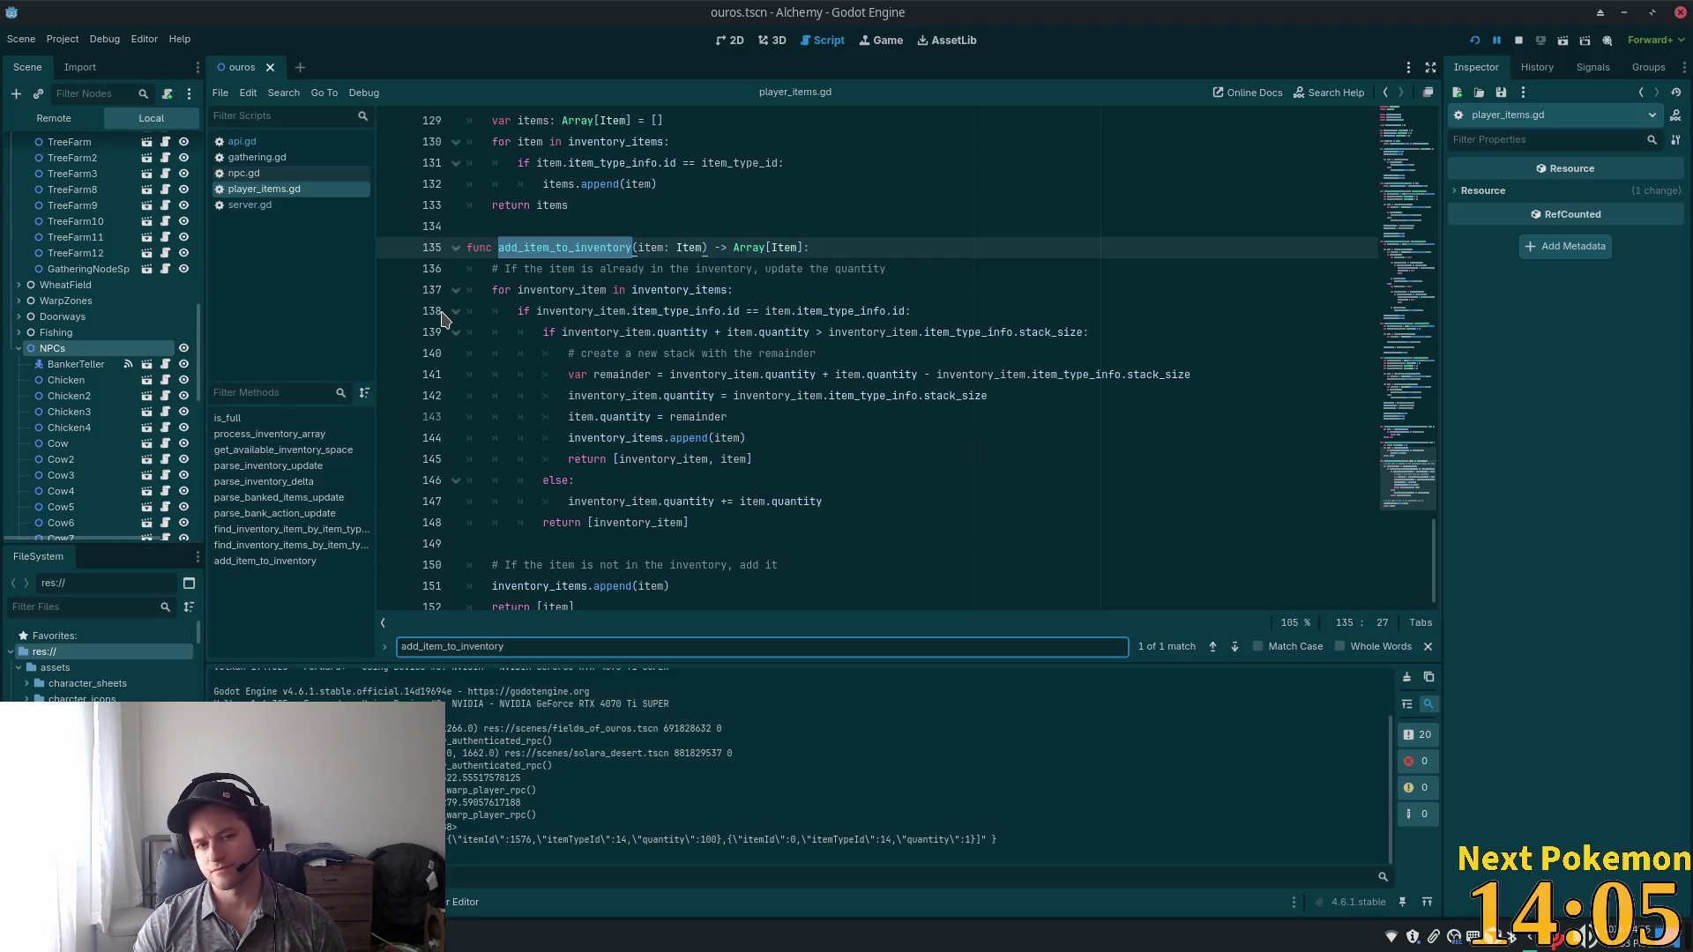
double_click(872, 311)
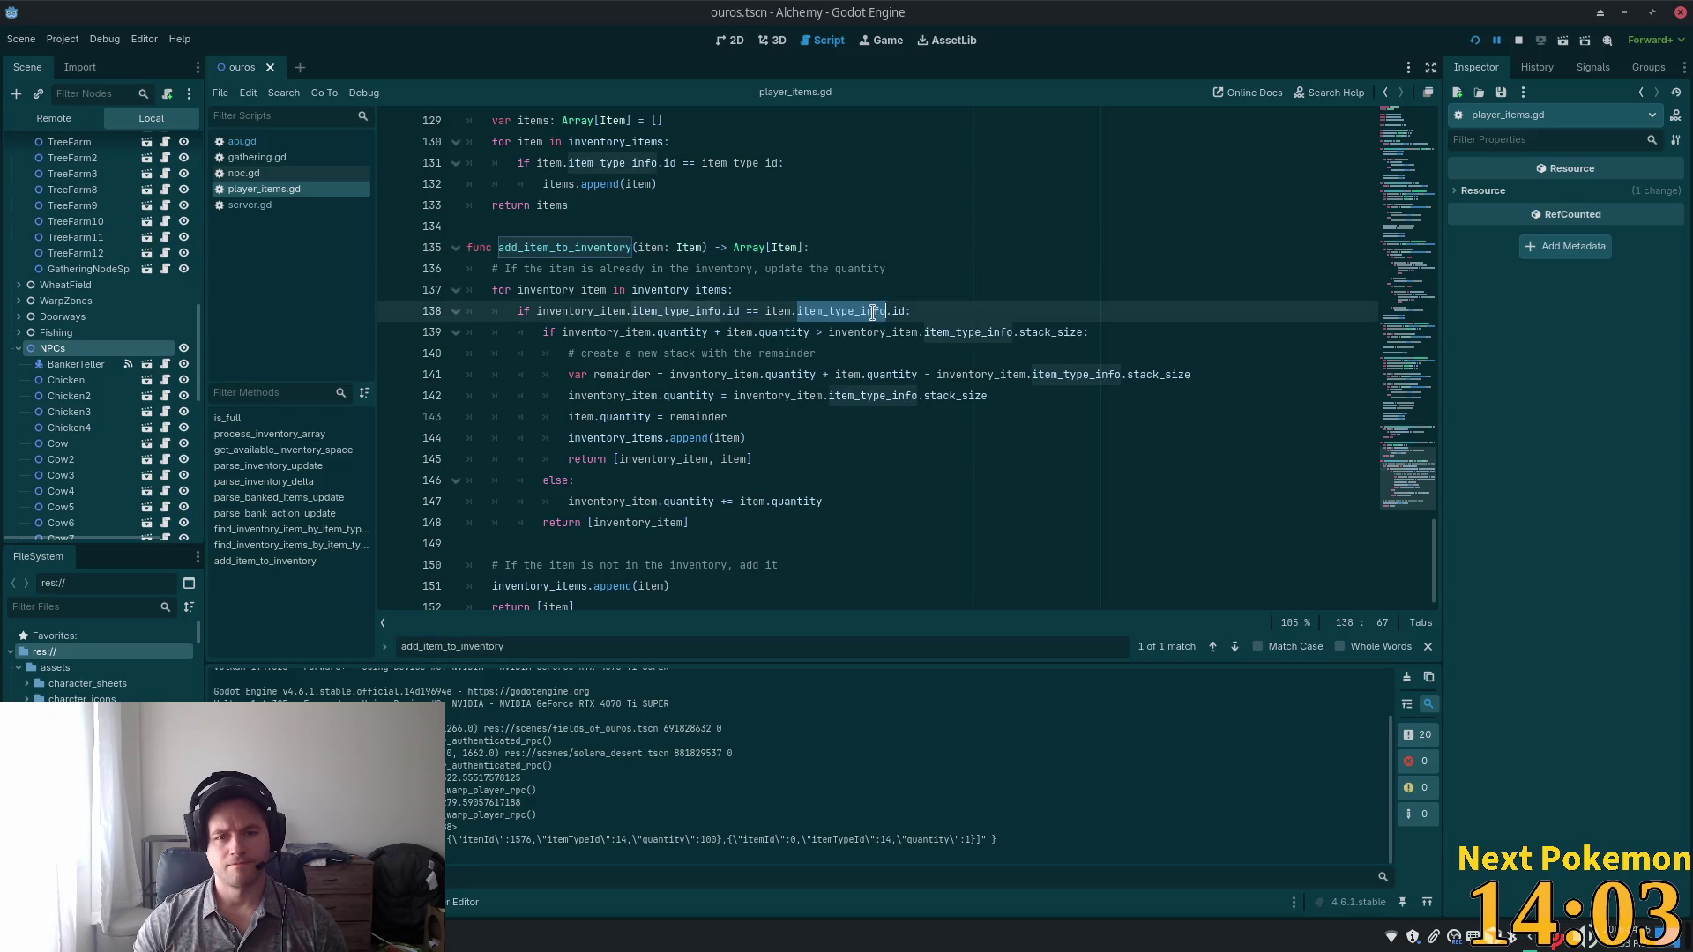
double_click(622, 332)
mouse_move(1025, 332)
mouse_down()
mouse_move(569, 353)
mouse_move(554, 331)
mouse_move(798, 377)
mouse_move(984, 358)
mouse_move(986, 374)
mouse_up()
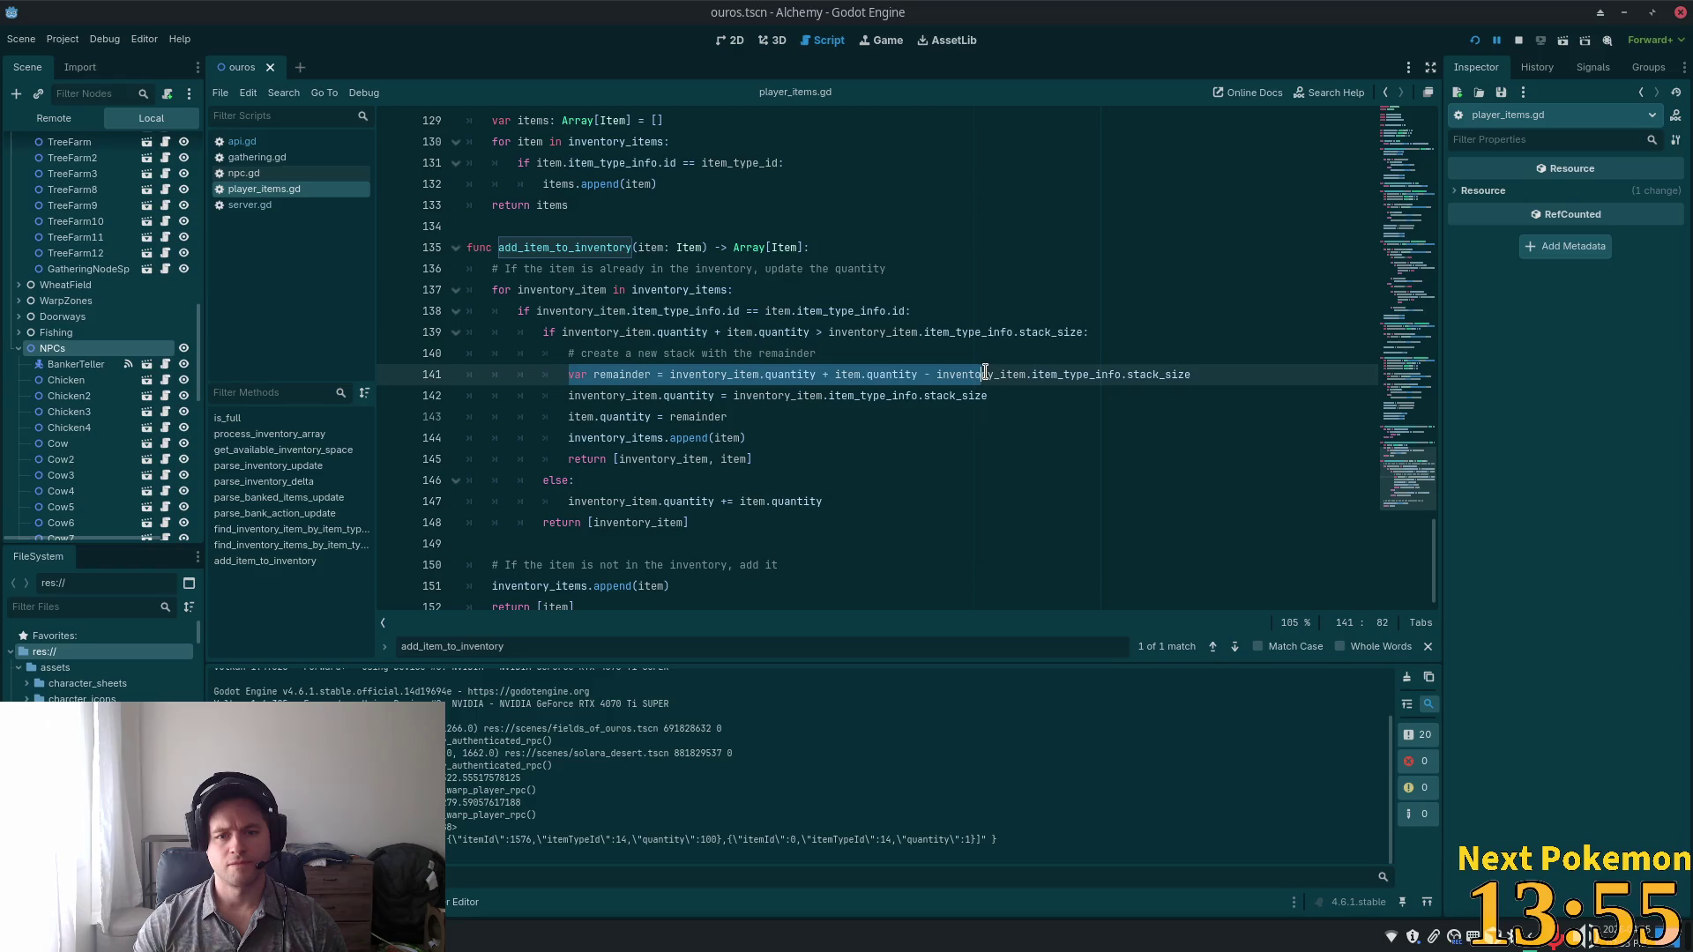
double_click(609, 374)
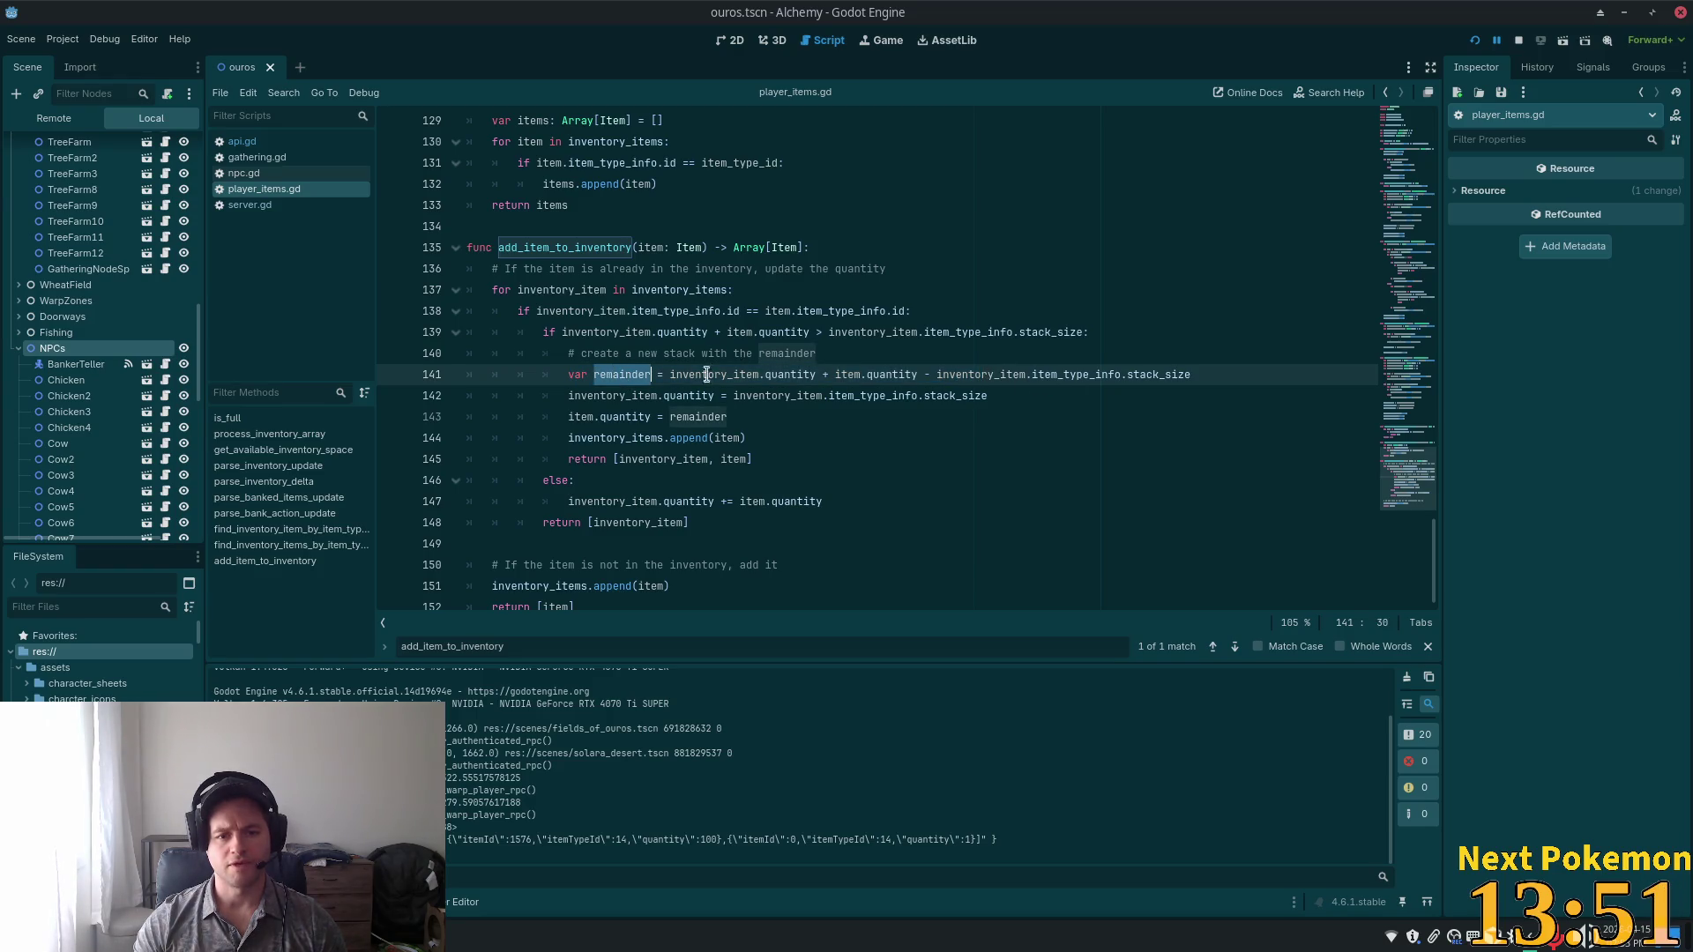
double_click(652, 395)
double_click(917, 397)
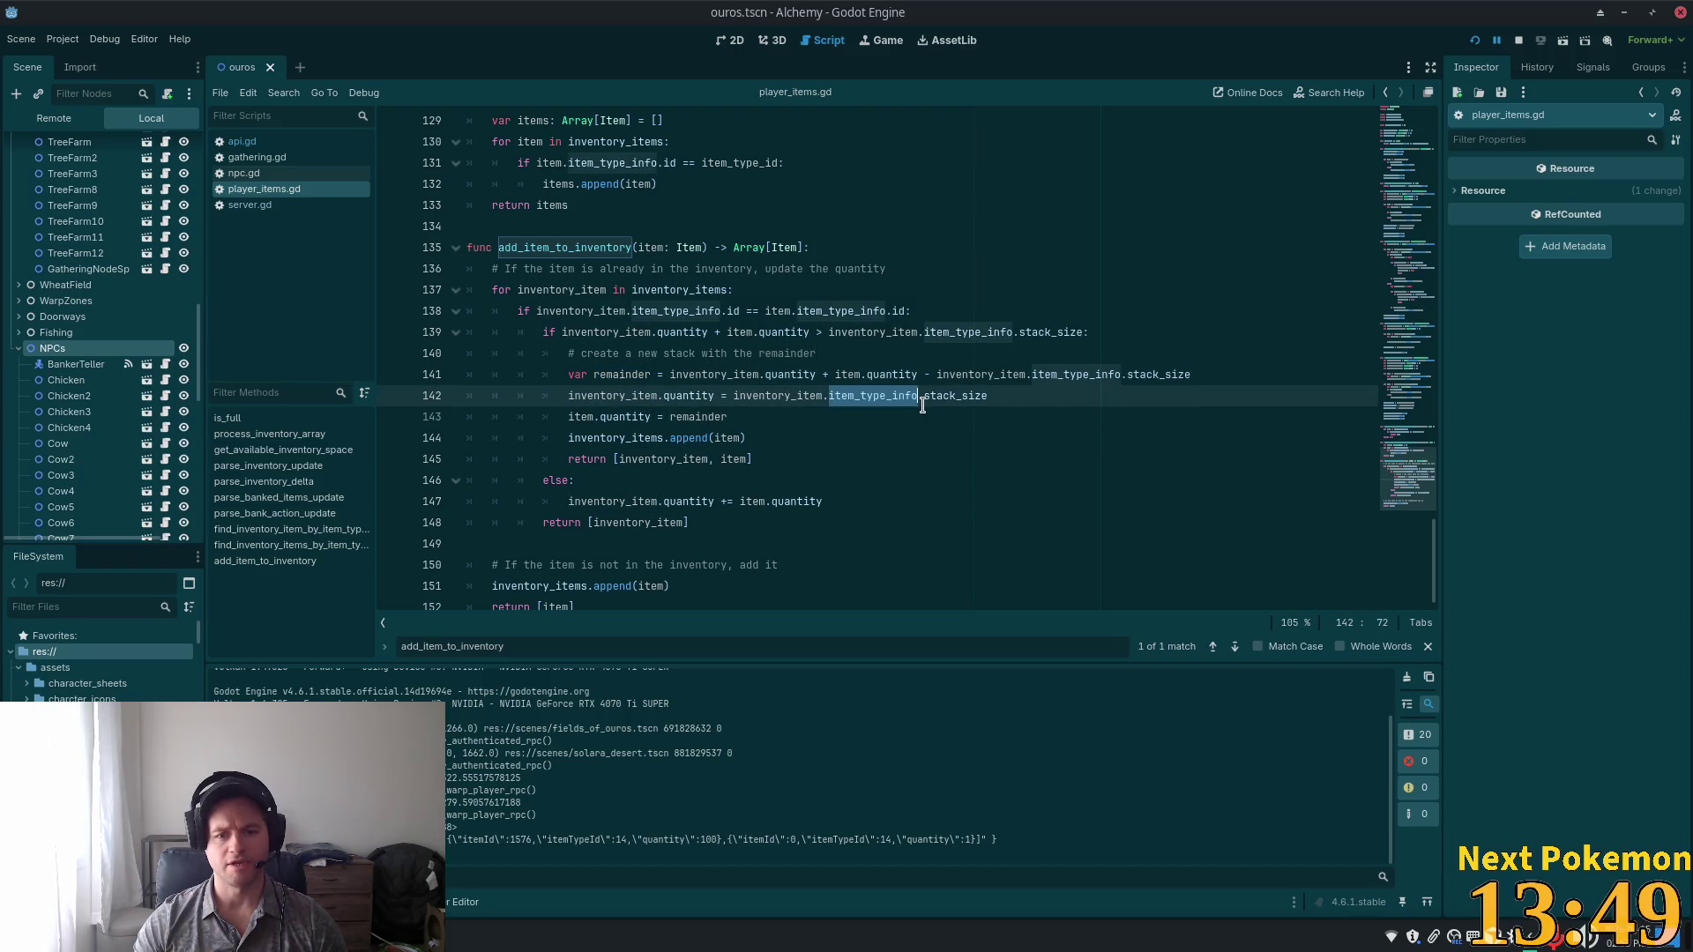
click(653, 438)
click(739, 458)
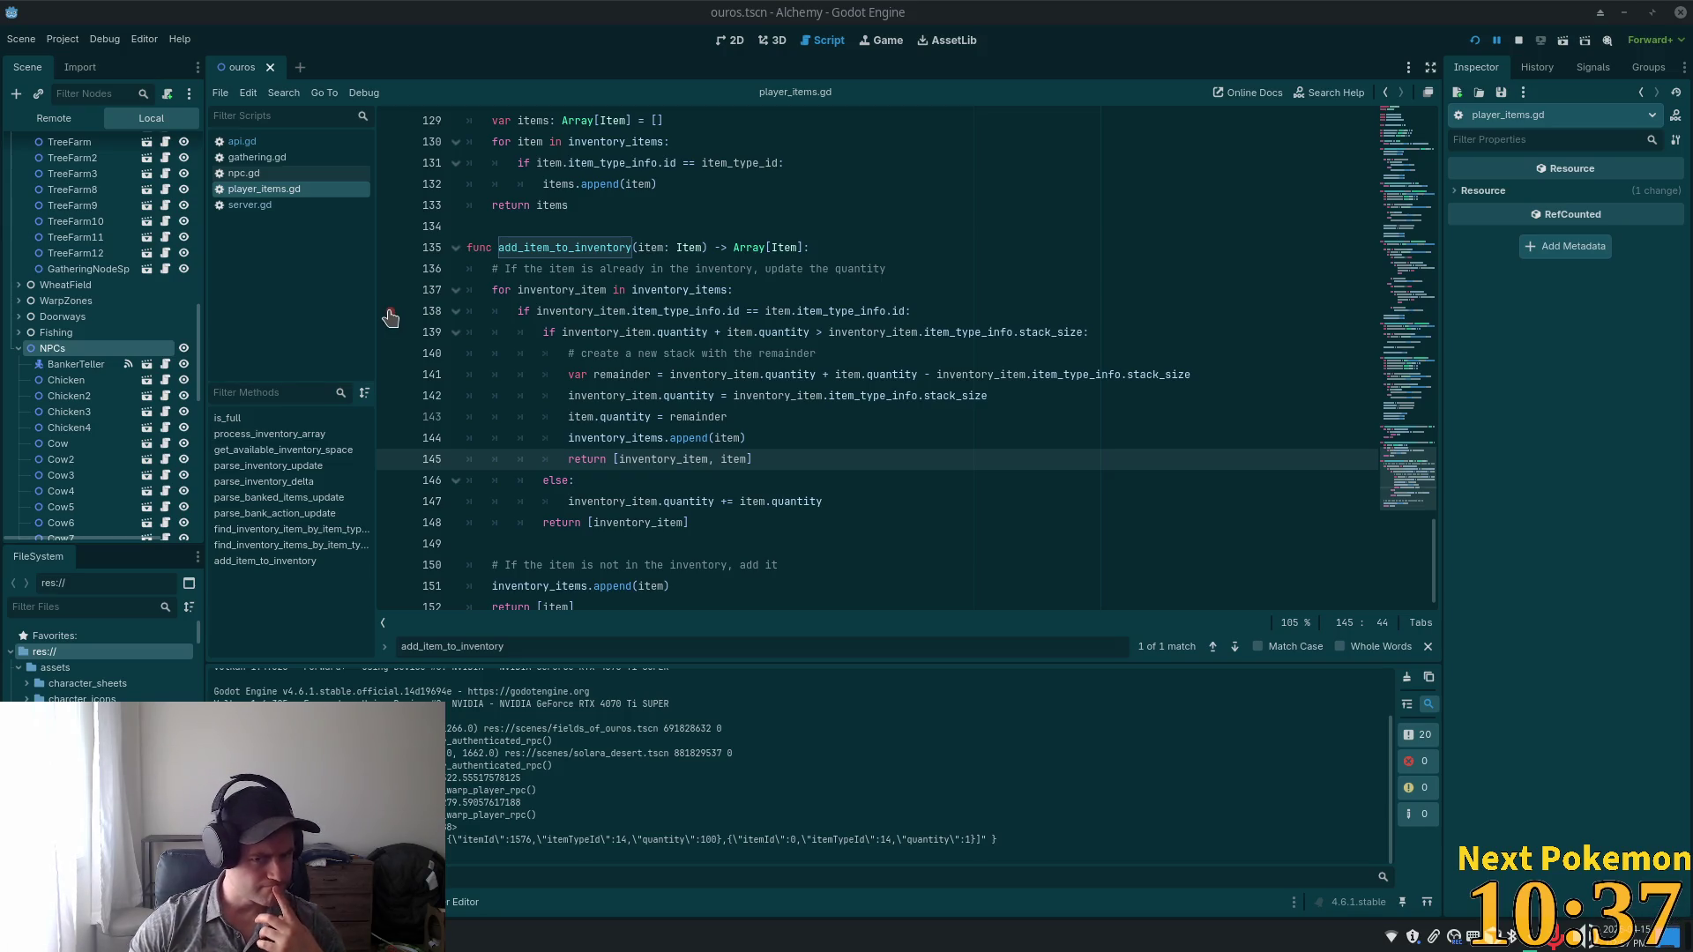
click(784, 292)
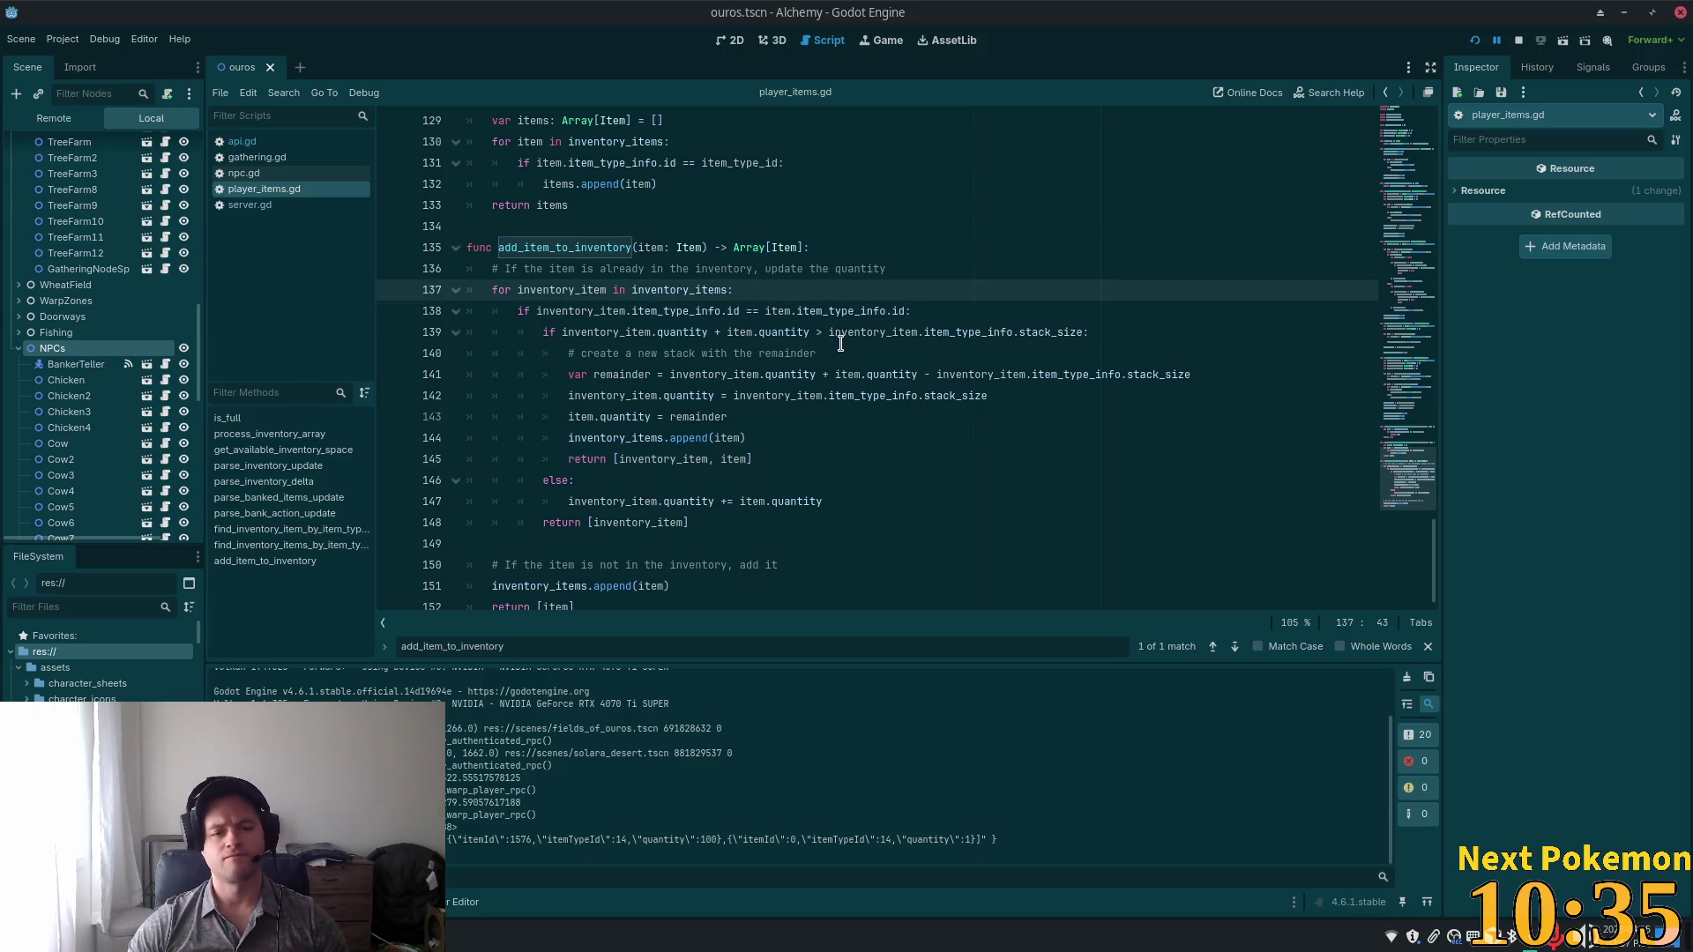
click(909, 314)
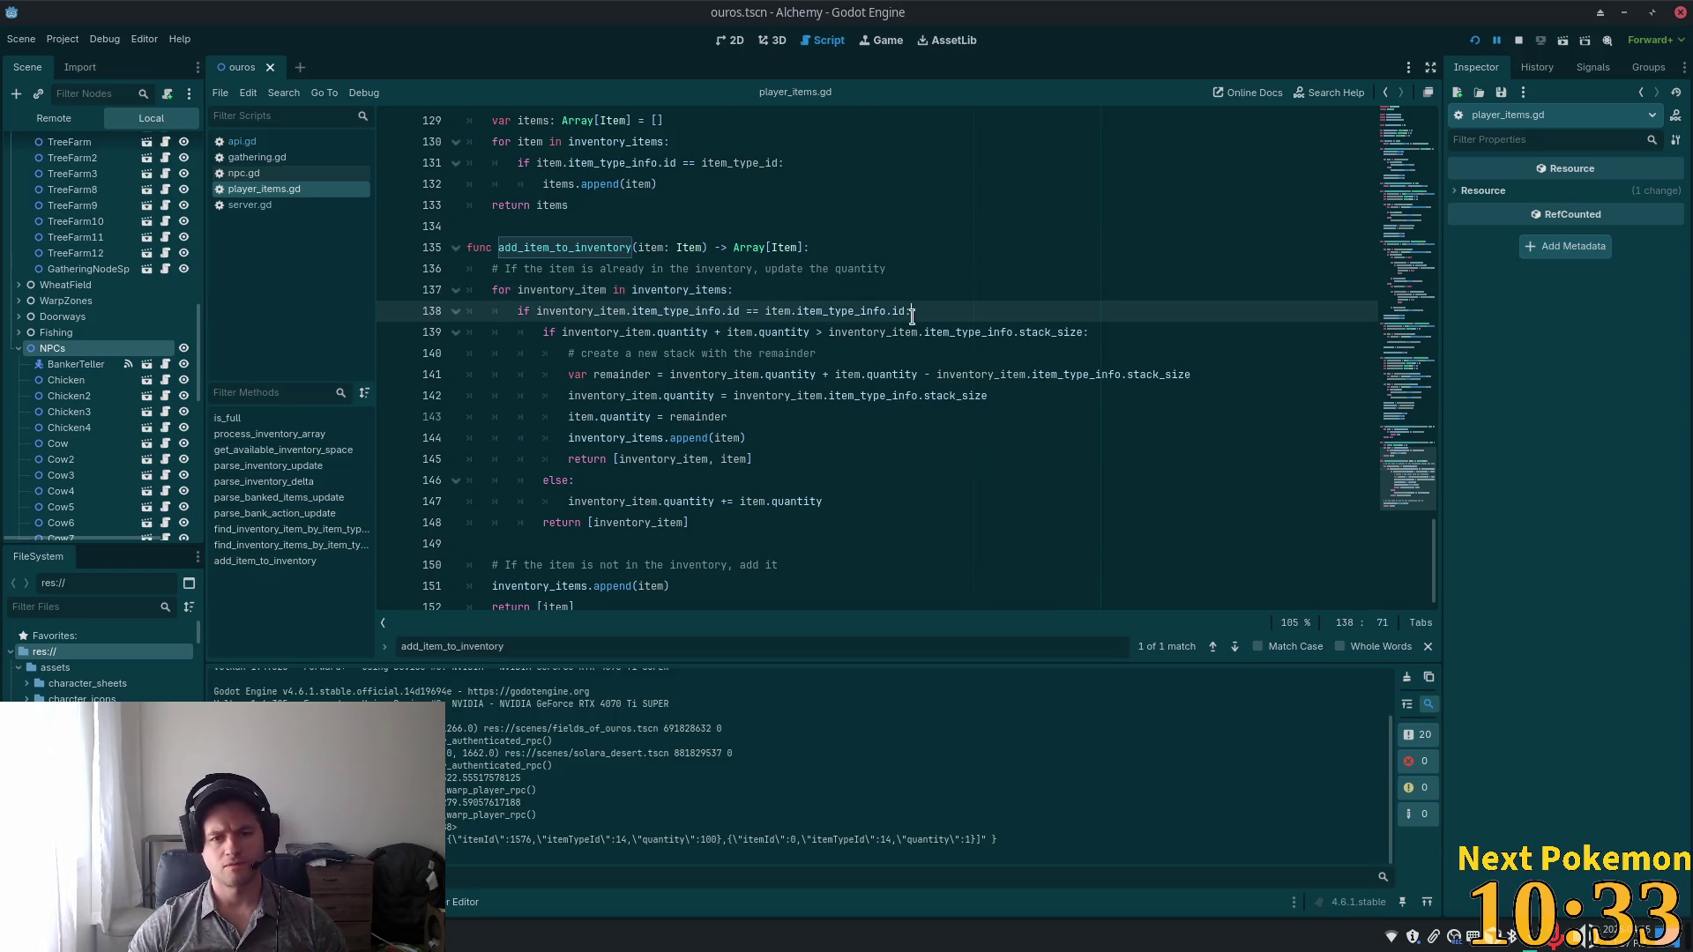
Add print("found inventory item") right after the item-type match check.
key(Return)
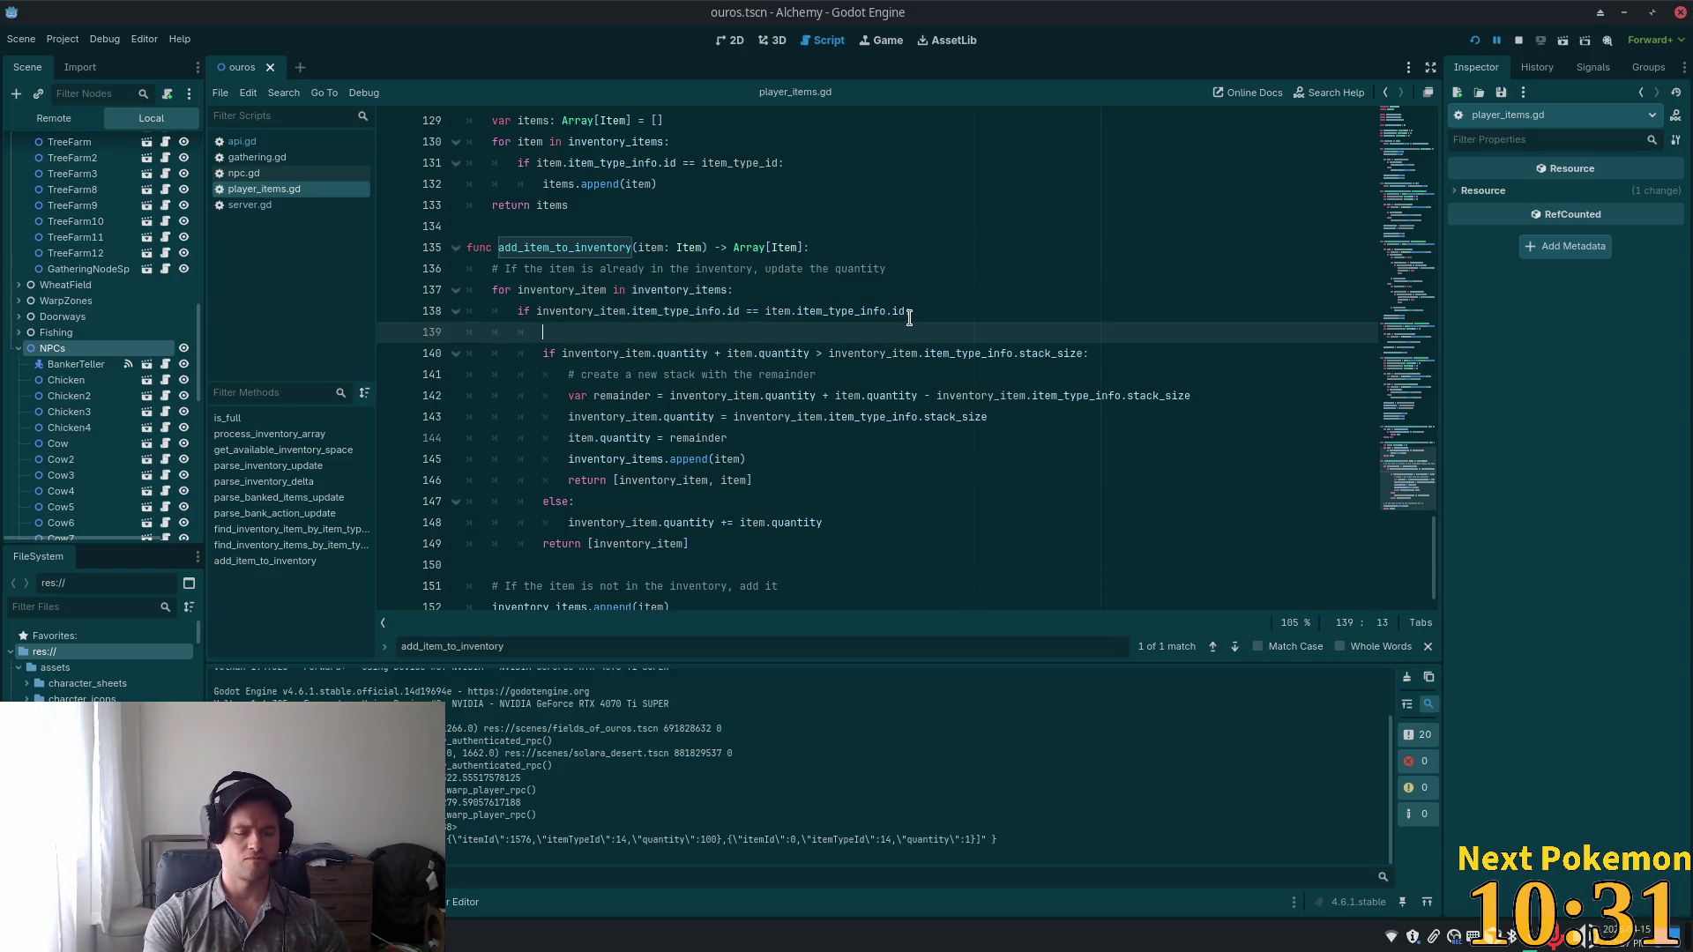
text(print(")
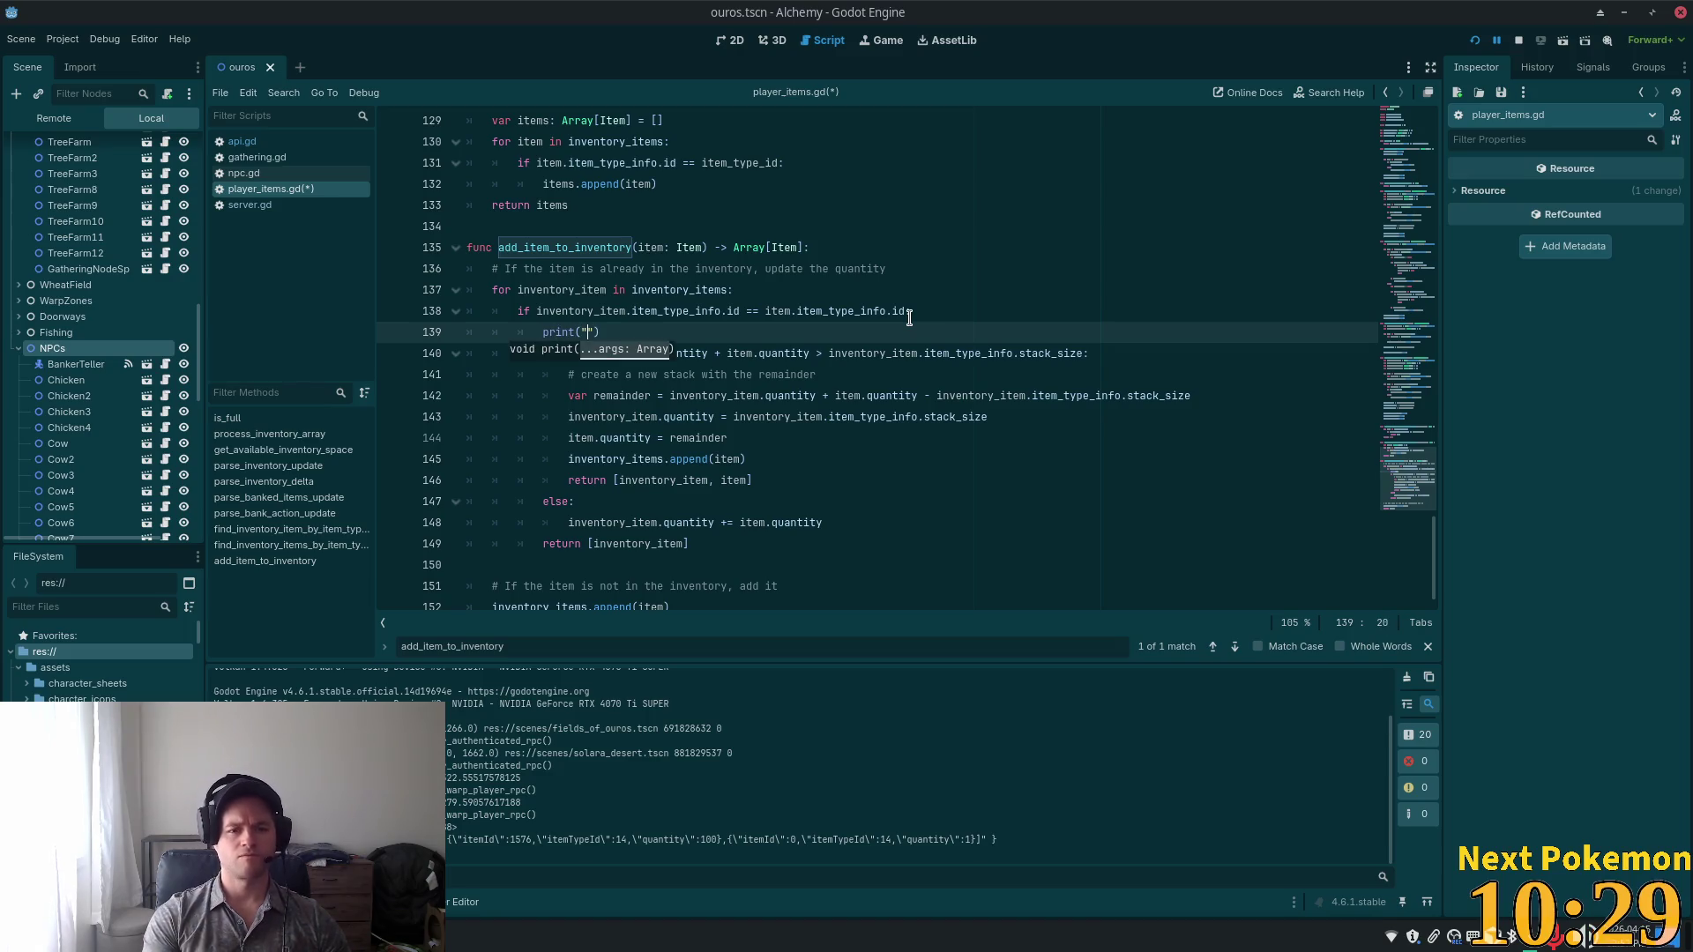
text(found inve)
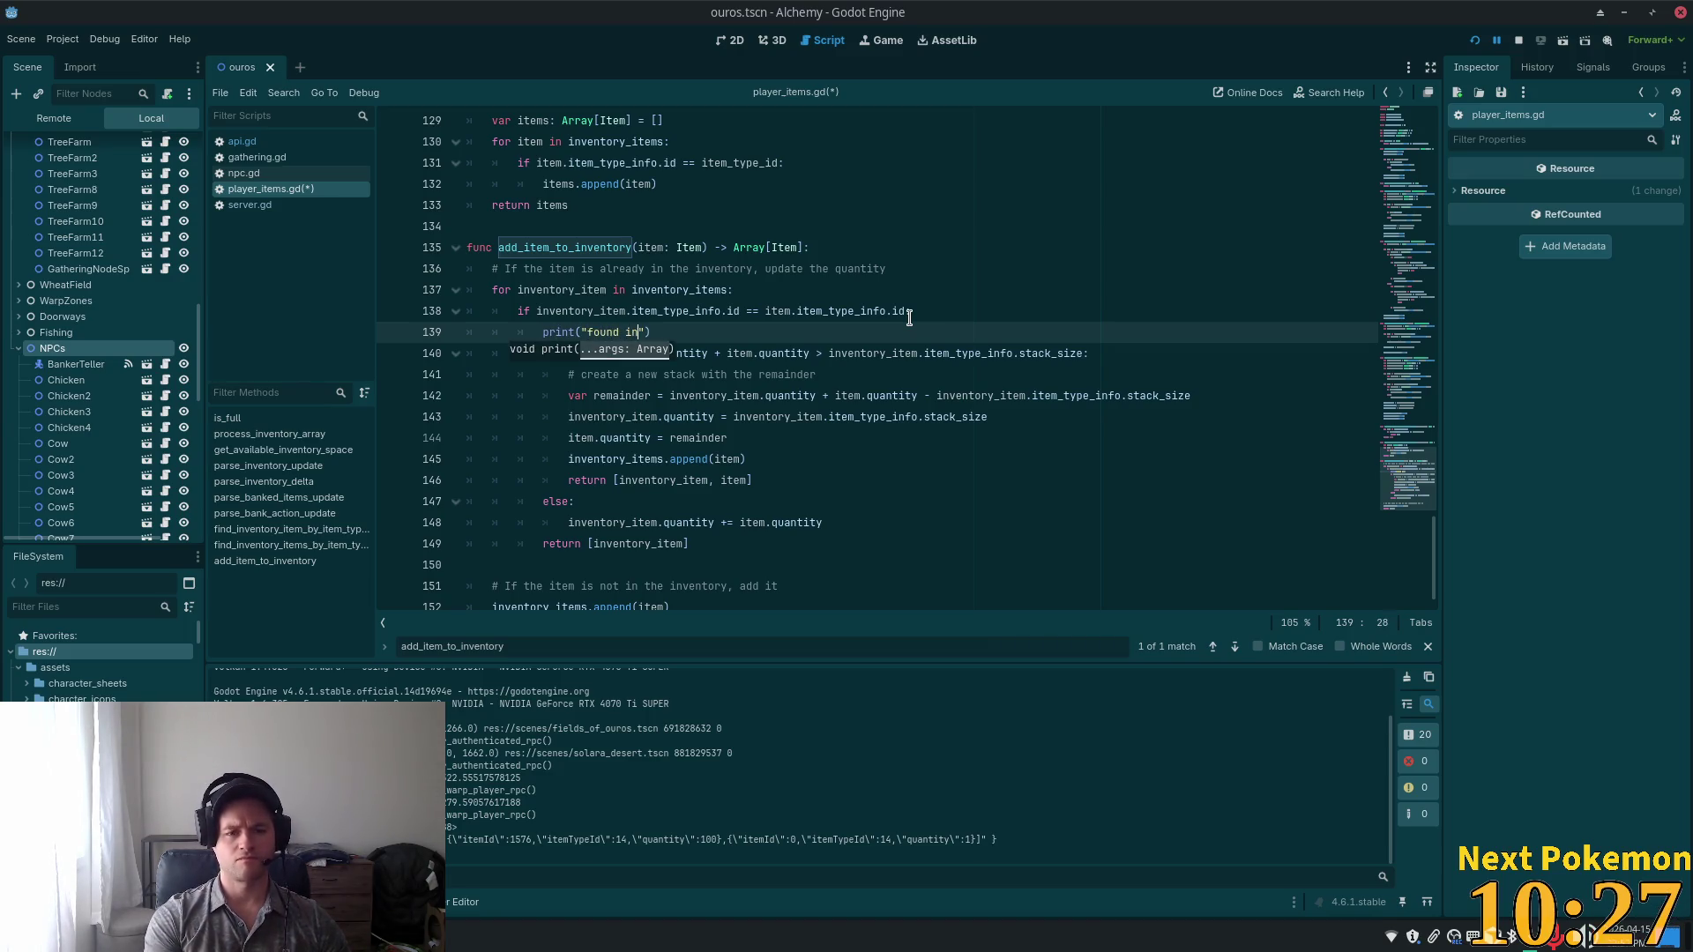
text(ntory item)
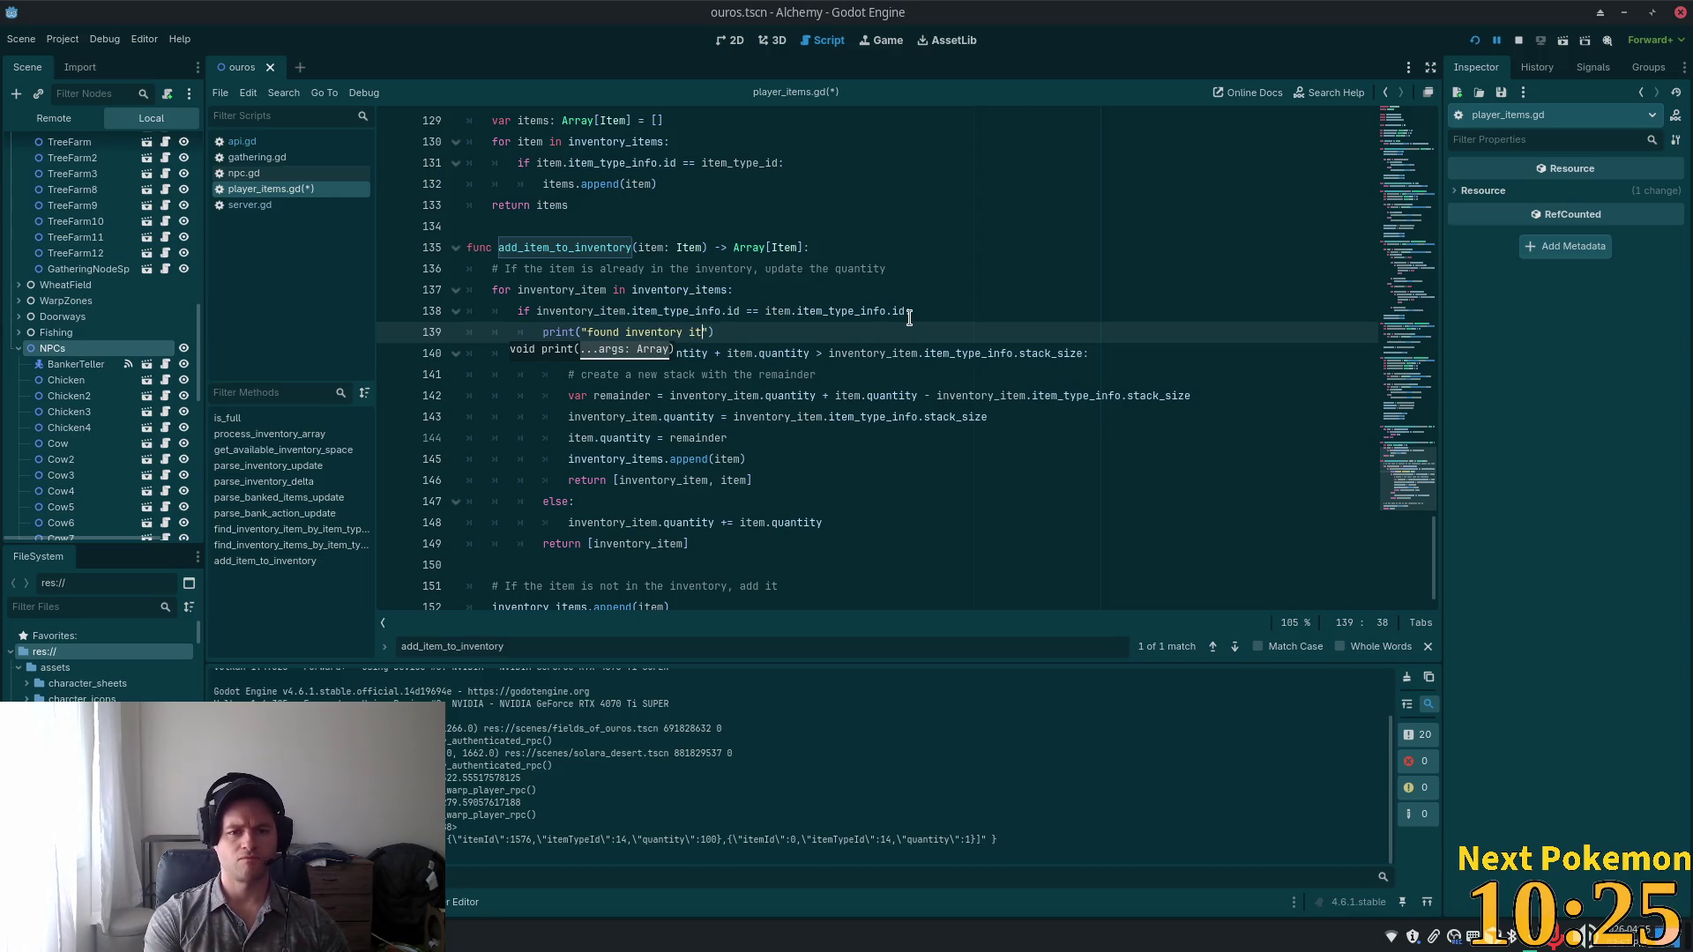
click(705, 339)
Trace quantity and inventory_item through the stack-splitting and return lines.
click(573, 417)
click(540, 441)
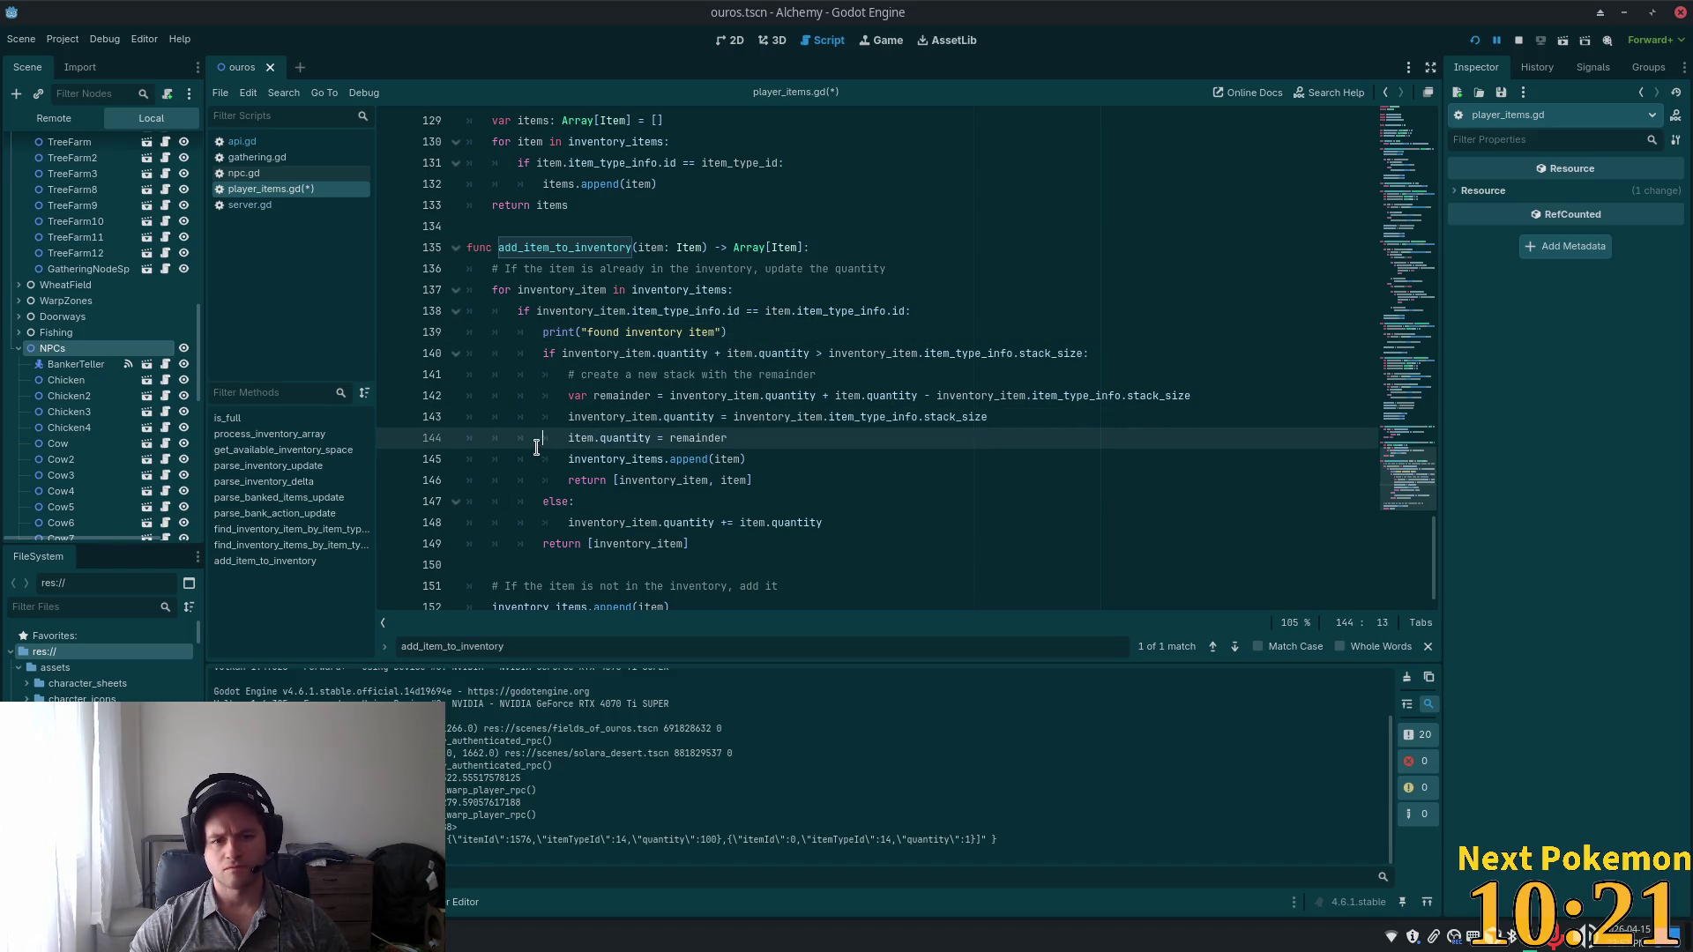
click(763, 458)
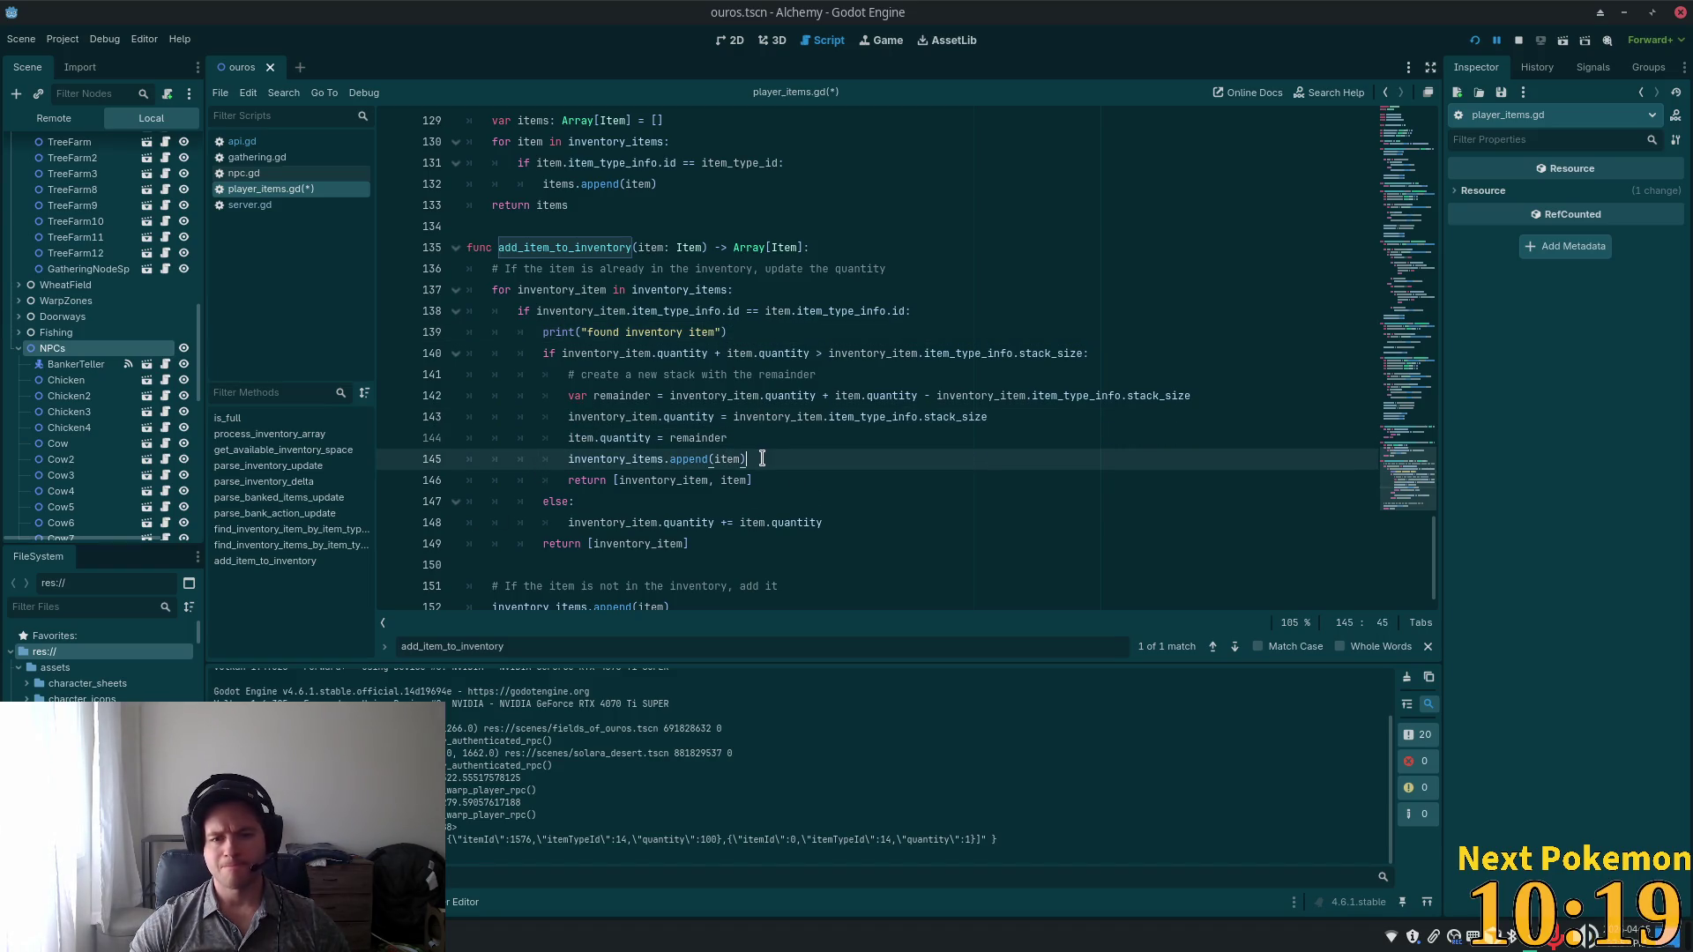
click(720, 353)
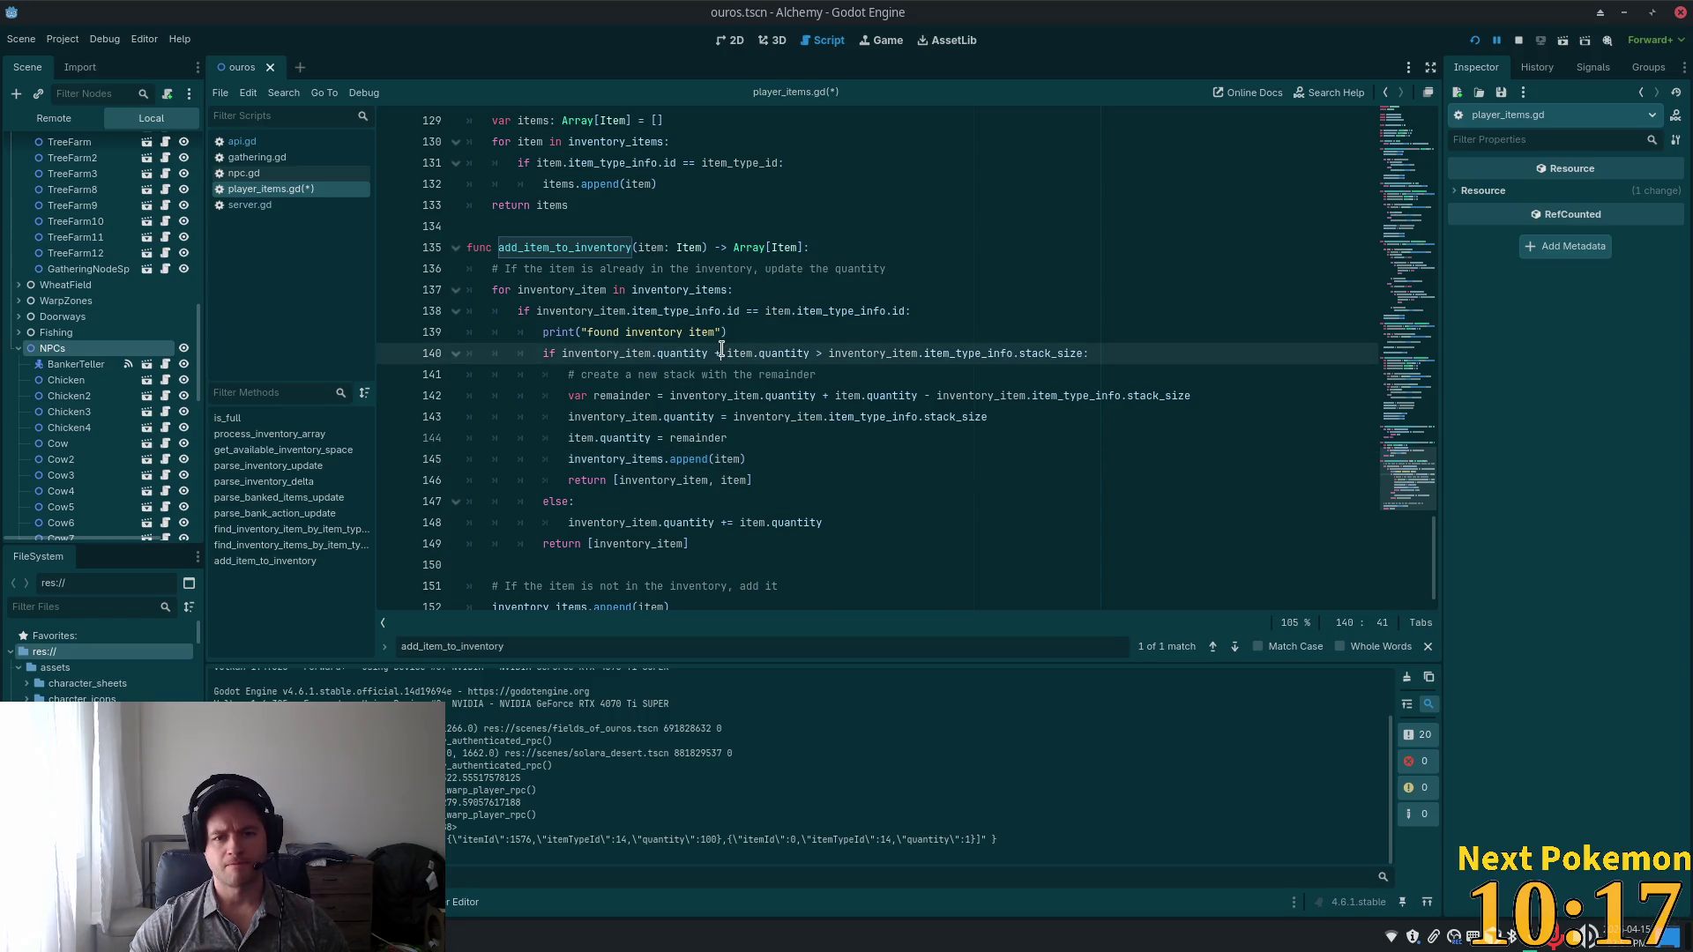
double_click(623, 353)
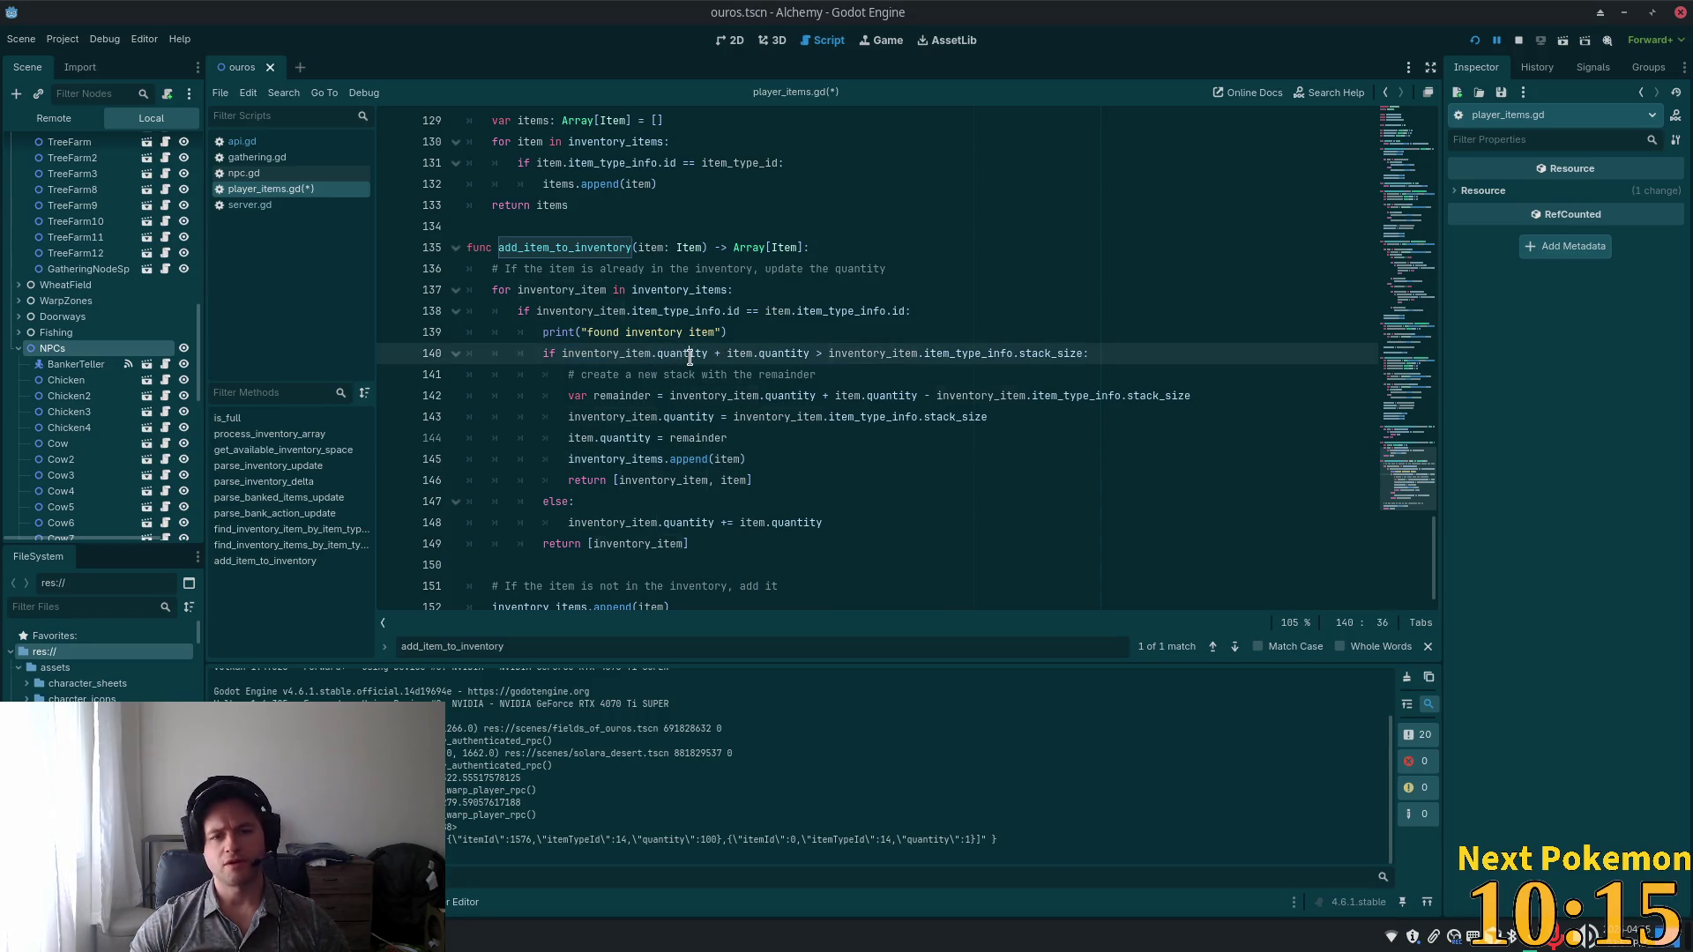
double_click(684, 354)
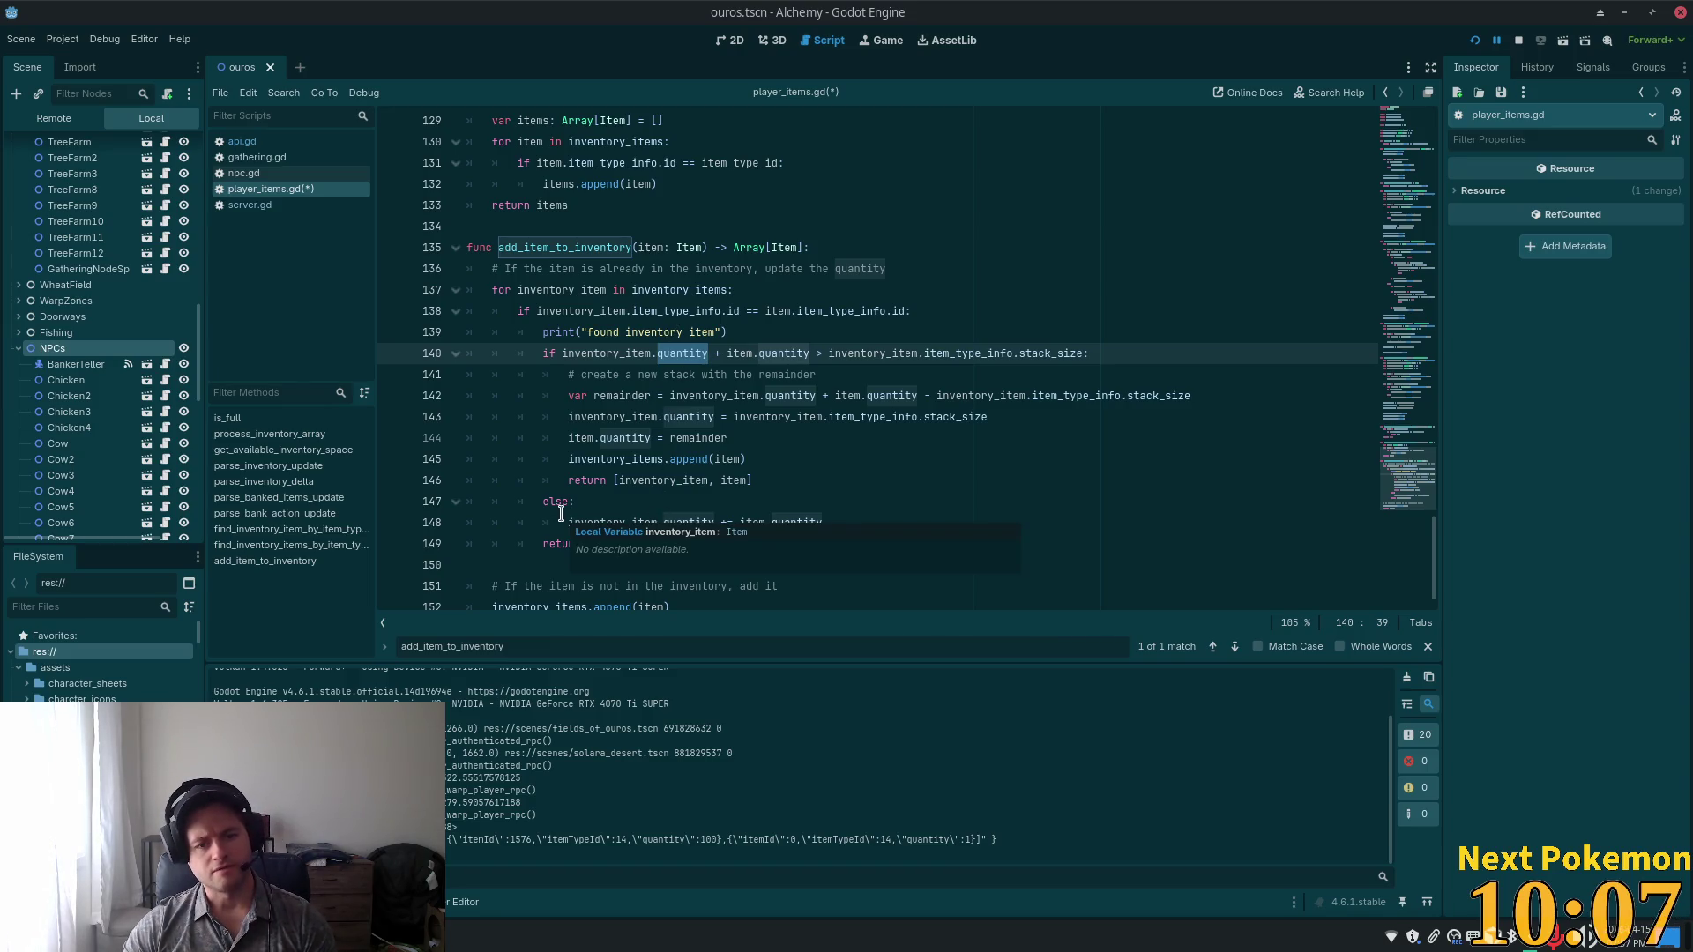
click(676, 459)
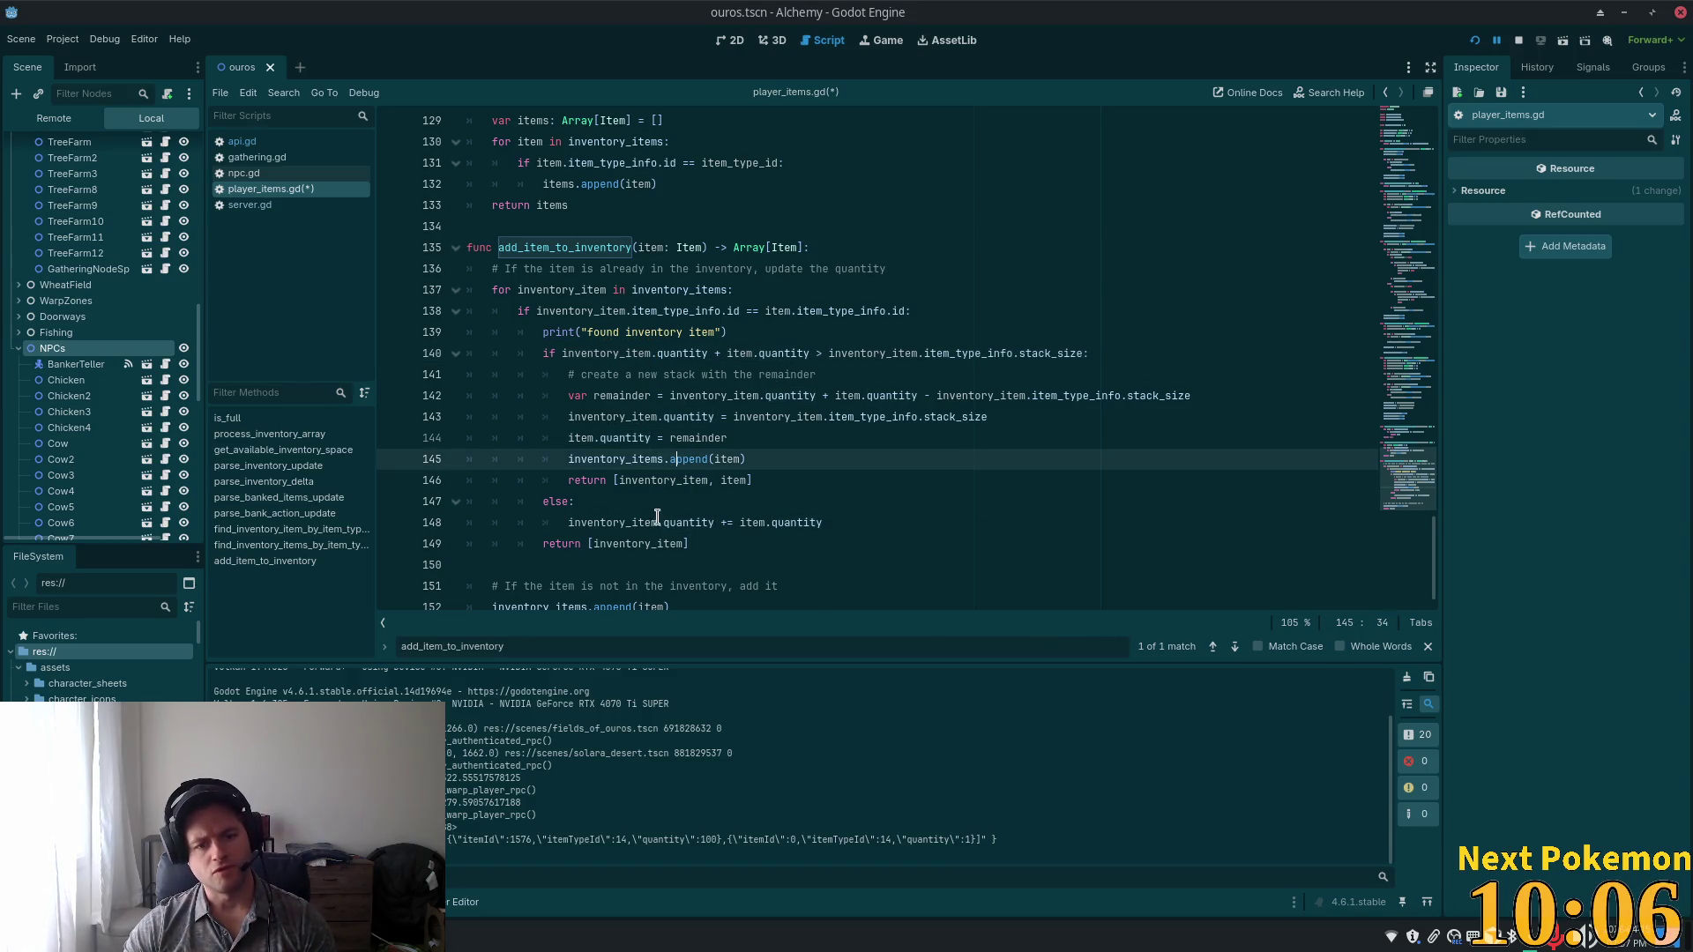
double_click(605, 525)
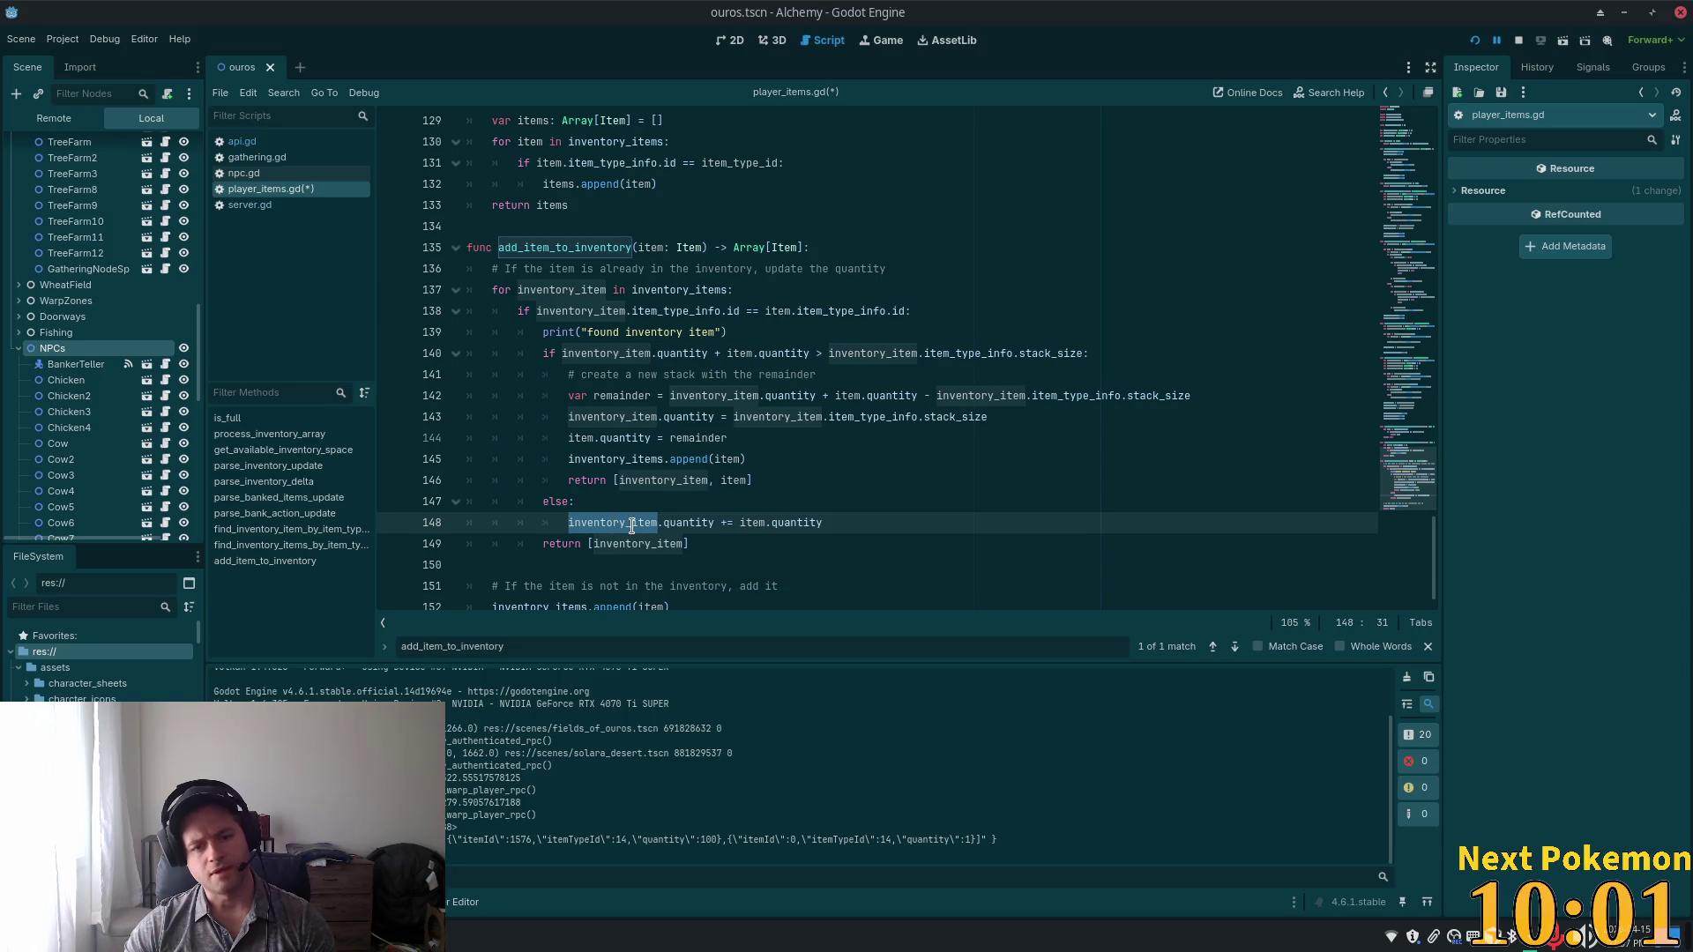
double_click(796, 522)
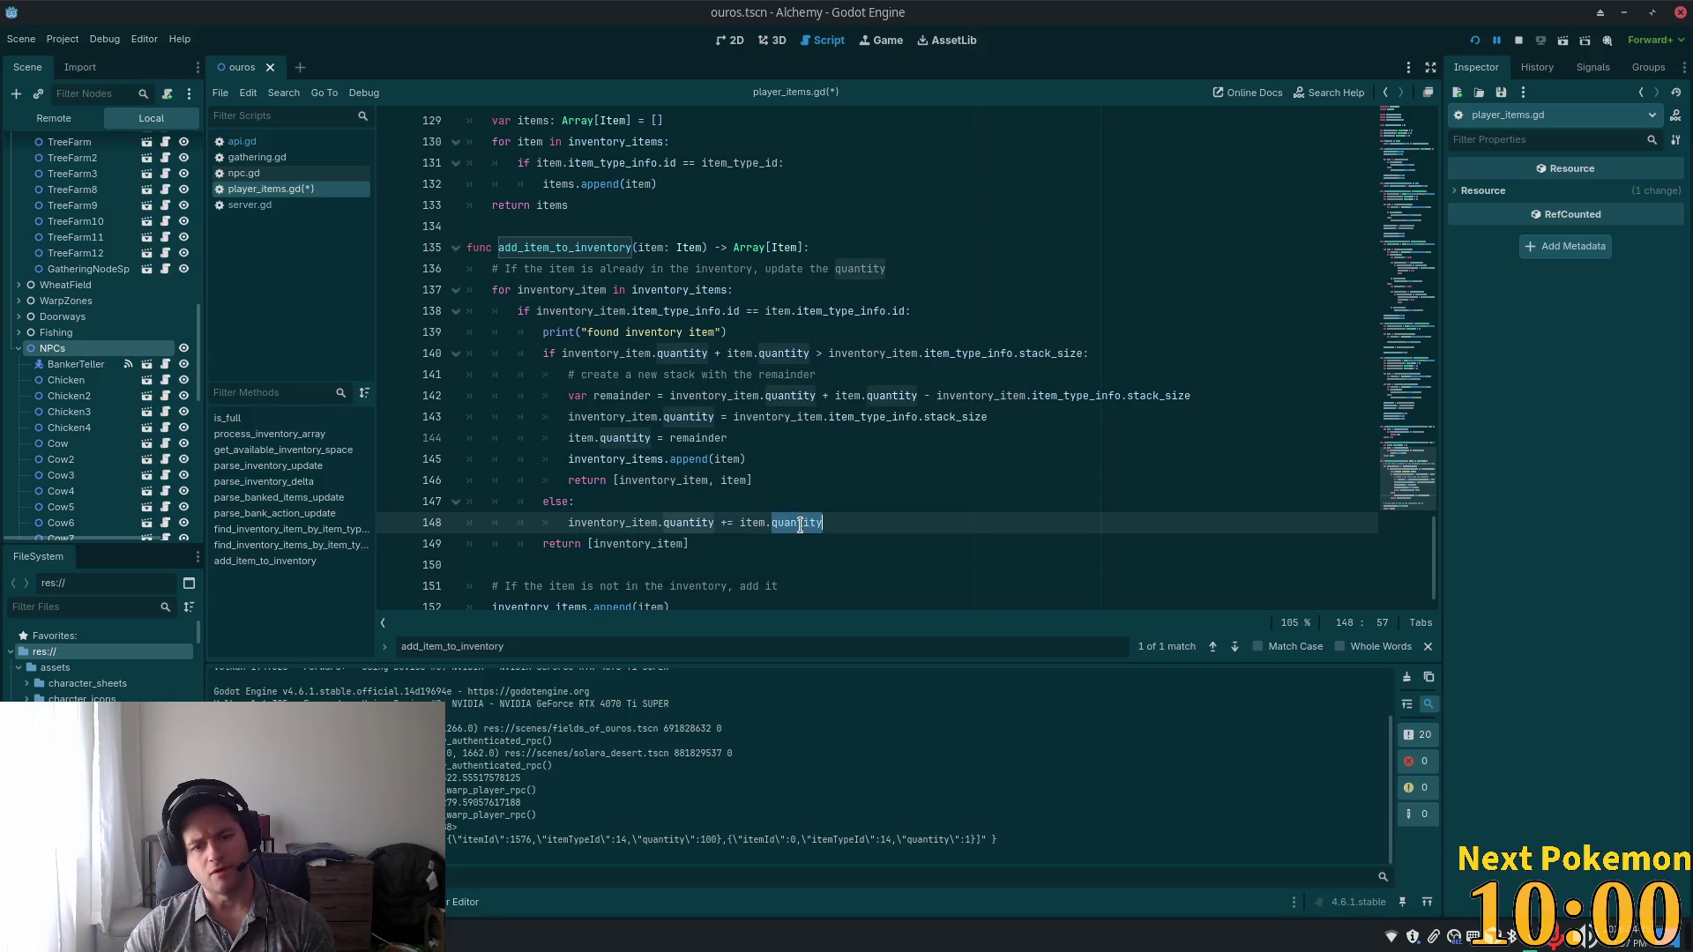
double_click(629, 544)
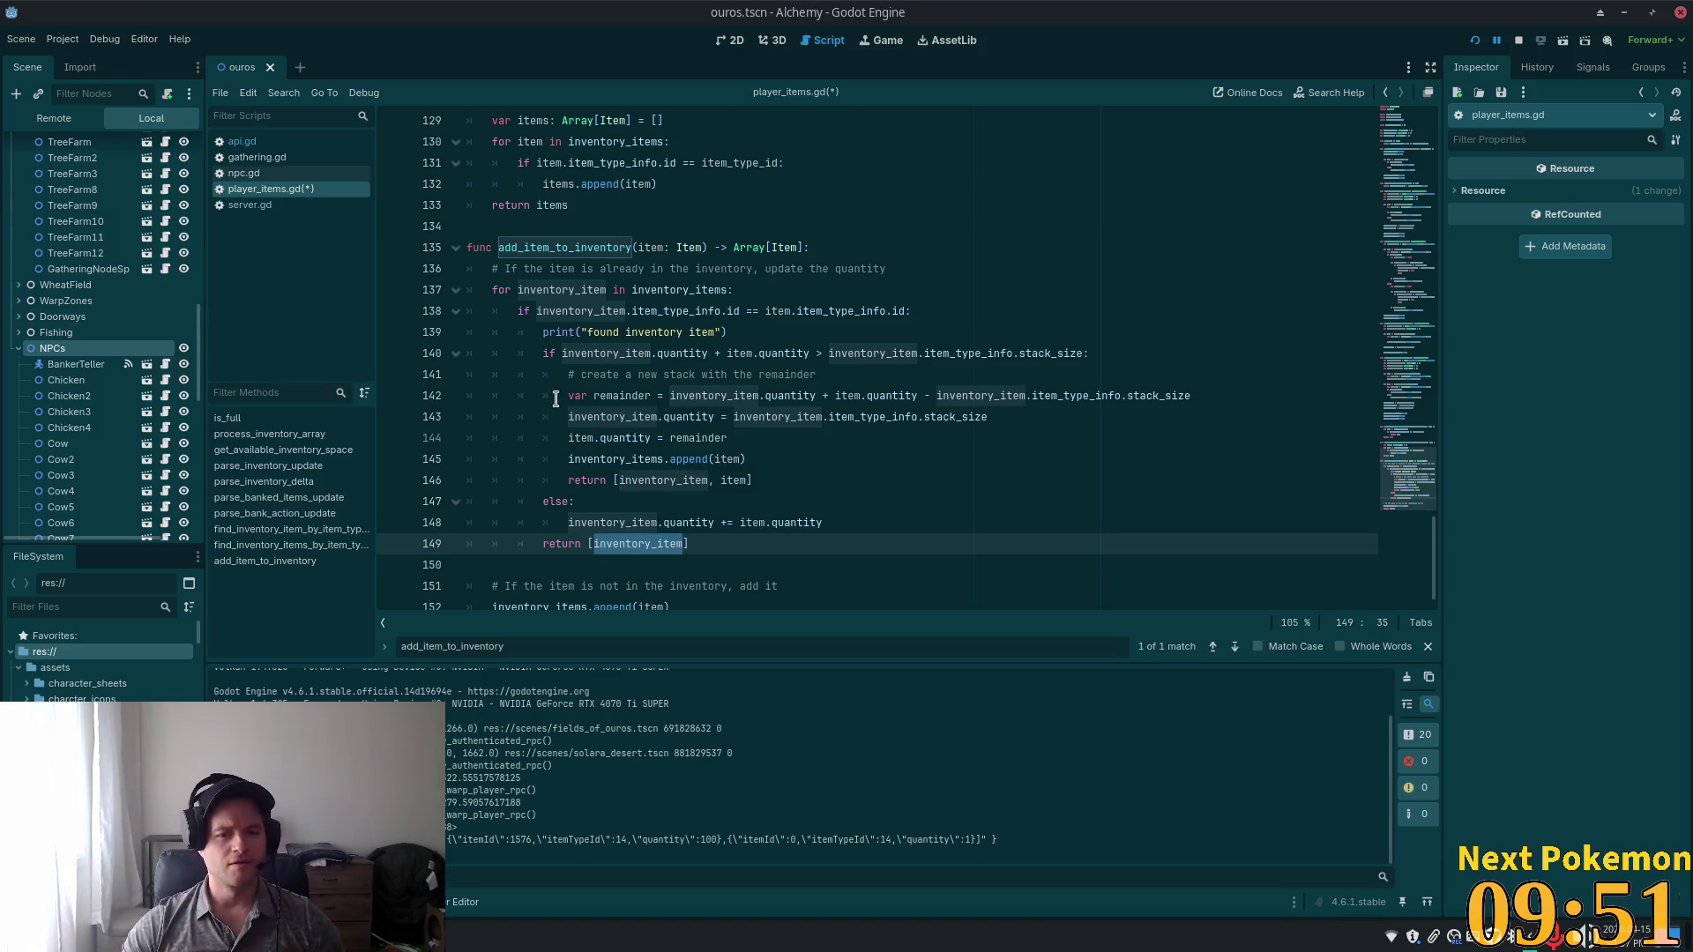
Open a blank line inside the stack-size overflow branch on line 140.
click(582, 425)
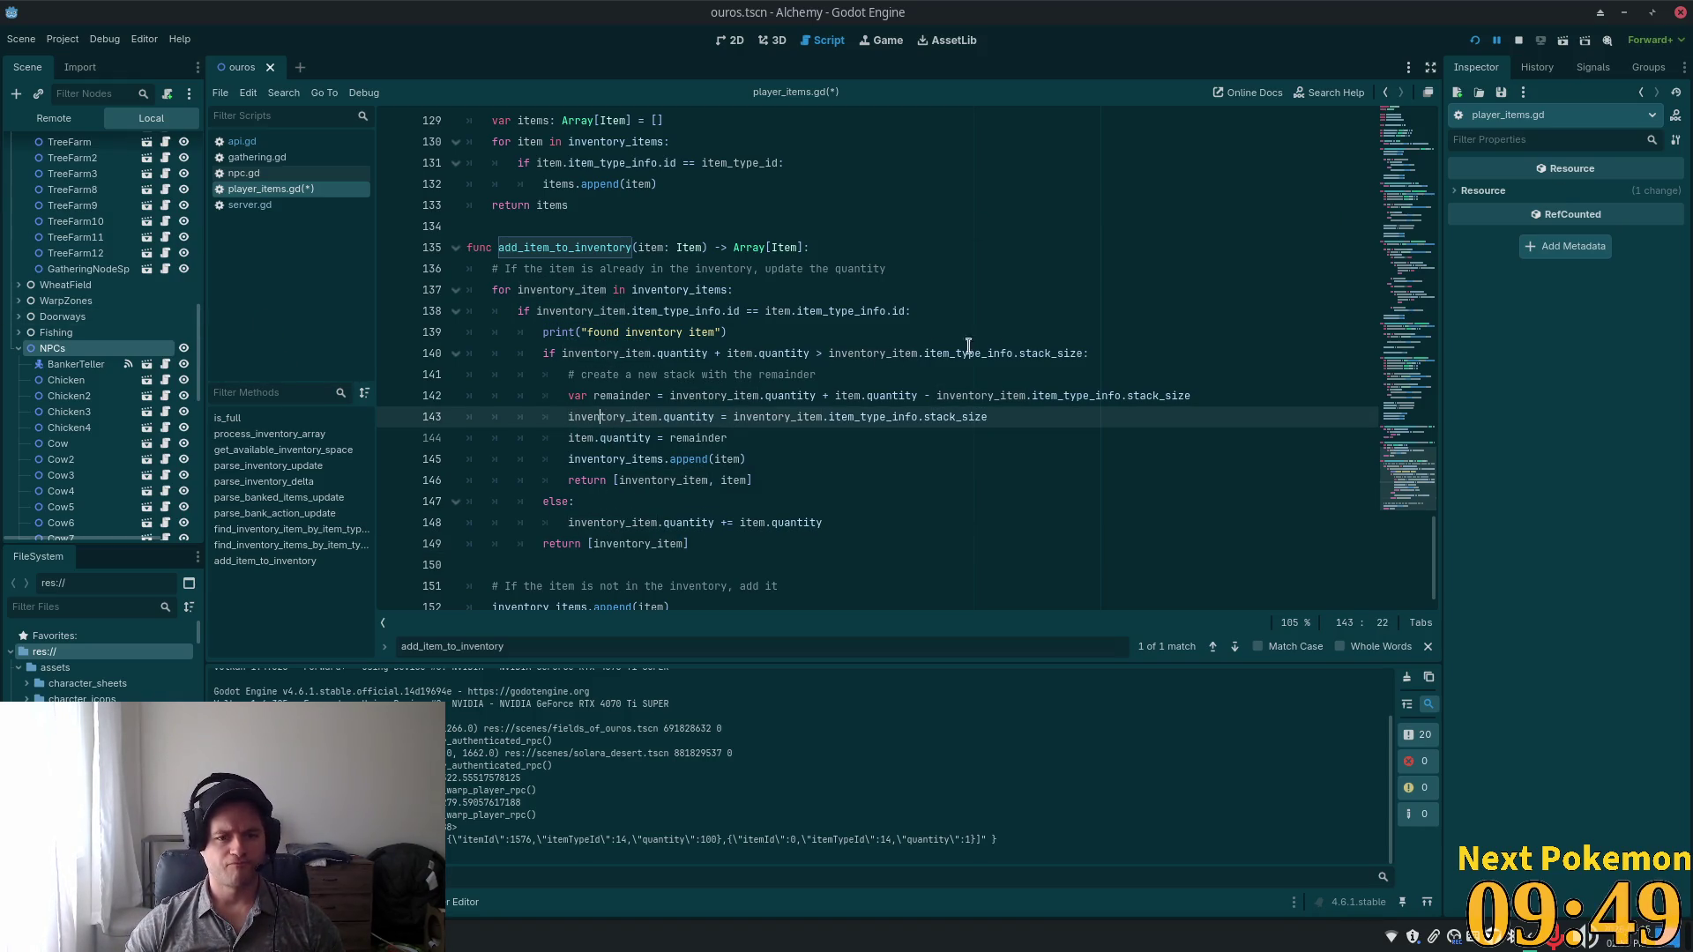
click(1115, 343)
key(Return)
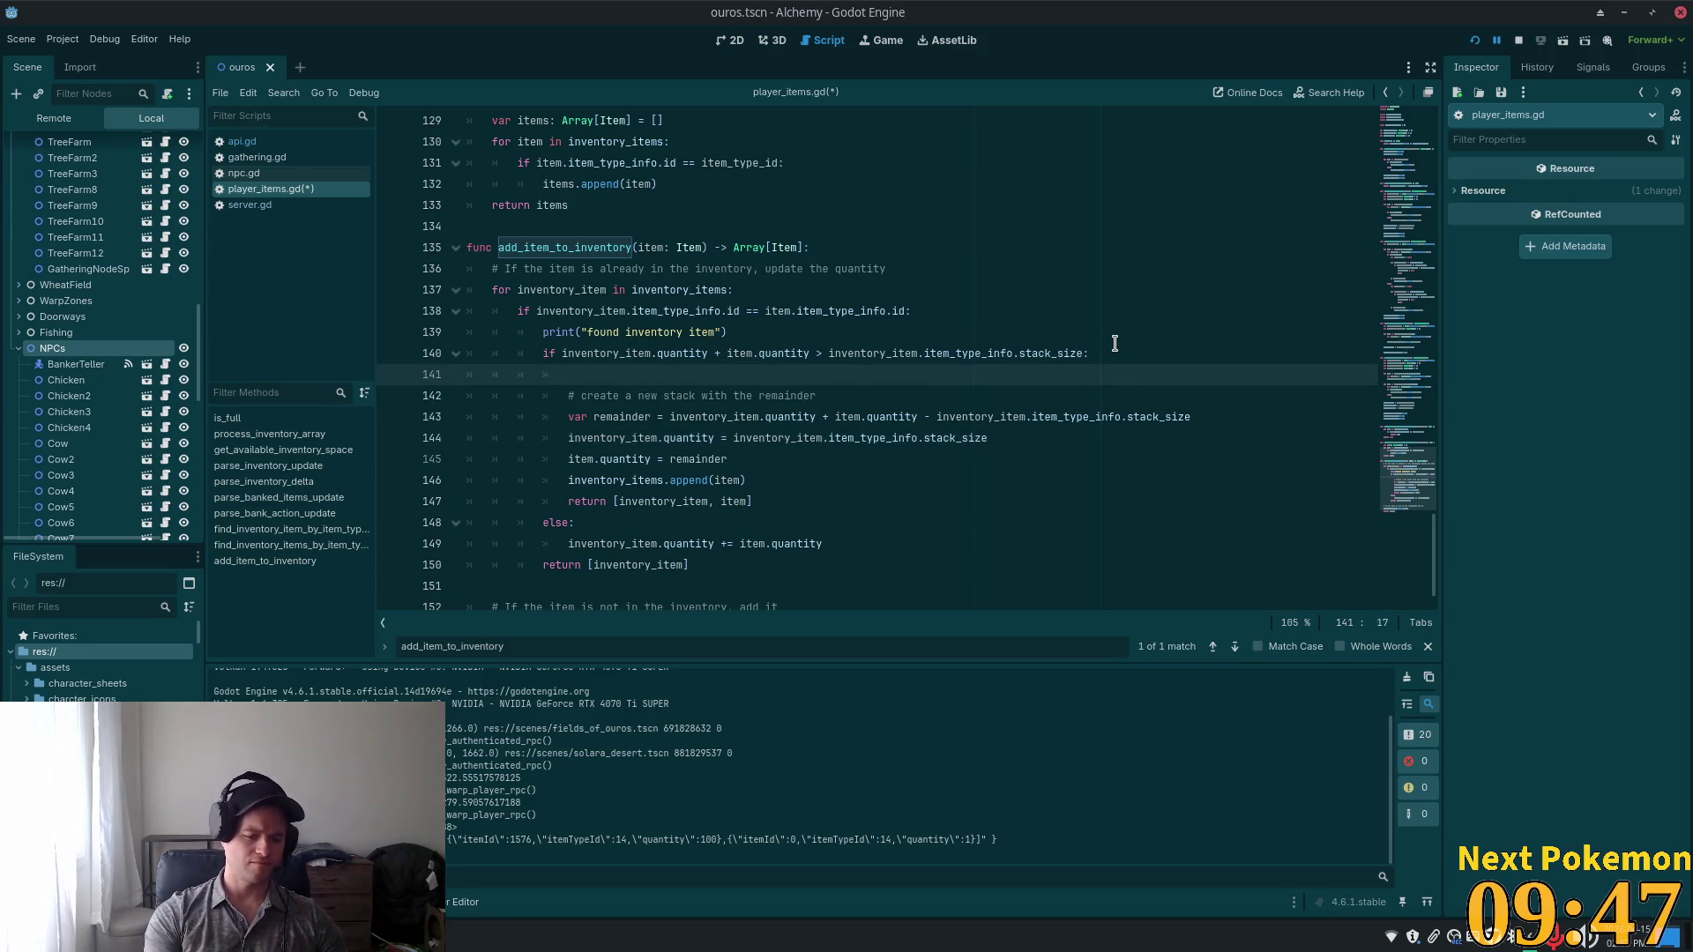
Print "stackw too big, making new stack" on overflow and "have stack room, adding to stack" in the else branch.
text(print(")
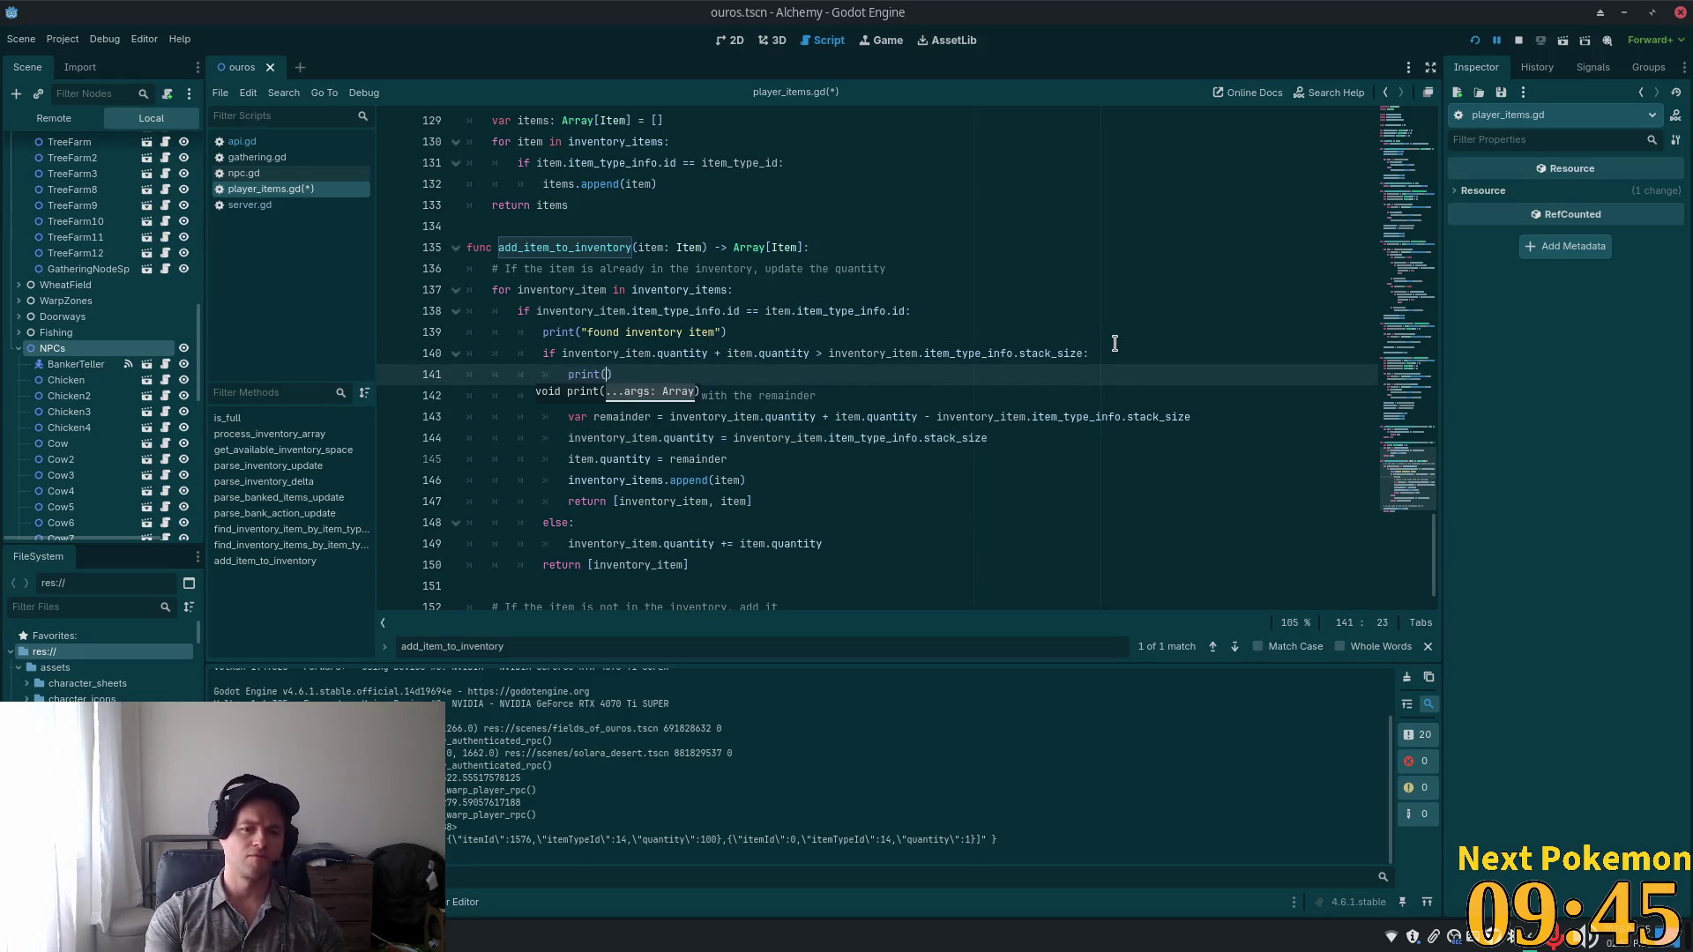
text(stackw too bi)
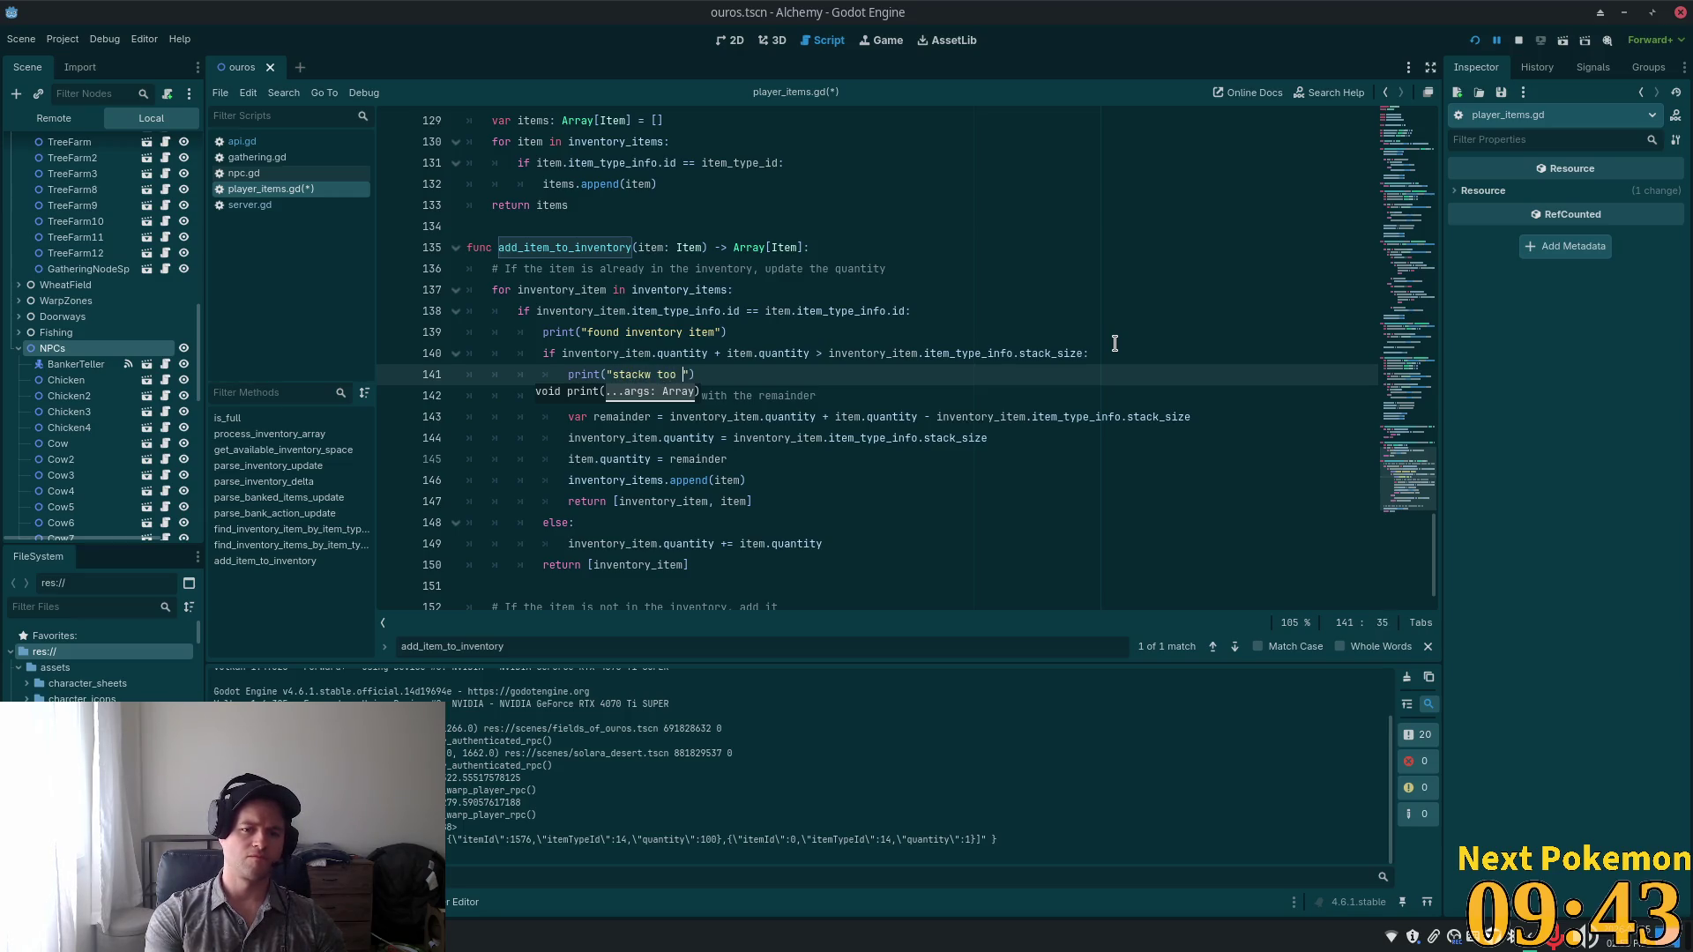
text(g, making new s)
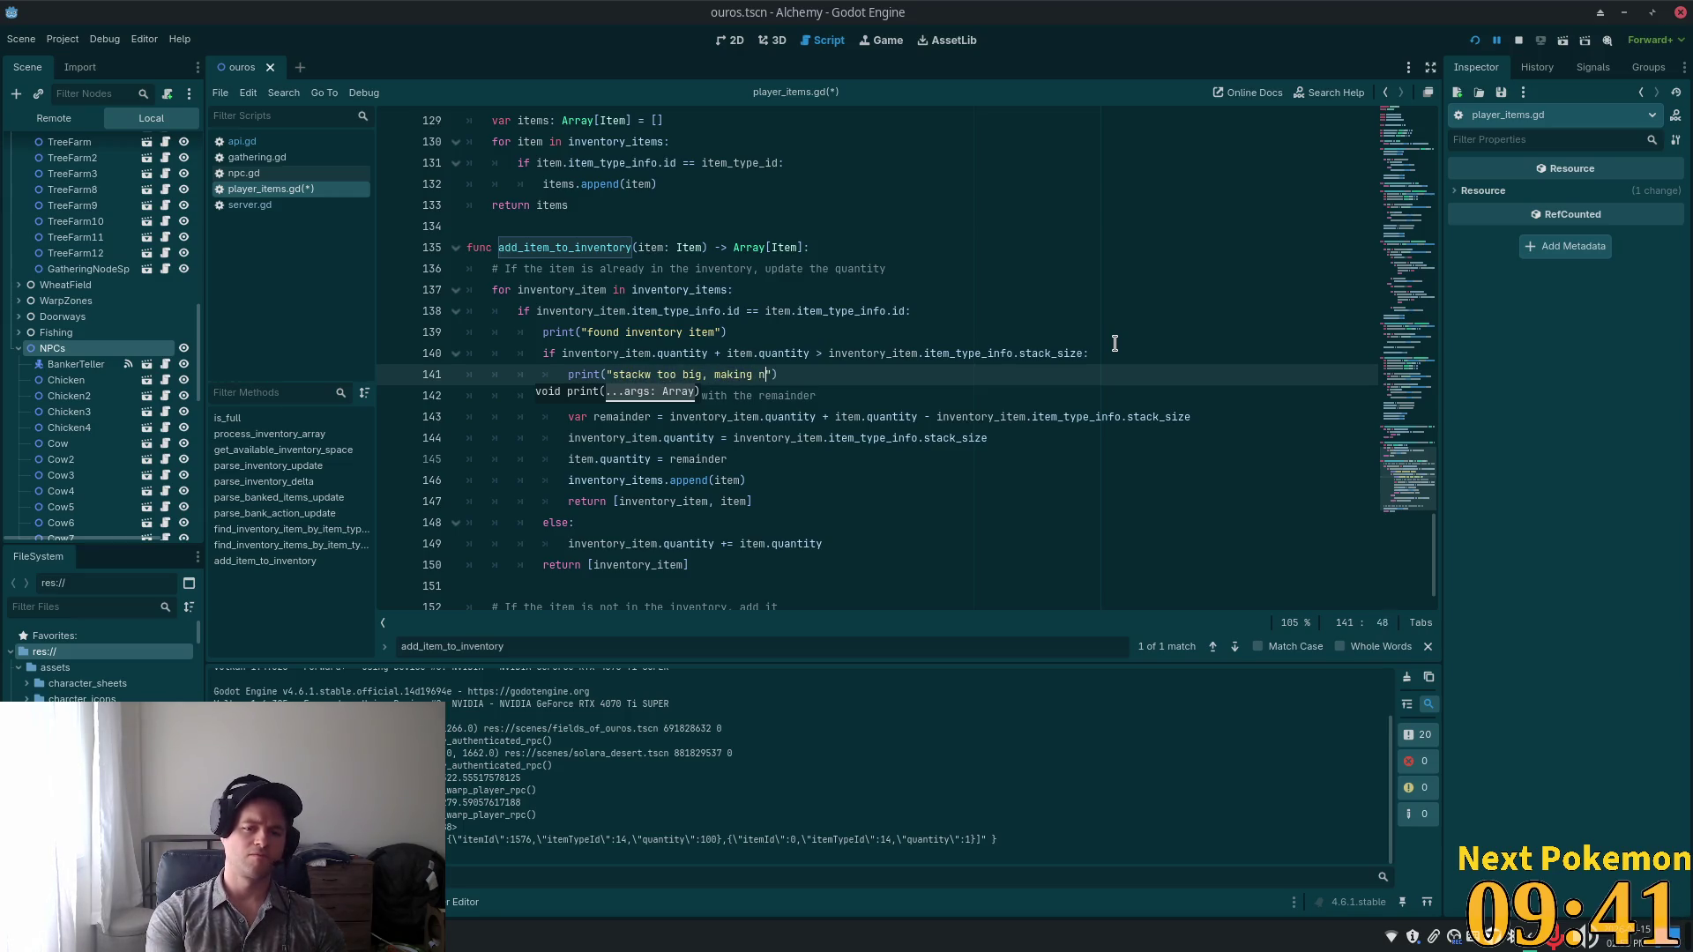
text(tack)
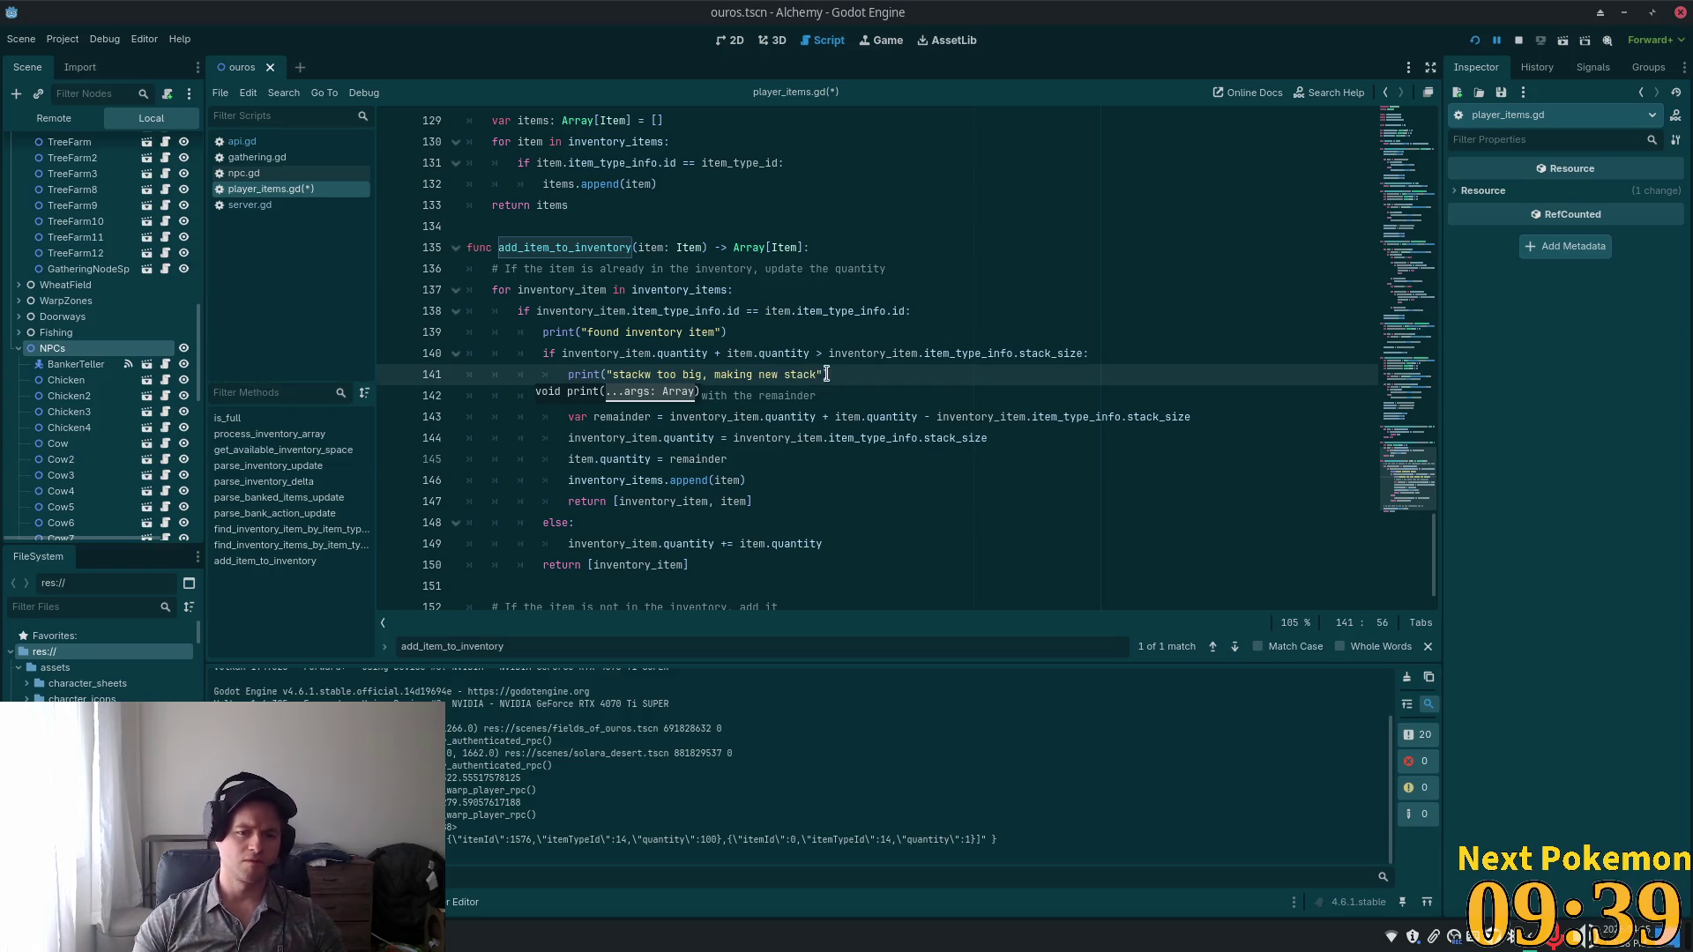
click(808, 469)
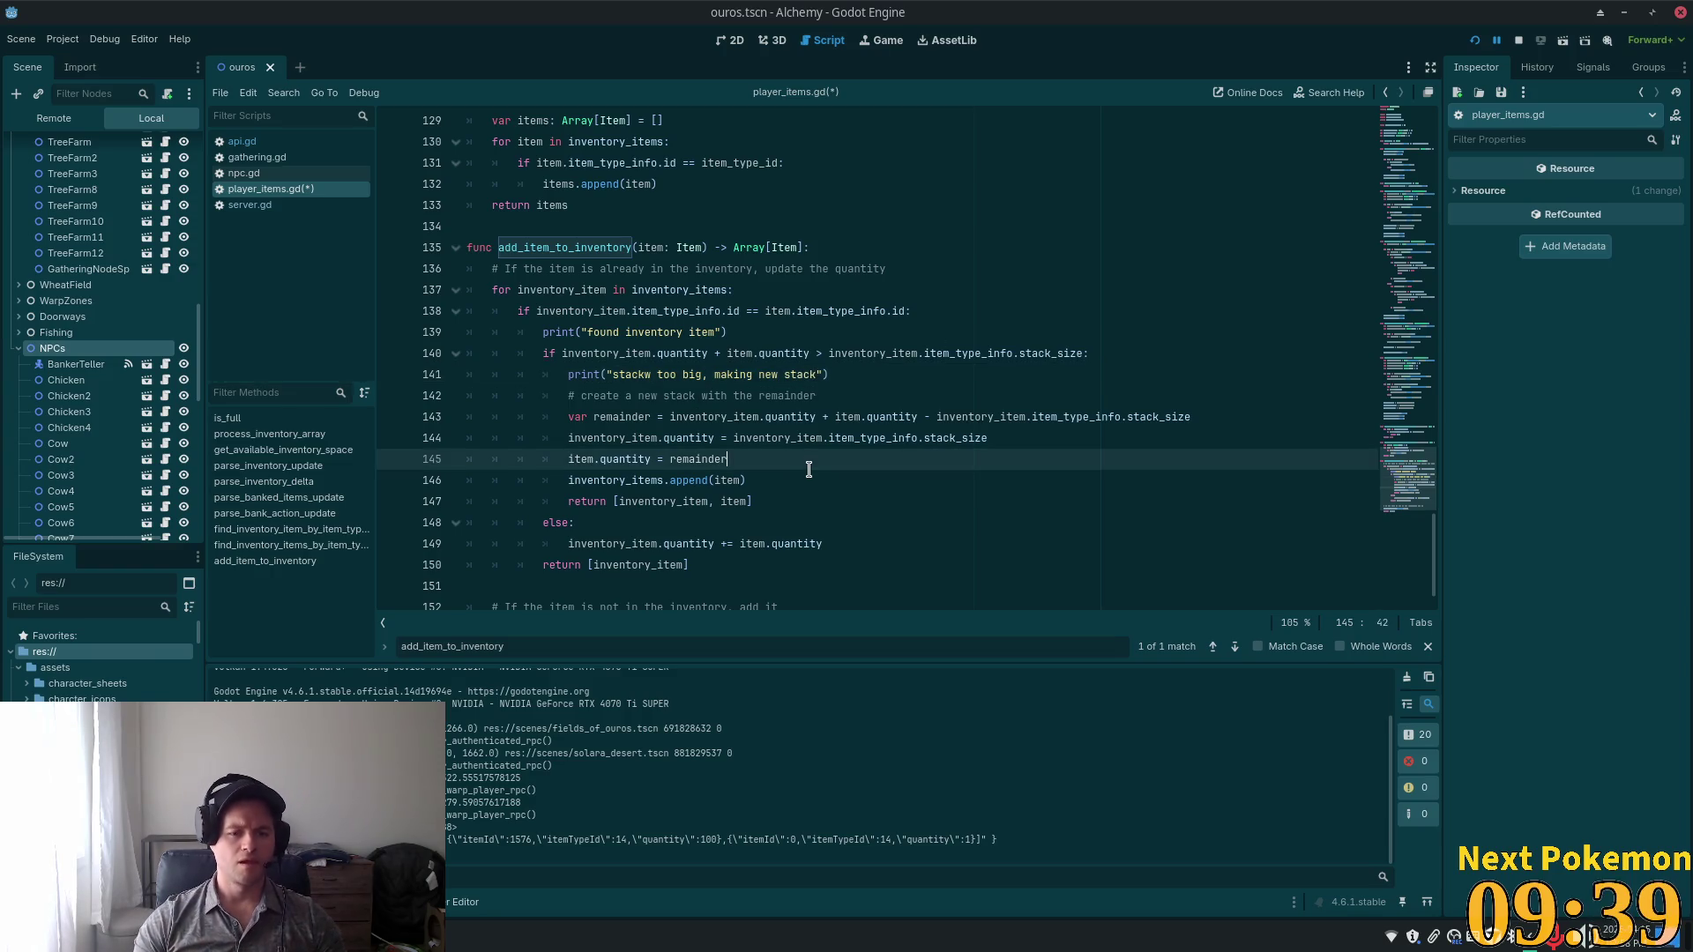
click(674, 521)
key(Return)
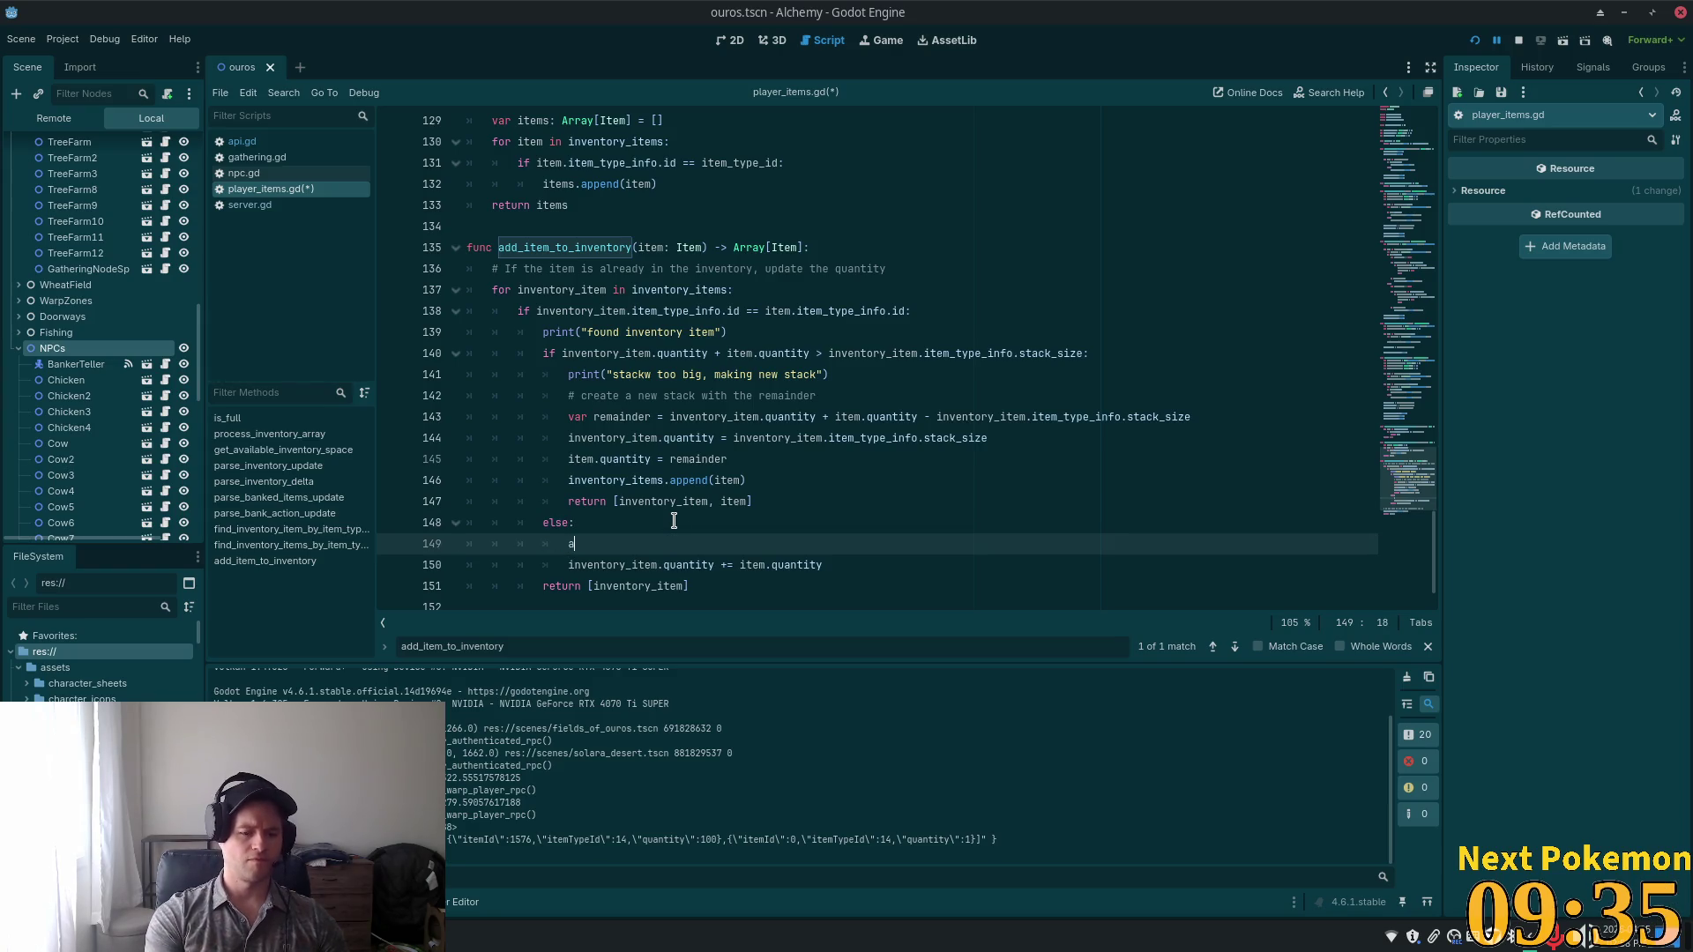
text(print)
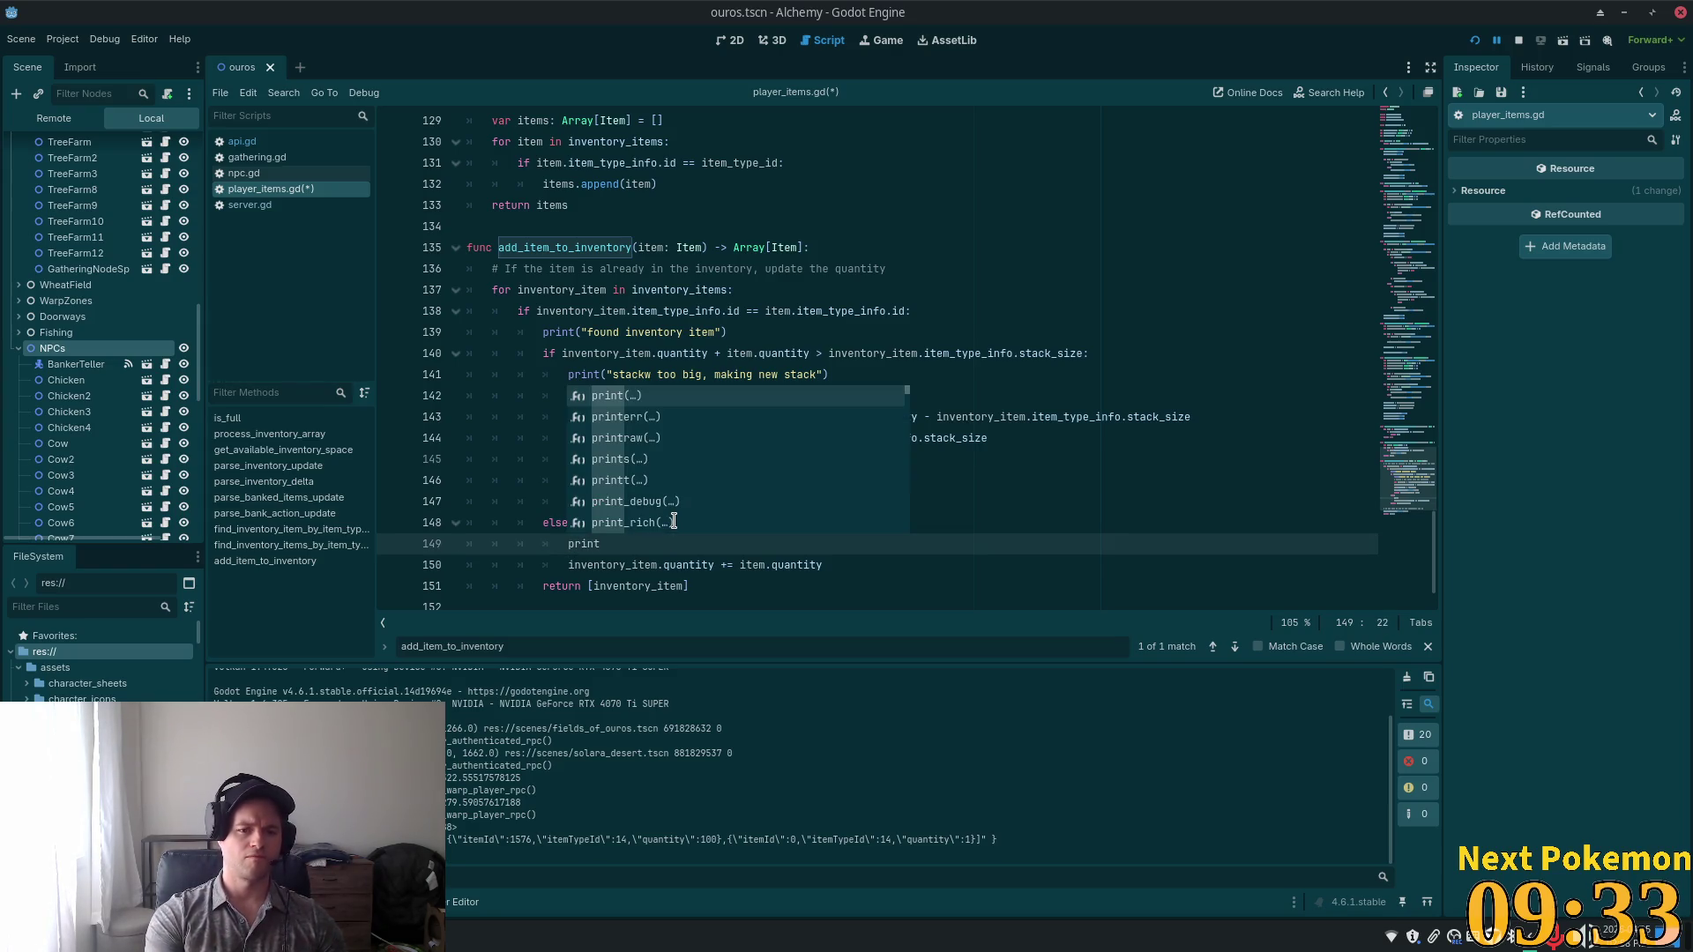
text(("adding to s)
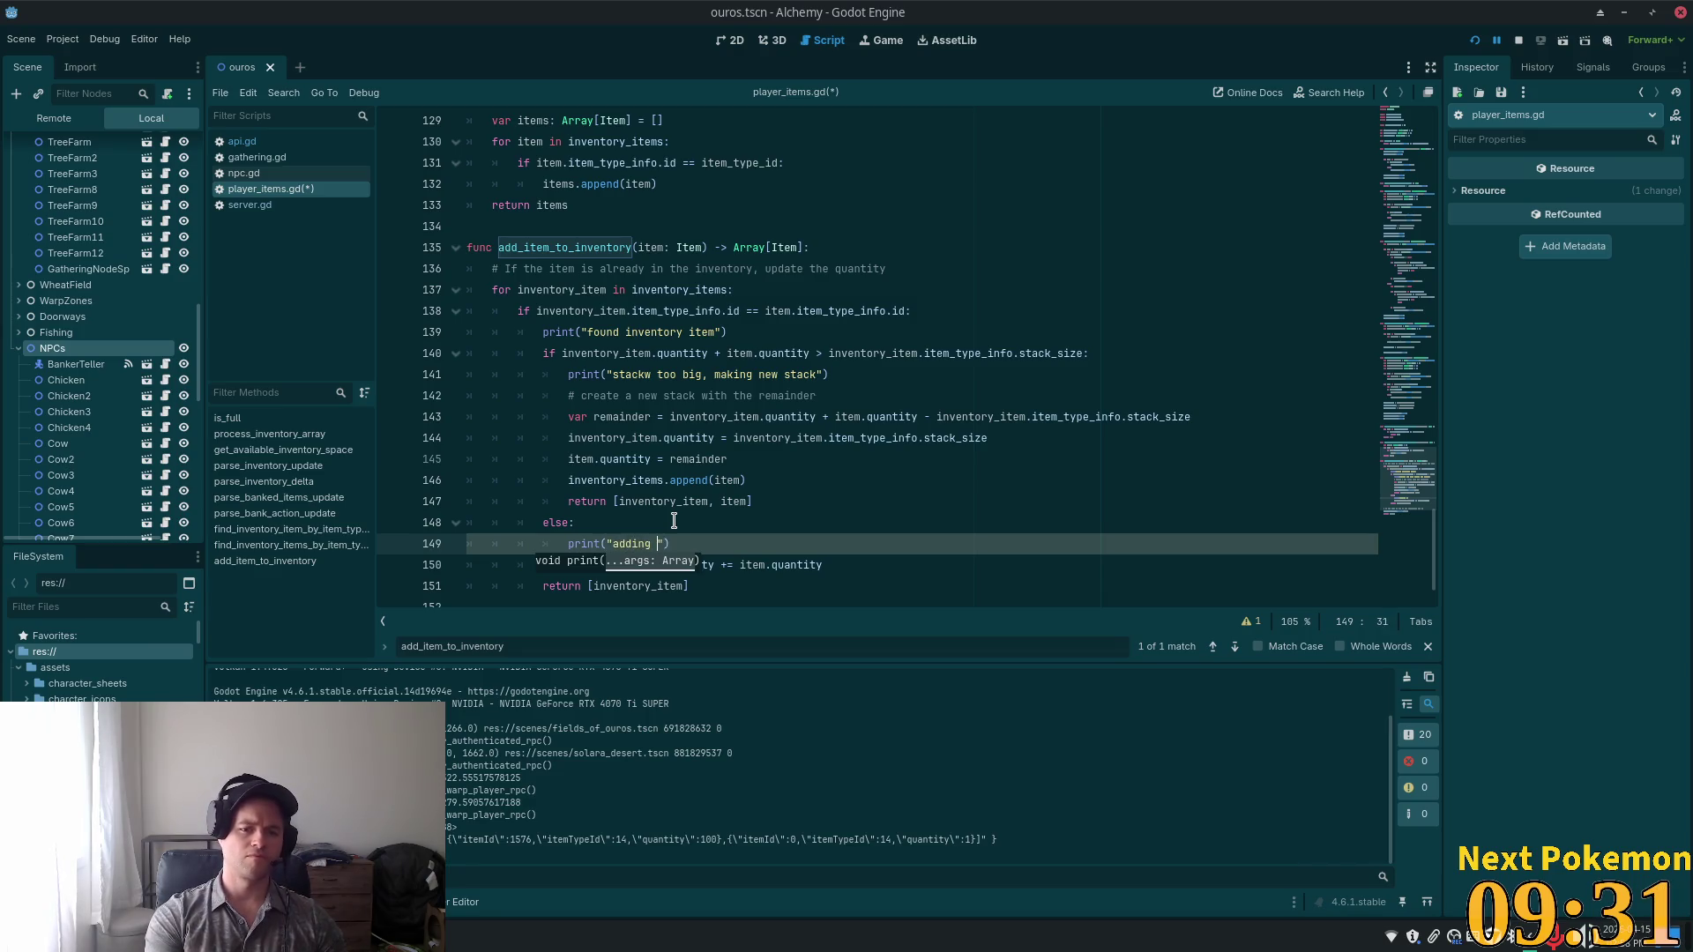
text(tack)
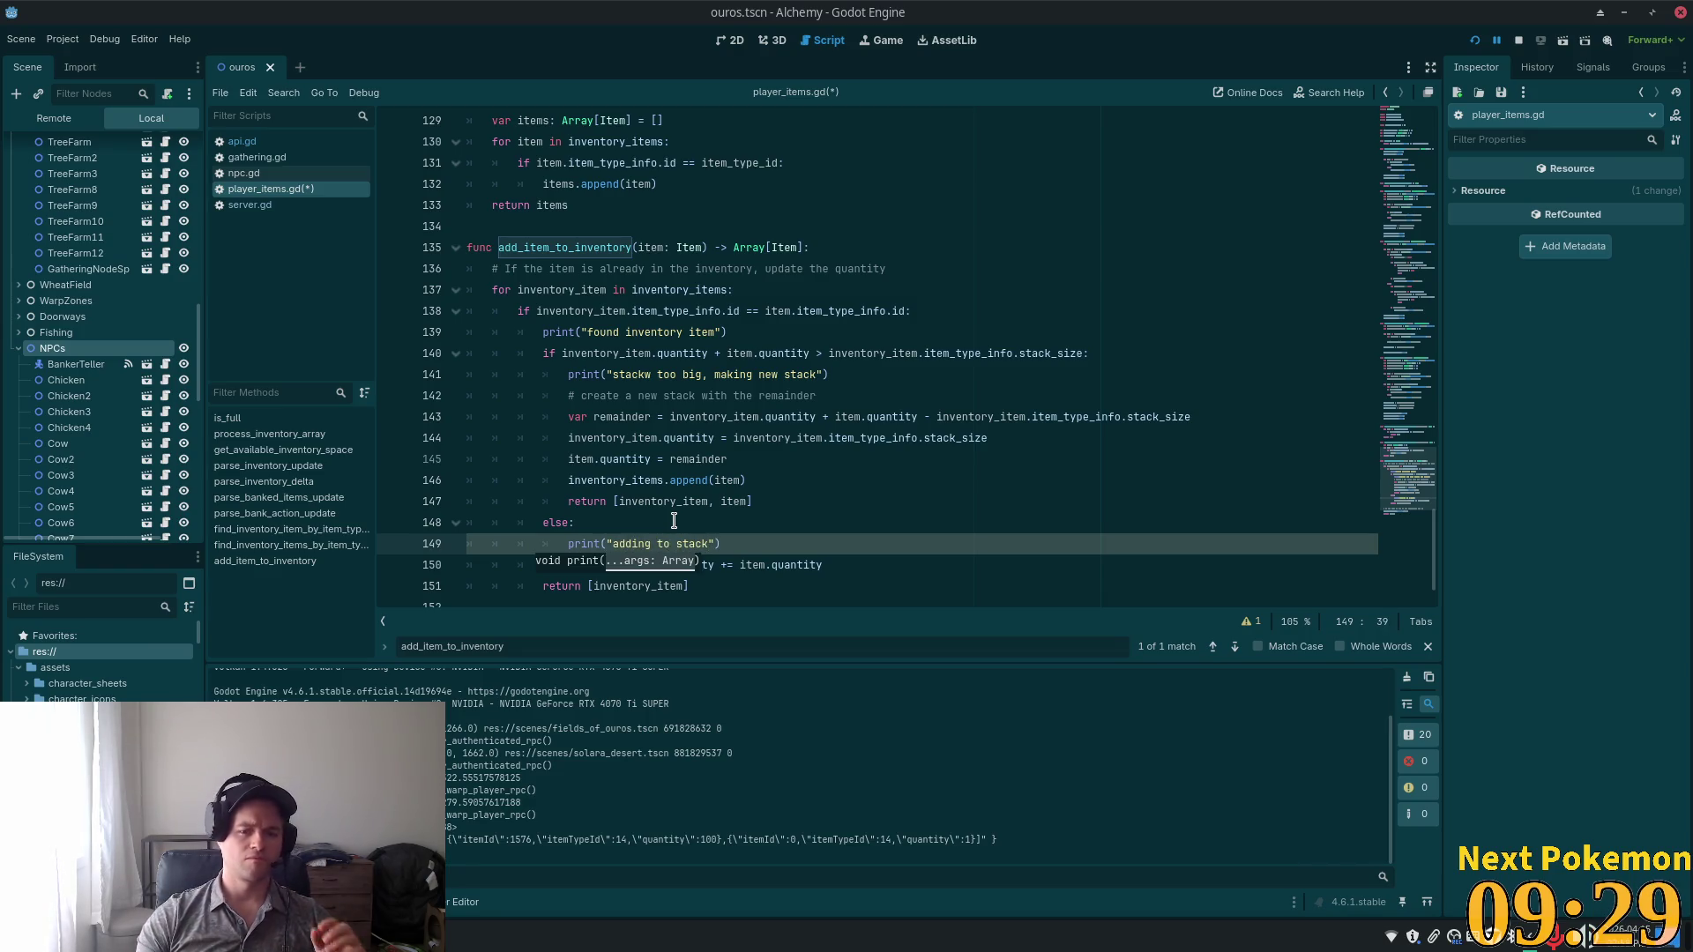
scroll(710, 459, down, 1)
scroll(711, 460, down, 1)
key(End)
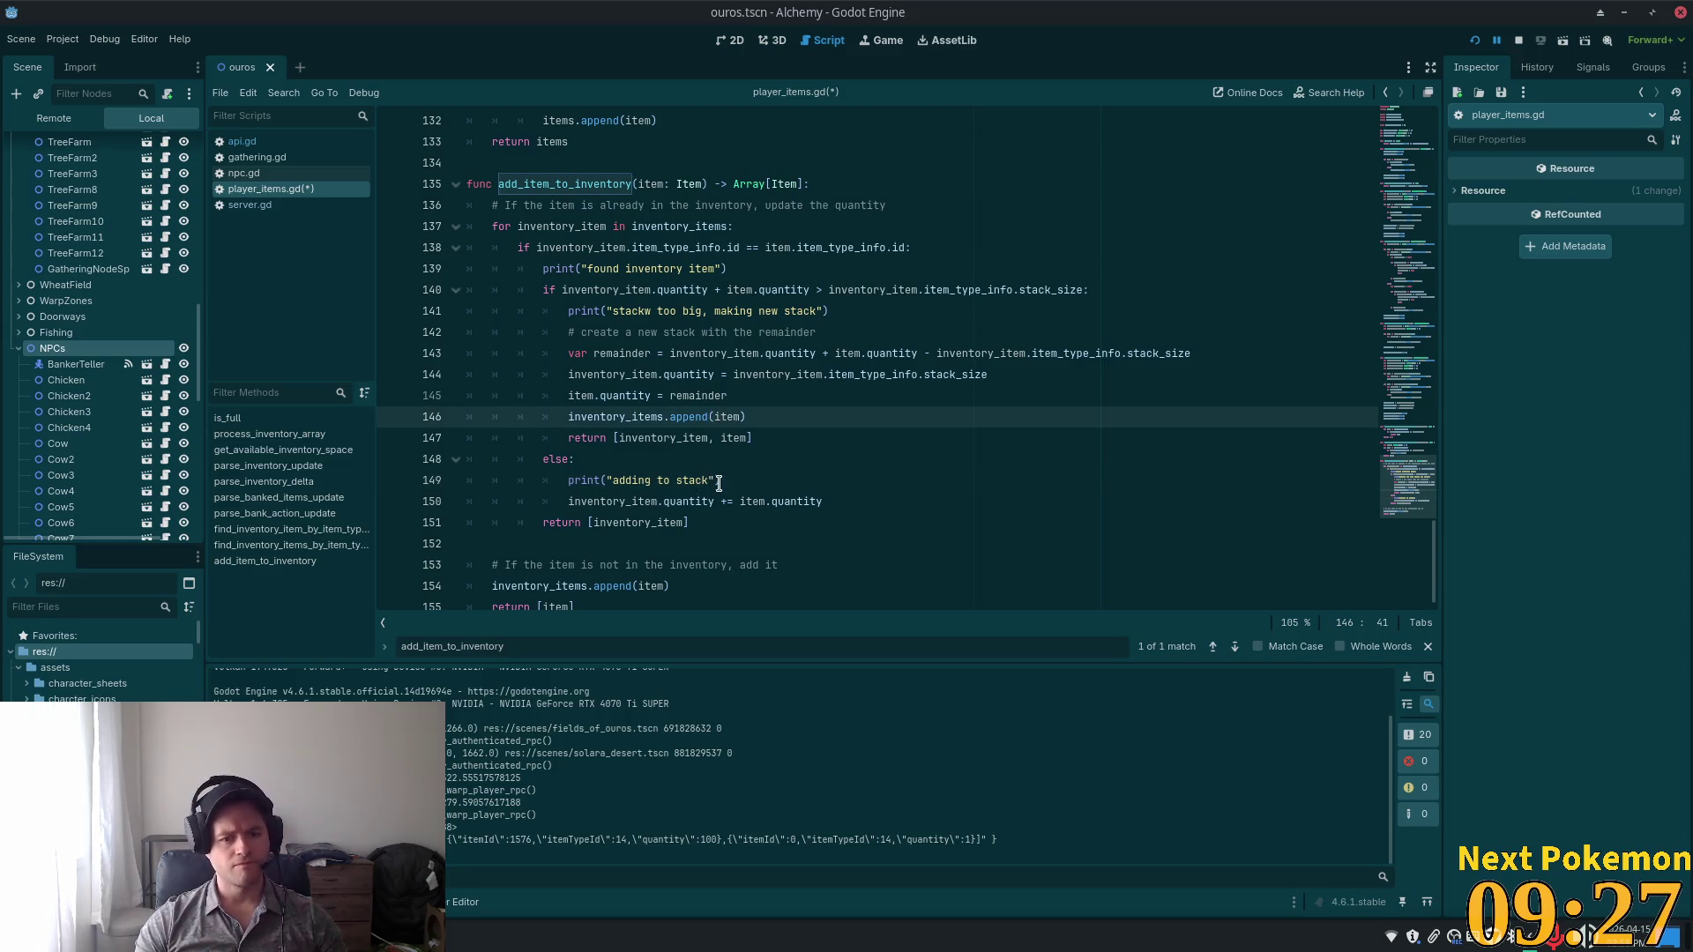
click(612, 480)
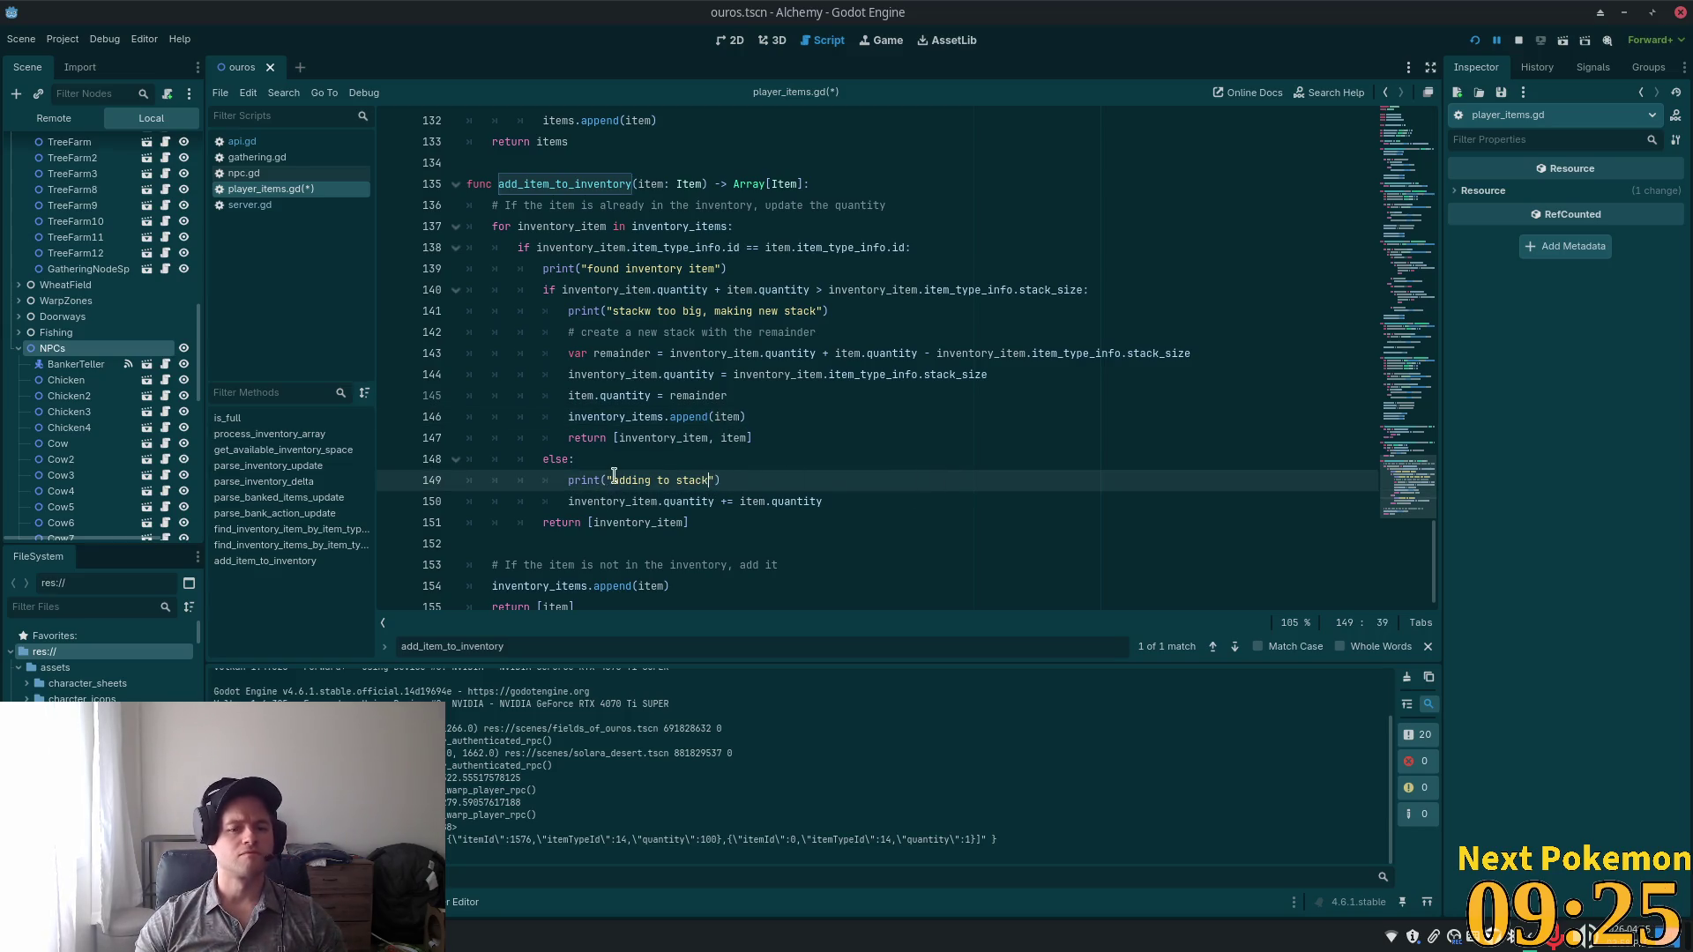
text(have st)
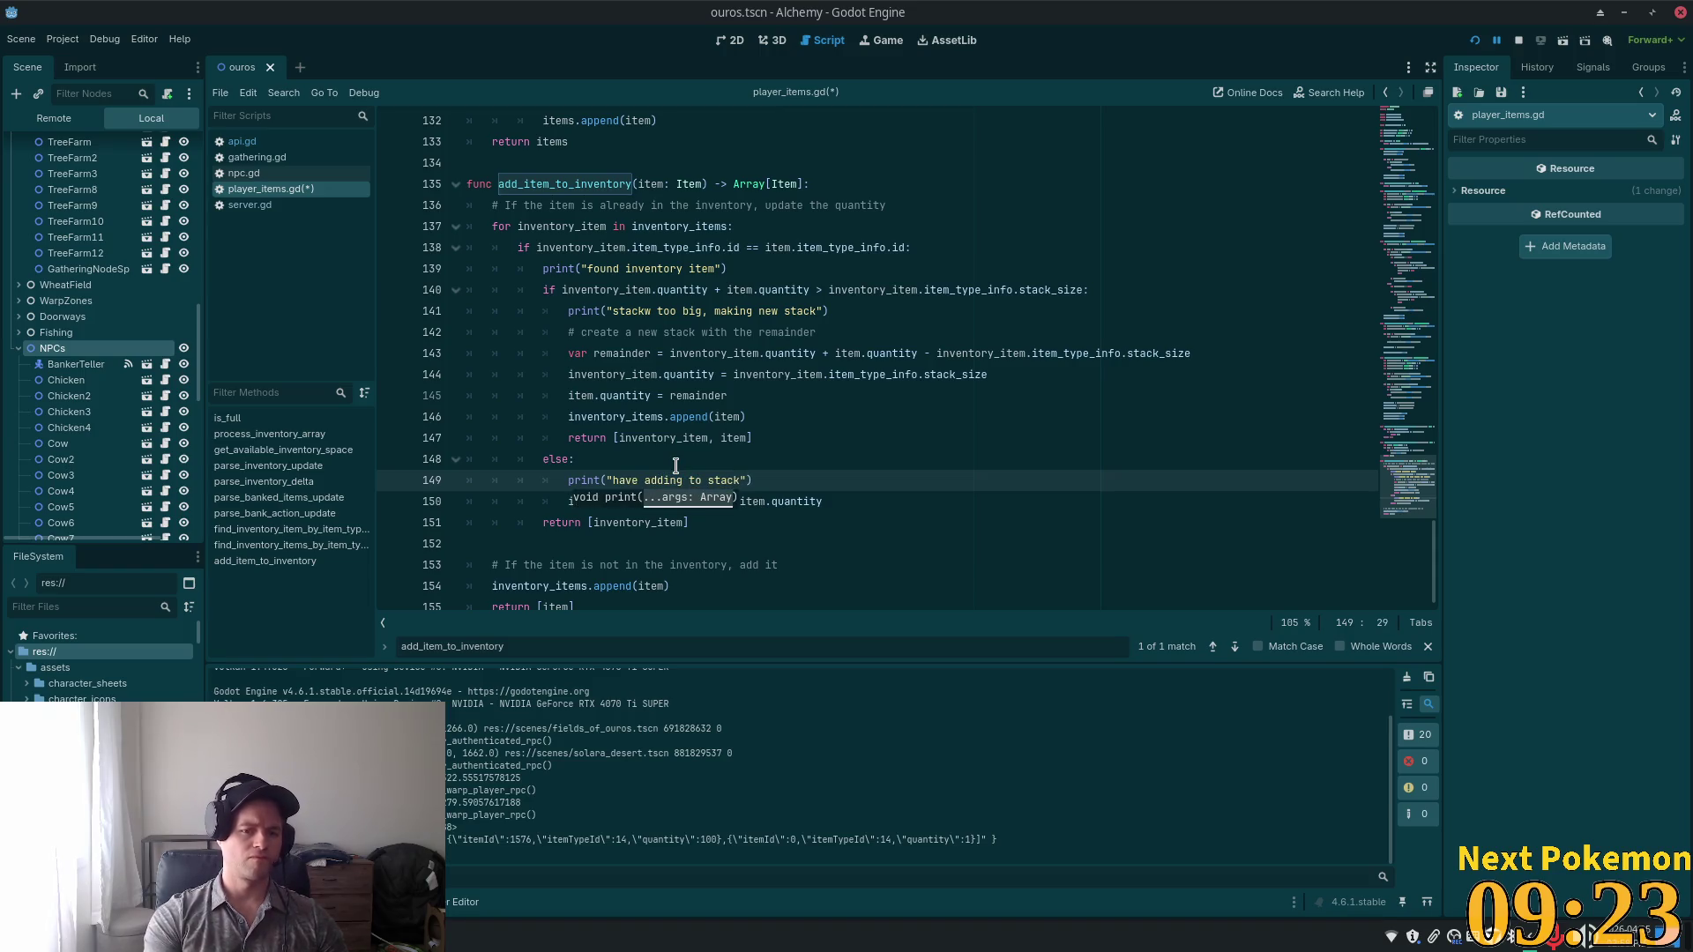
text(ack room)
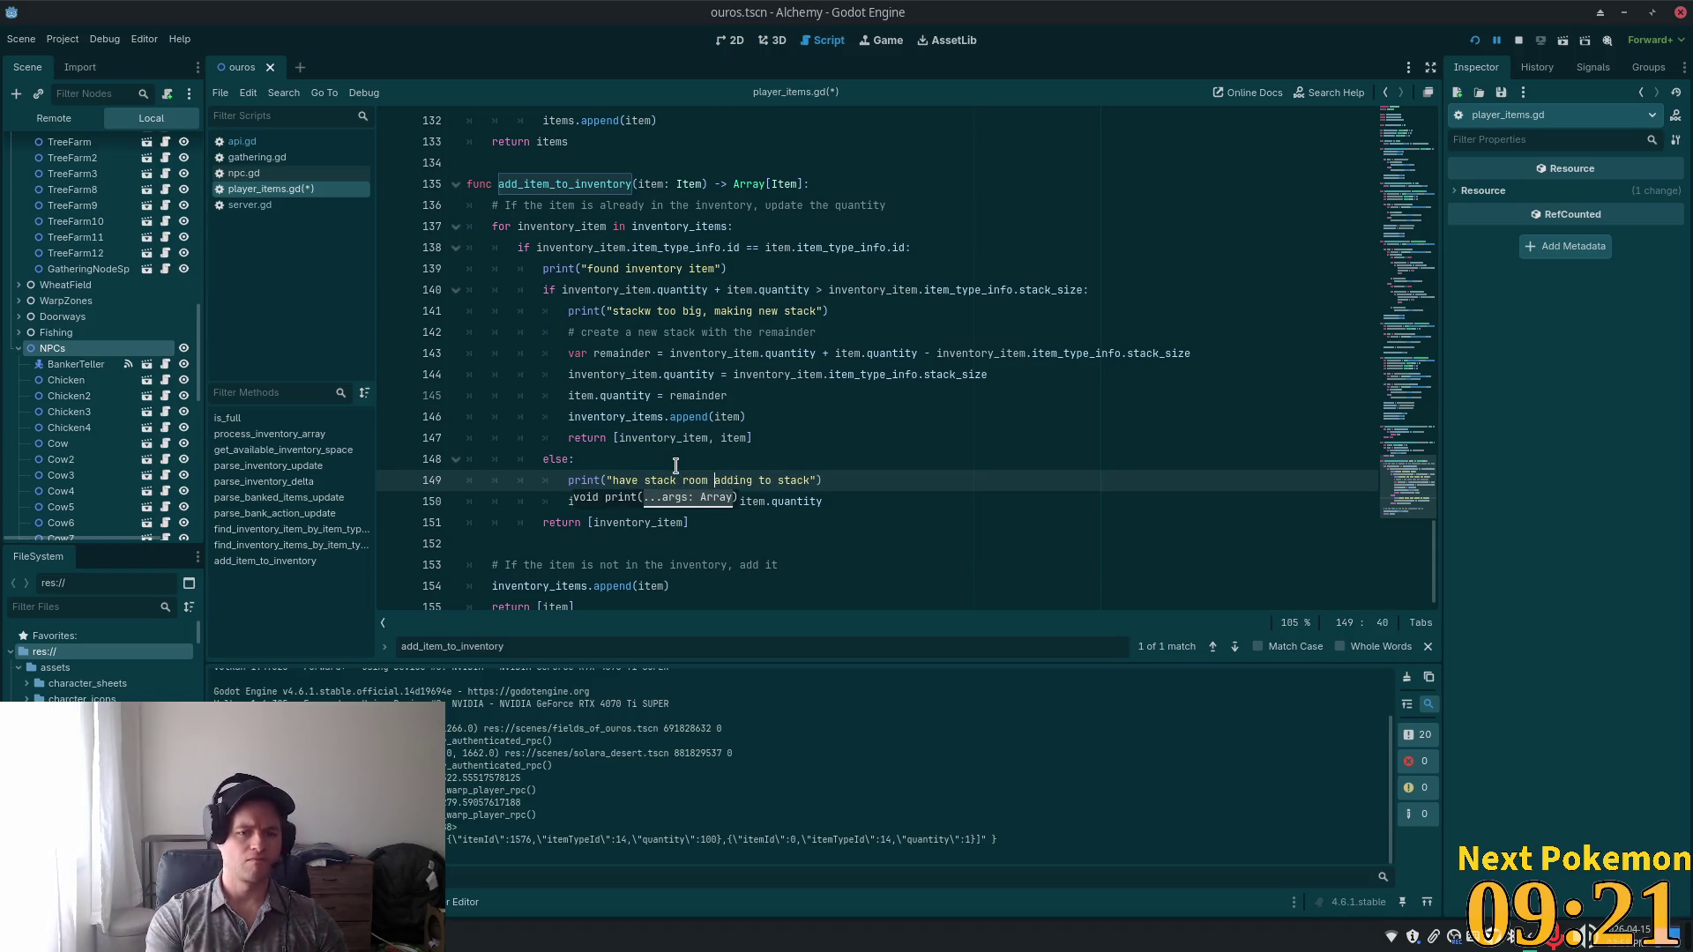
text(,)
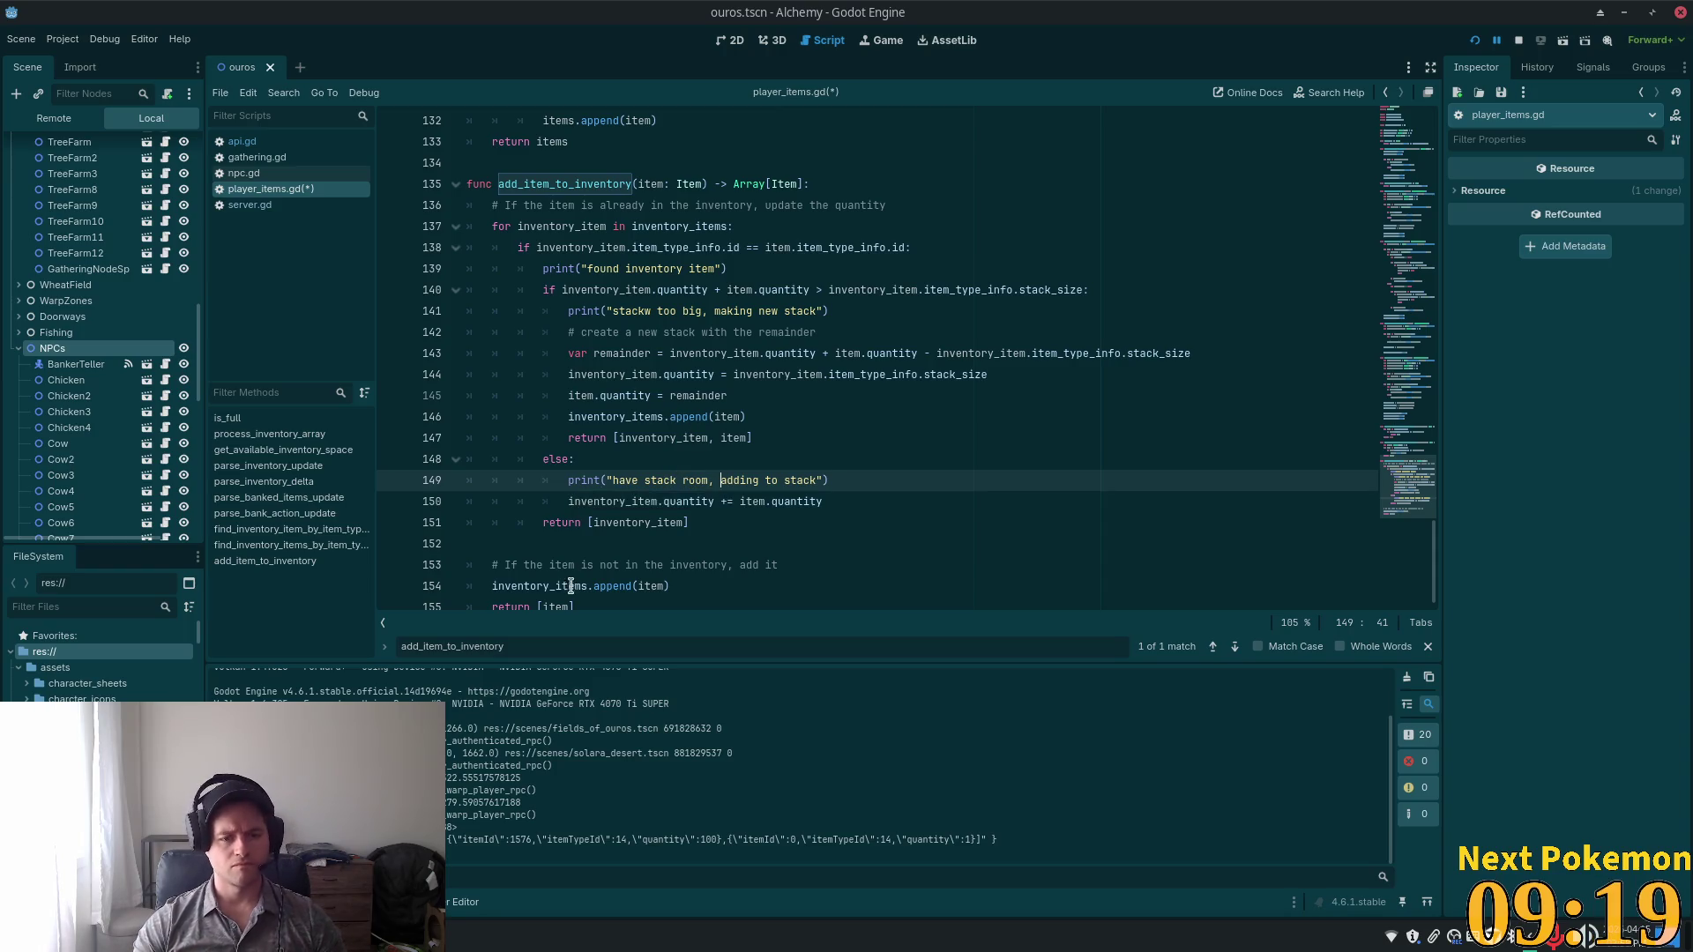
Print "item not found in inventory creating new stack" before the new-item code and save player_items.gd.
click(571, 585)
click(551, 565)
click(657, 536)
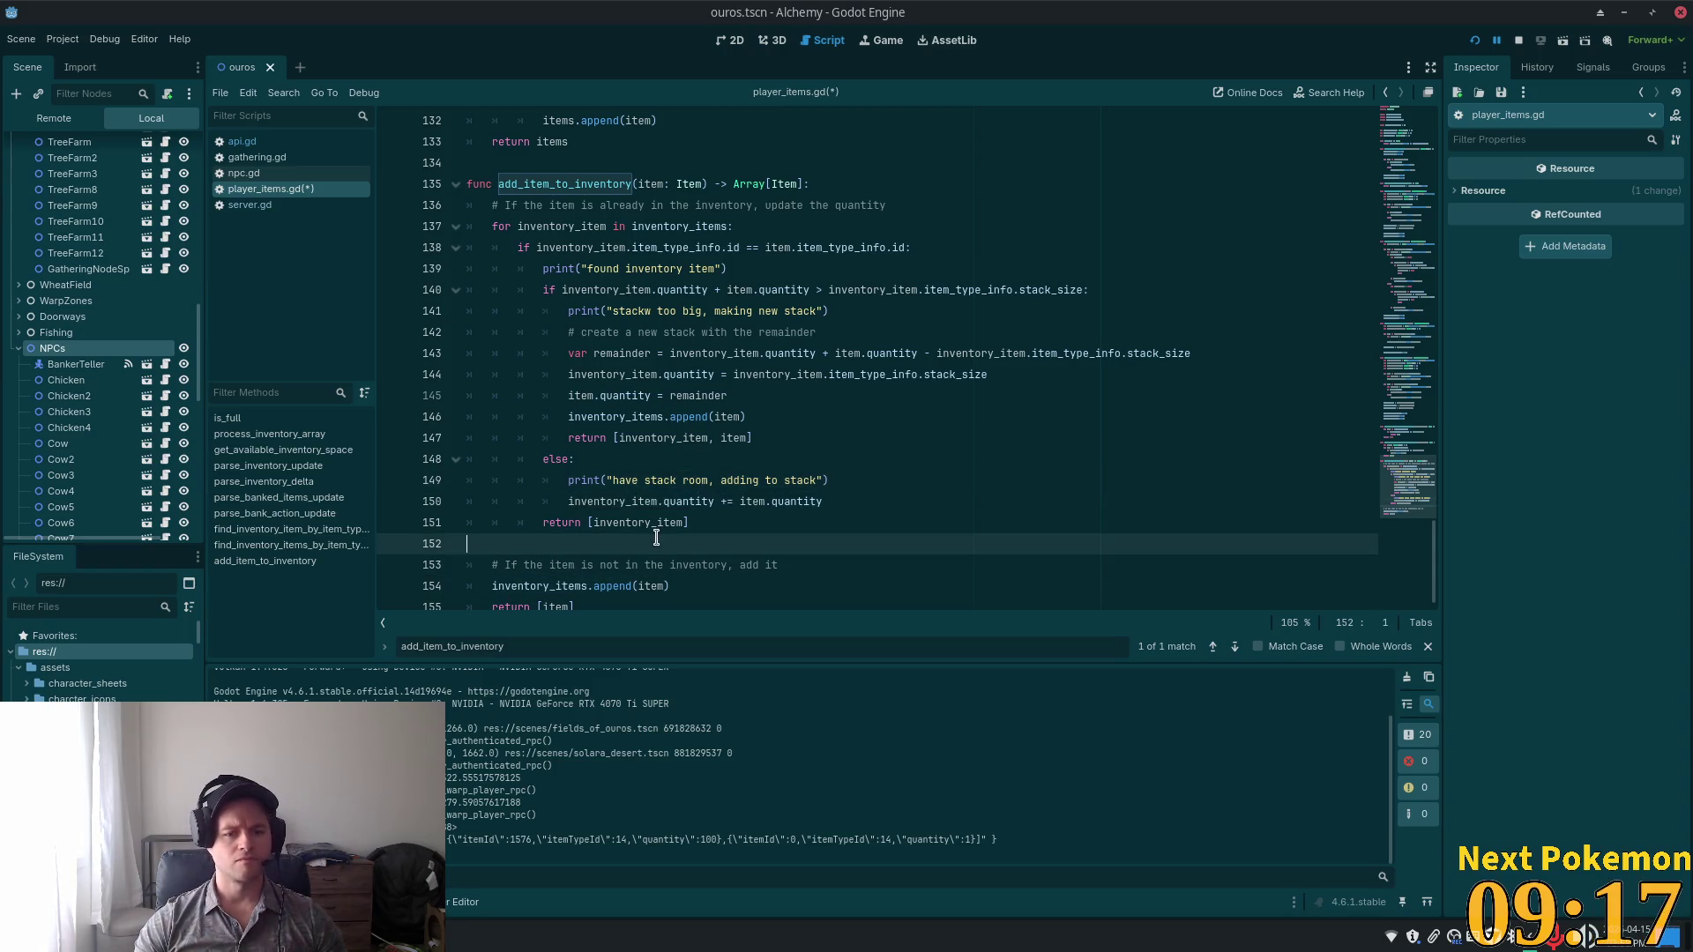
key(Return)
text(print(")
text(item not fou)
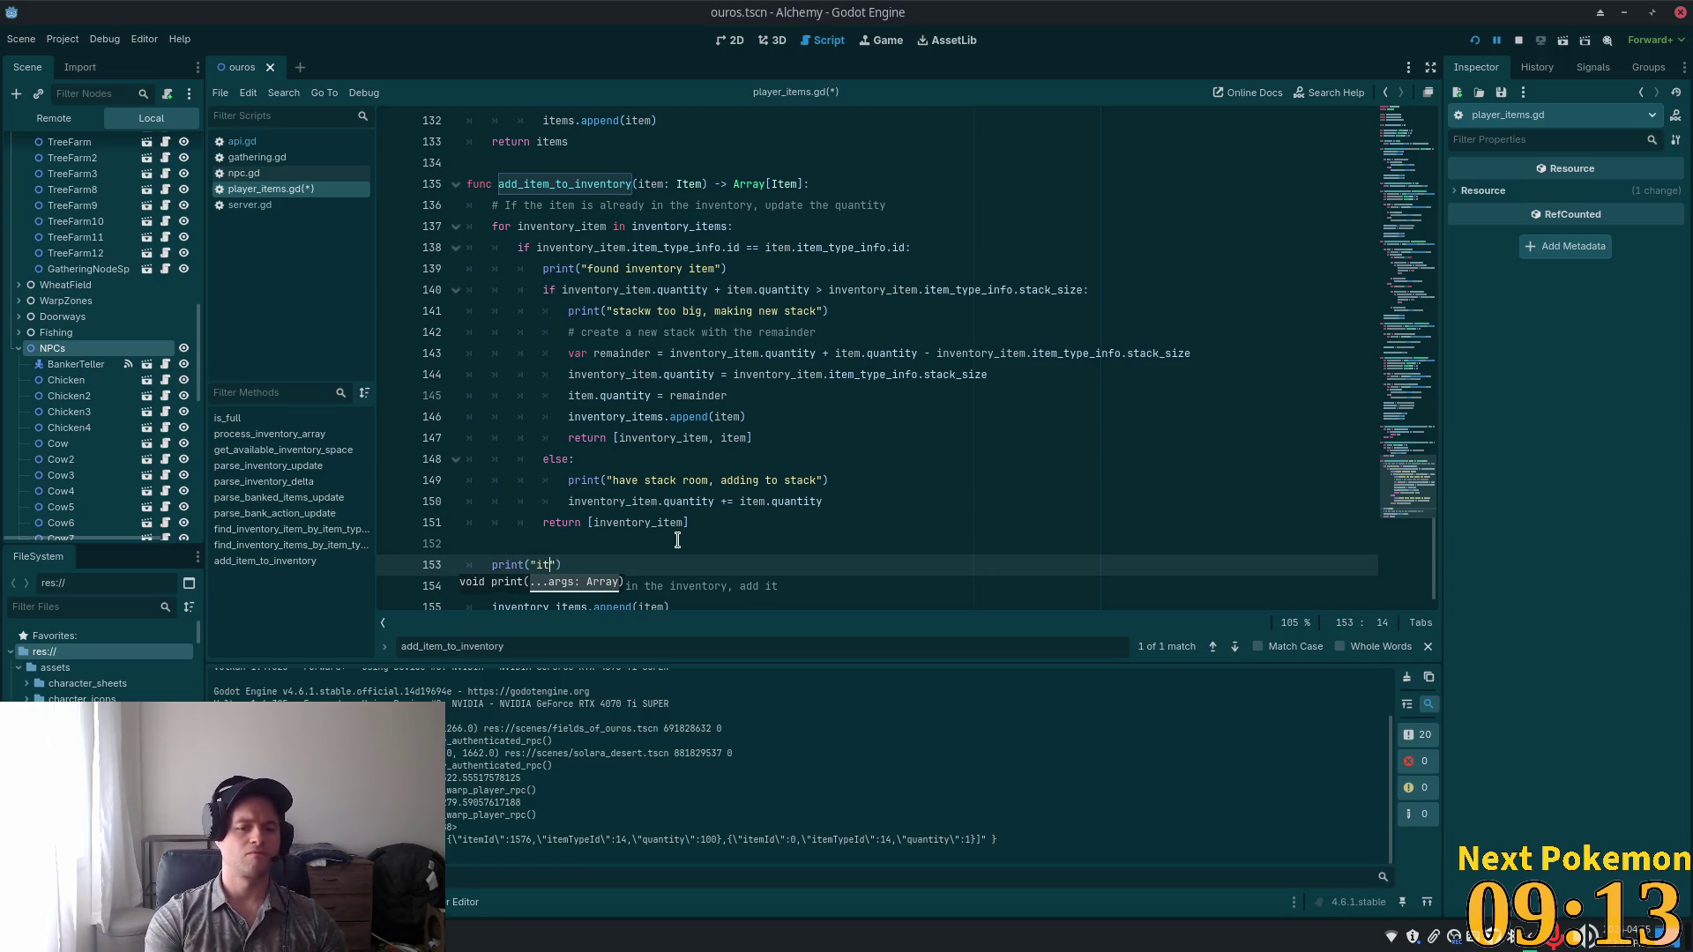
text(nd in inventory )
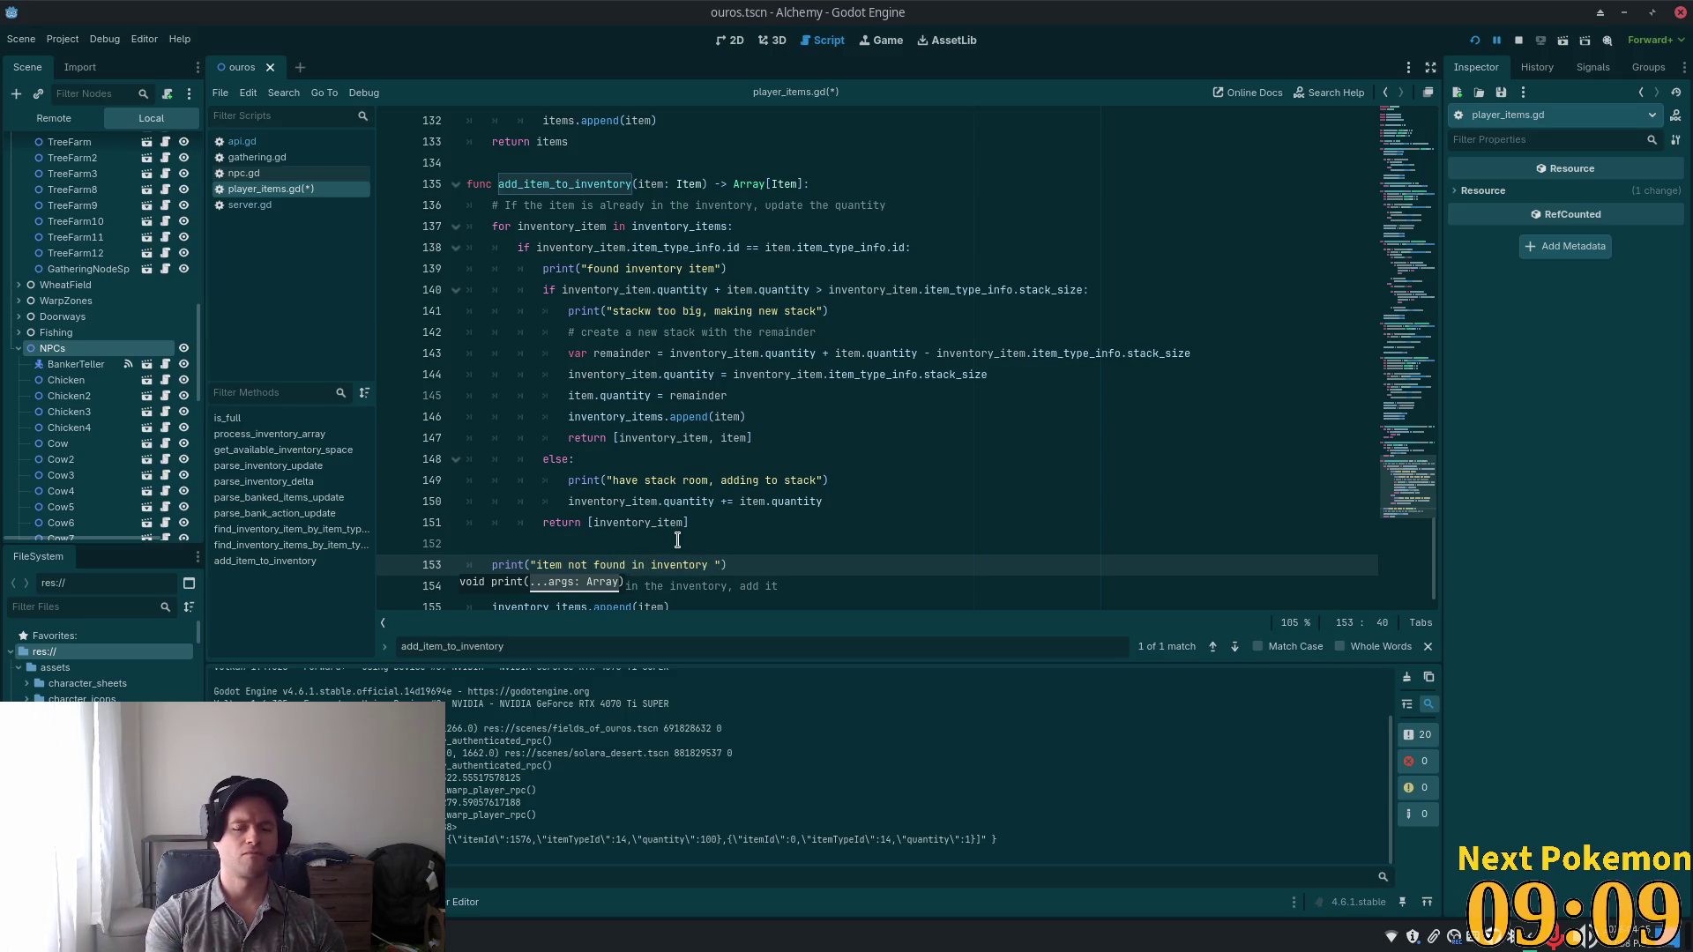
text(creating )
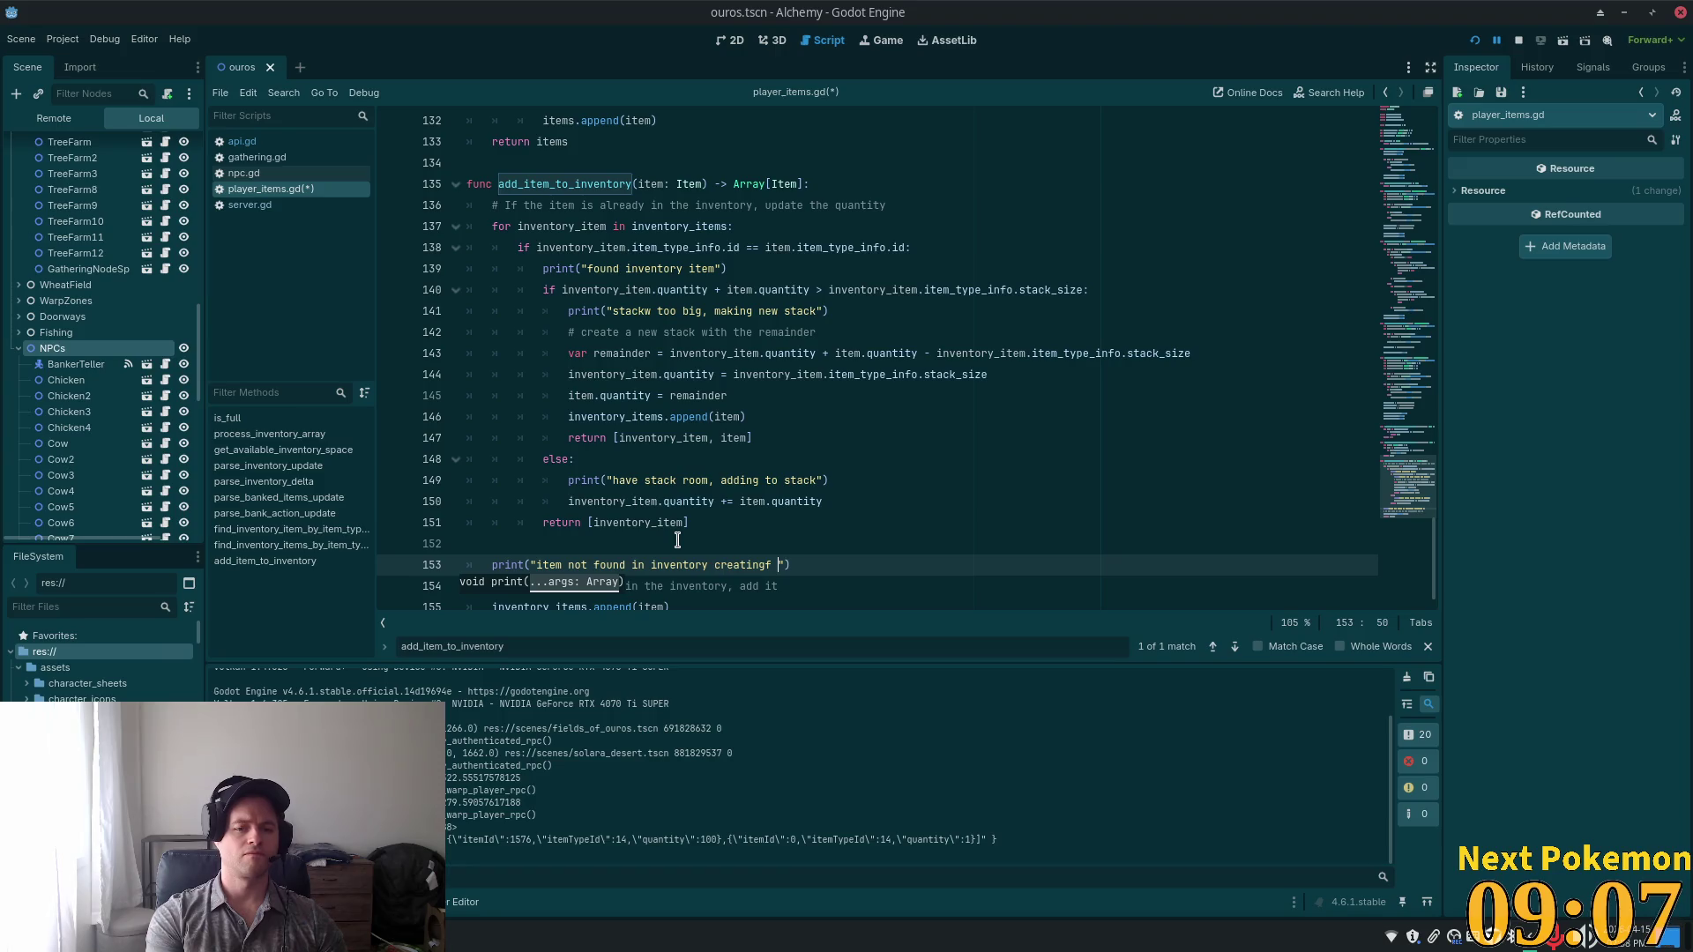
text(new stack)
key(ctrl+s)
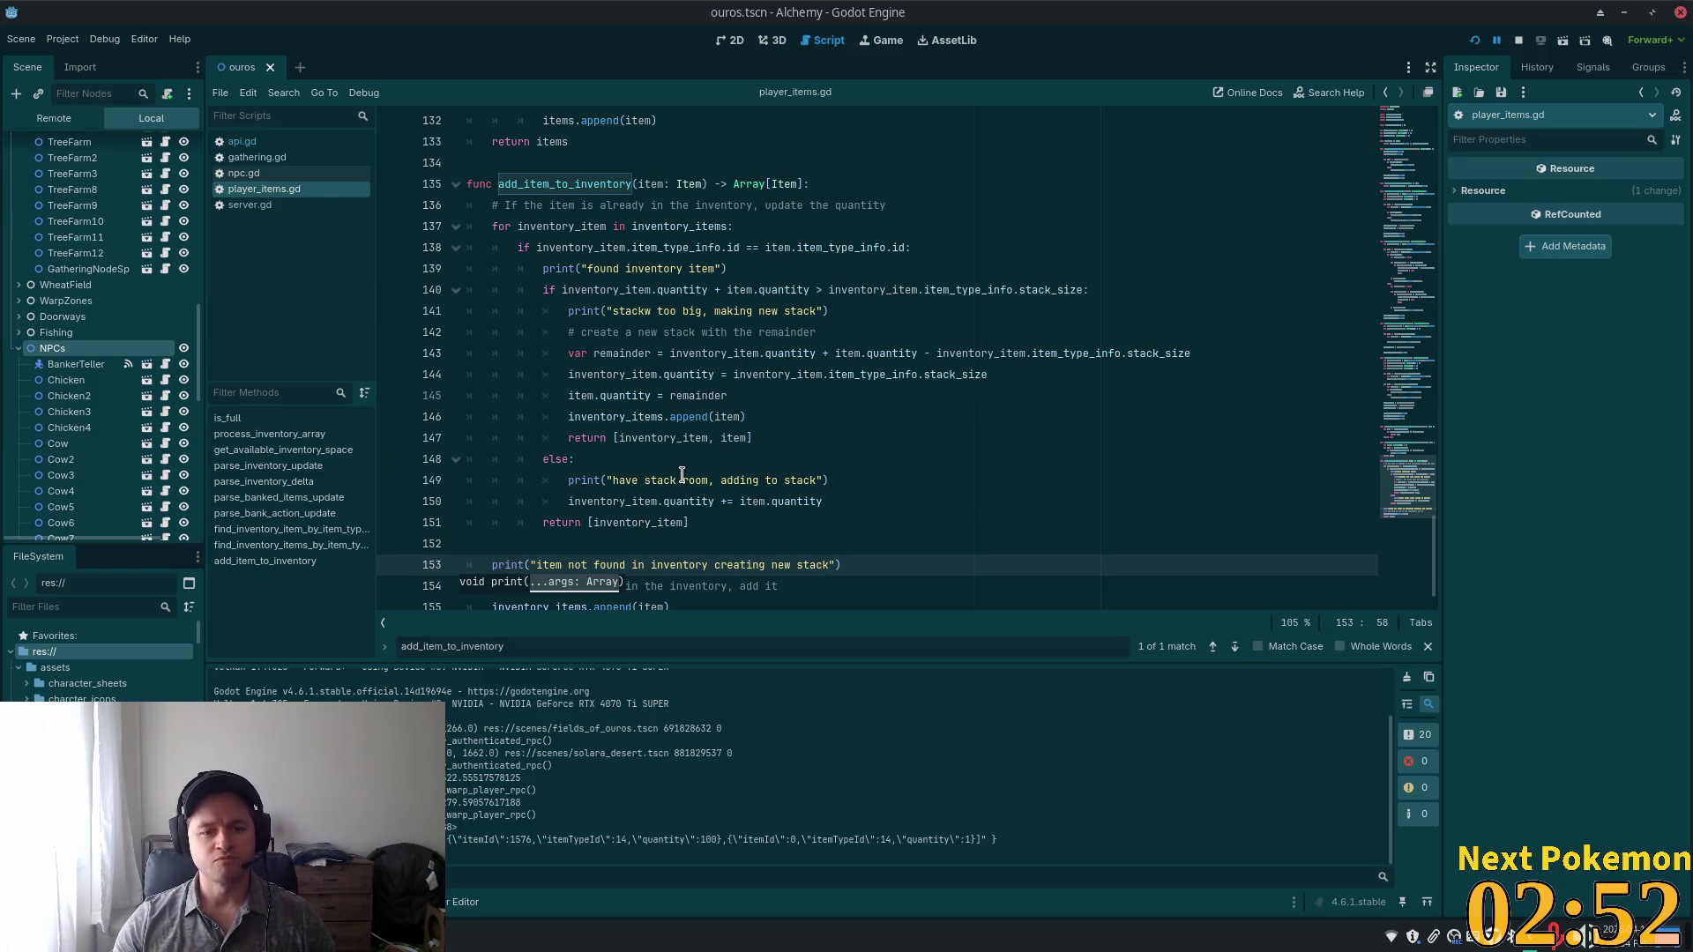
Scroll down through the edited add_item_to_inventory in player_items.gd.
scroll(691, 406, down, 1)
Run the project with F5 to relaunch the Alchemy debug game windows.
click(688, 393)
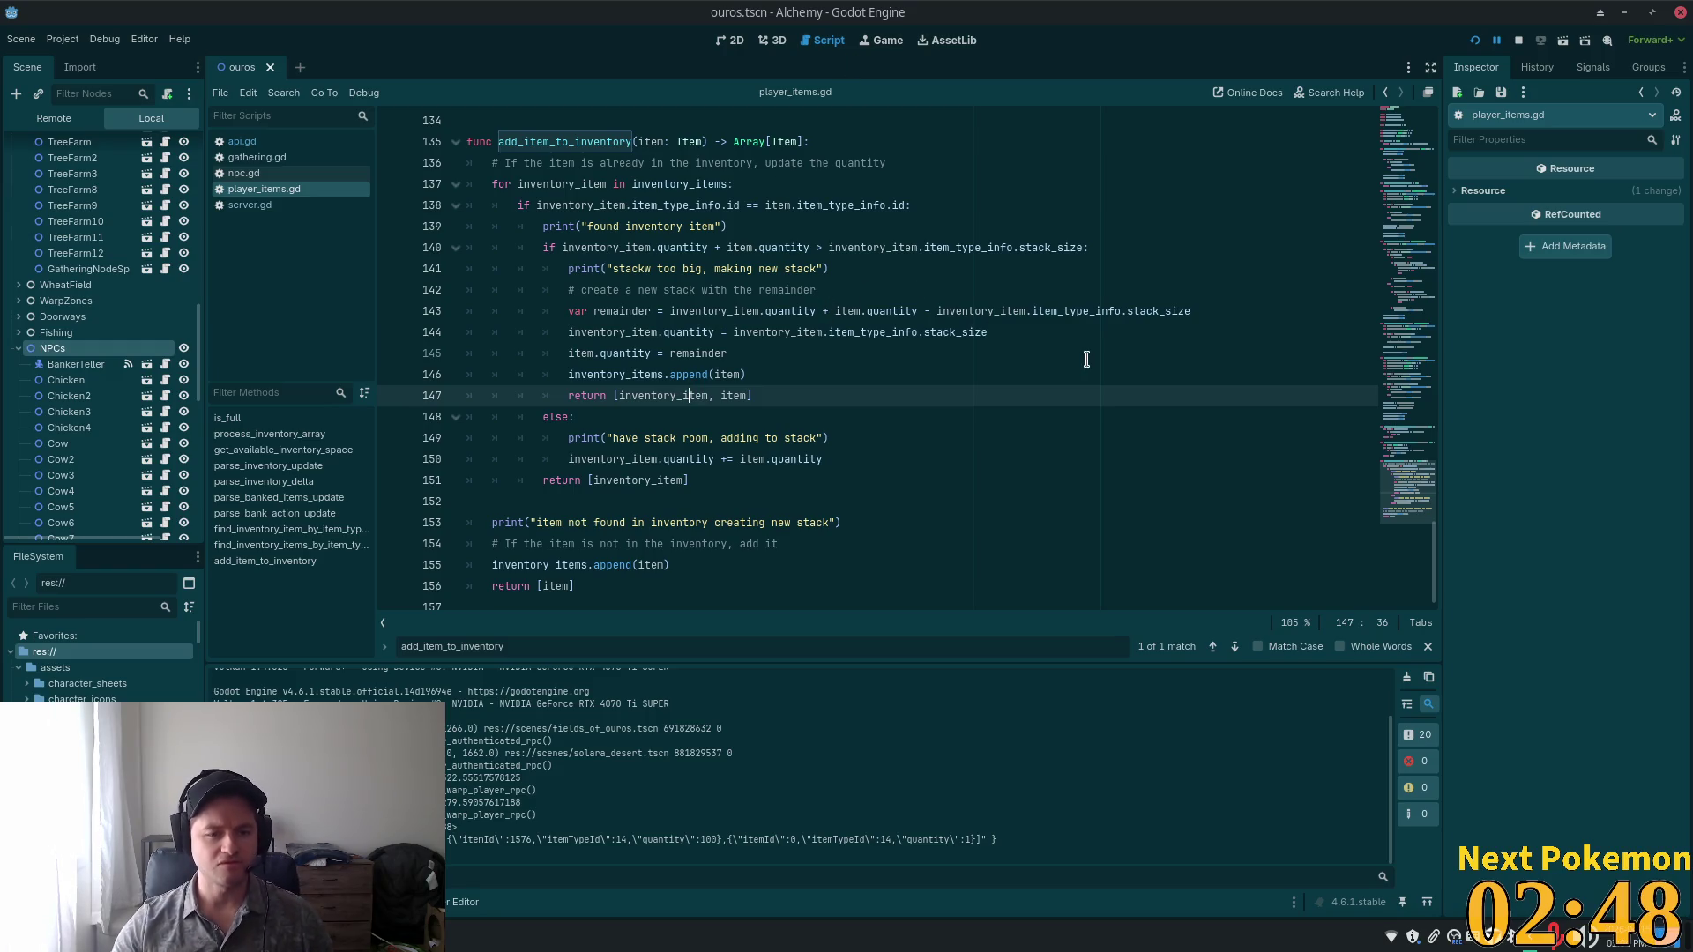
key(super)
key(F5)
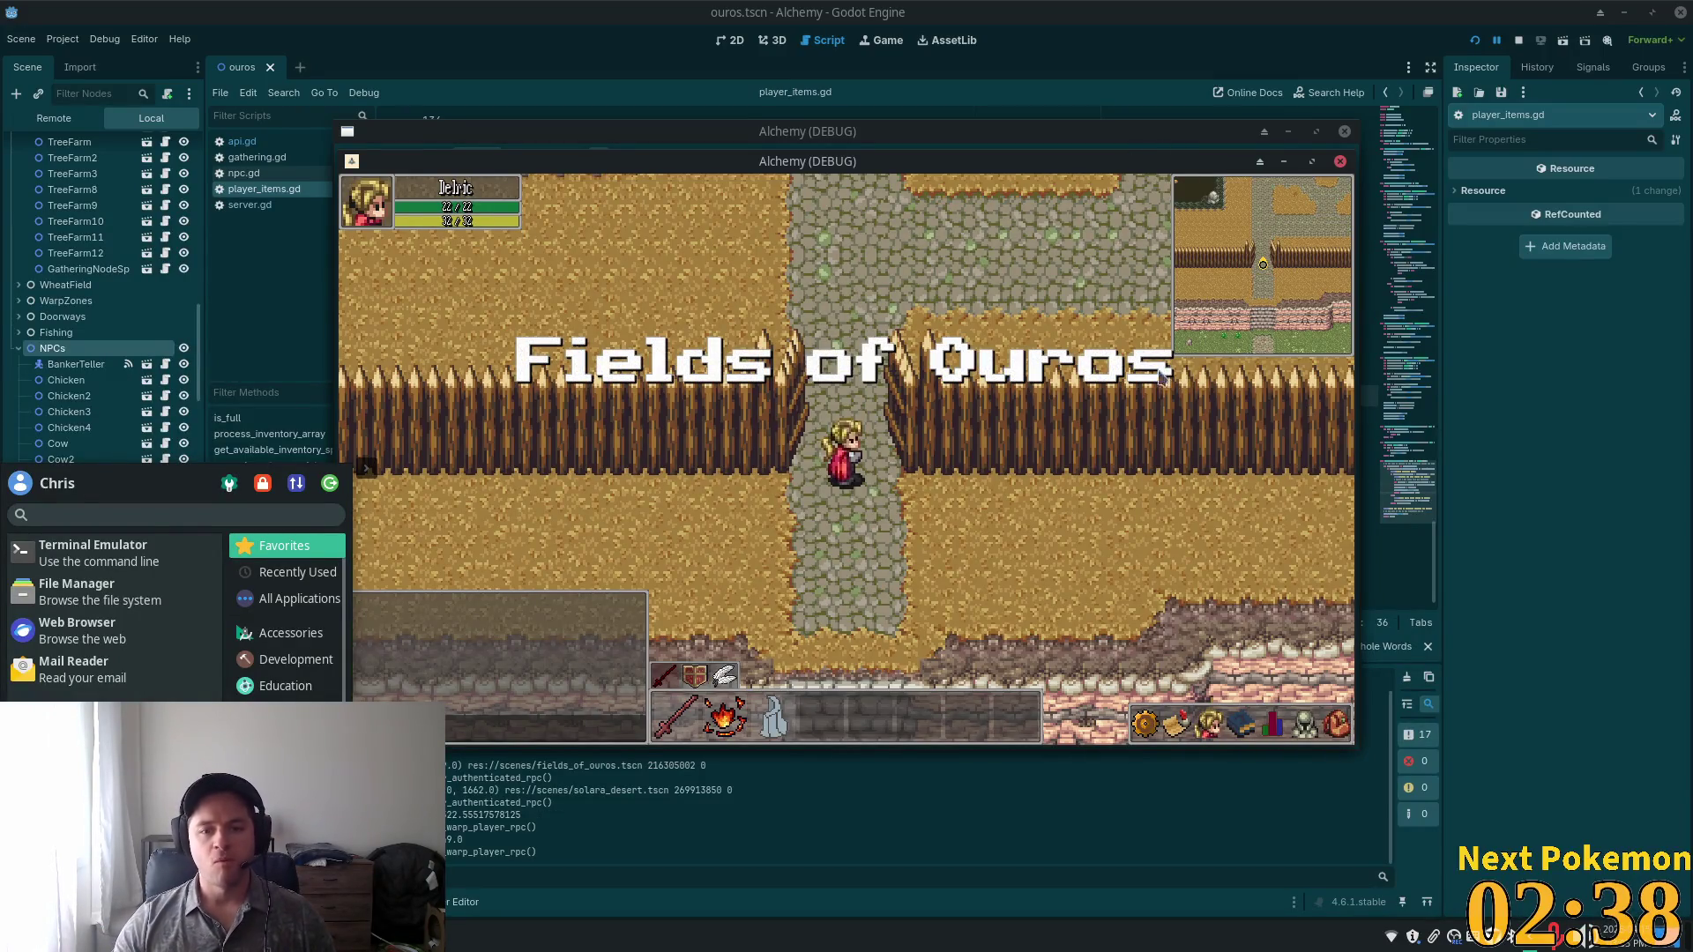
Walk Delric south across the grassy field to stand beside the maple tree.
key(Down)
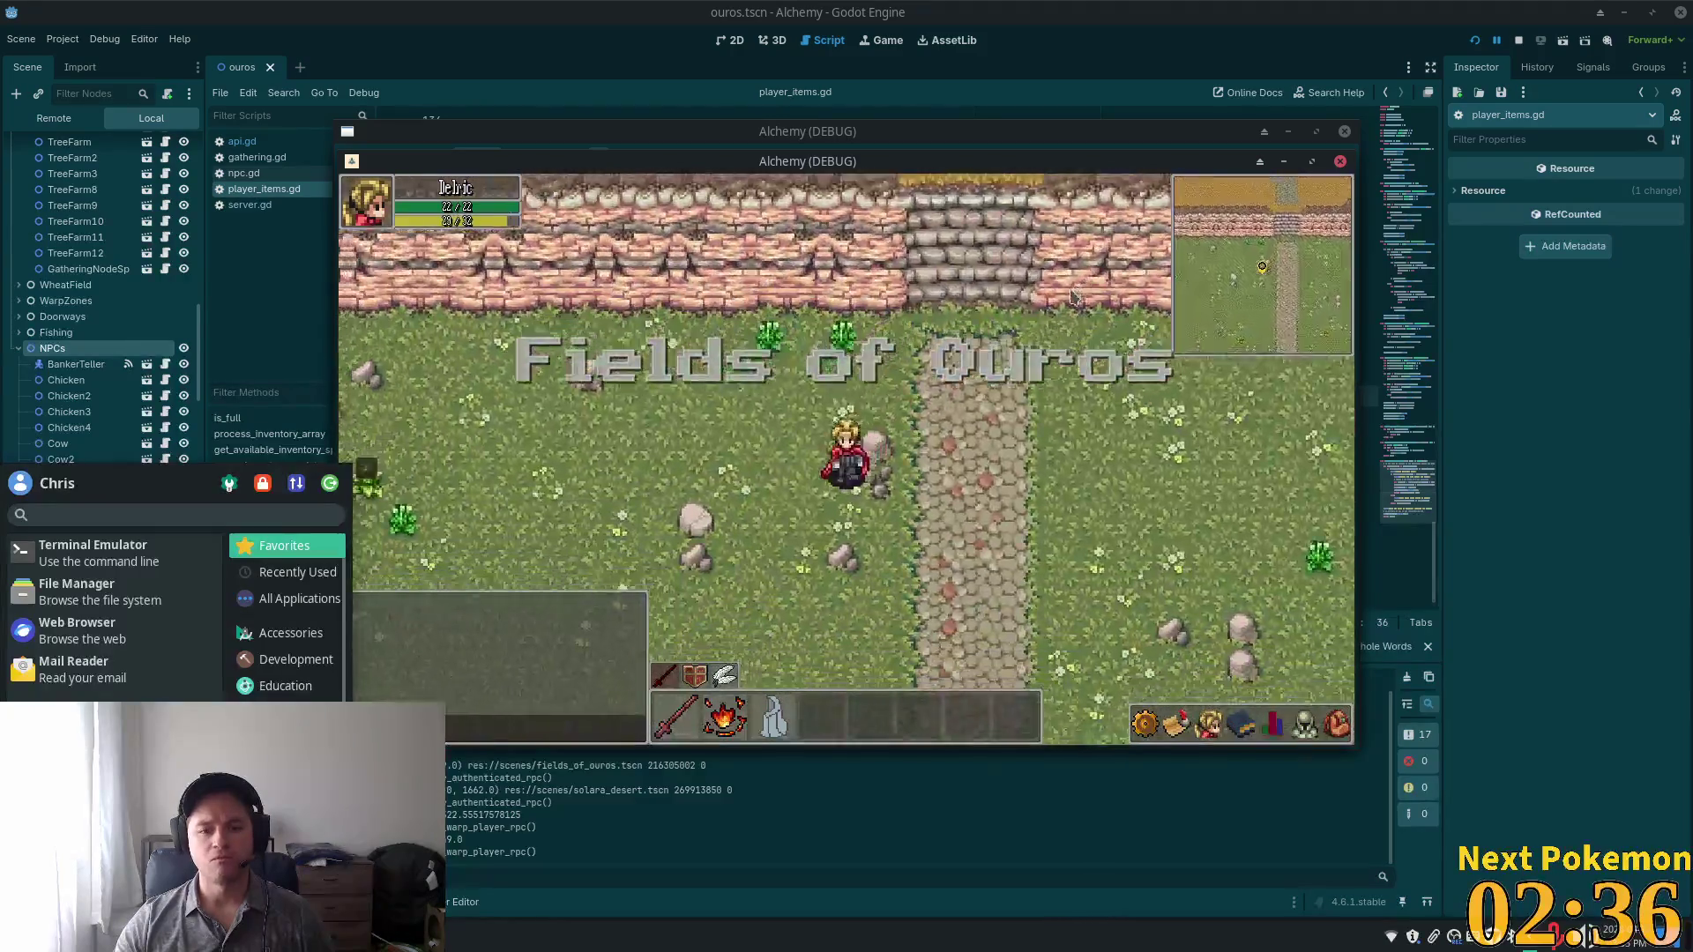
key(Left)
key(Right)
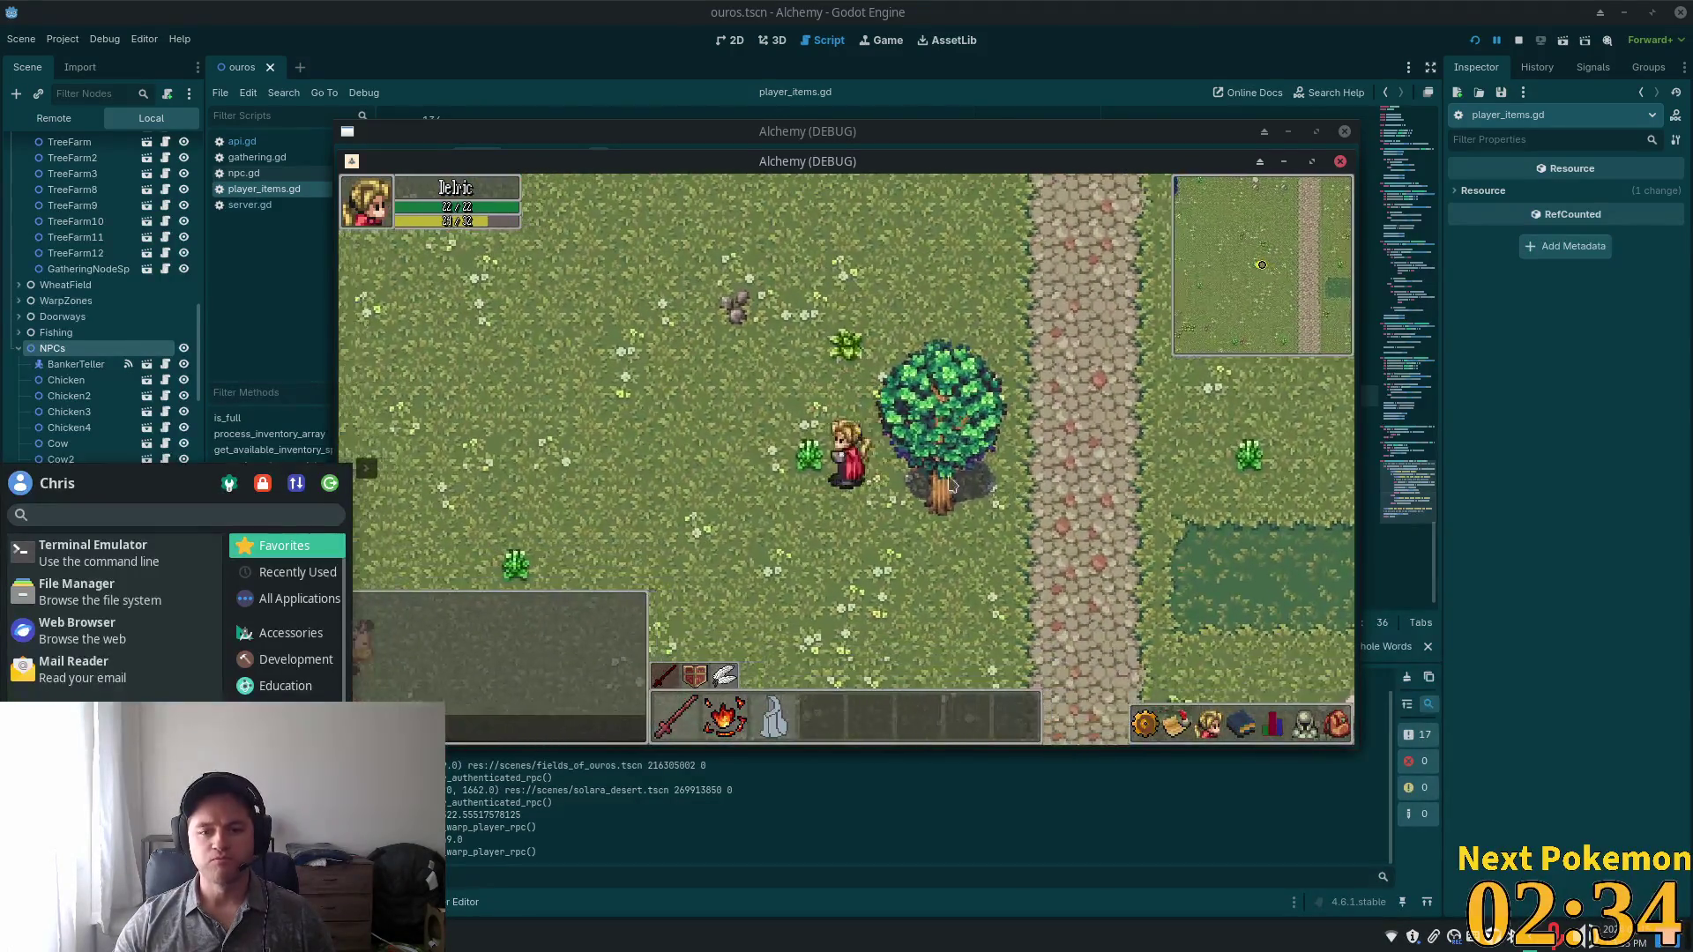
key(Down)
click(938, 470)
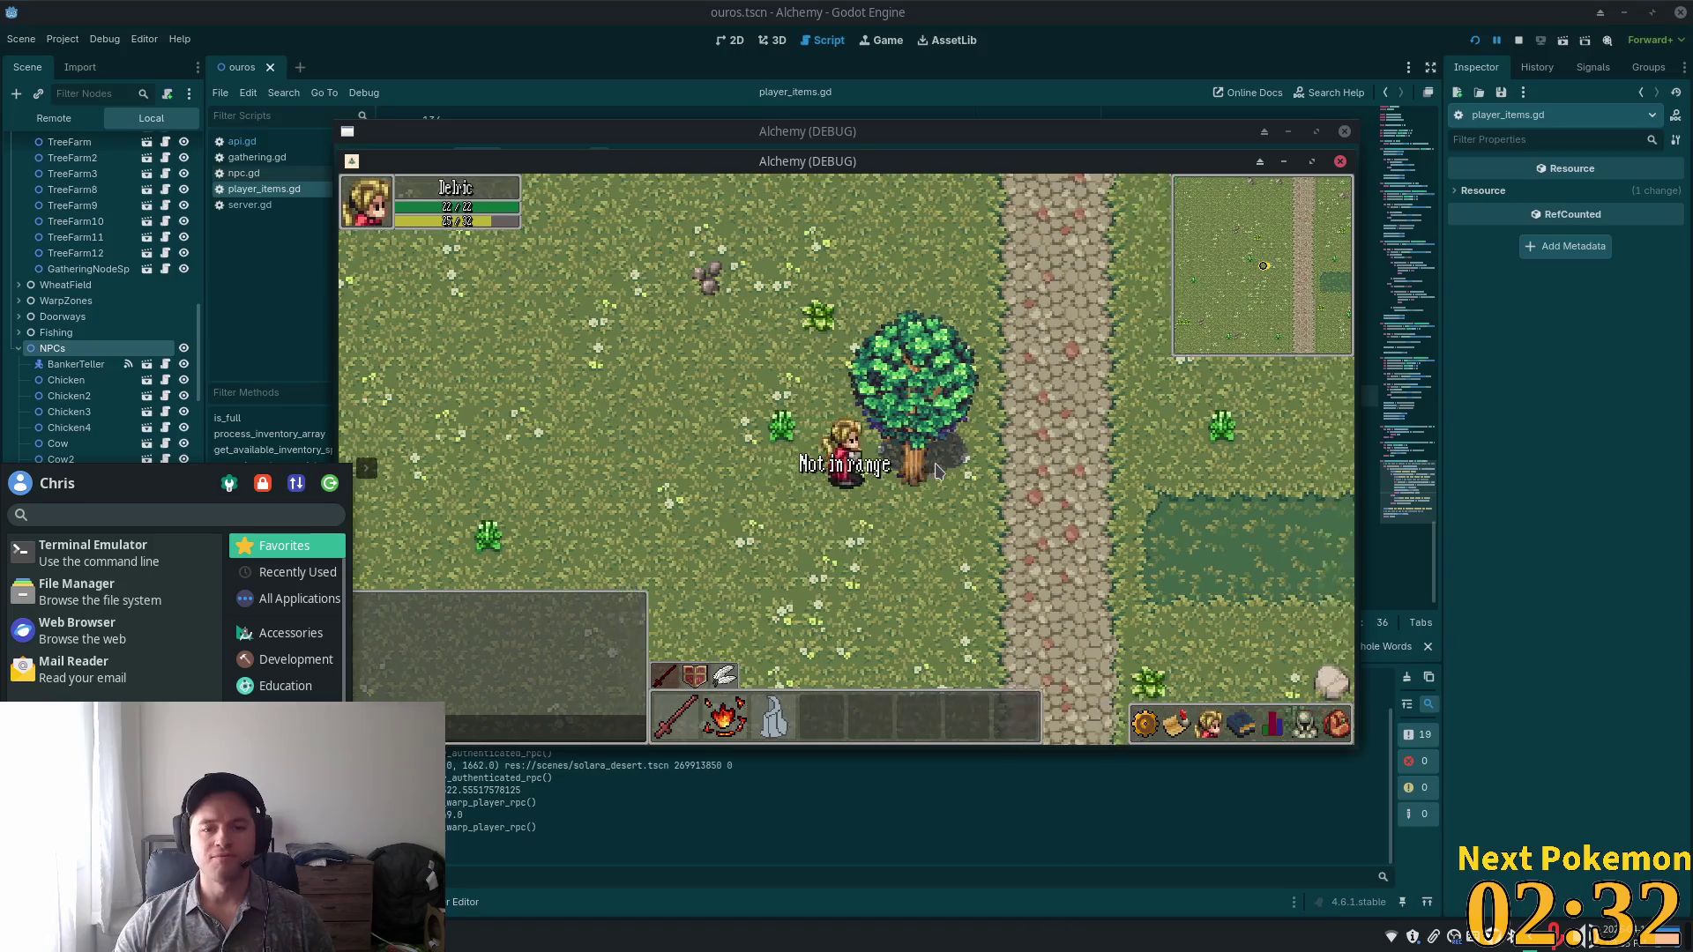
key(Right)
Chop the Maple Tree repeatedly, then leave the game for add_item_to_inventory in player_items.gd.
click(886, 474)
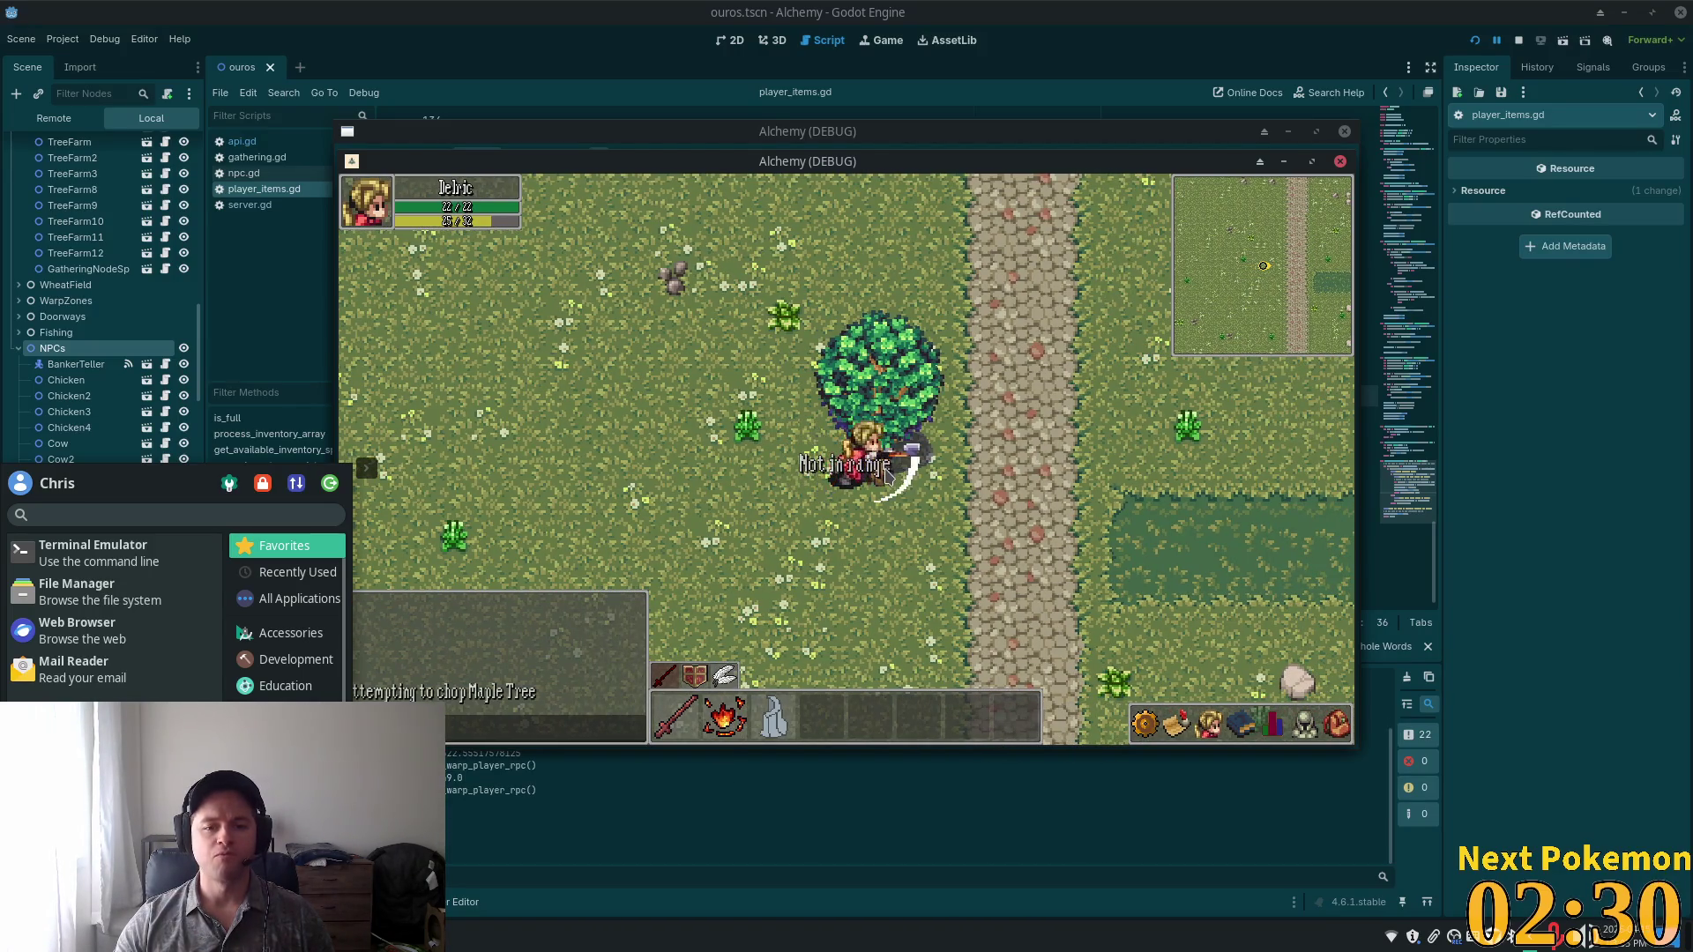
click(886, 474)
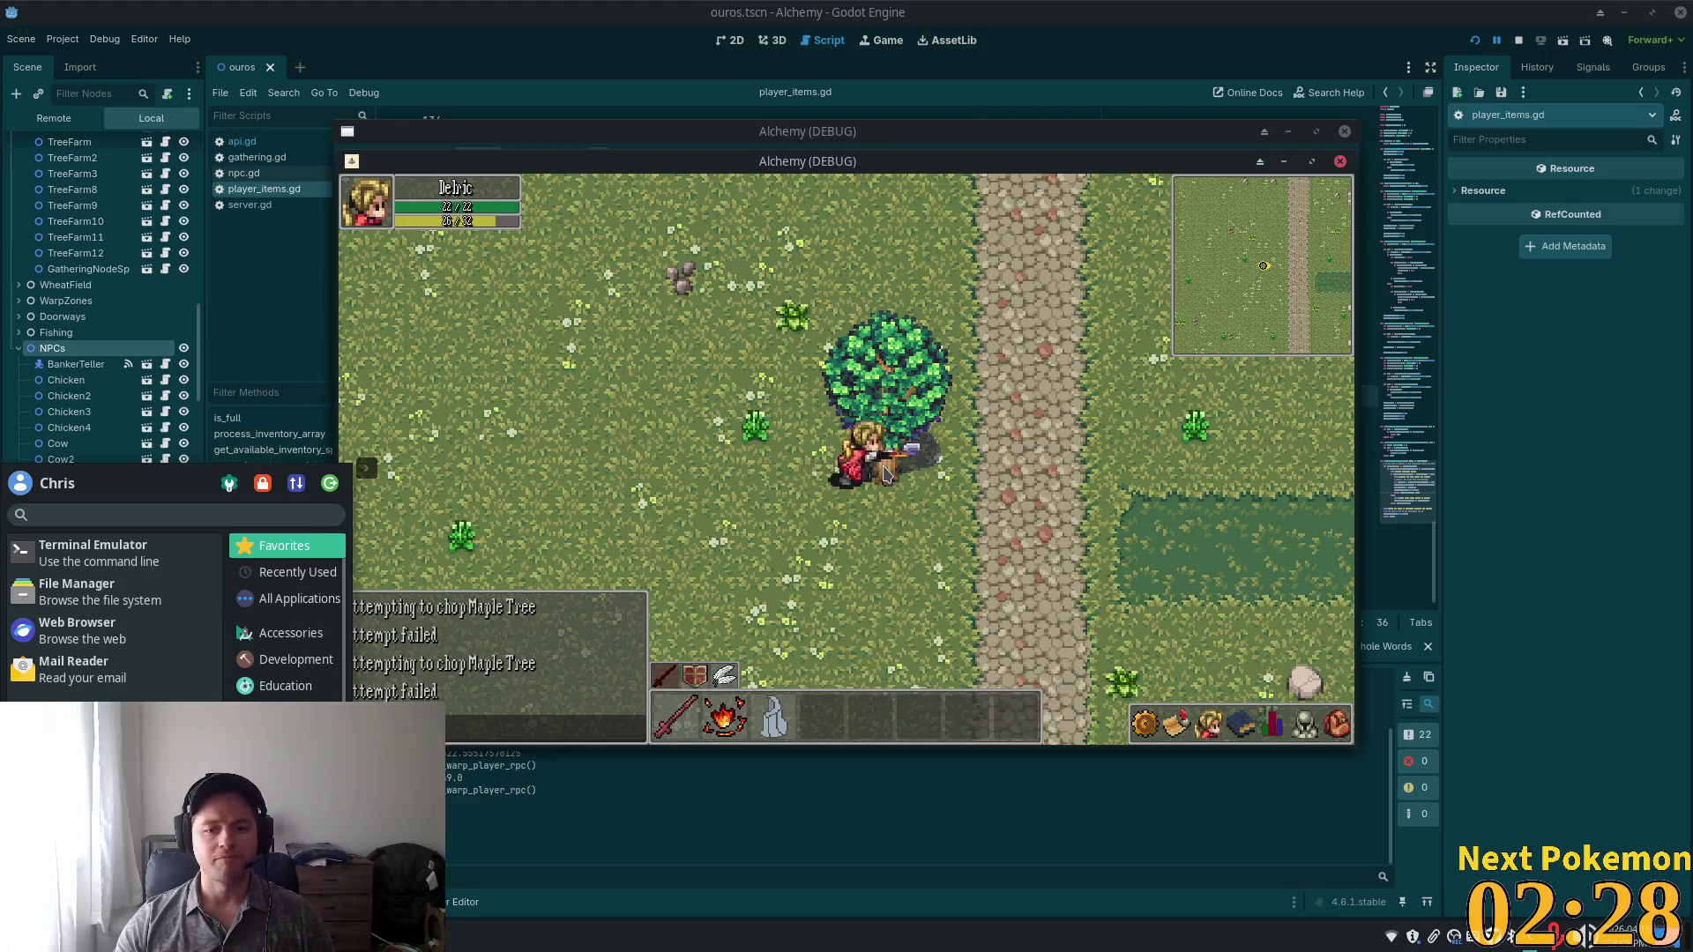
click(886, 474)
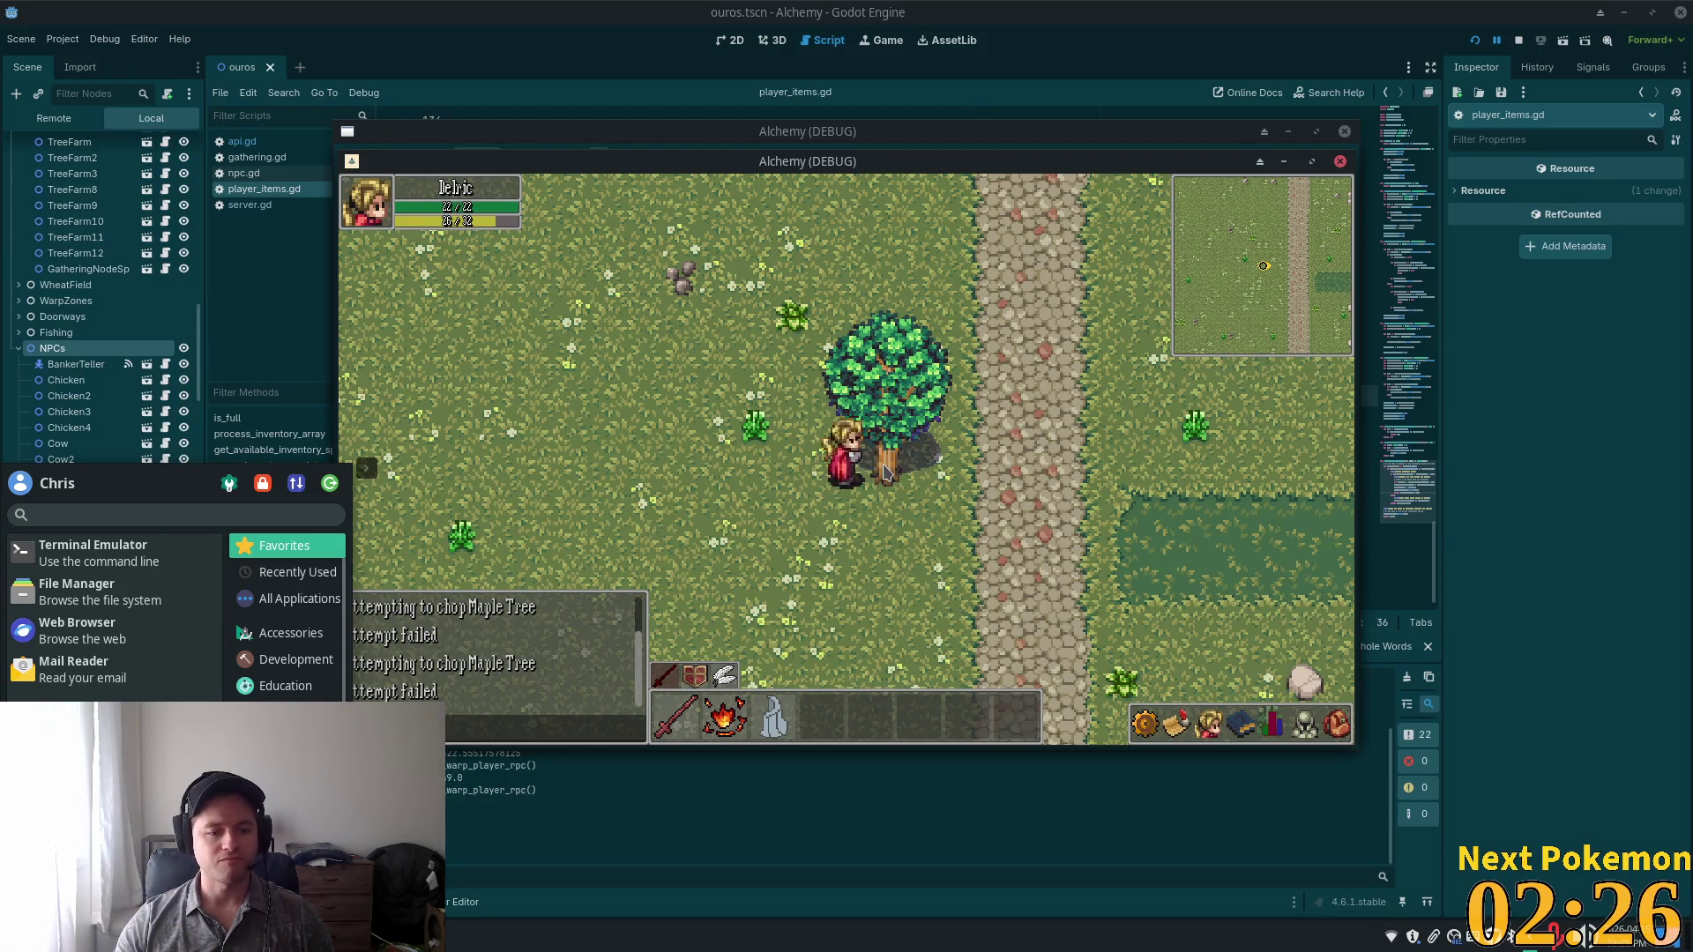
click(887, 474)
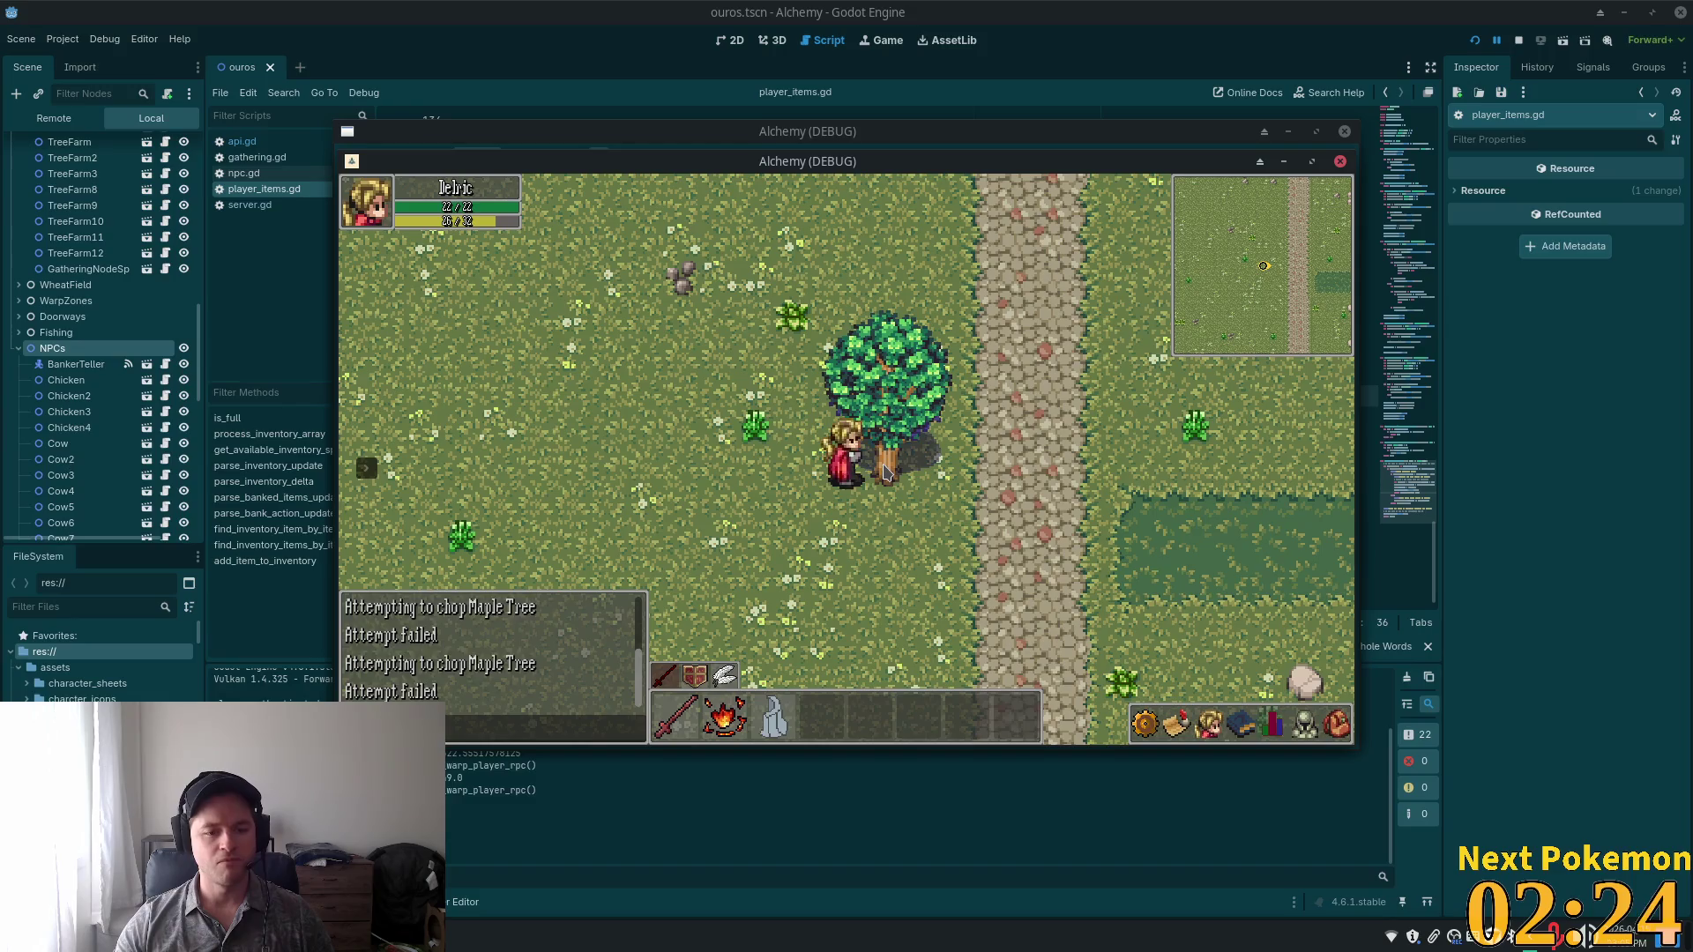
click(887, 473)
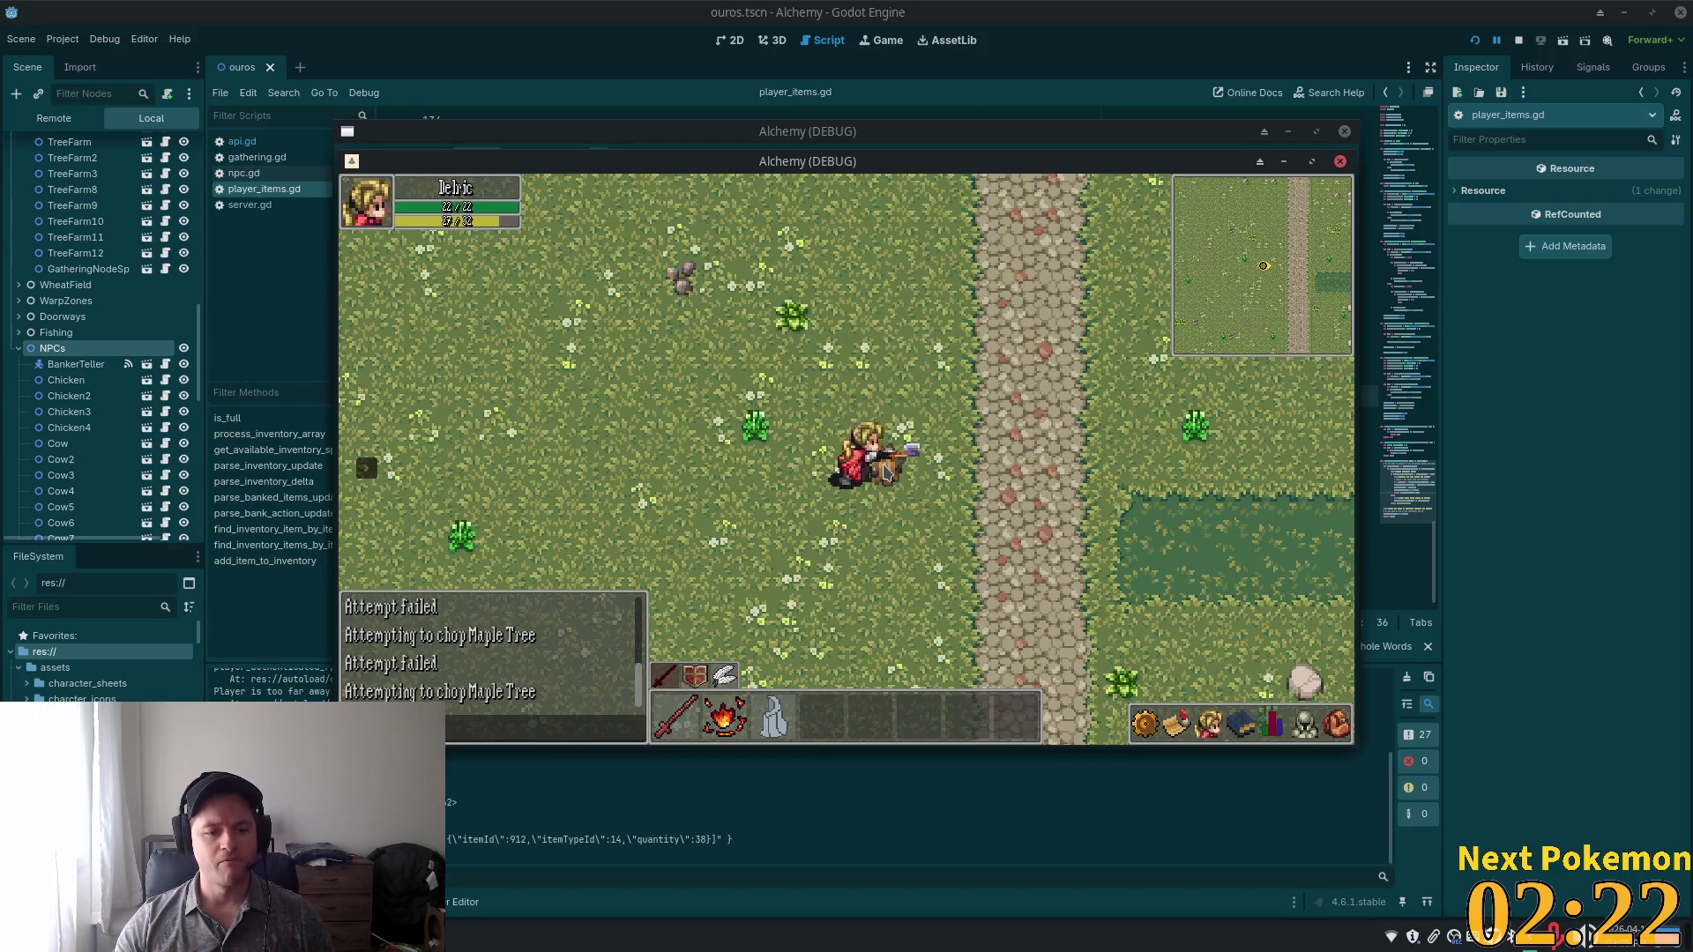
key(alt+Tab)
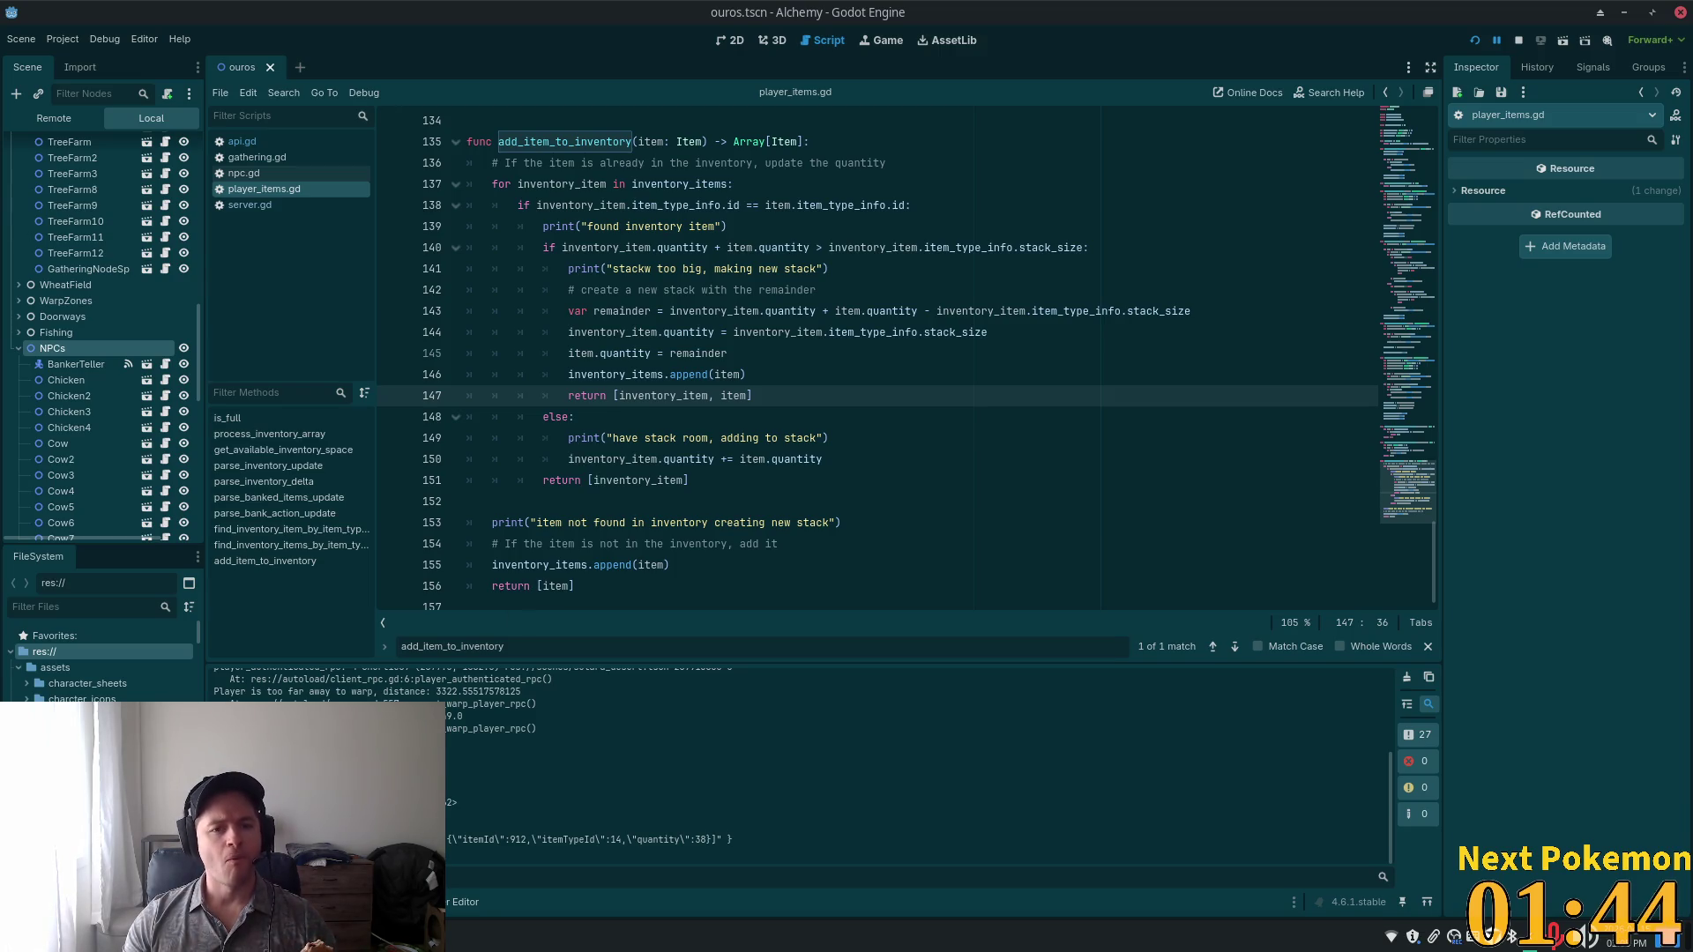
Return to the Alchemy (DEBUG) client and open the backpack to check the Wood stack.
drag(265, 802, 458, 803)
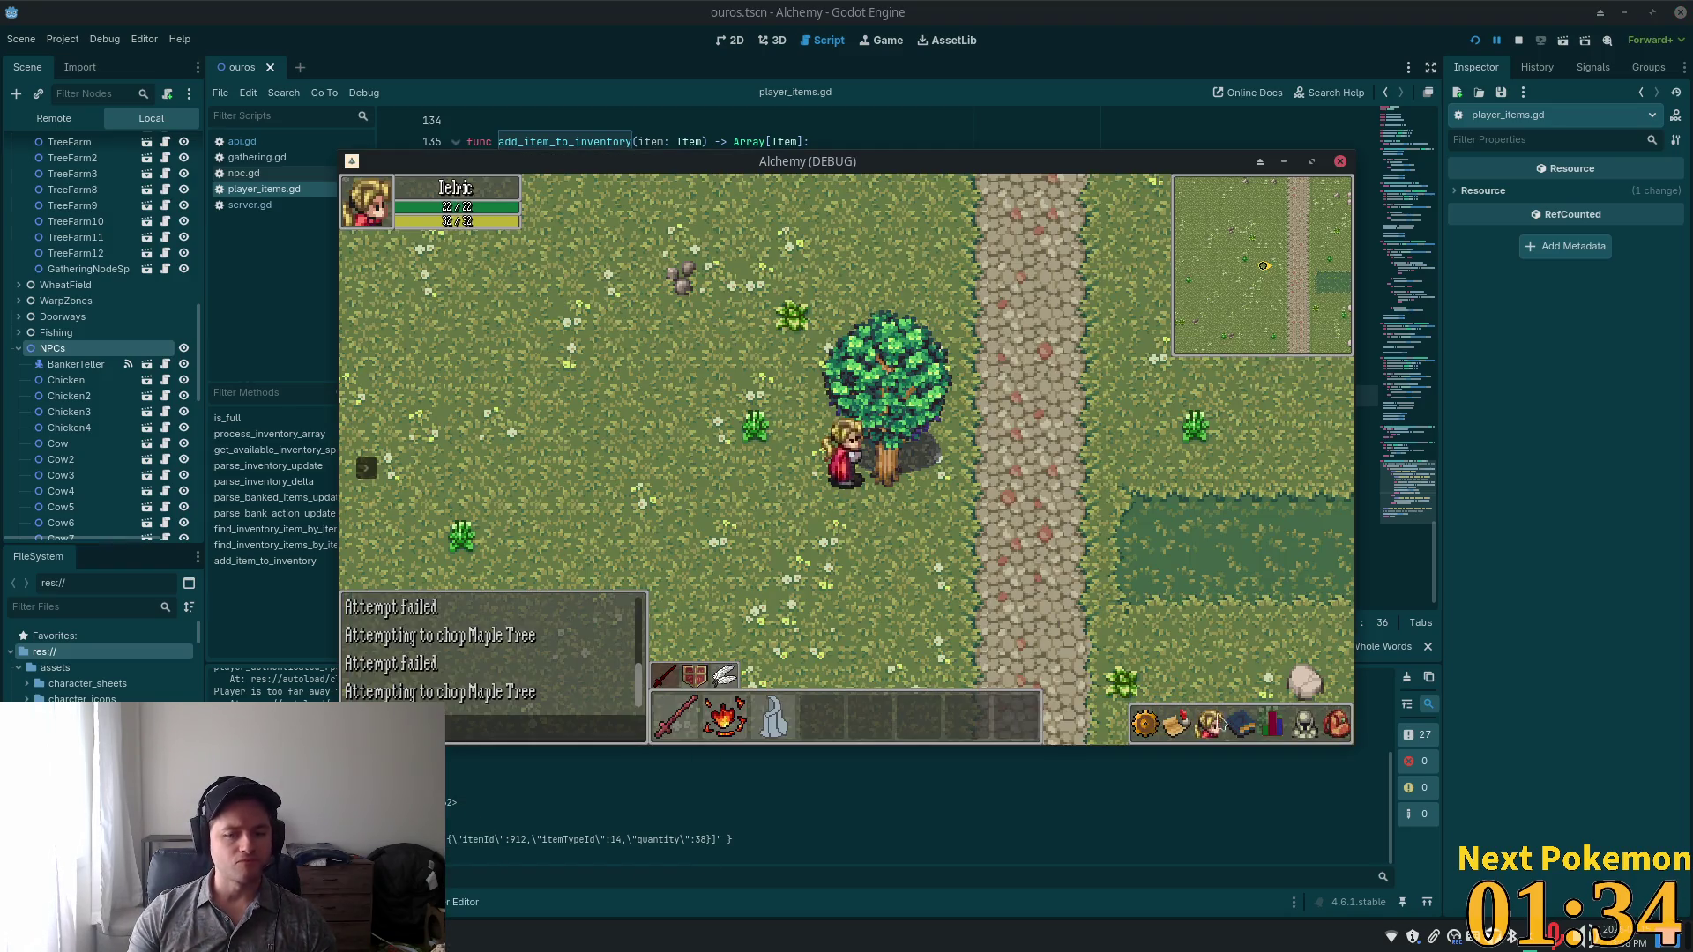
click(1337, 728)
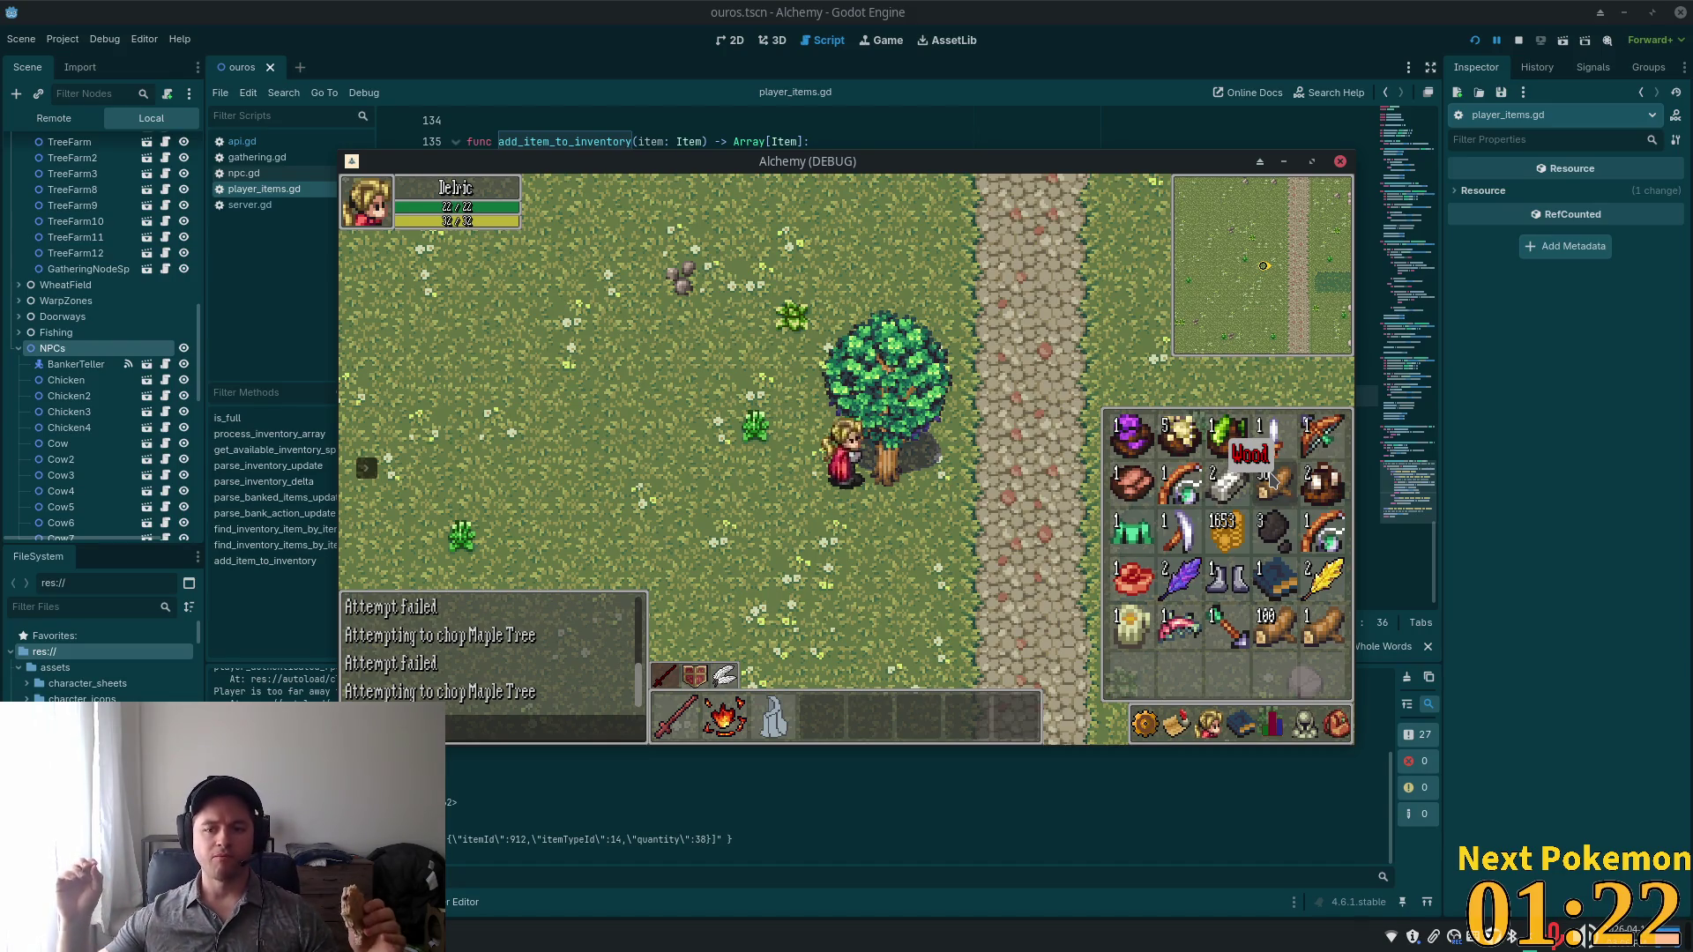
Chop the nearby maple tree and check the new wood in the inventory.
key(i)
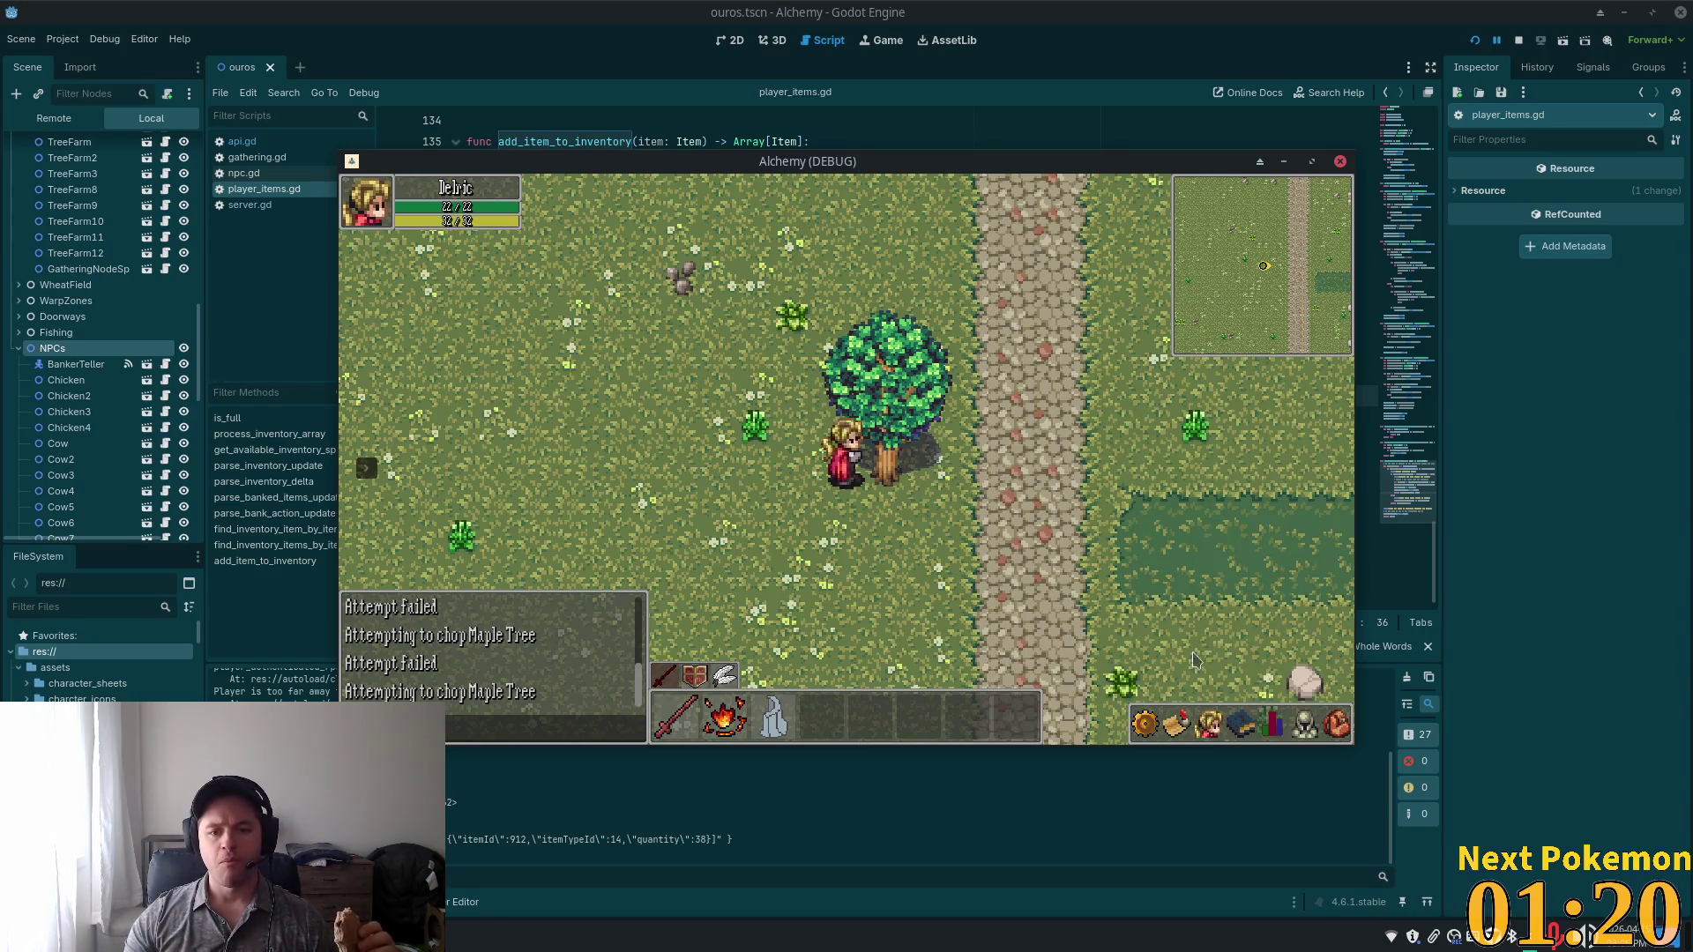
click(885, 470)
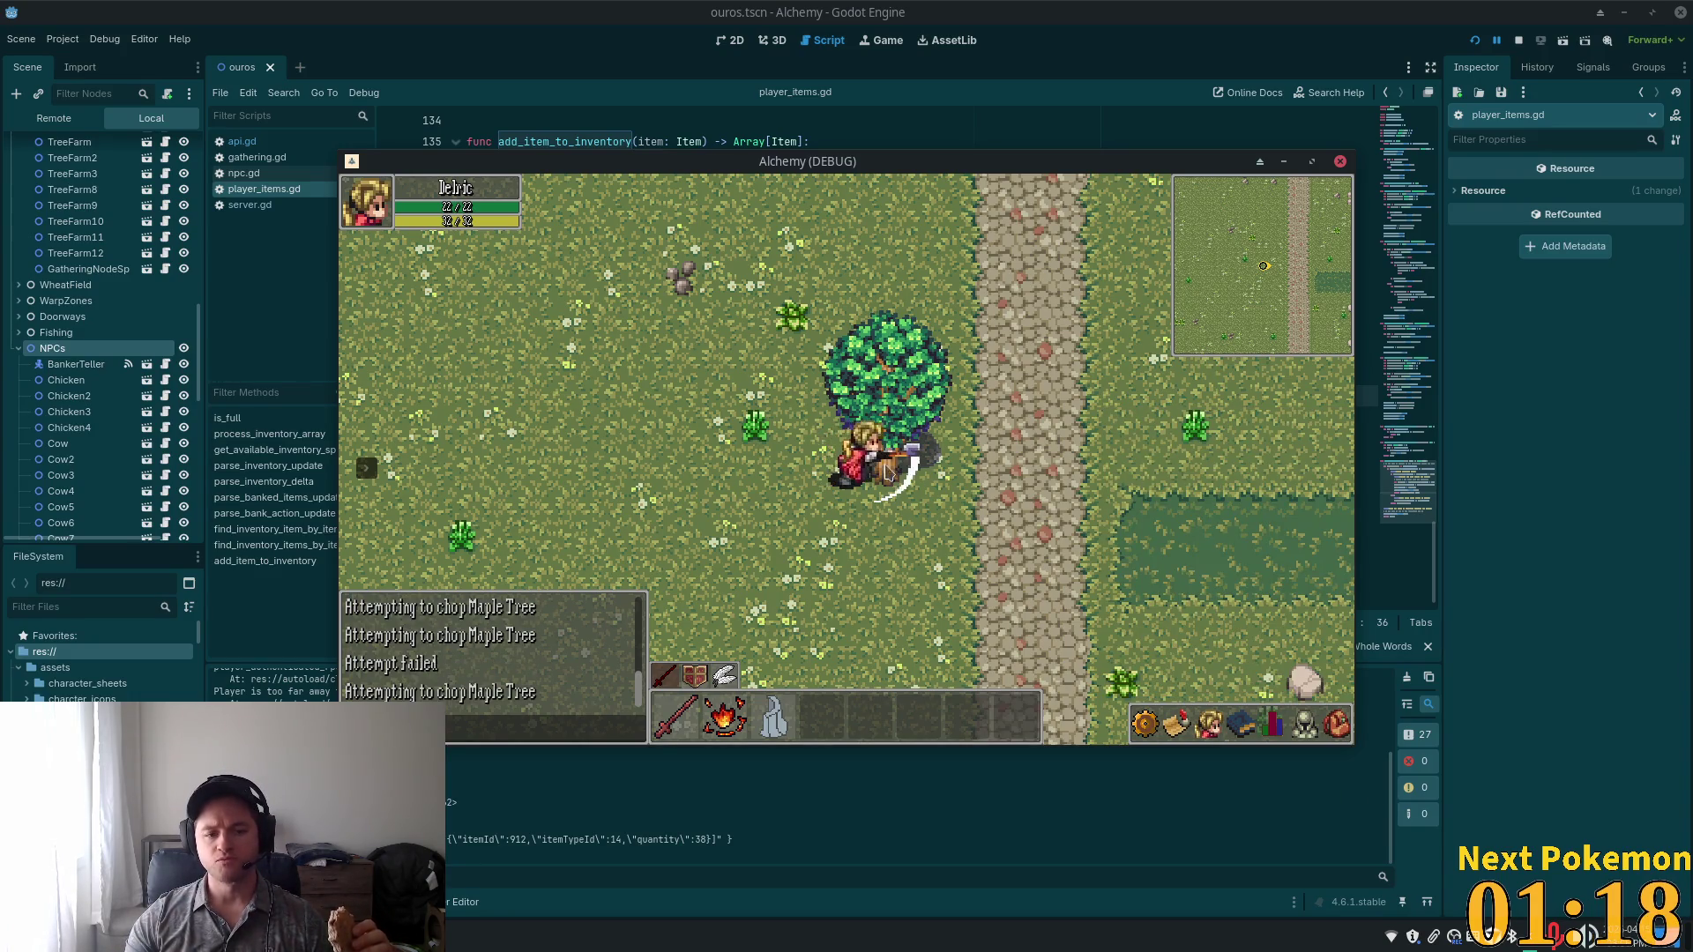
click(1332, 737)
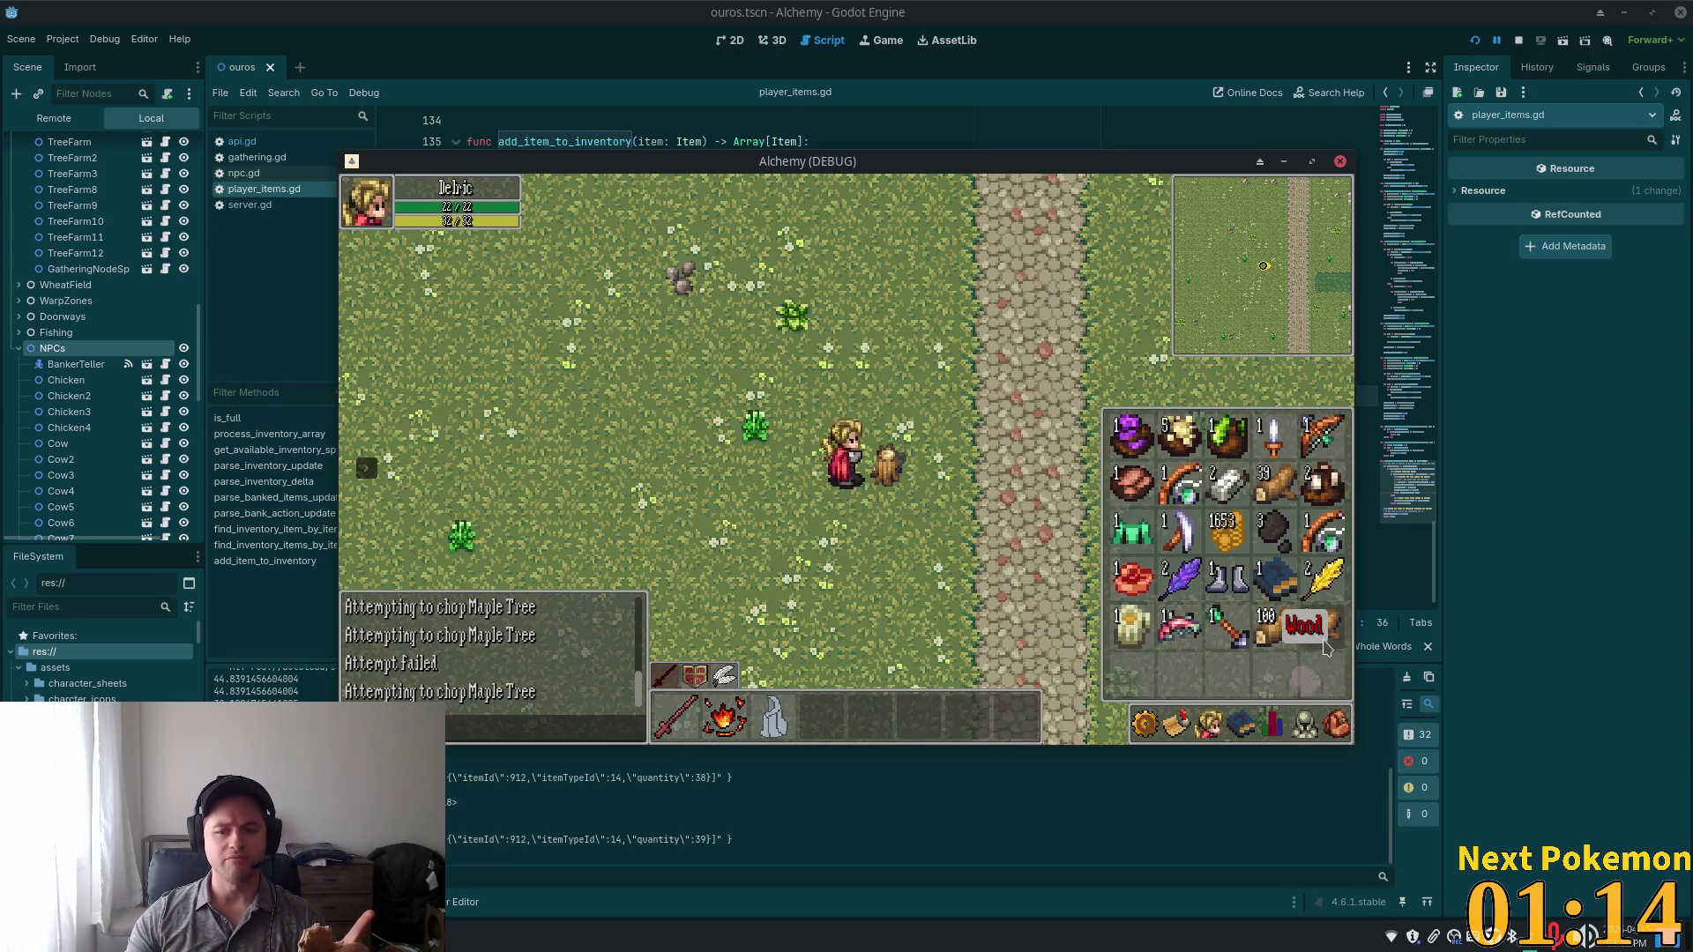
right_click(1239, 641)
click(1281, 681)
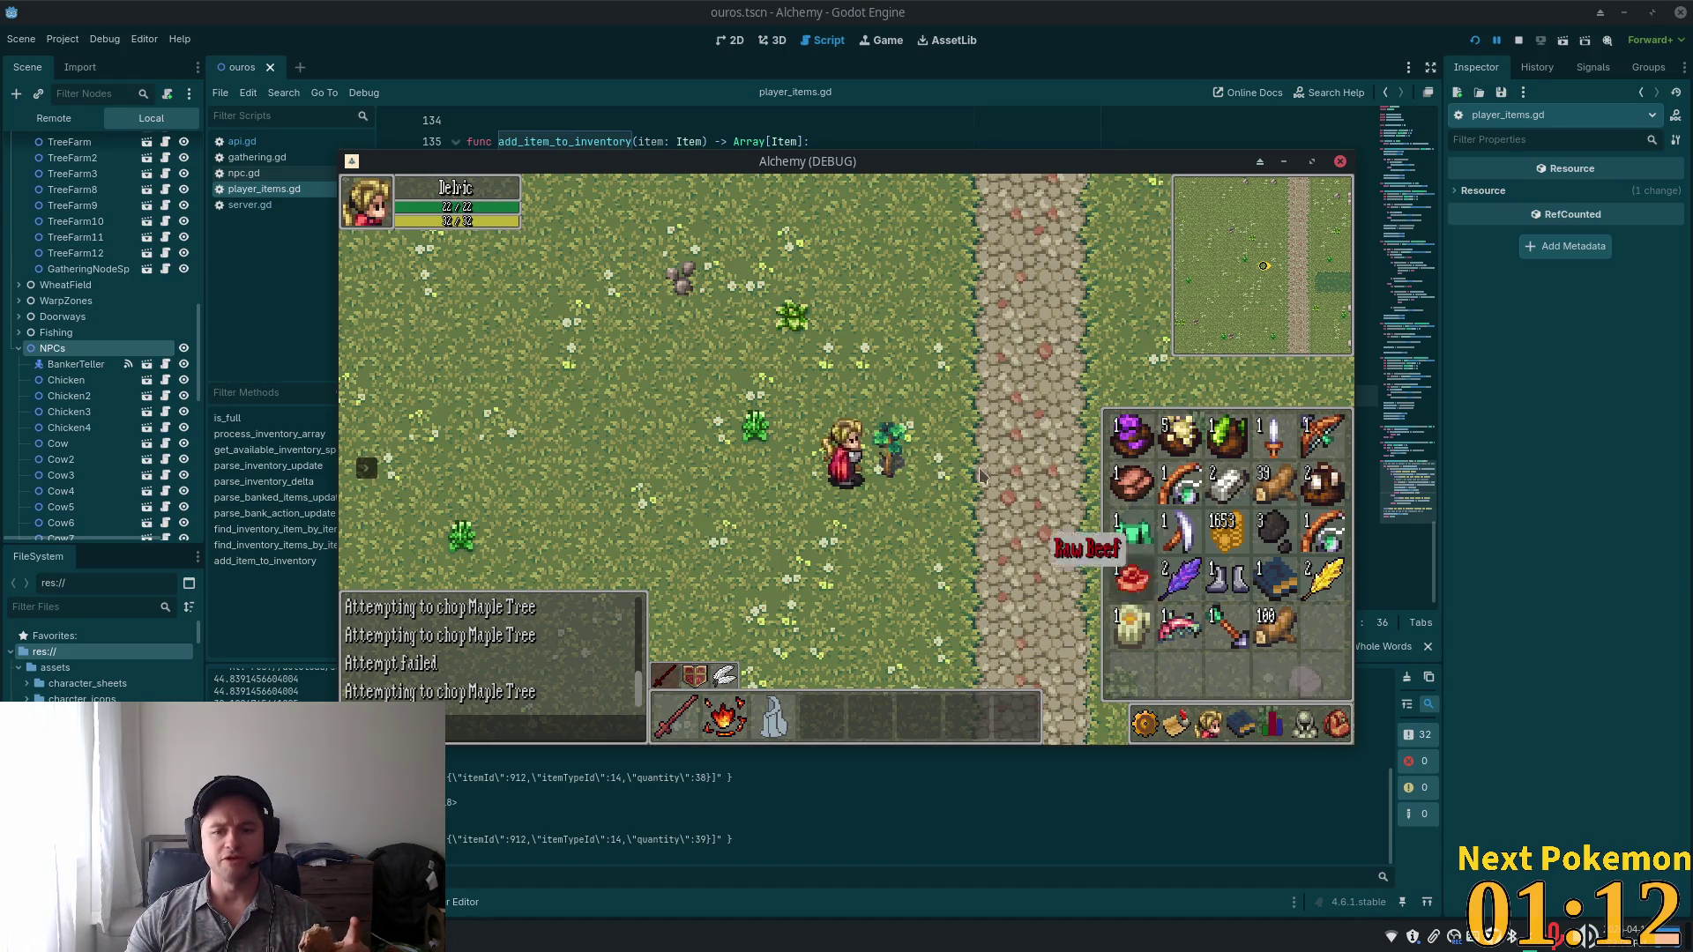
key(Escape)
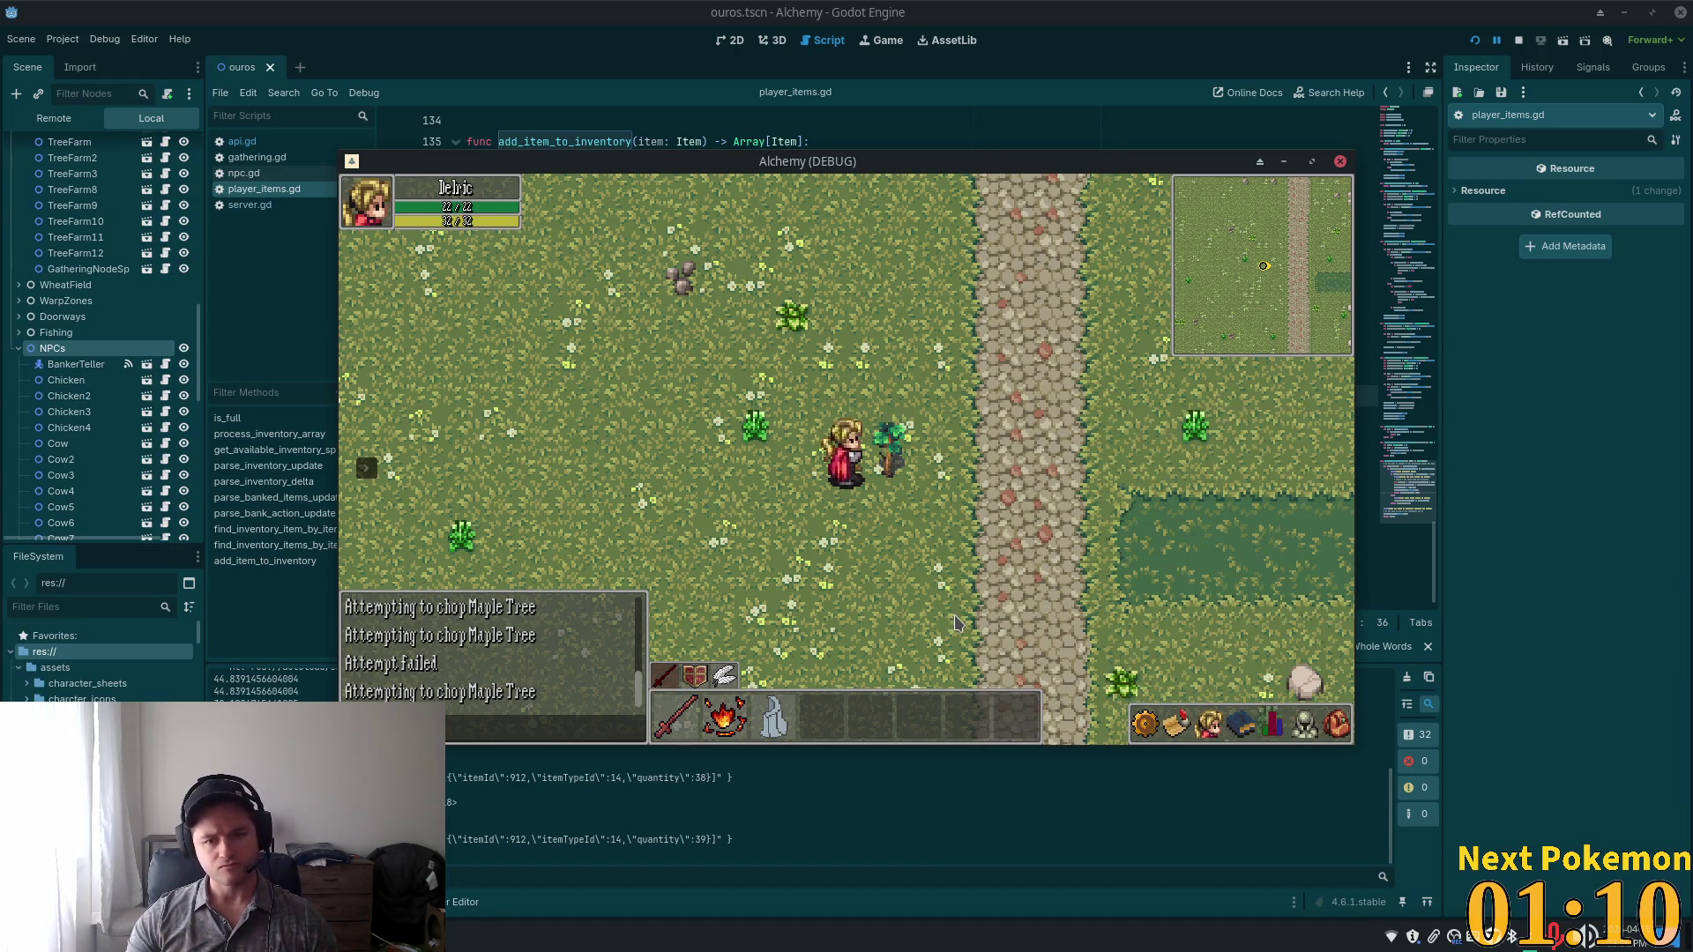
Walk to the maple tree by the river, chop it, and check the wood count.
key(Down)
key(Left)
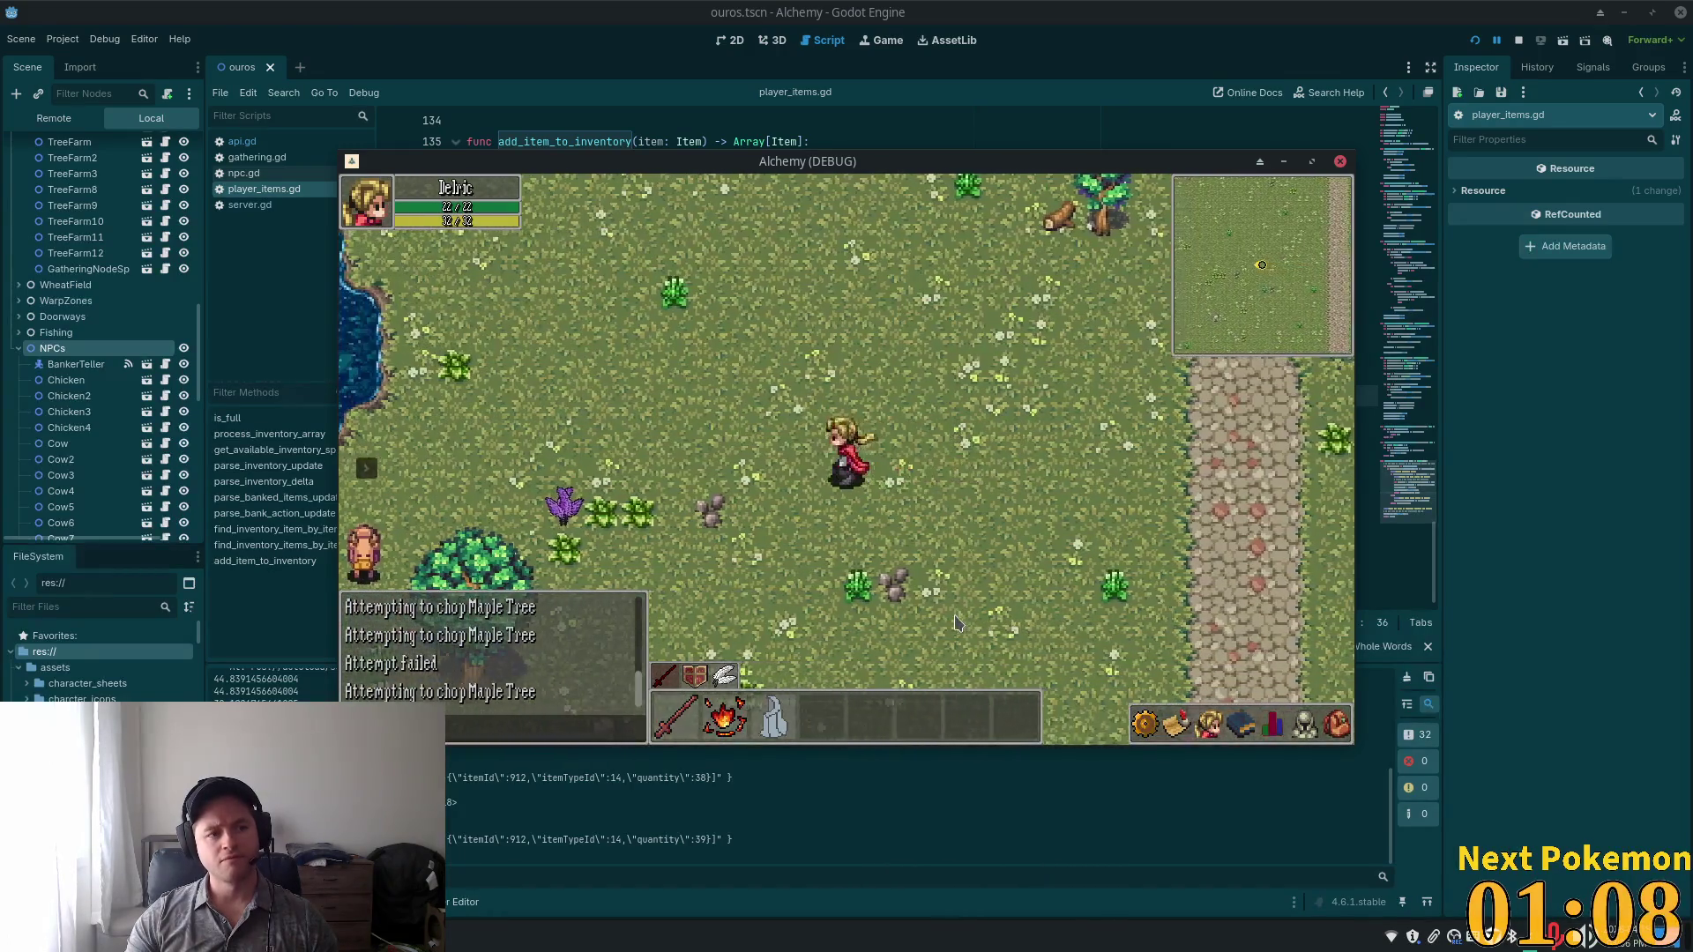
key(Down)
key(Left)
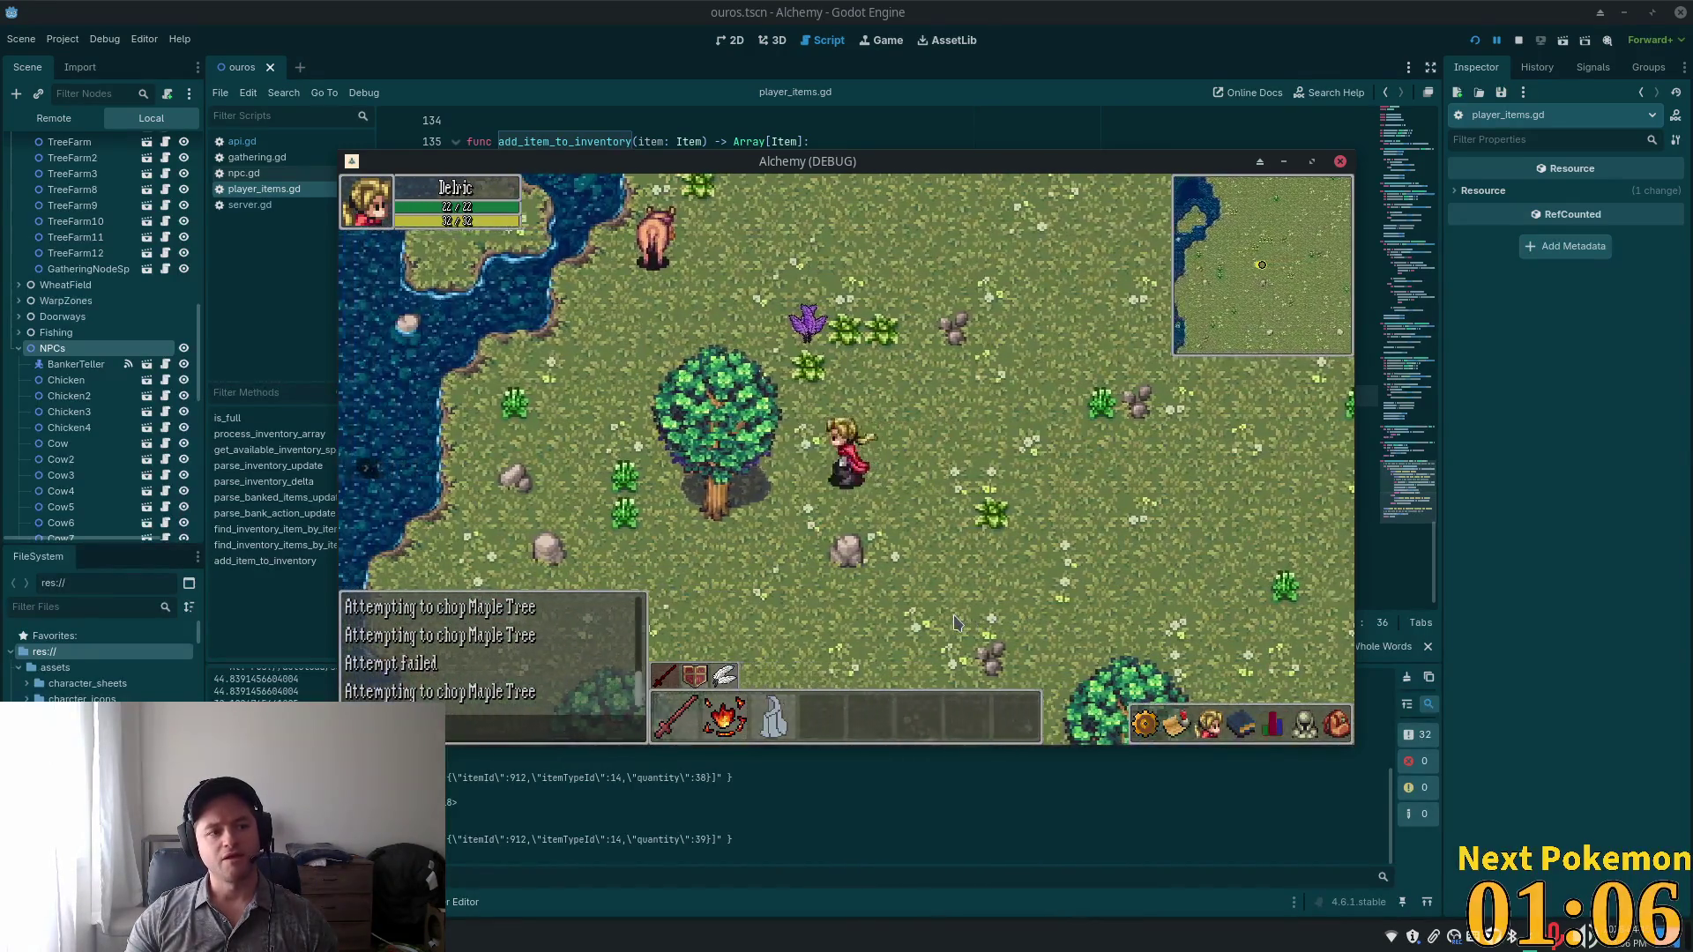
key(Left)
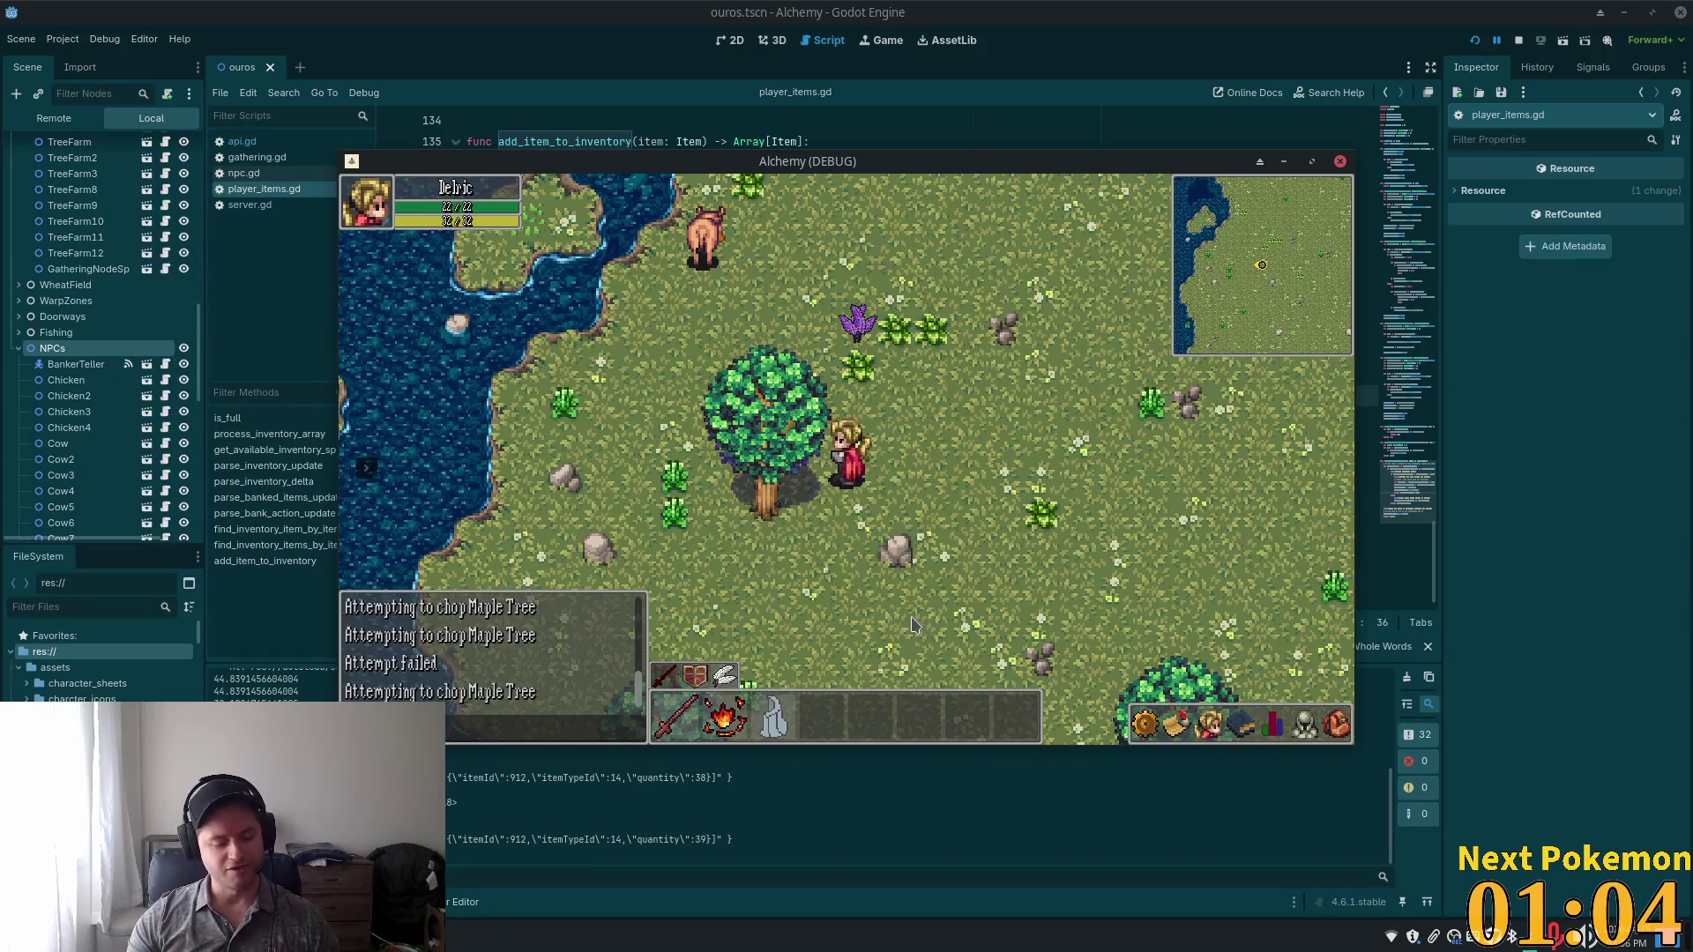
key(Down)
key(Left)
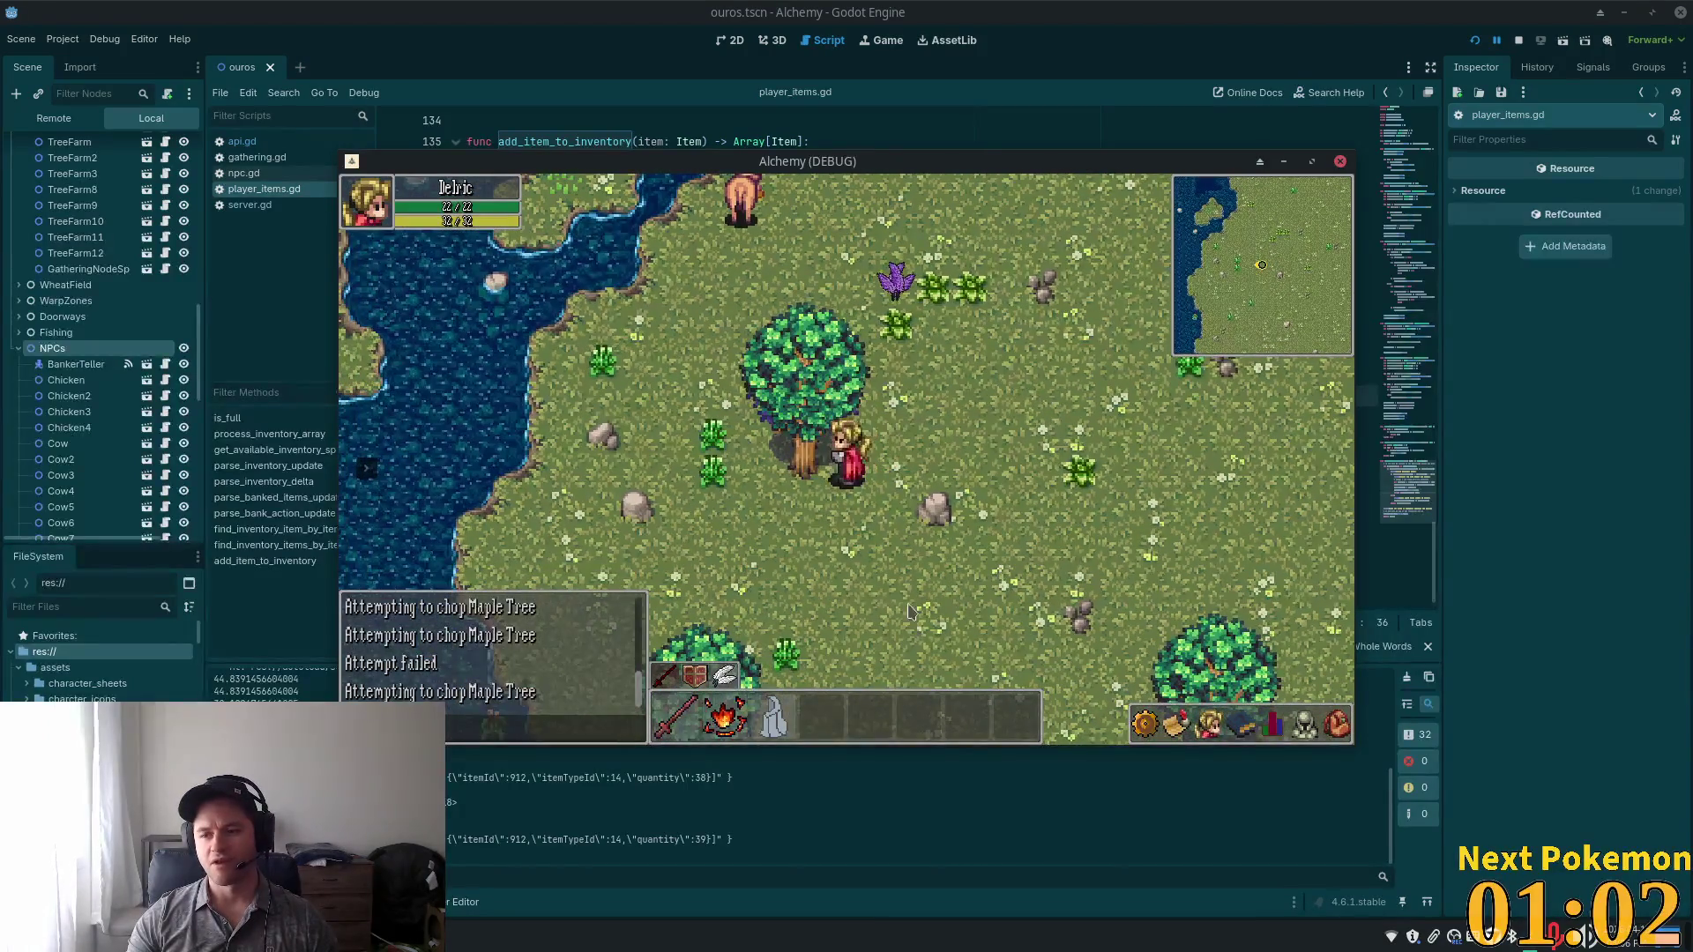
click(803, 476)
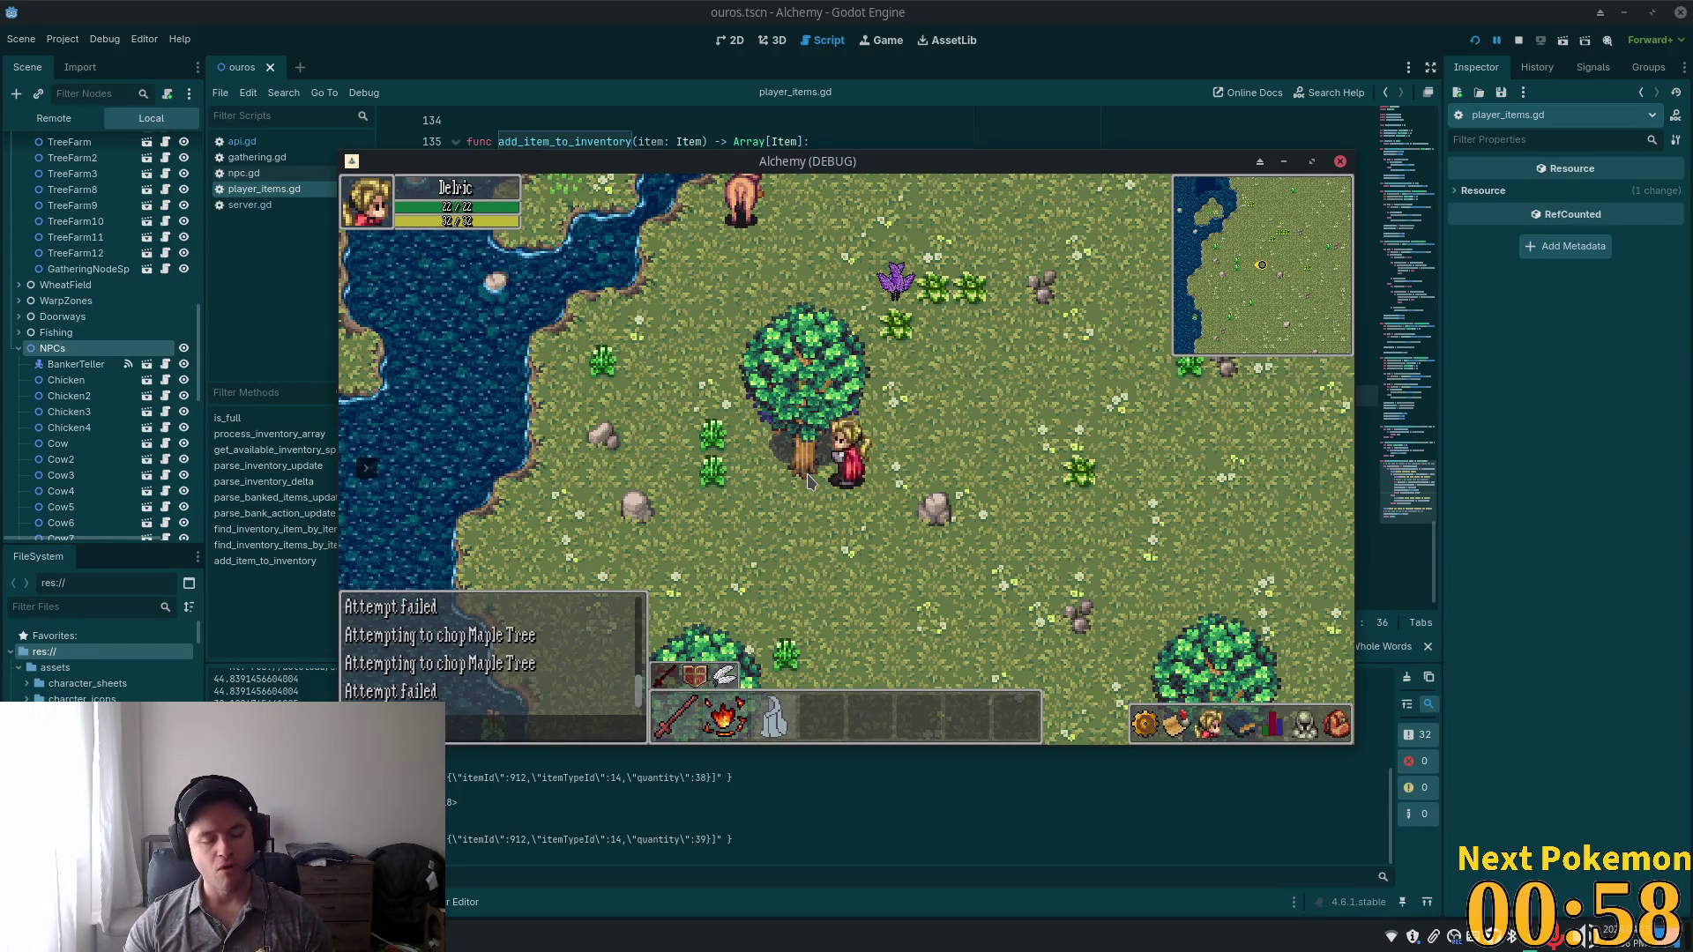
click(808, 474)
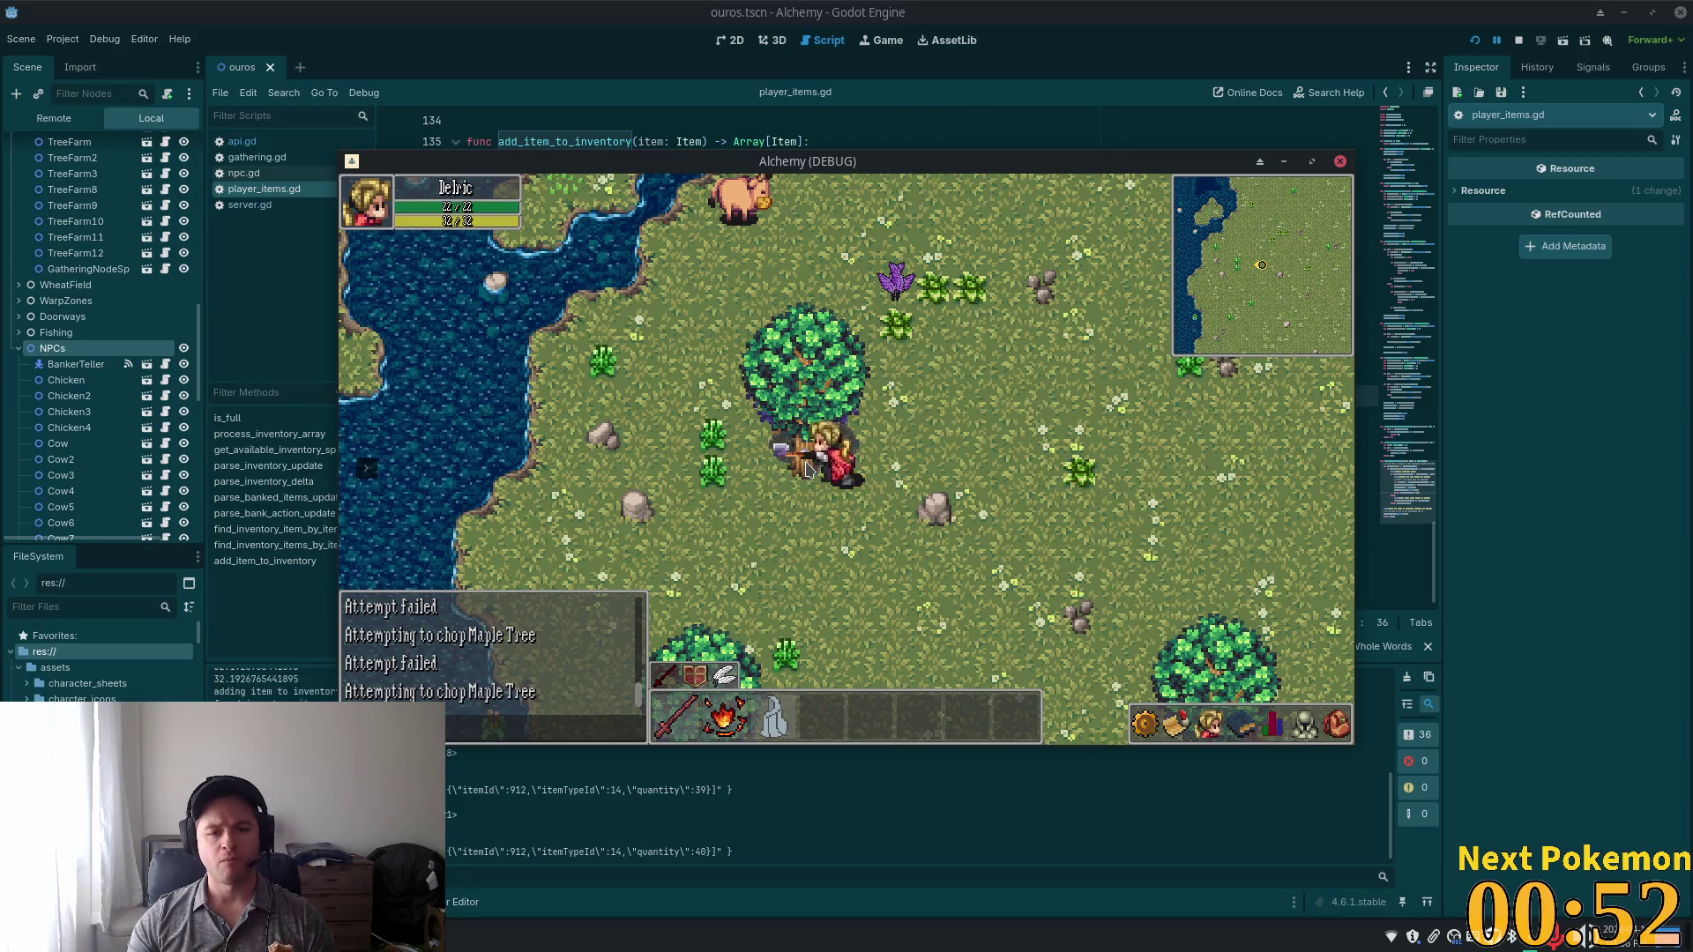
click(1334, 730)
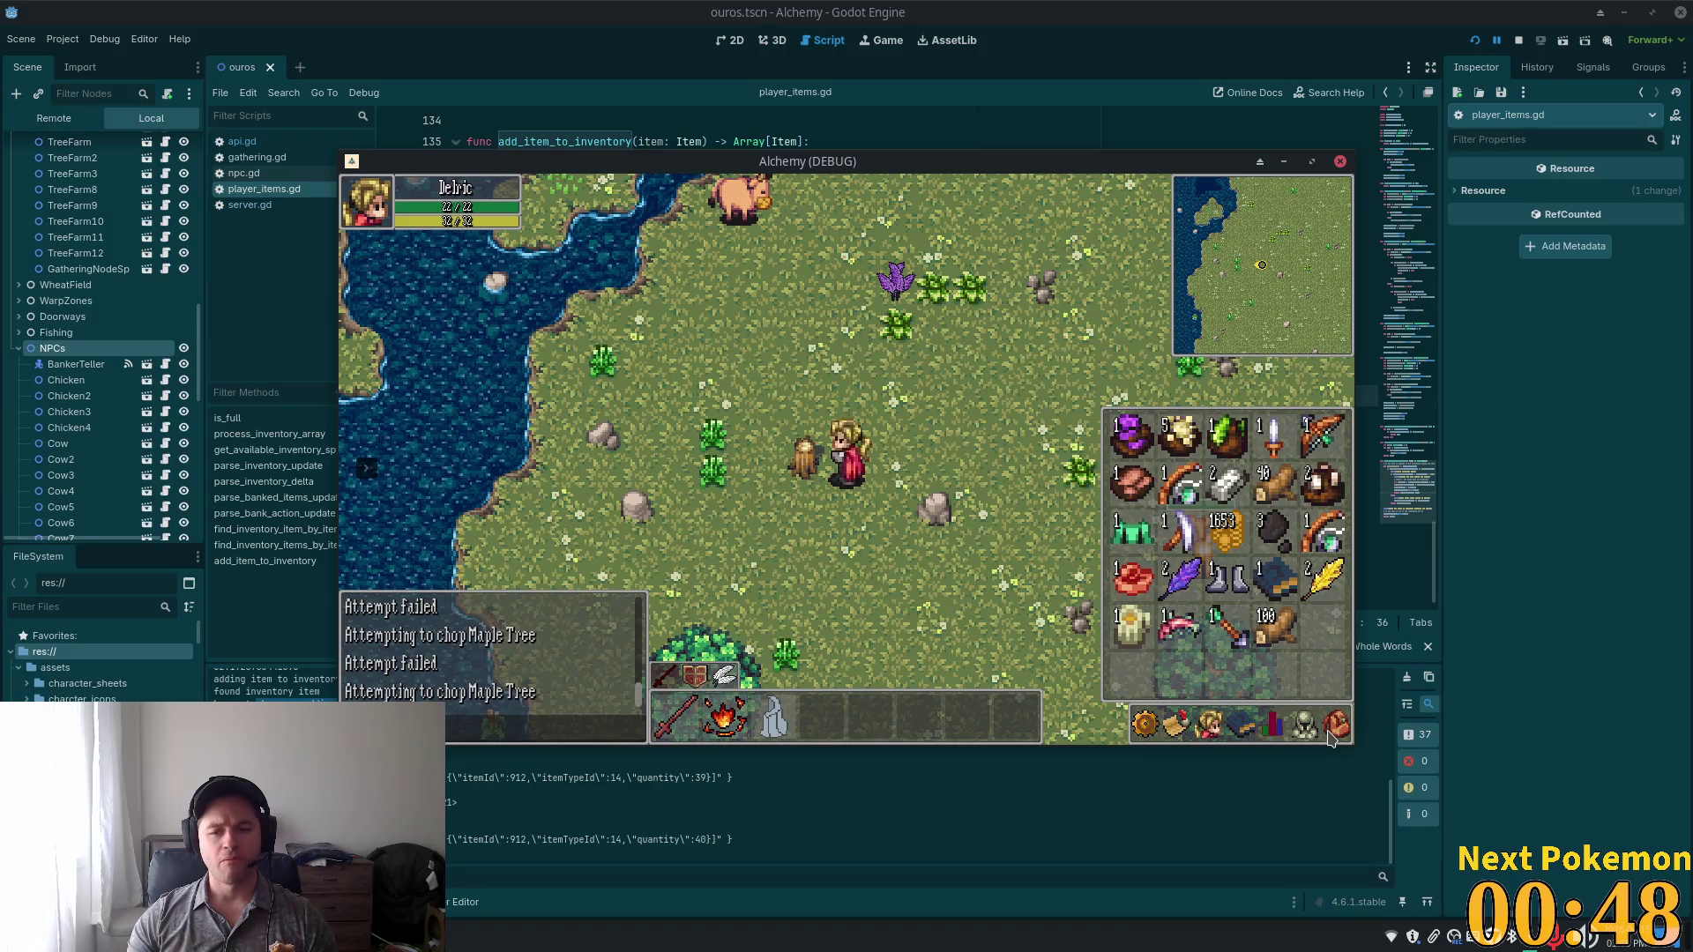
Drag a wood log out of the inventory beside the player, then return to the tree.
click(1333, 732)
click(1337, 732)
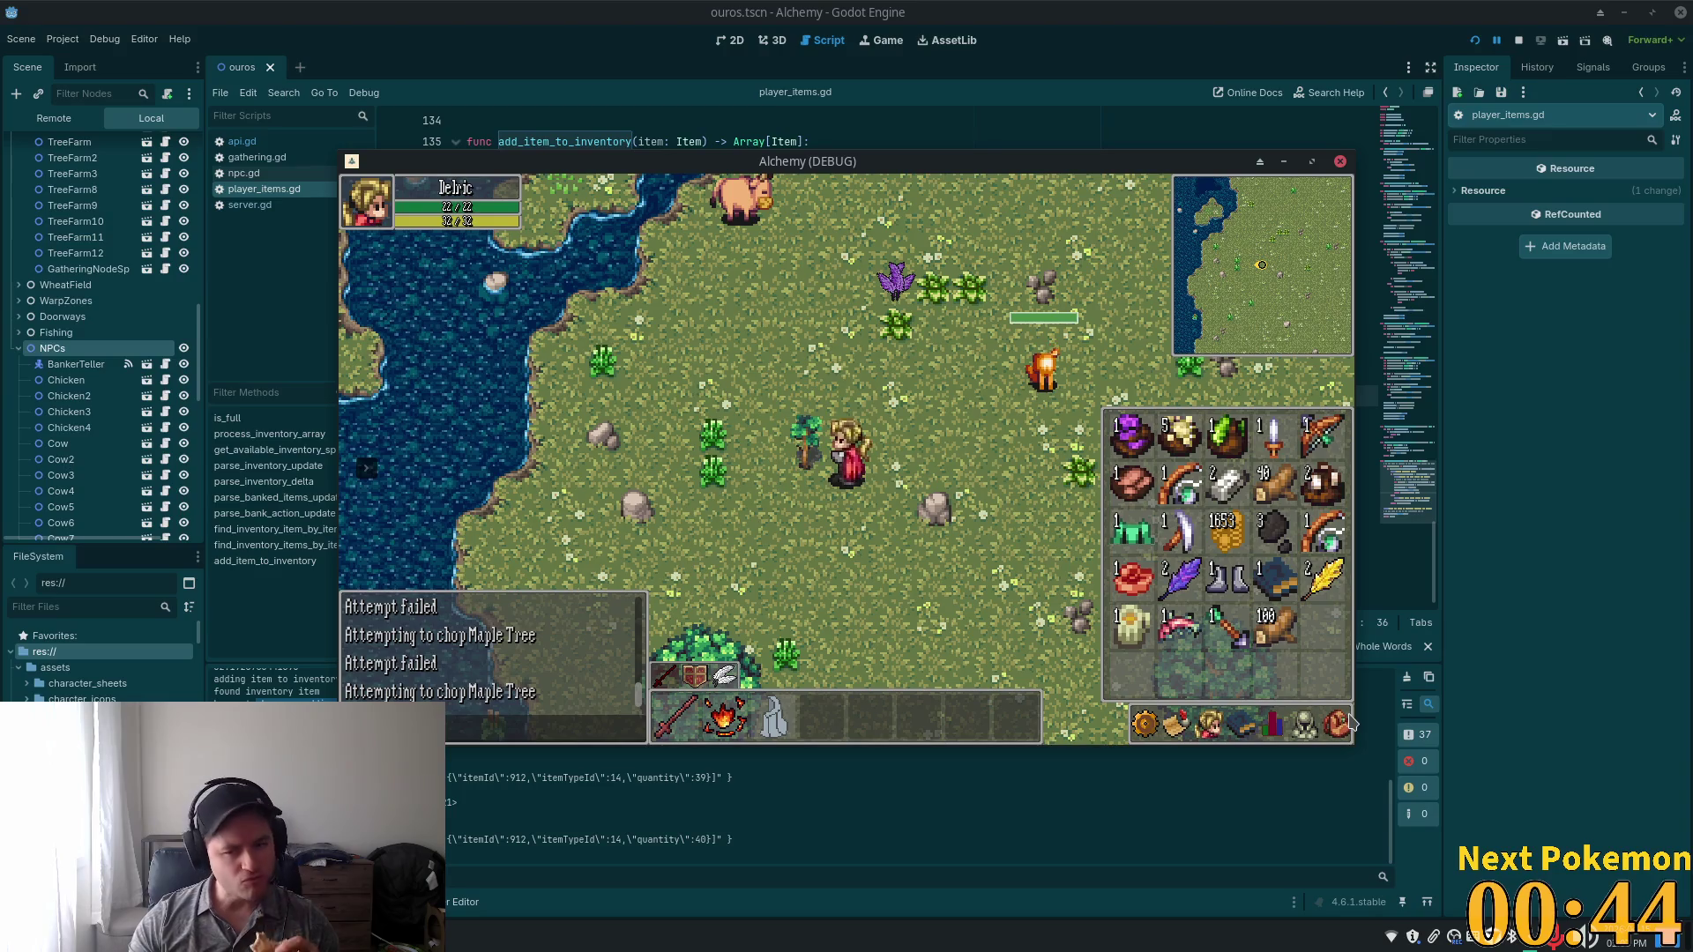
key(d)
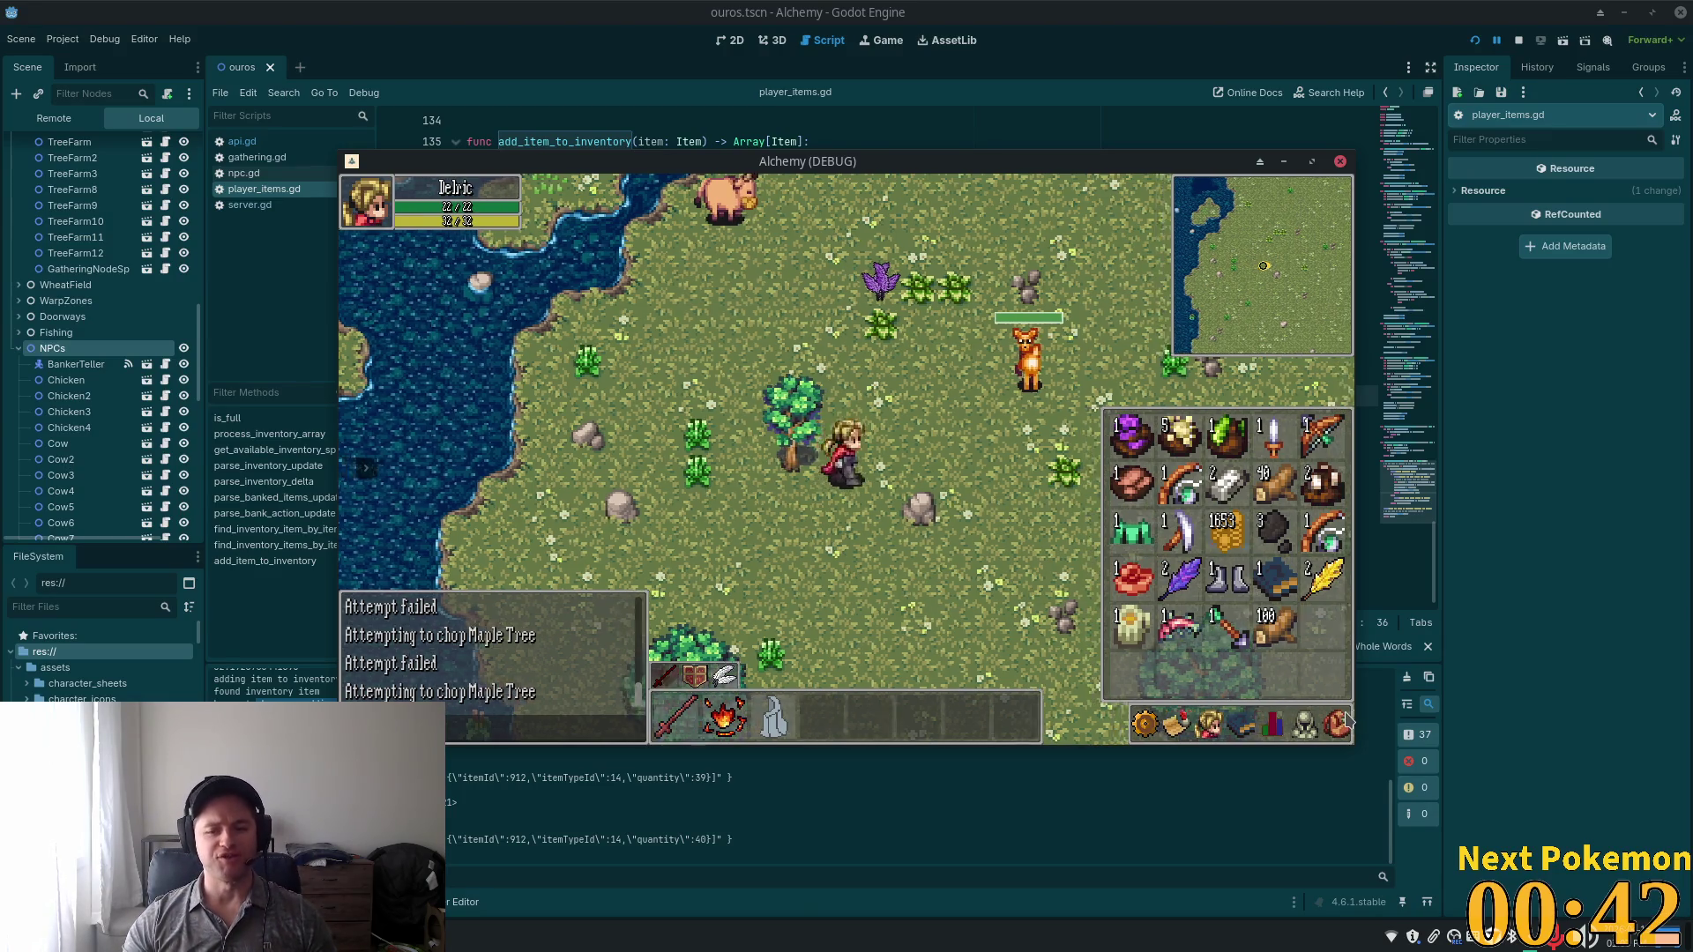
key(d)
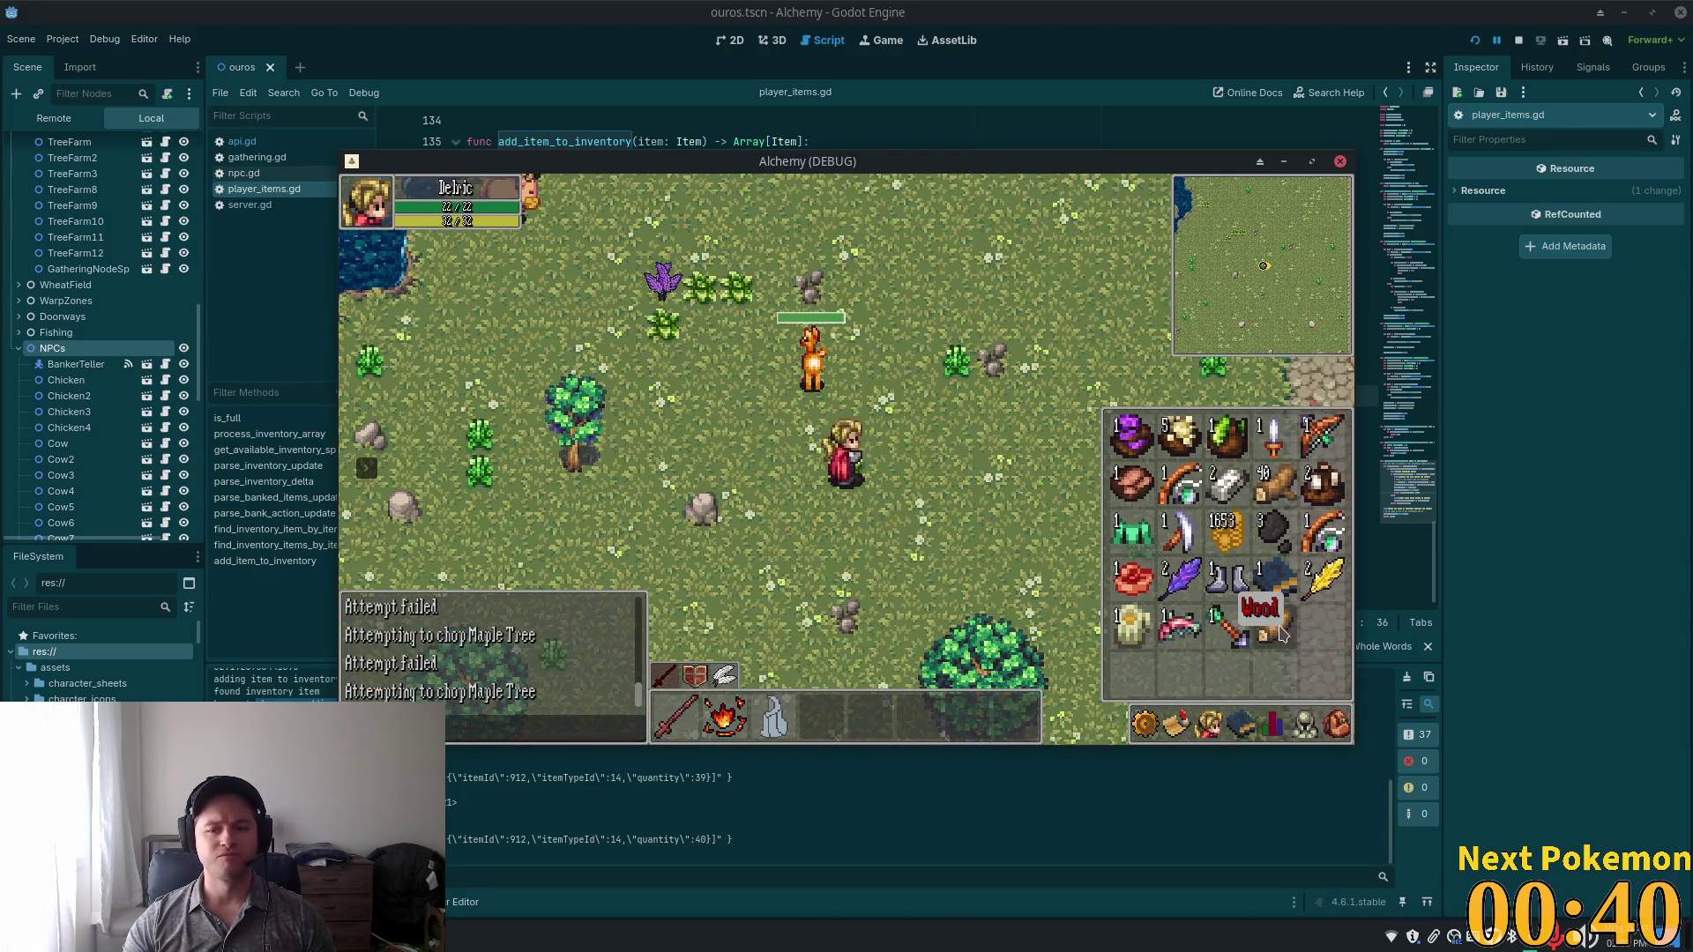
drag(1280, 633, 667, 515)
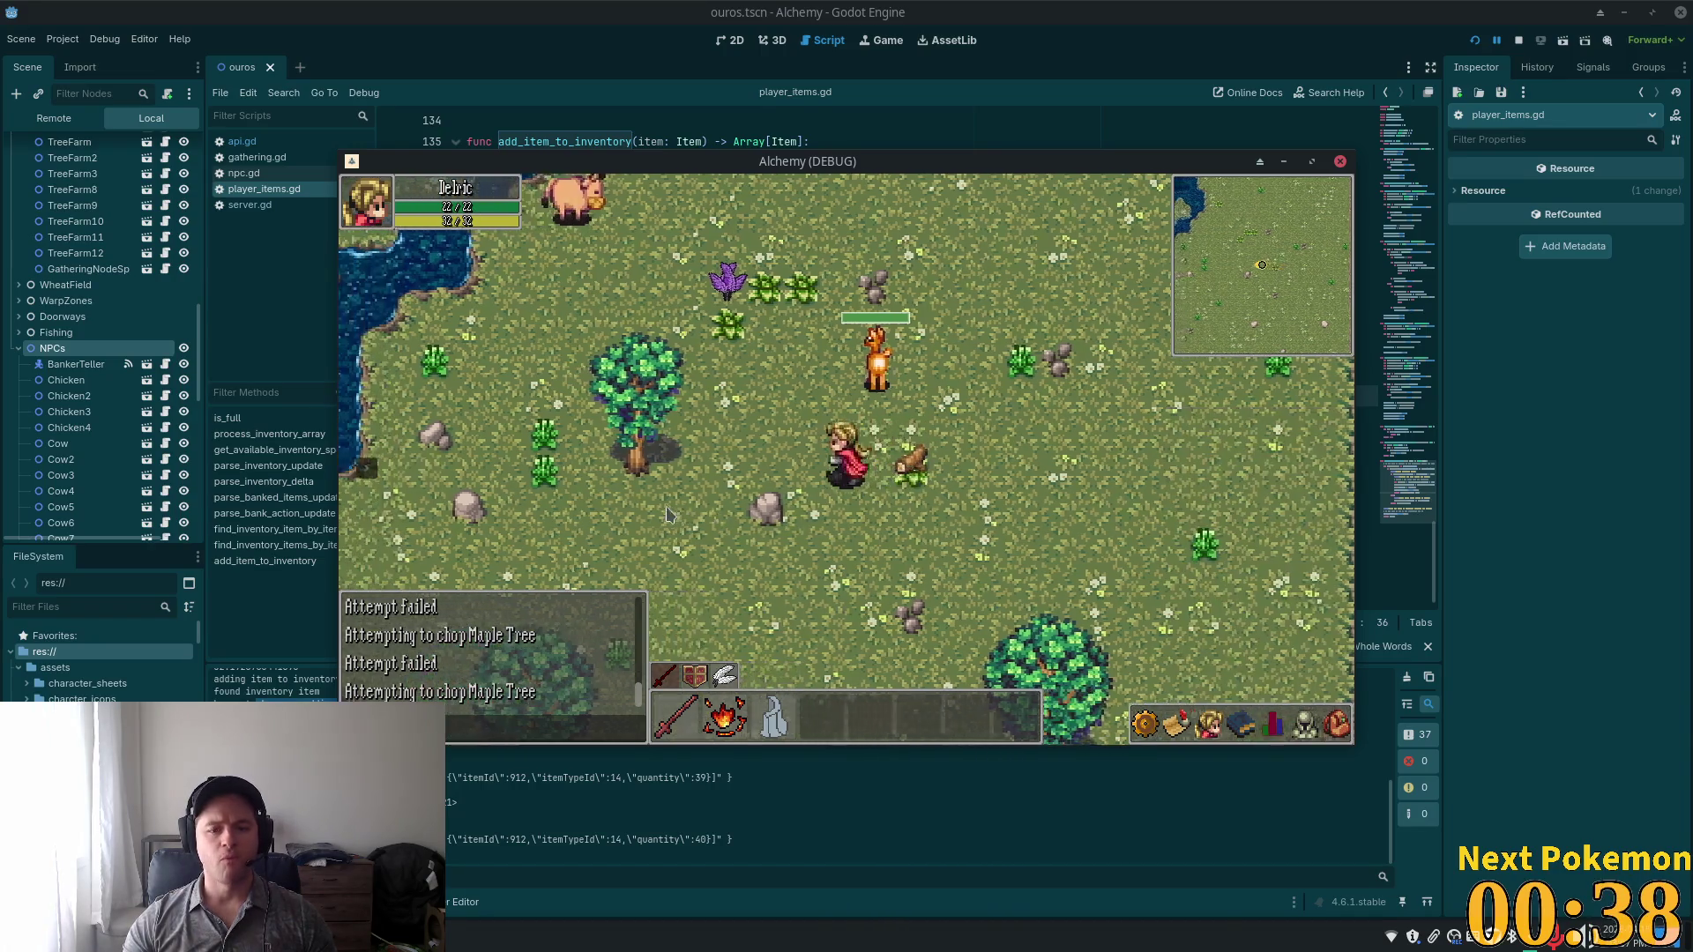
key(a)
click(820, 469)
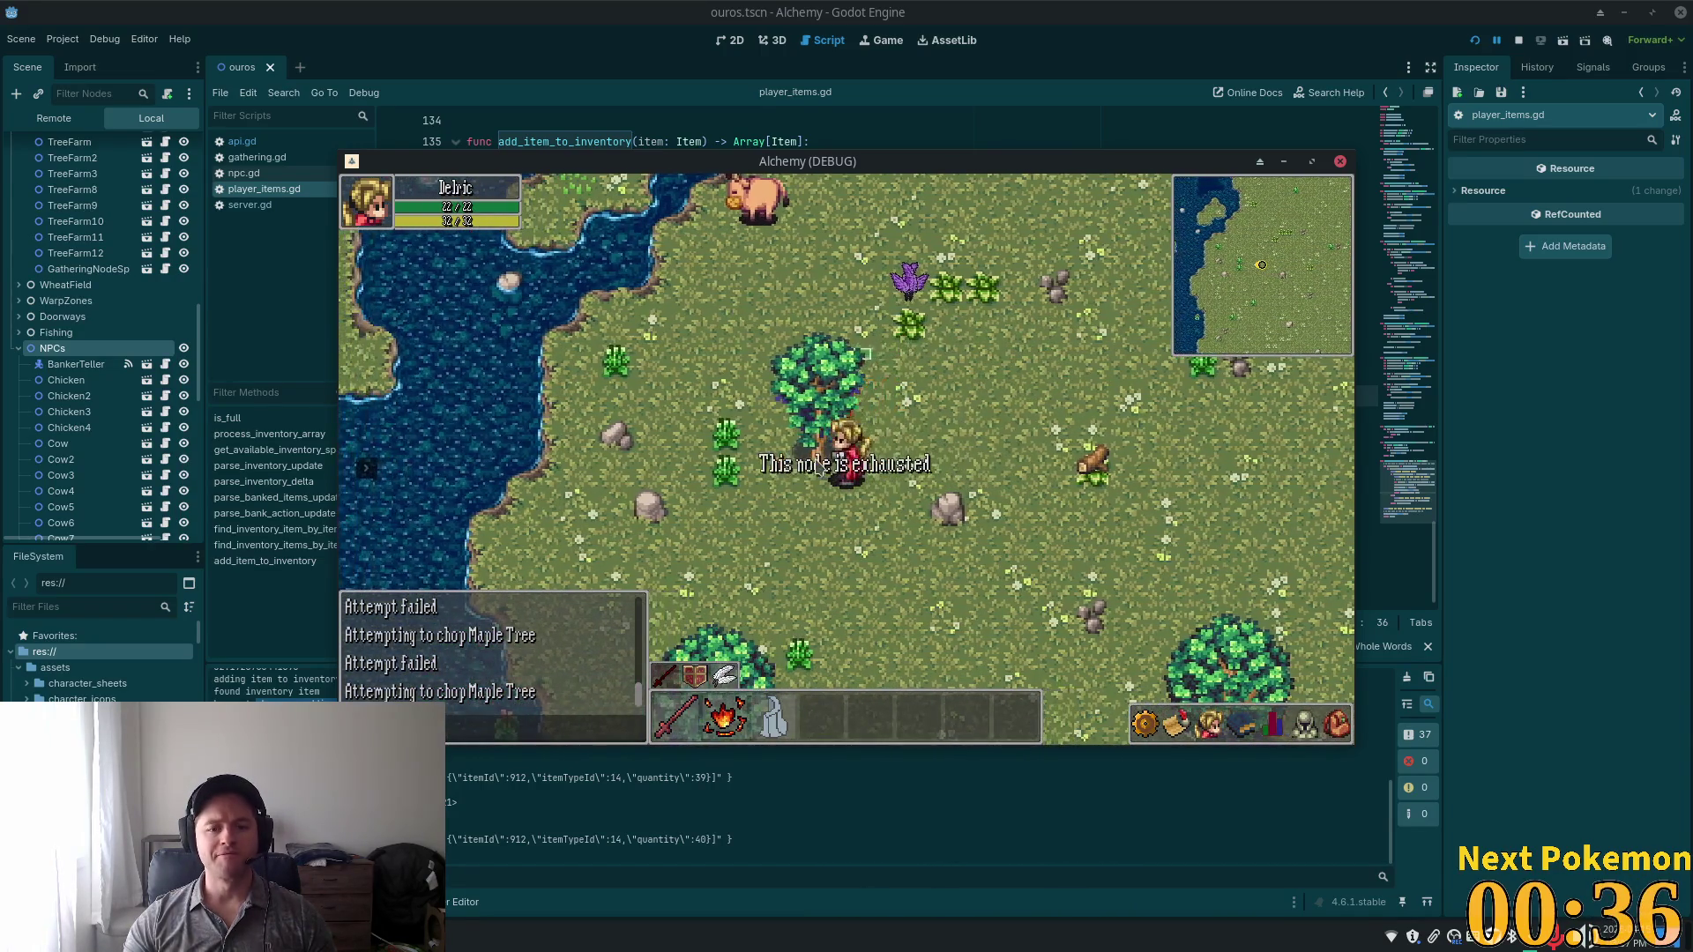
Drop wood from the 40-log Wood stack using its item actions menu.
key(d)
key(i)
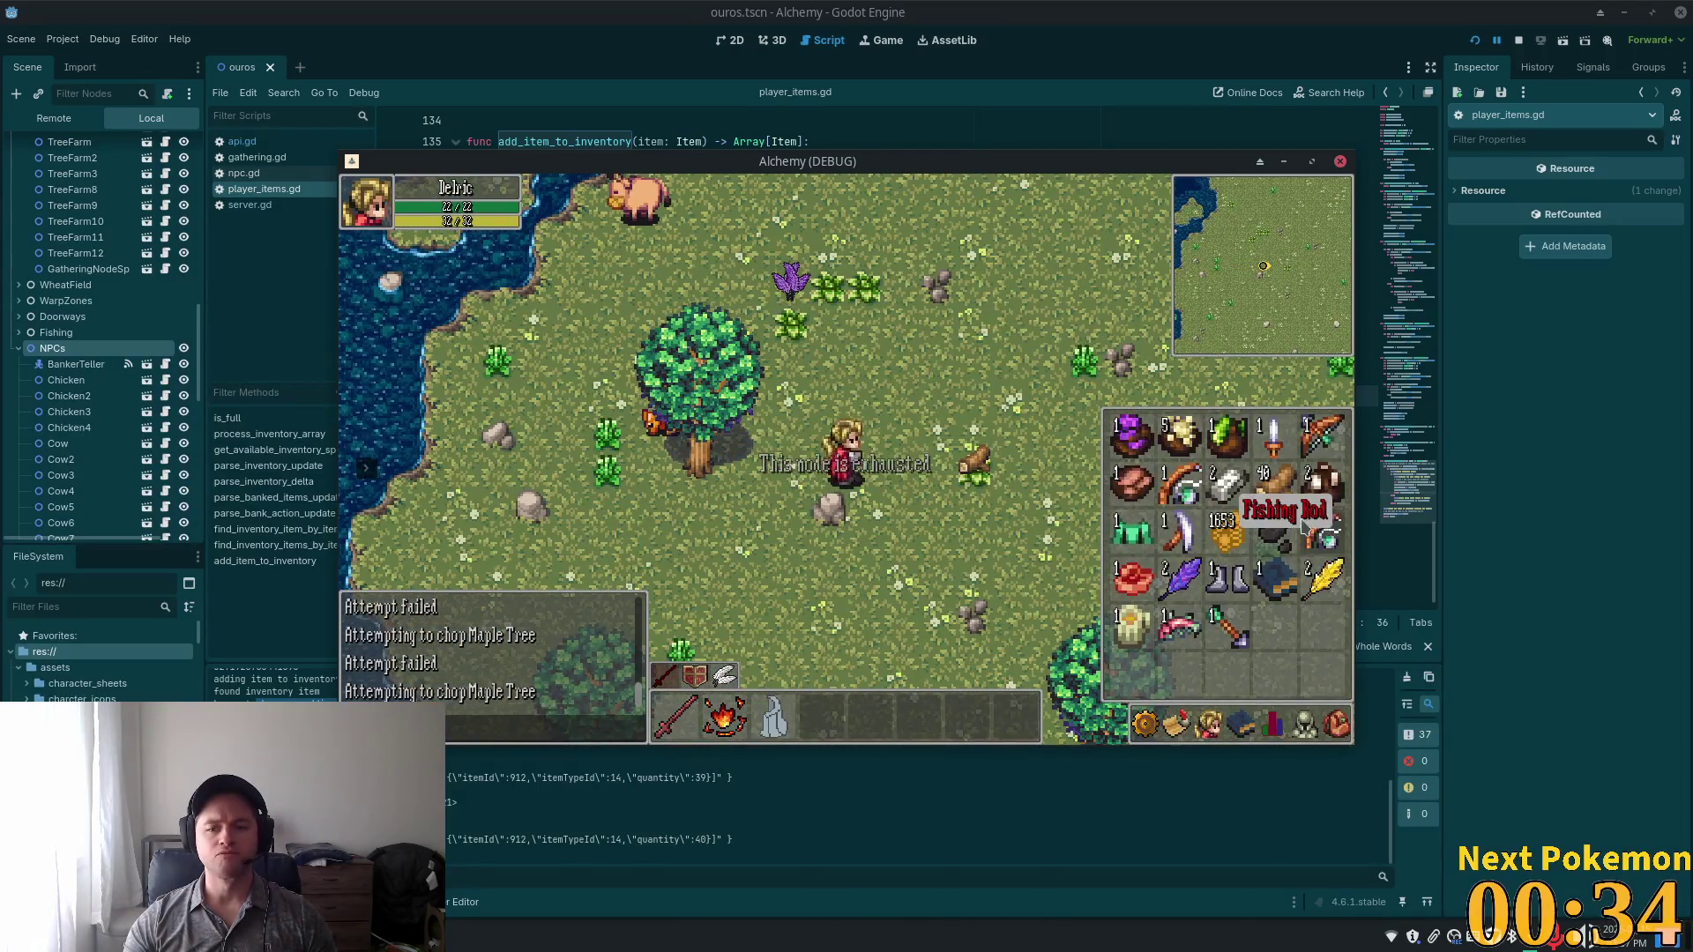
key(i)
key(d)
key(a)
key(i)
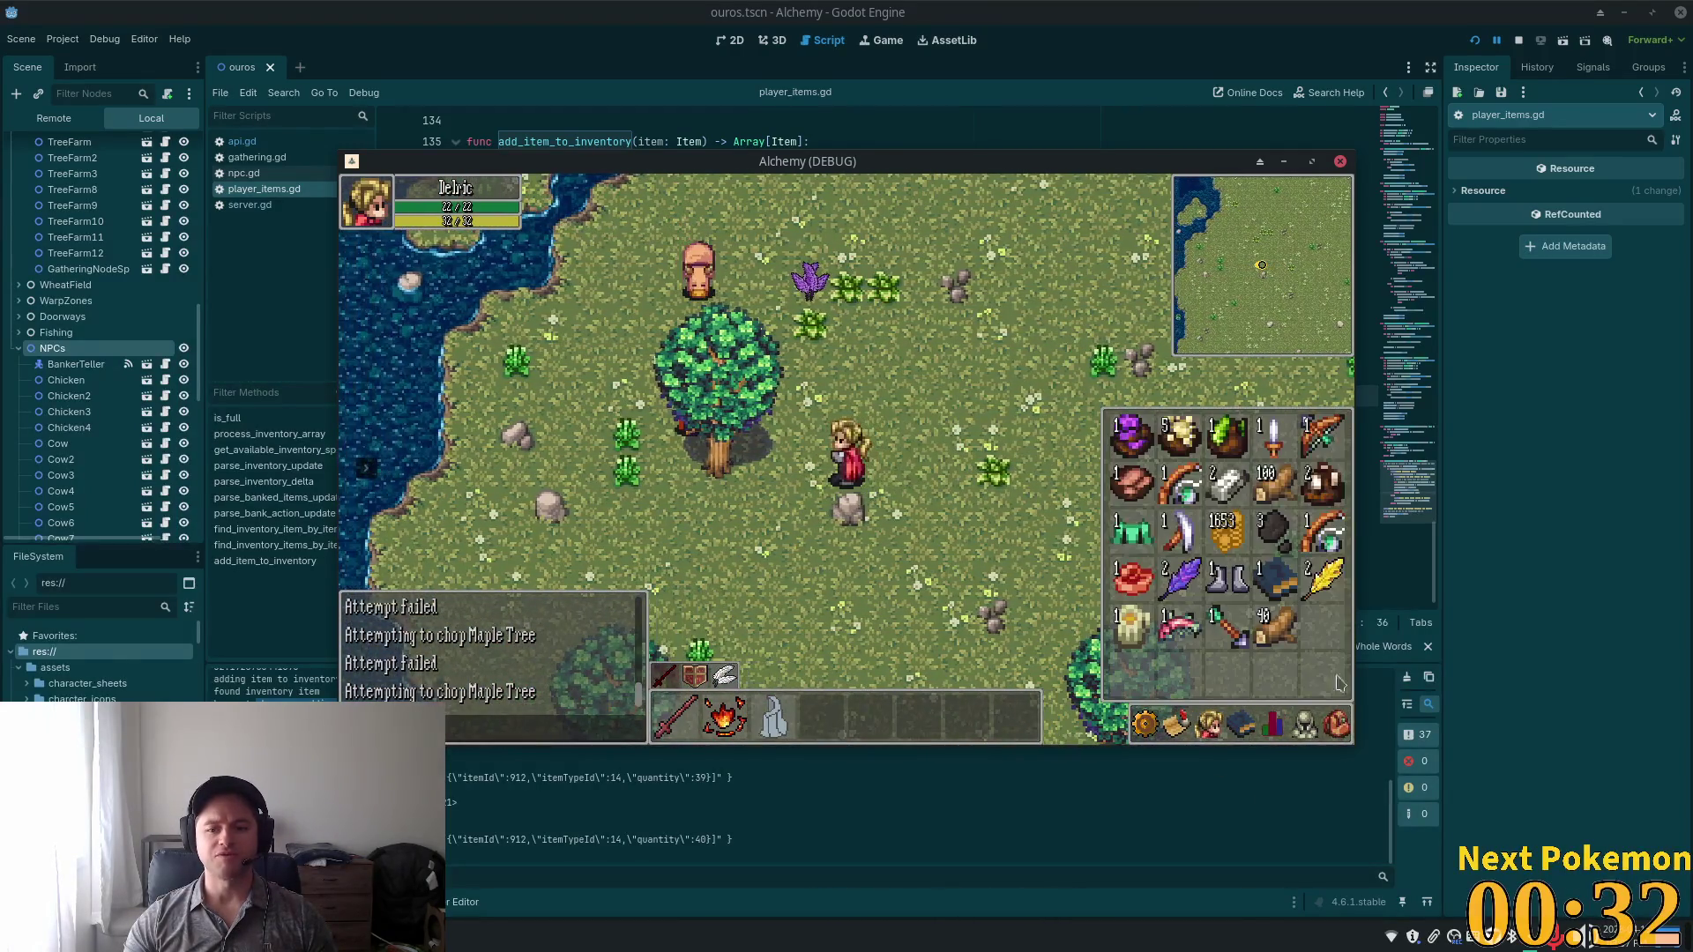
right_click(1281, 633)
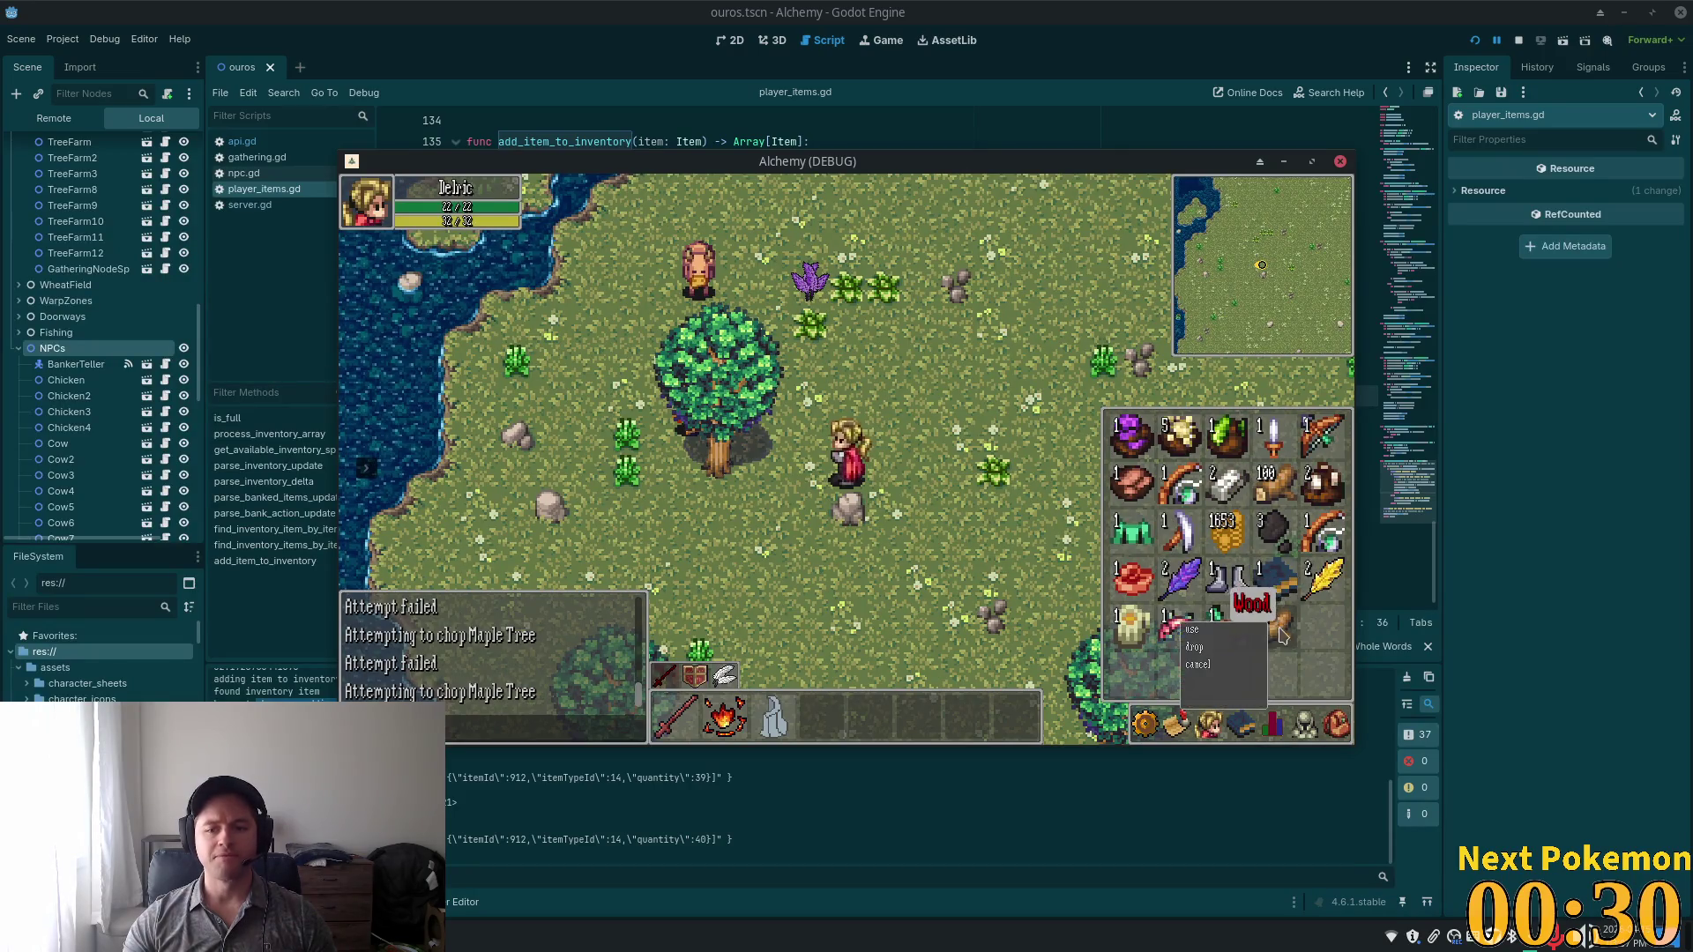
click(1194, 647)
key(i)
key(a)
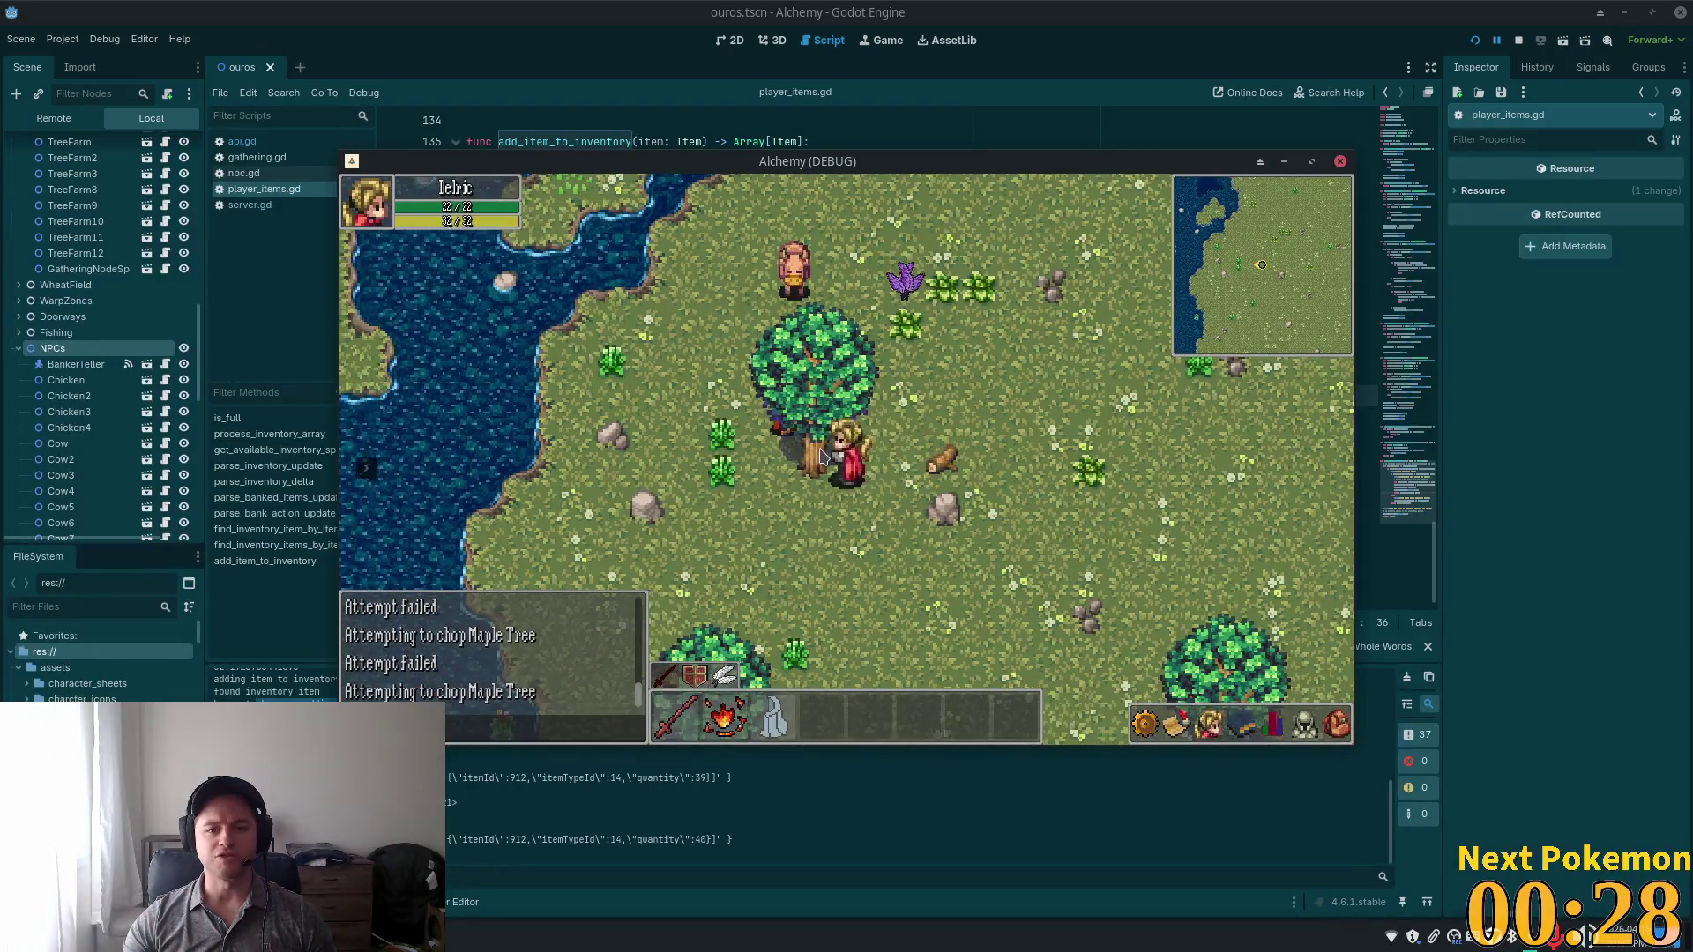
Chop another maple tree down-right and shift the game window to uncover the code.
key(s)
click(1340, 727)
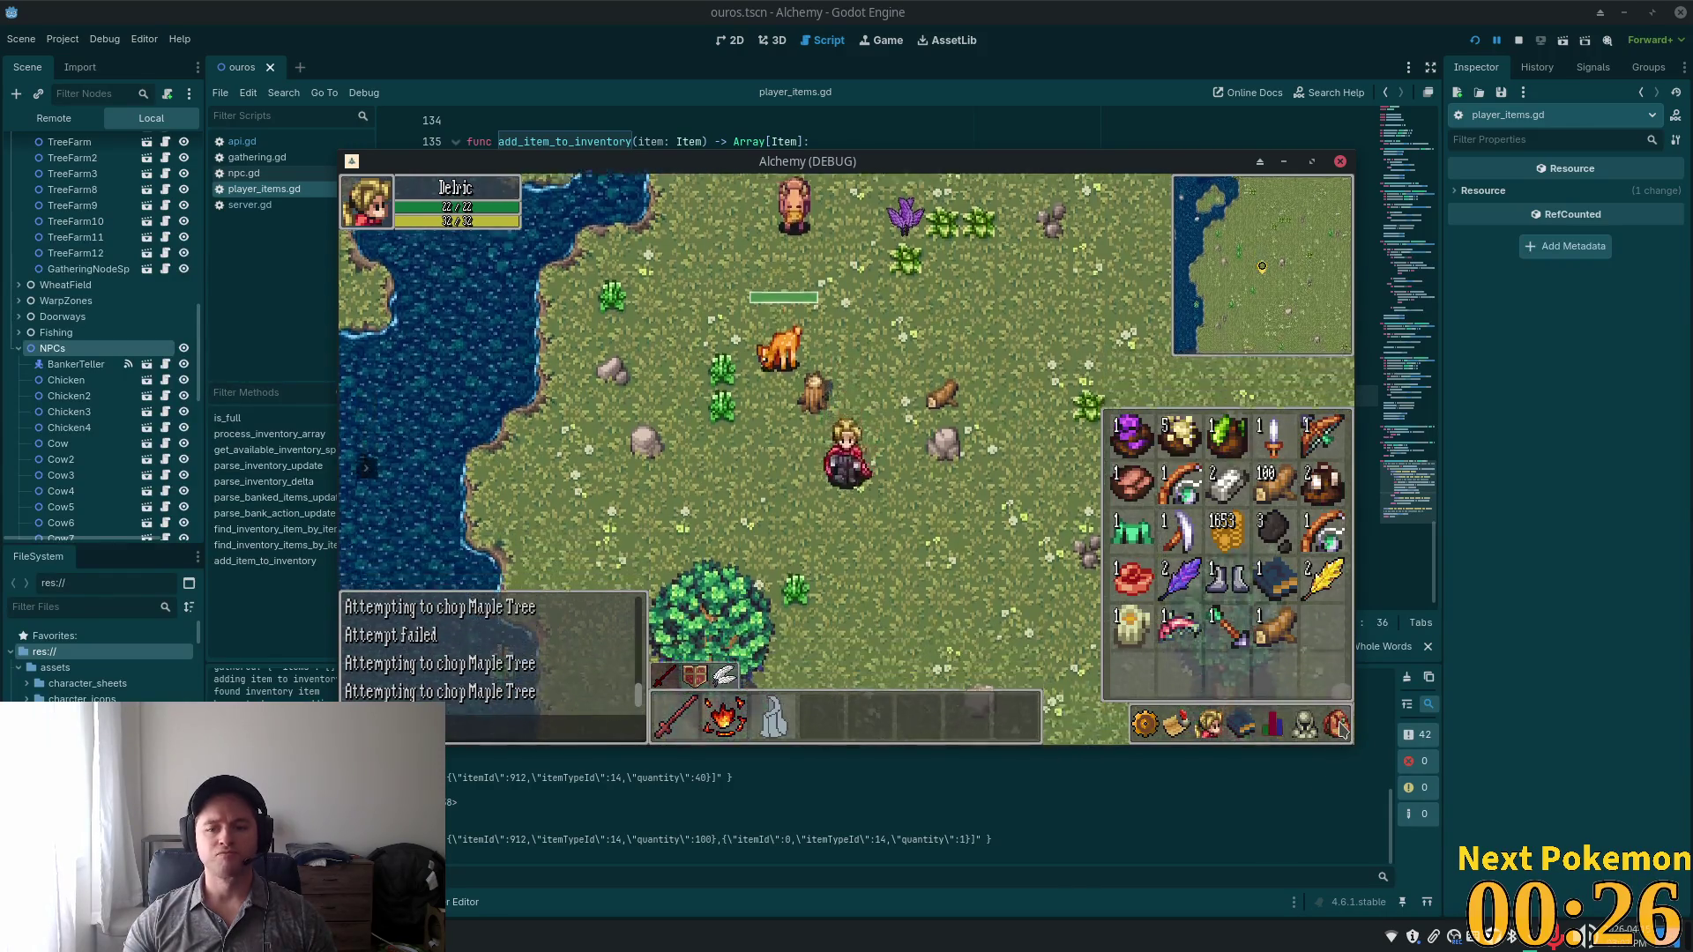
key(s)
key(i)
key(d)
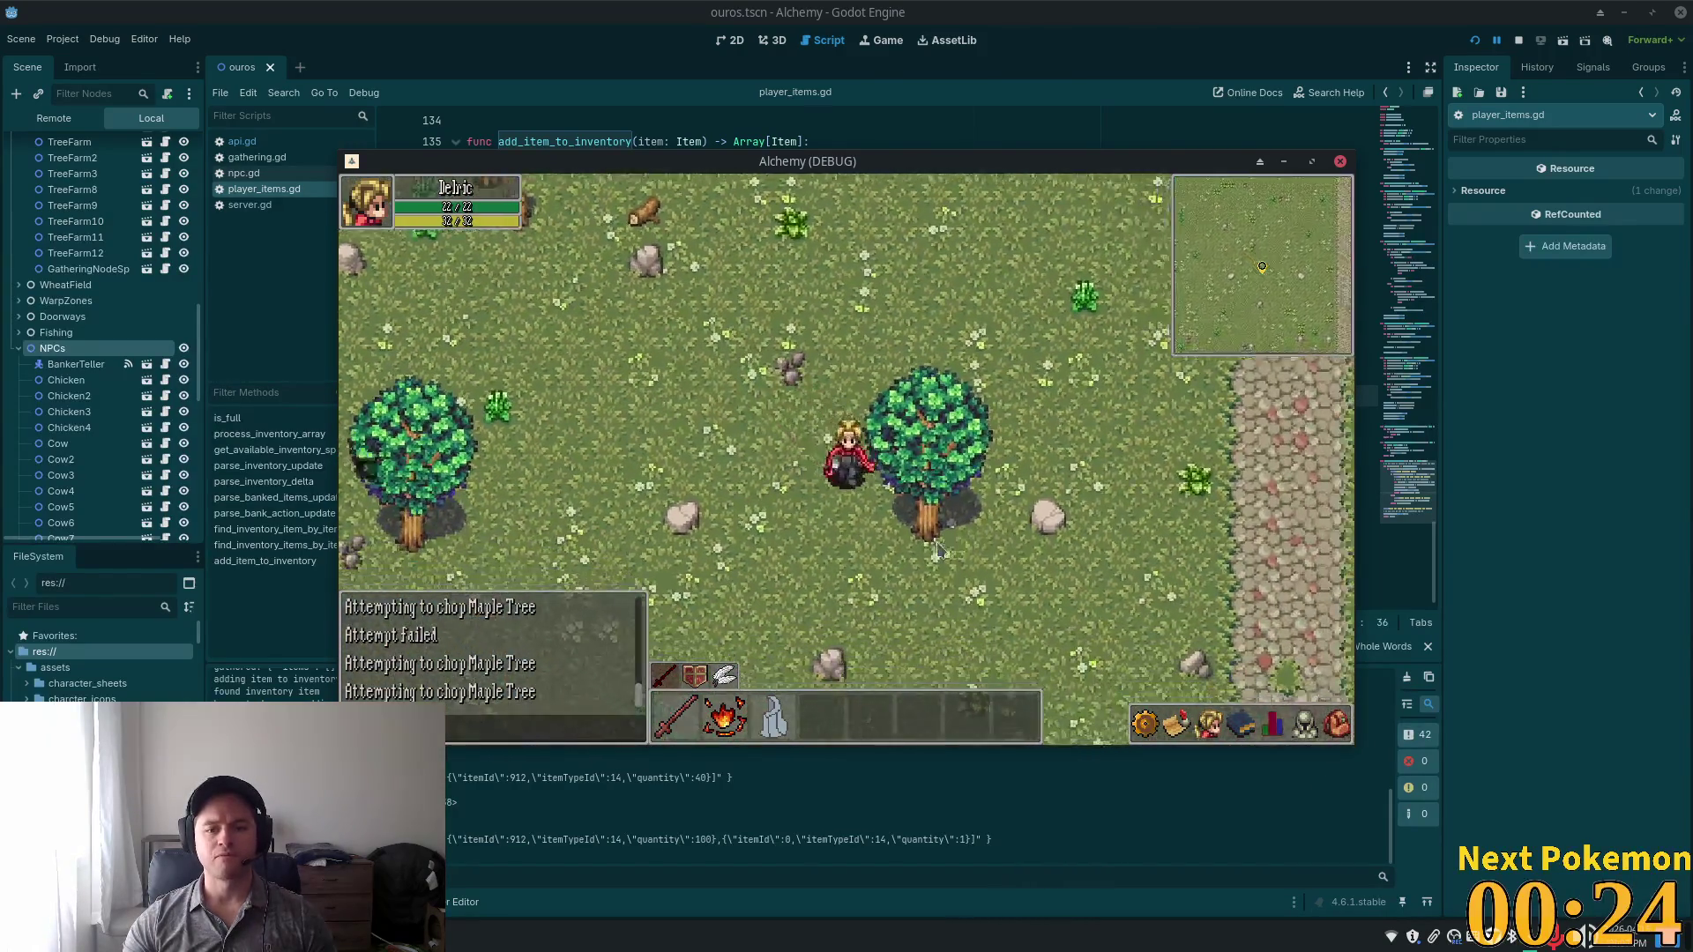
click(943, 553)
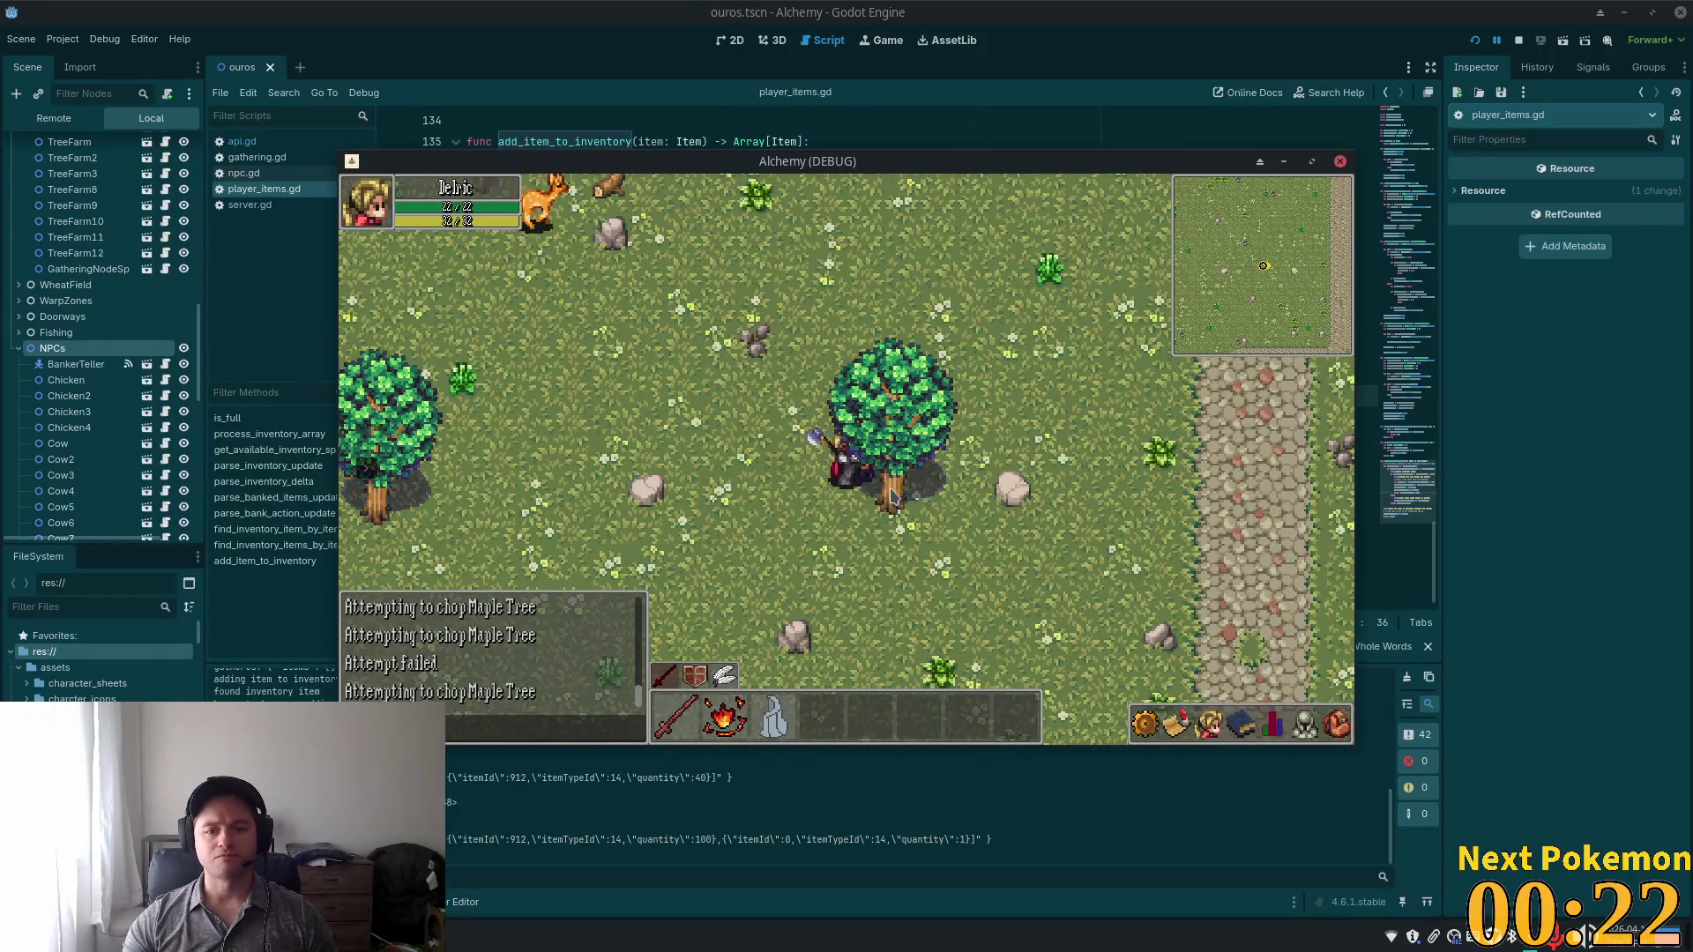
key(i)
key(i)
key(i)
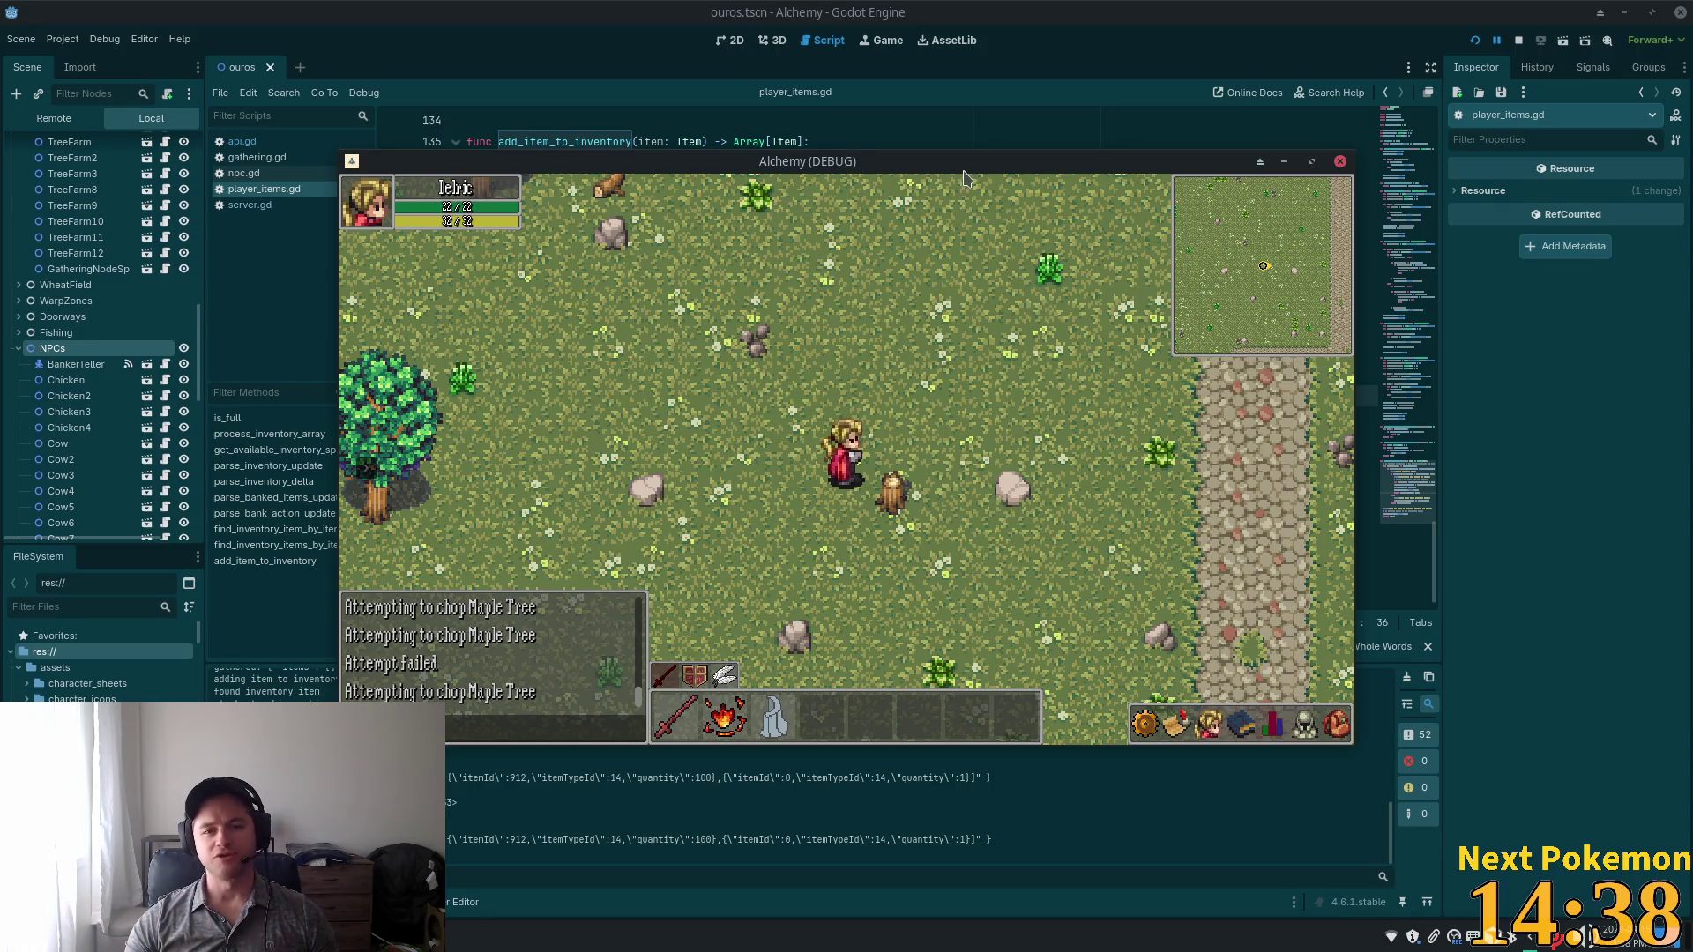
drag(957, 164, 1109, 229)
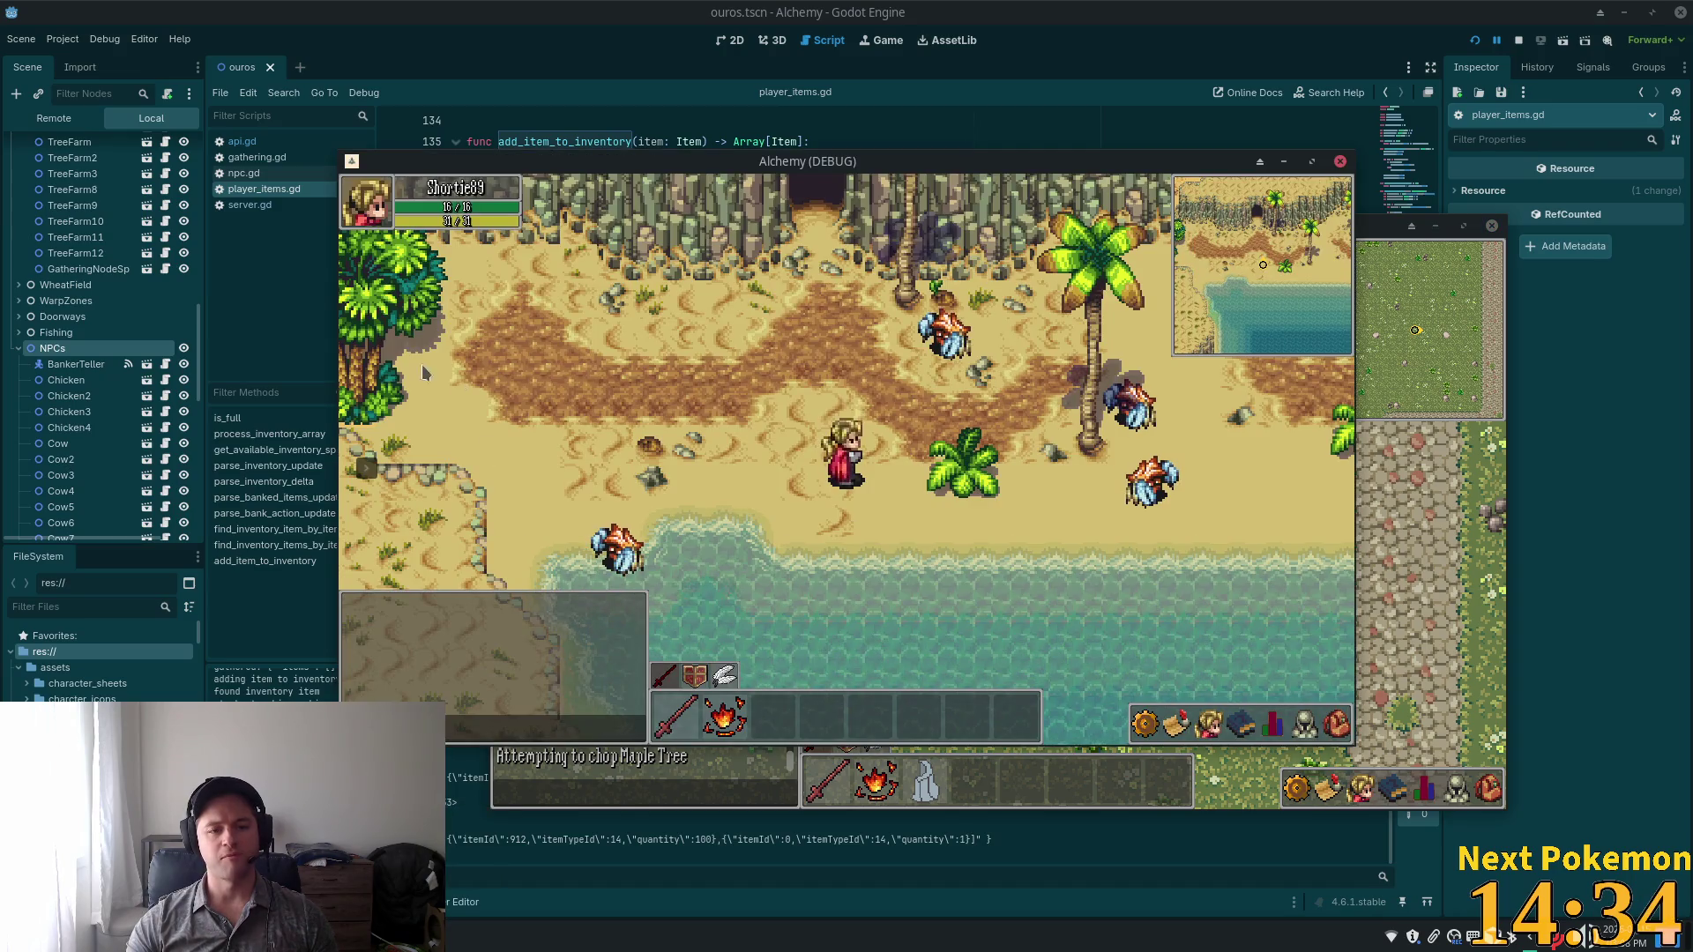
Warp the second client to Fields of Ouros, move its window aside, and chop a maple tree.
click(366, 467)
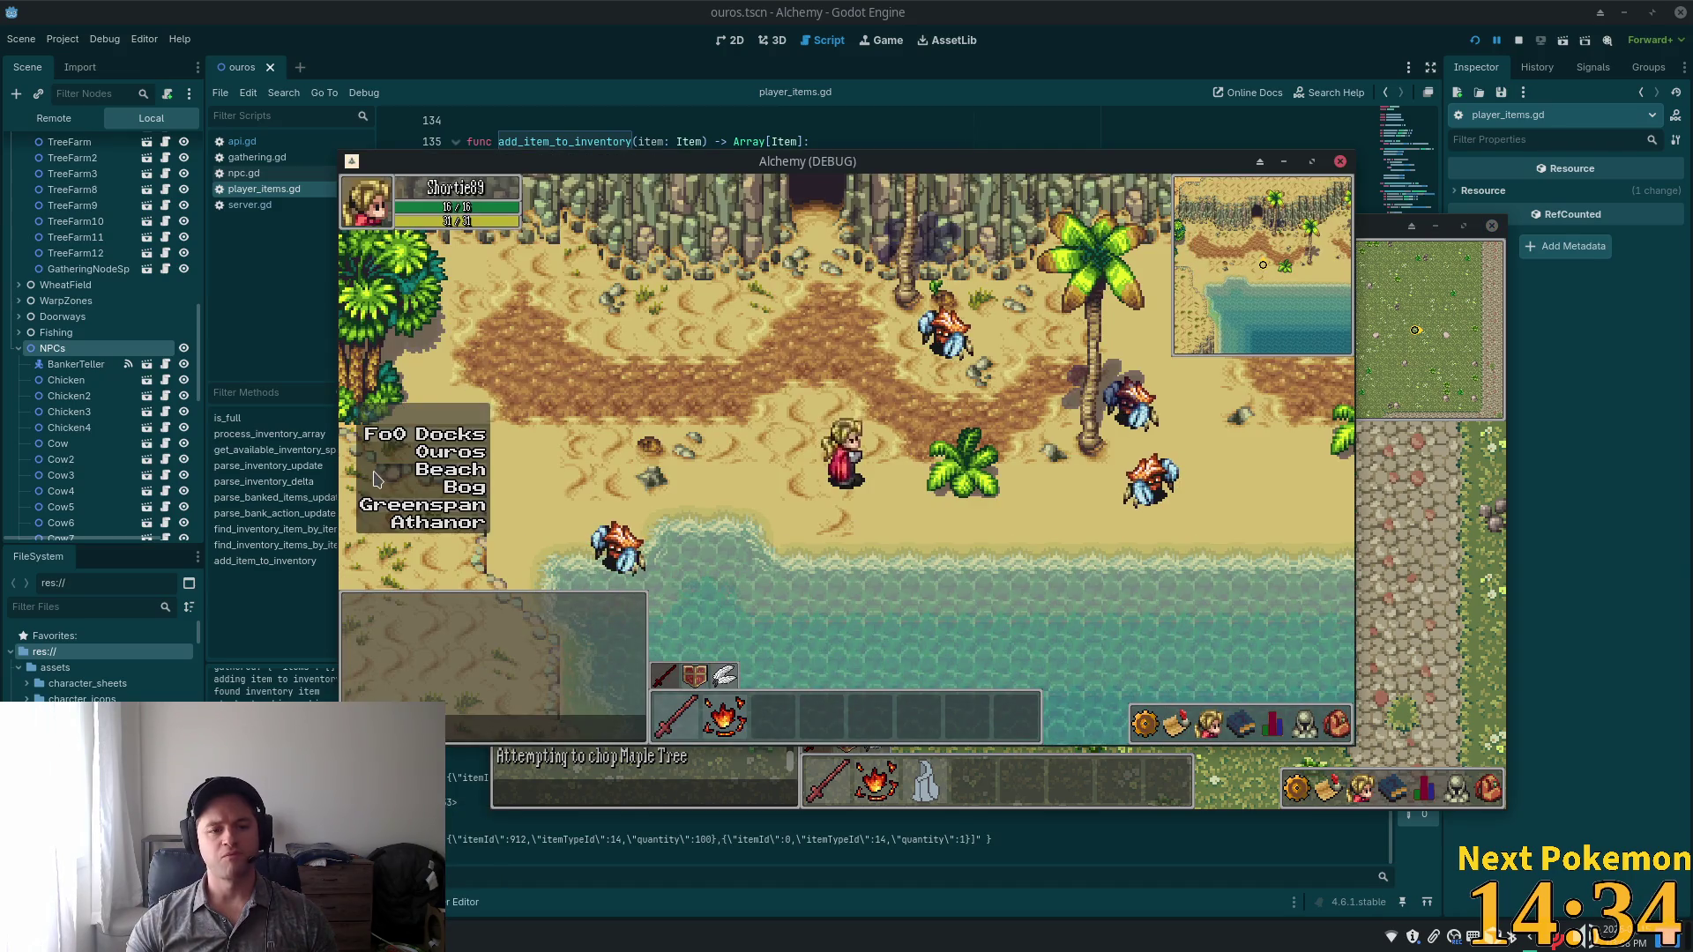
click(450, 436)
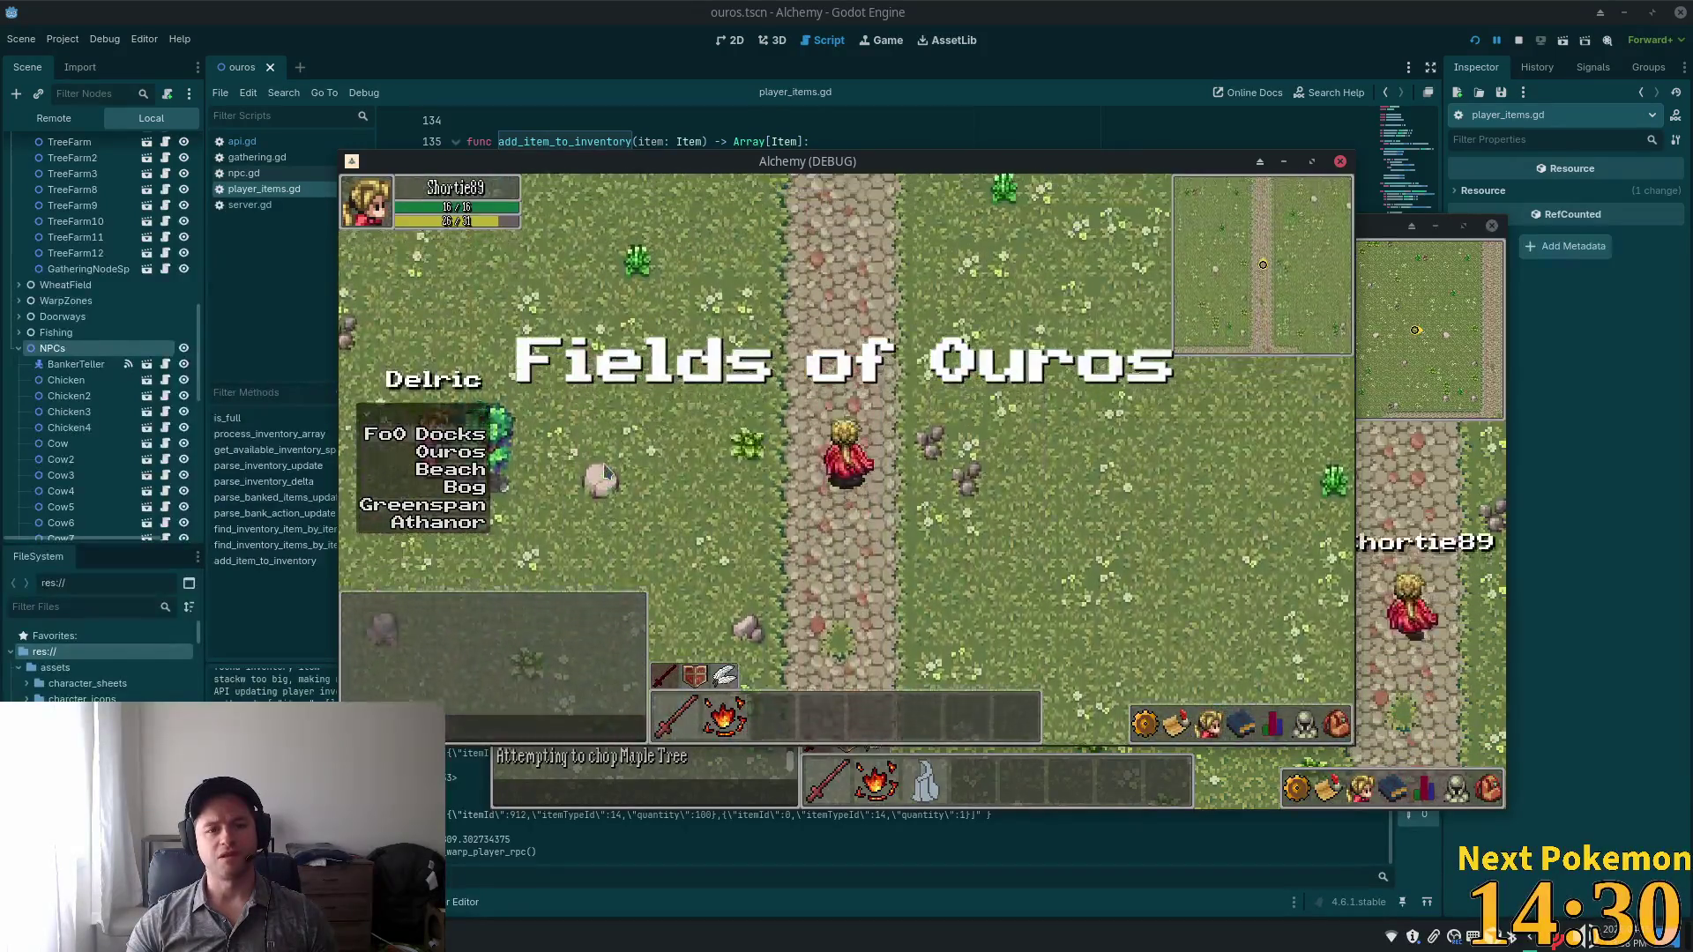
mouse_move(458, 161)
mouse_down()
mouse_move(316, 176)
mouse_move(864, 246)
mouse_move(364, 13)
mouse_move(326, 253)
mouse_up()
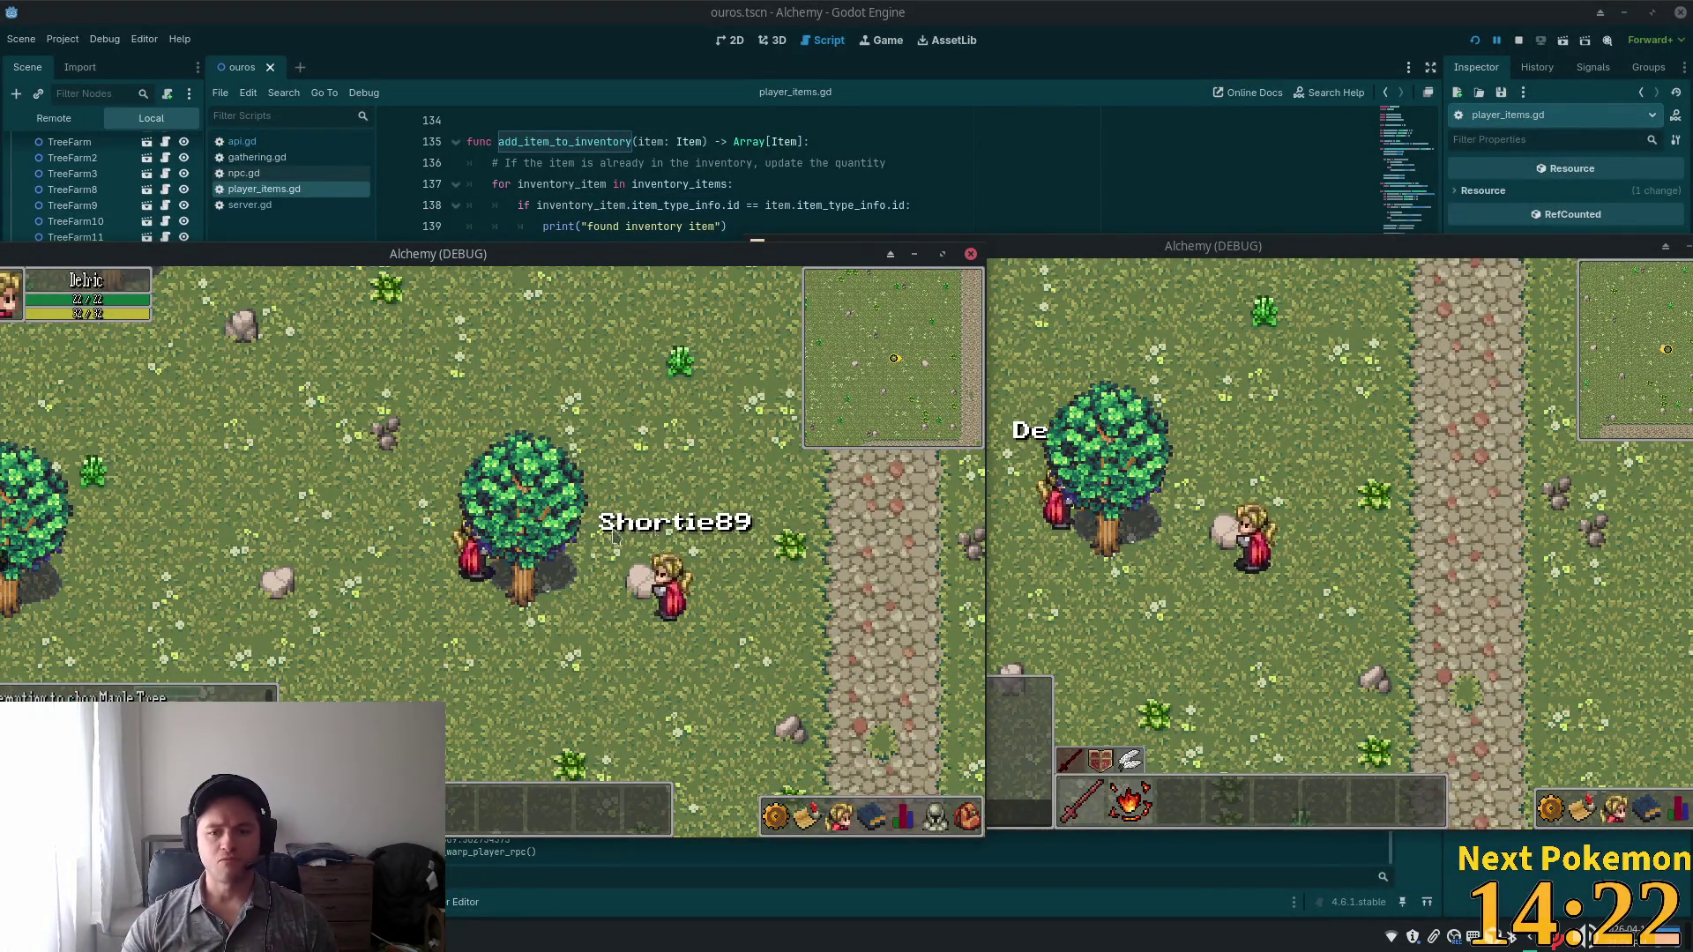
click(968, 816)
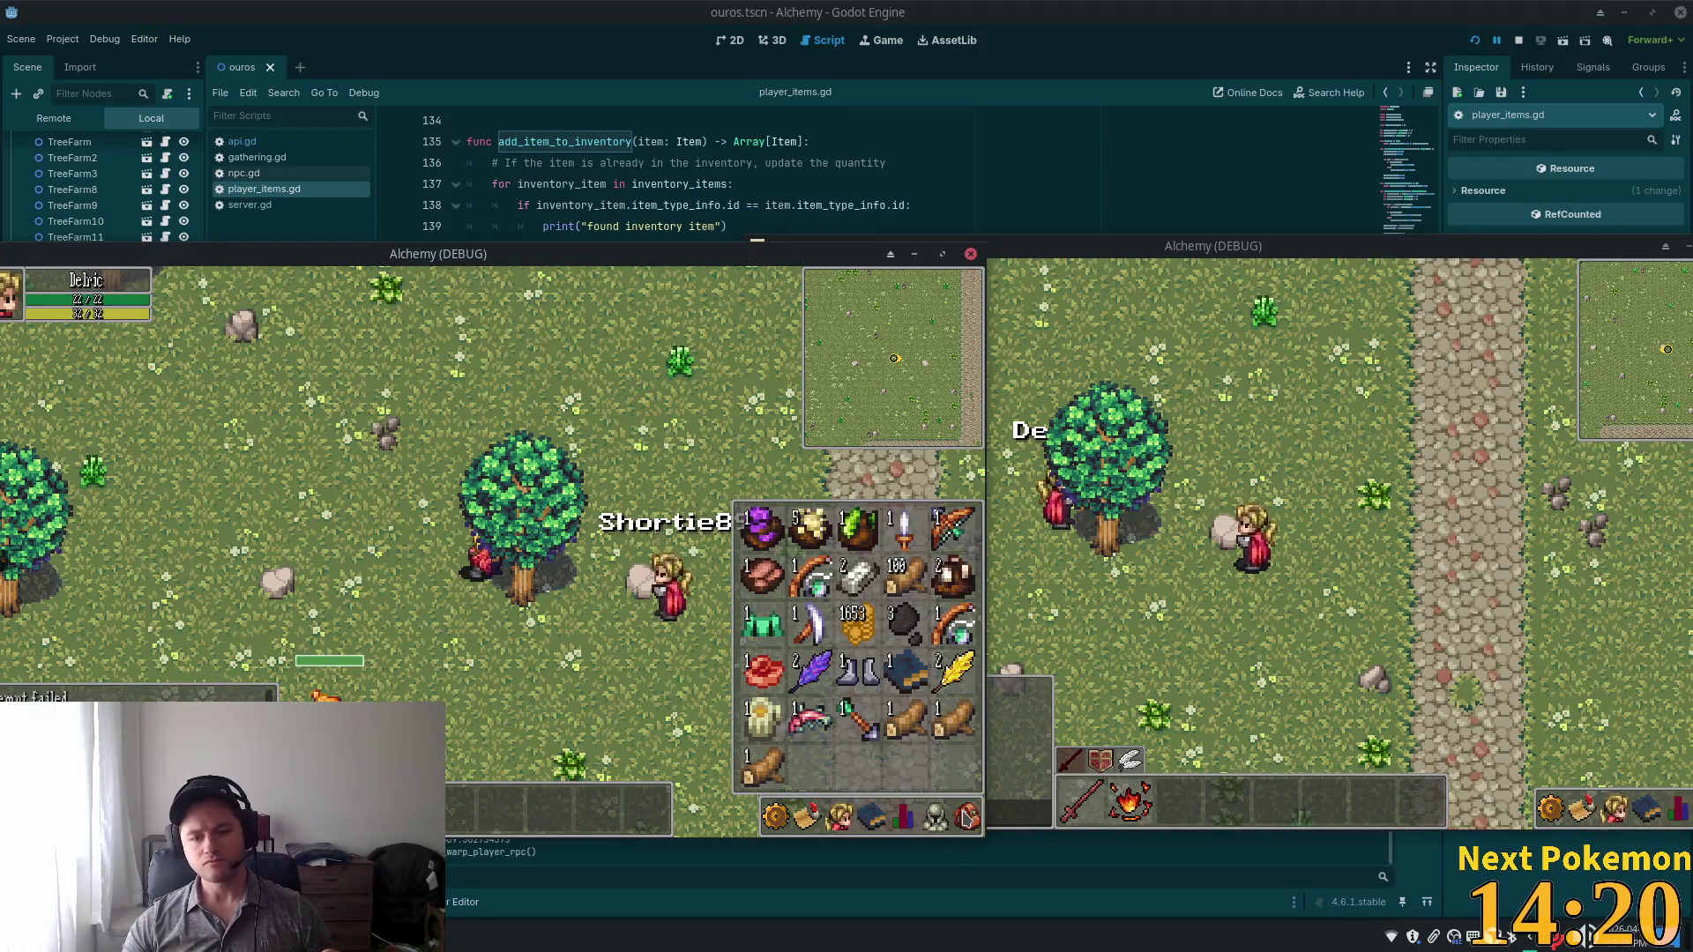
click(968, 817)
click(505, 593)
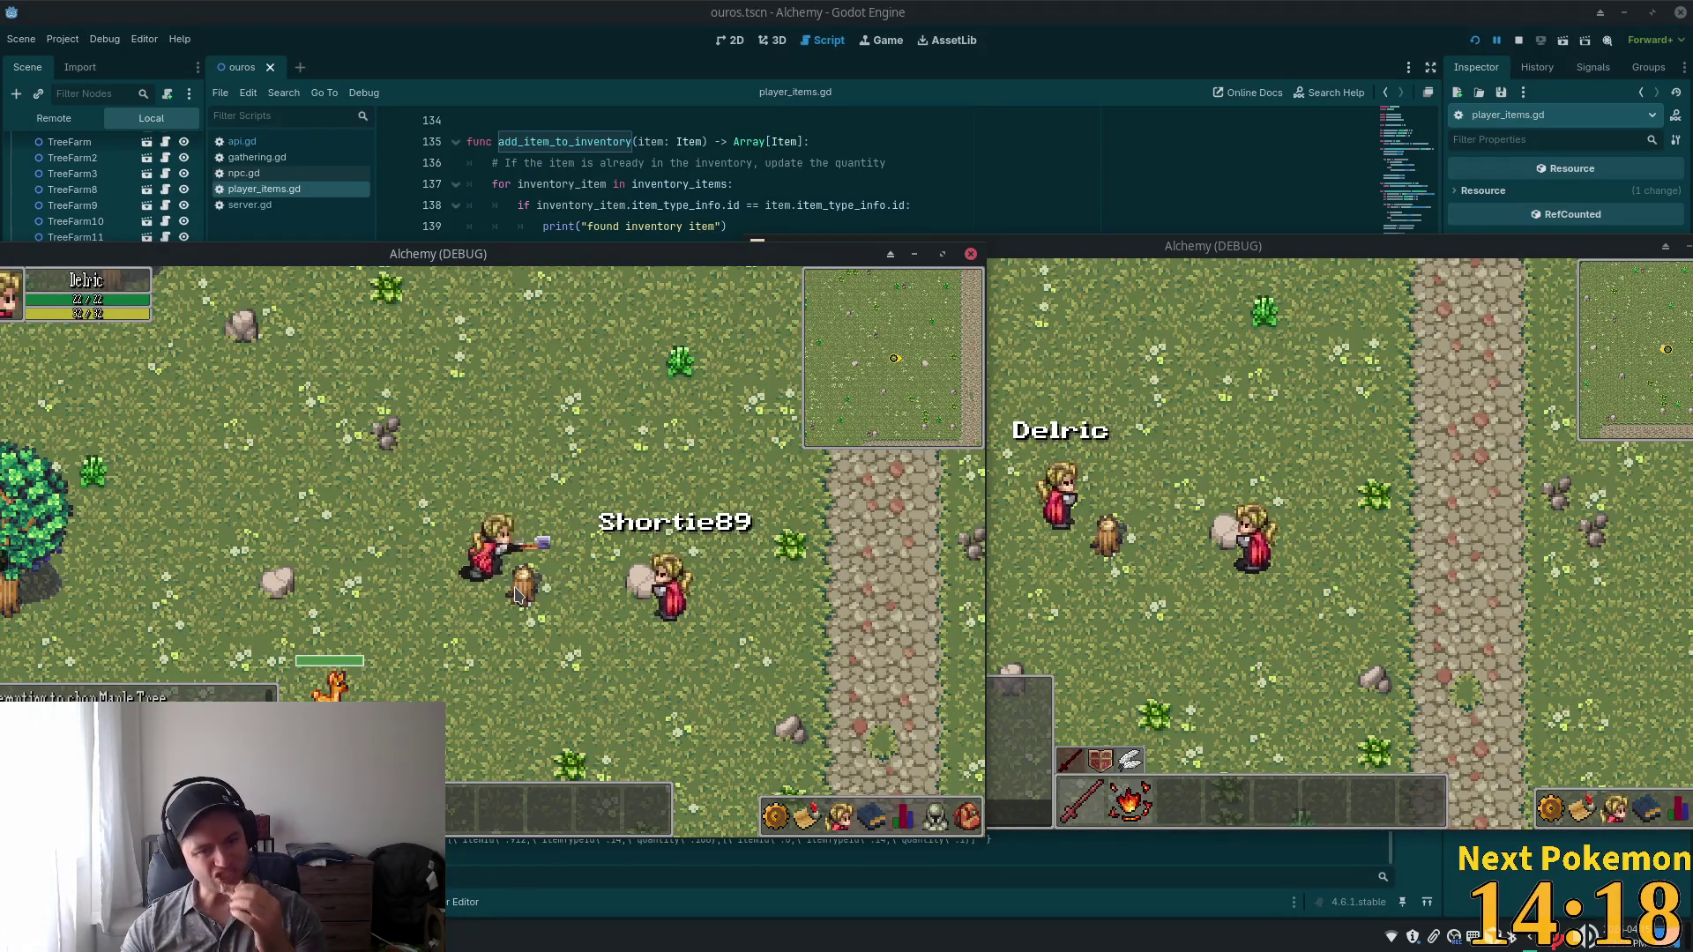
key(a)
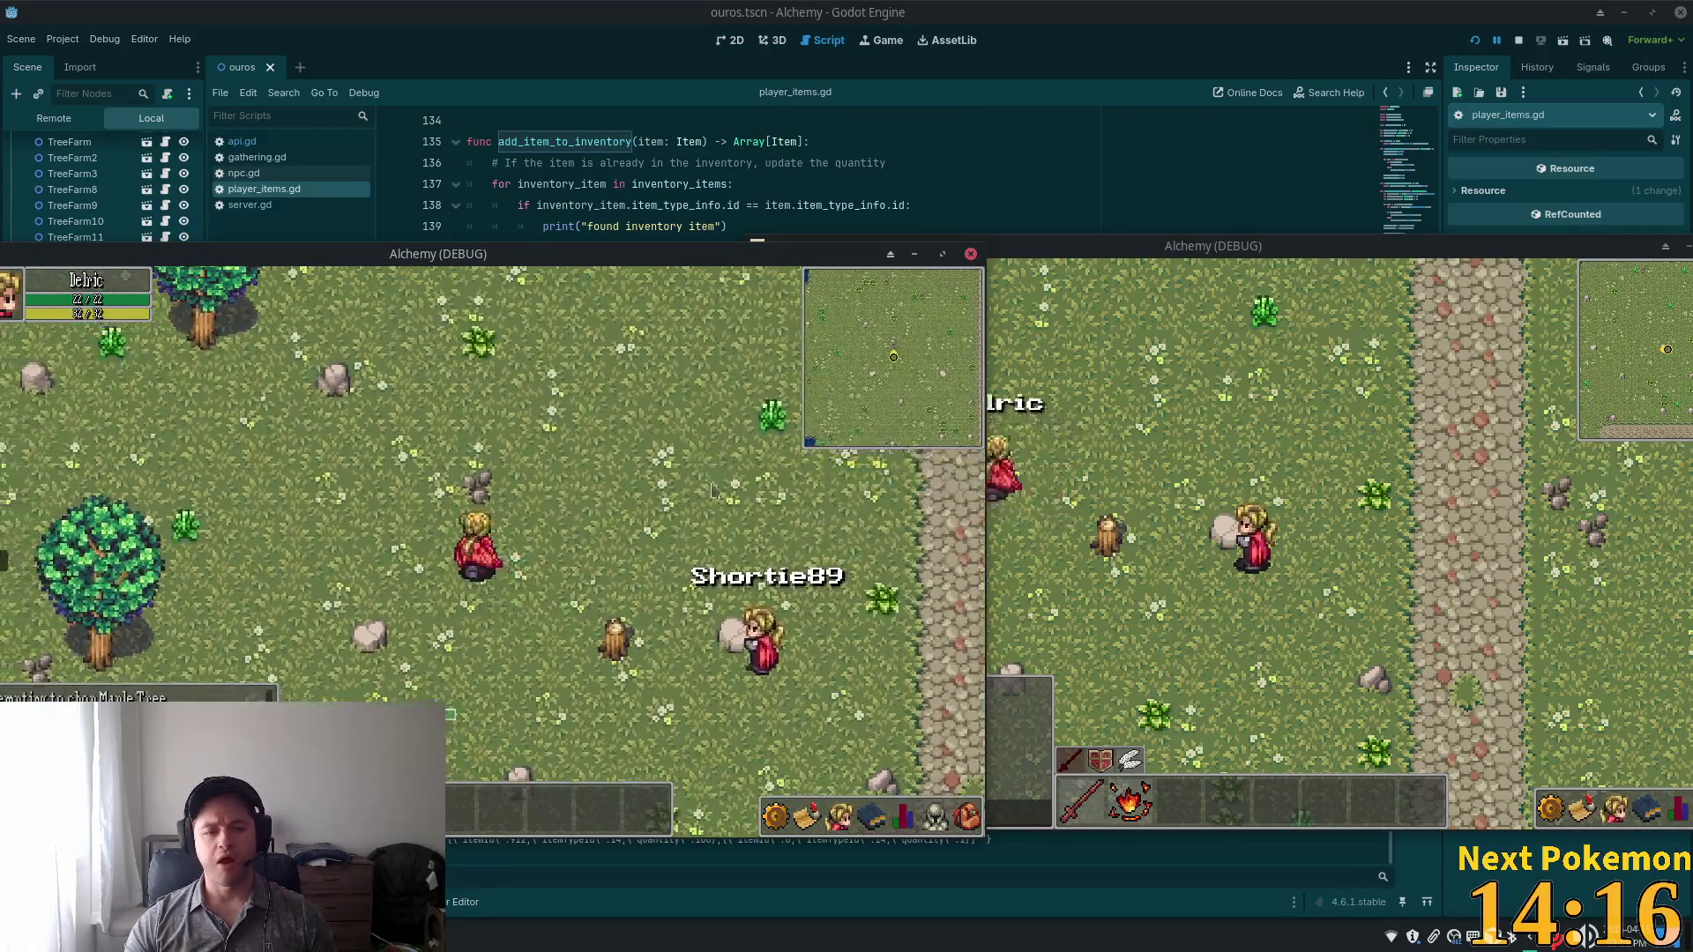
Drop three Wood logs from the backpack.
click(967, 816)
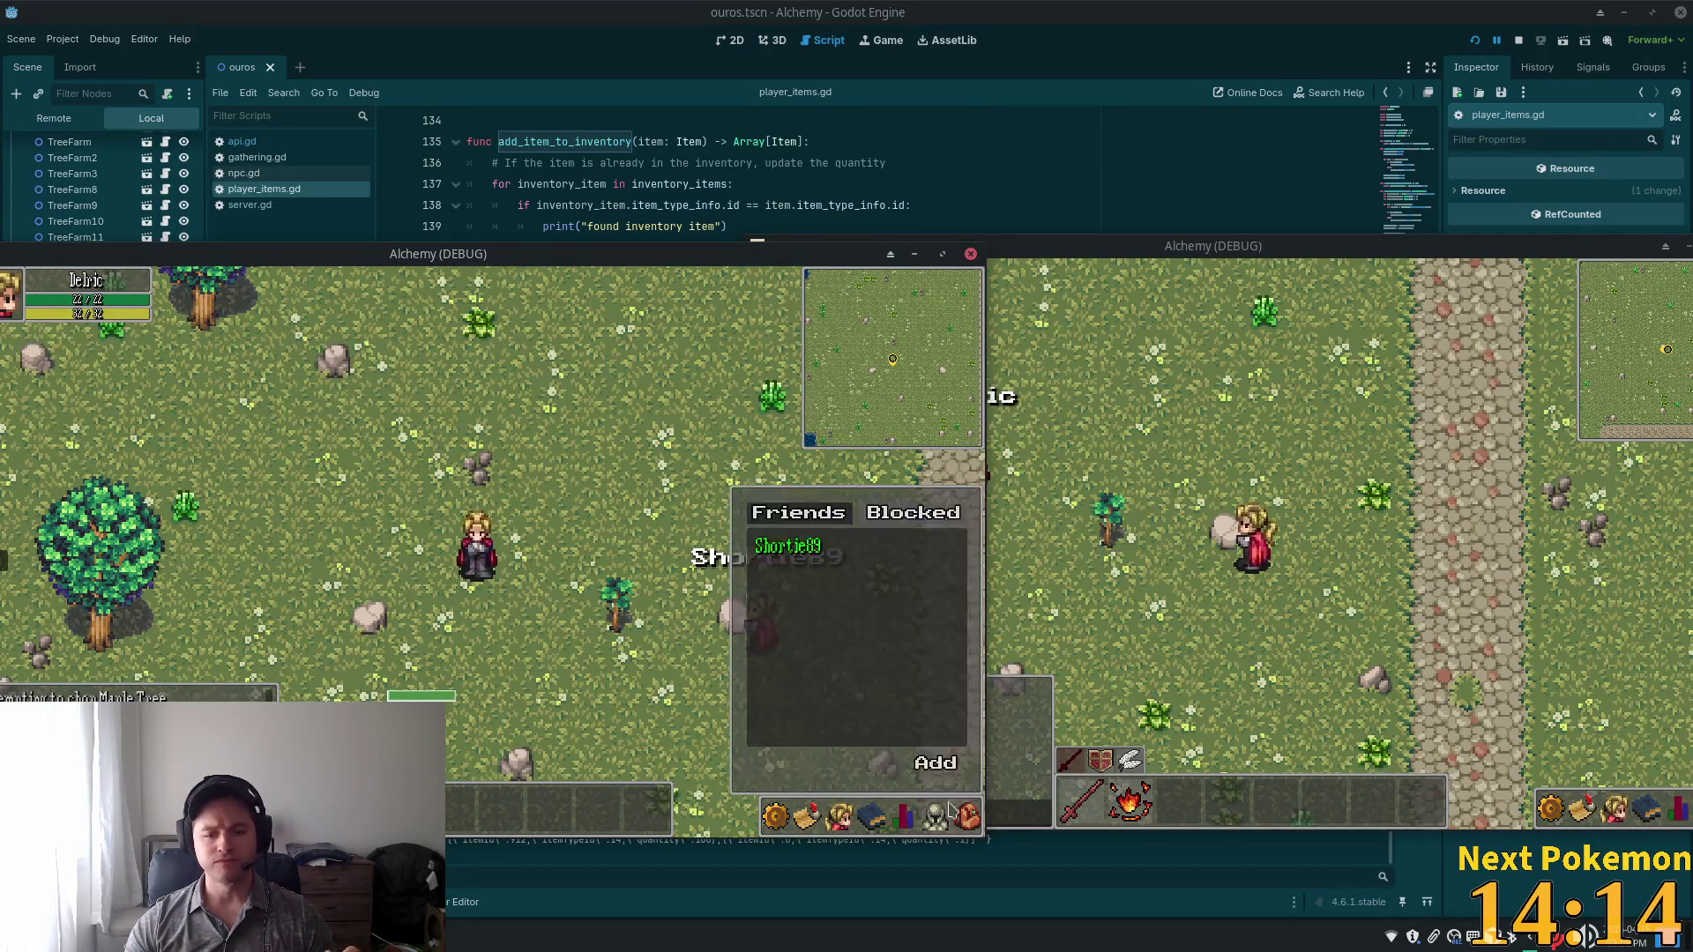
right_click(912, 739)
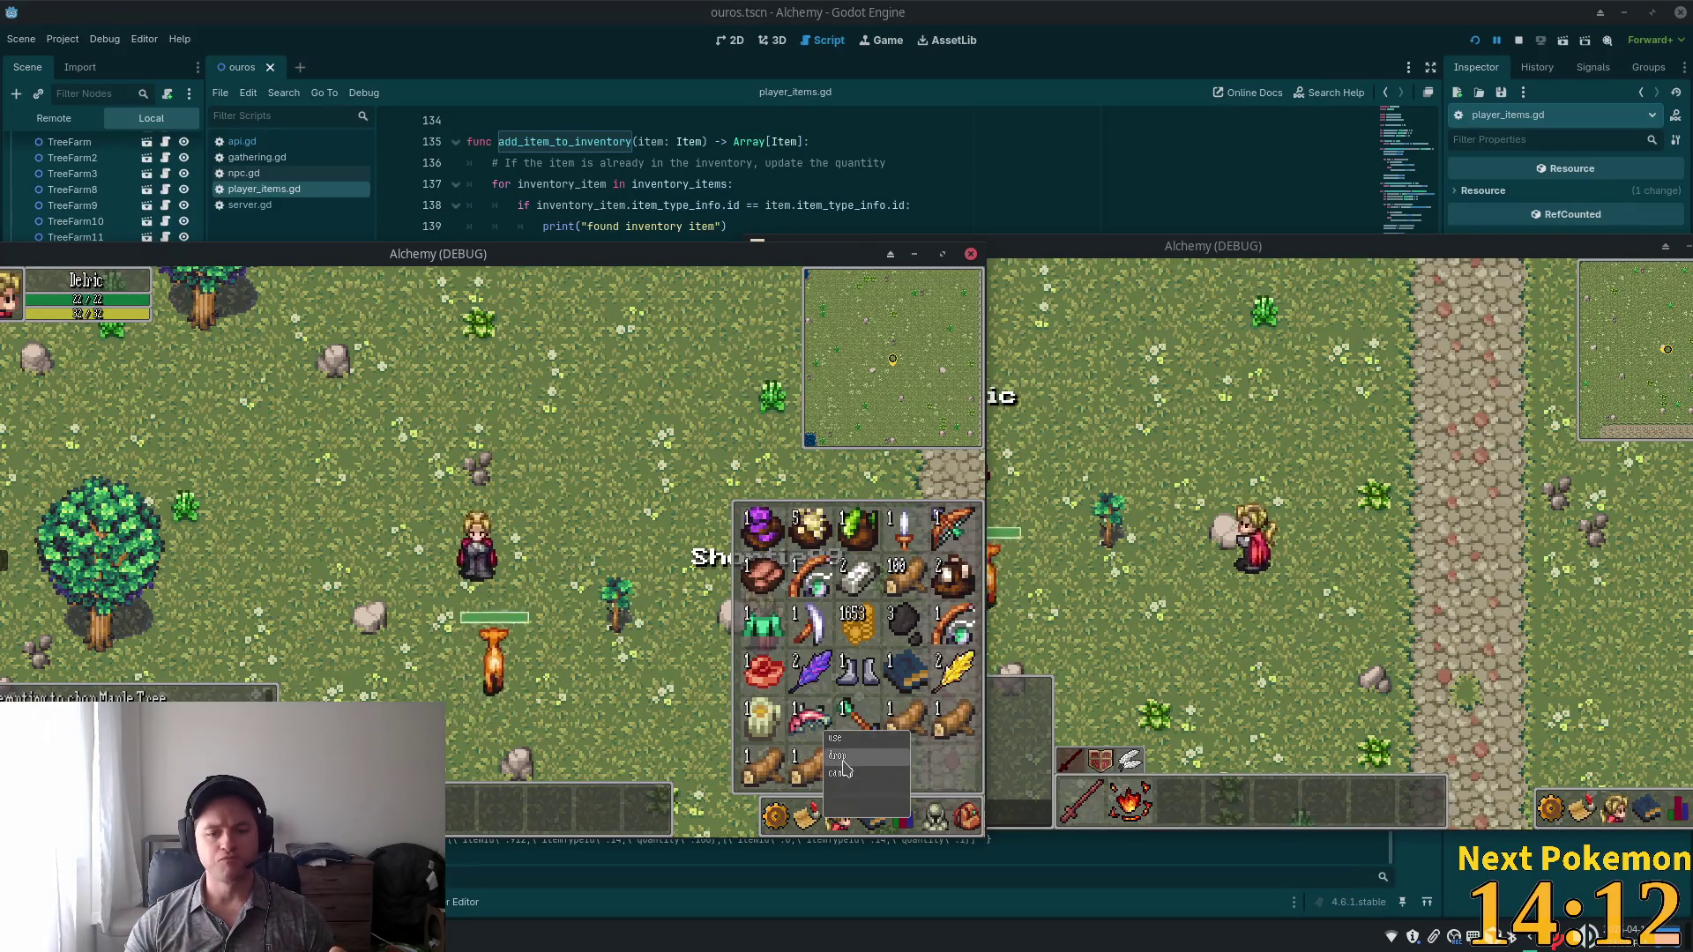
click(873, 732)
right_click(912, 751)
click(912, 748)
right_click(913, 737)
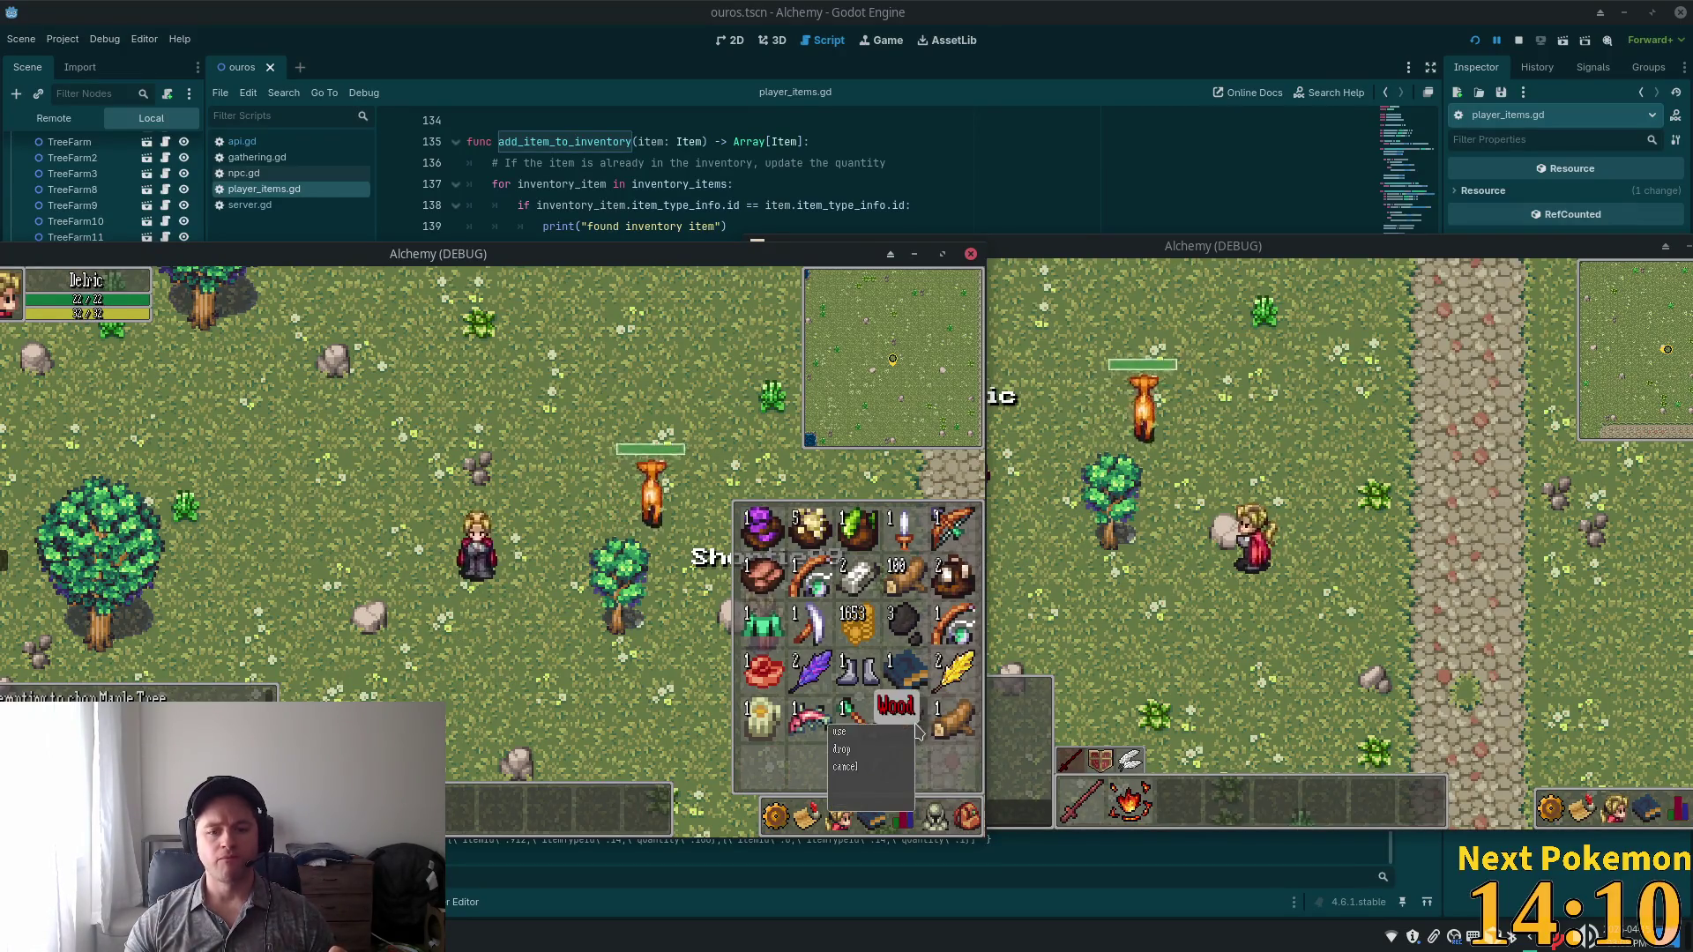
click(913, 748)
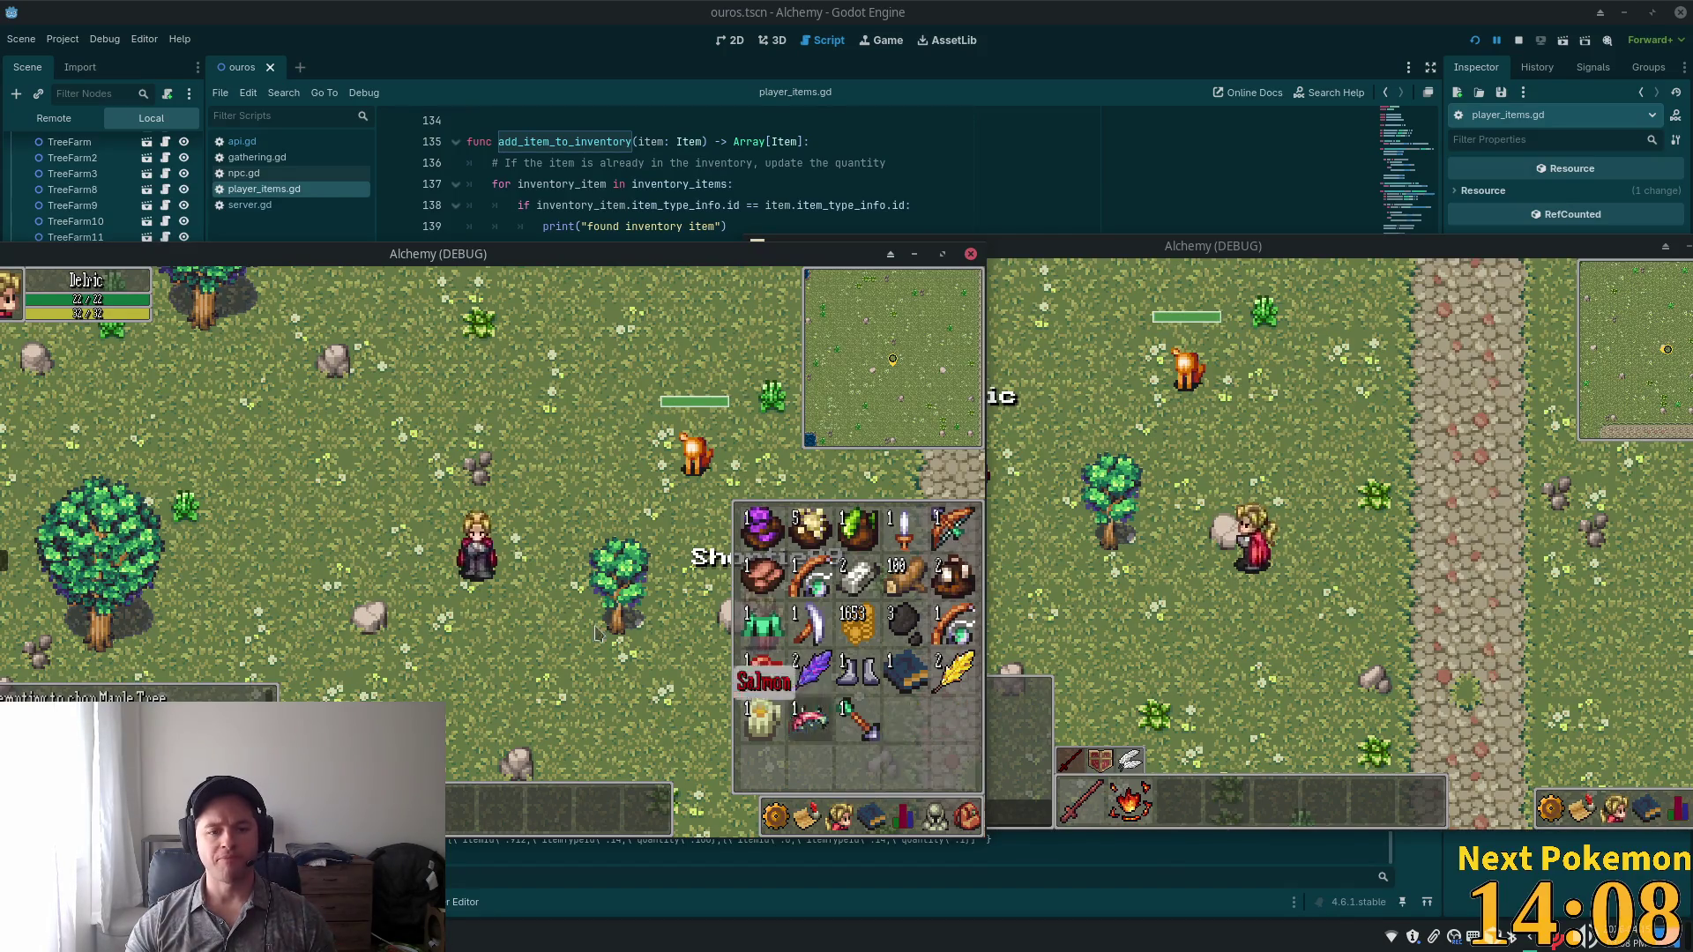
click(967, 816)
Reopen the inventory, glance at equipped gear, and drop two more wood logs.
click(967, 816)
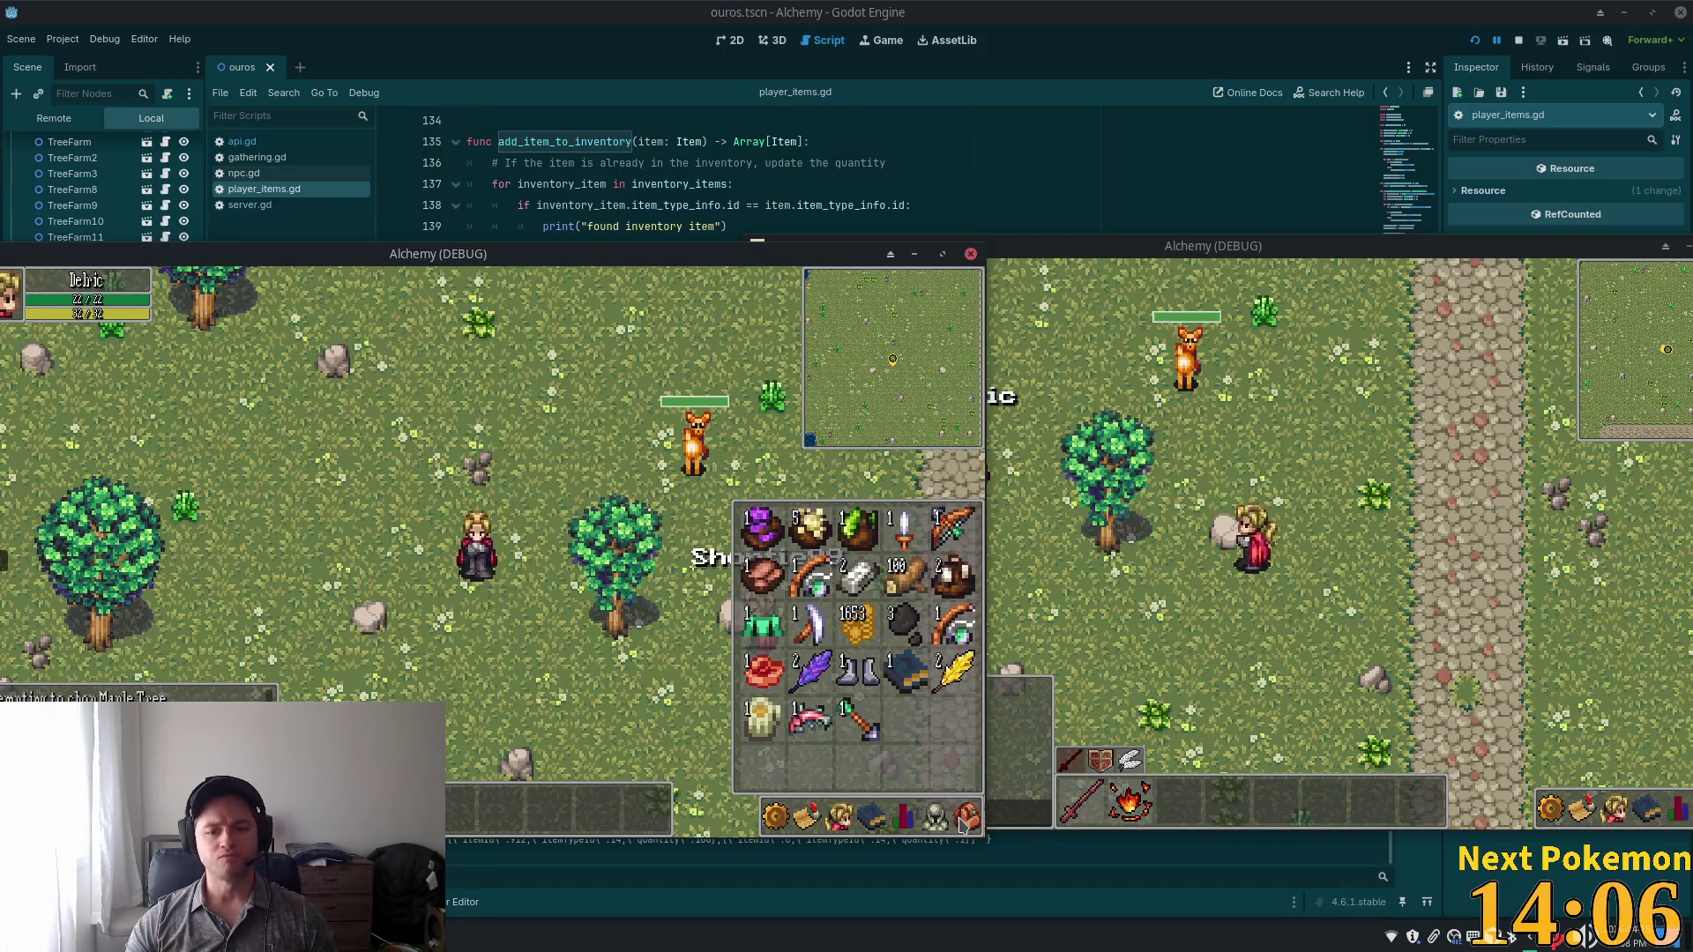
click(967, 817)
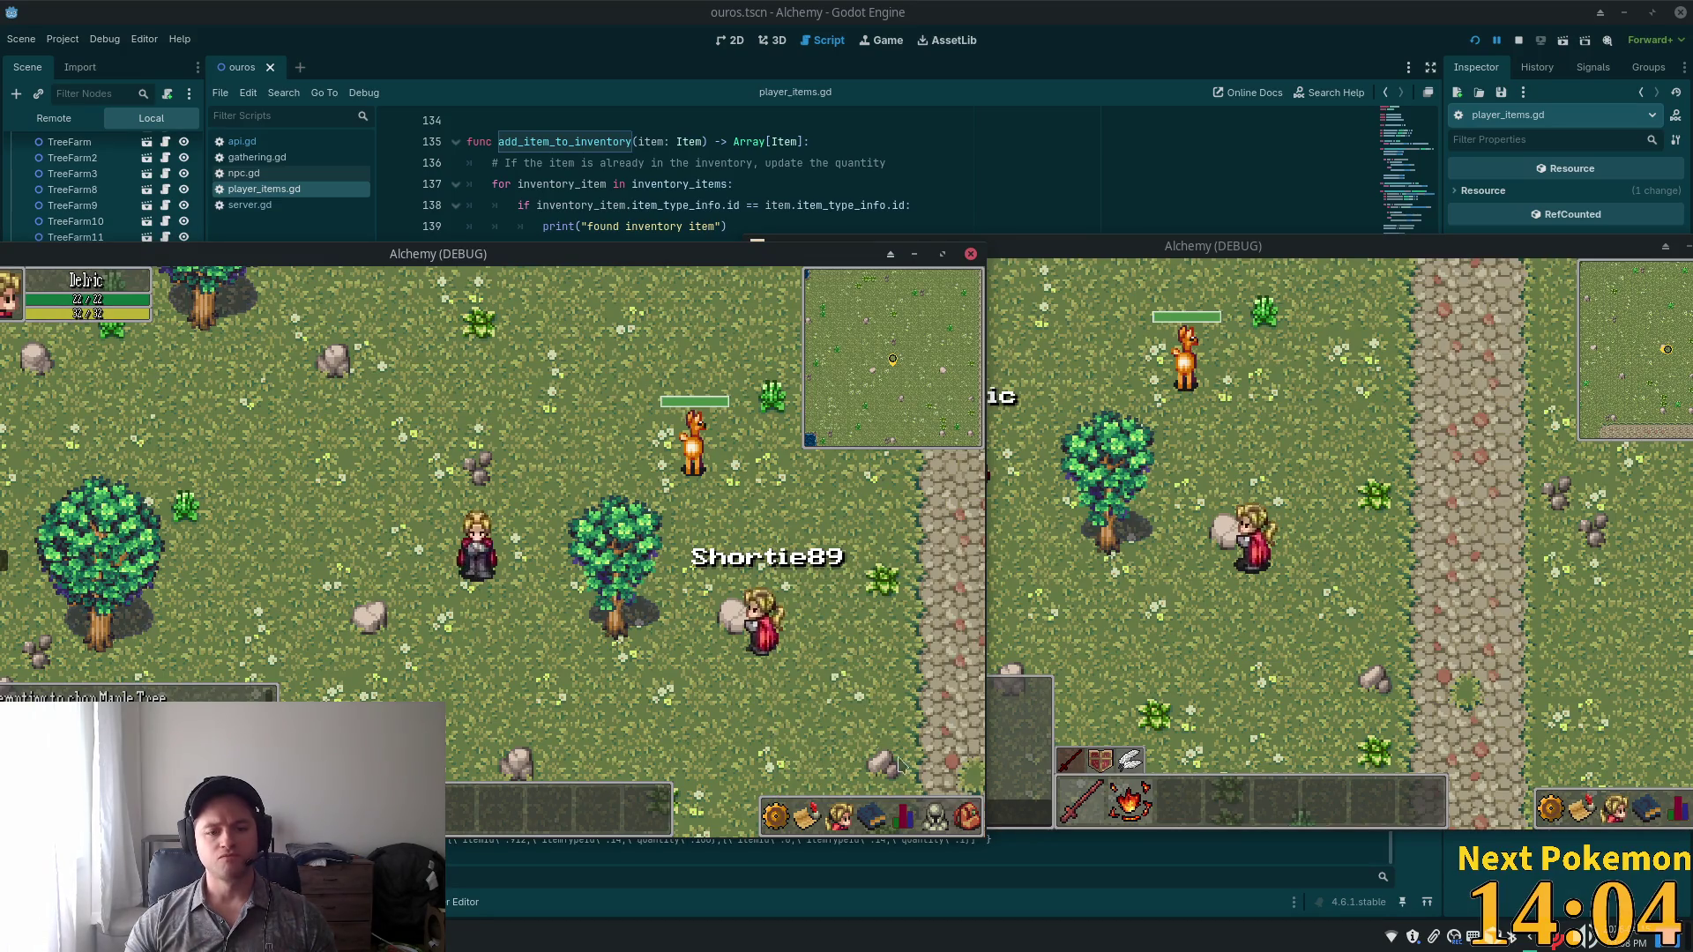
click(967, 817)
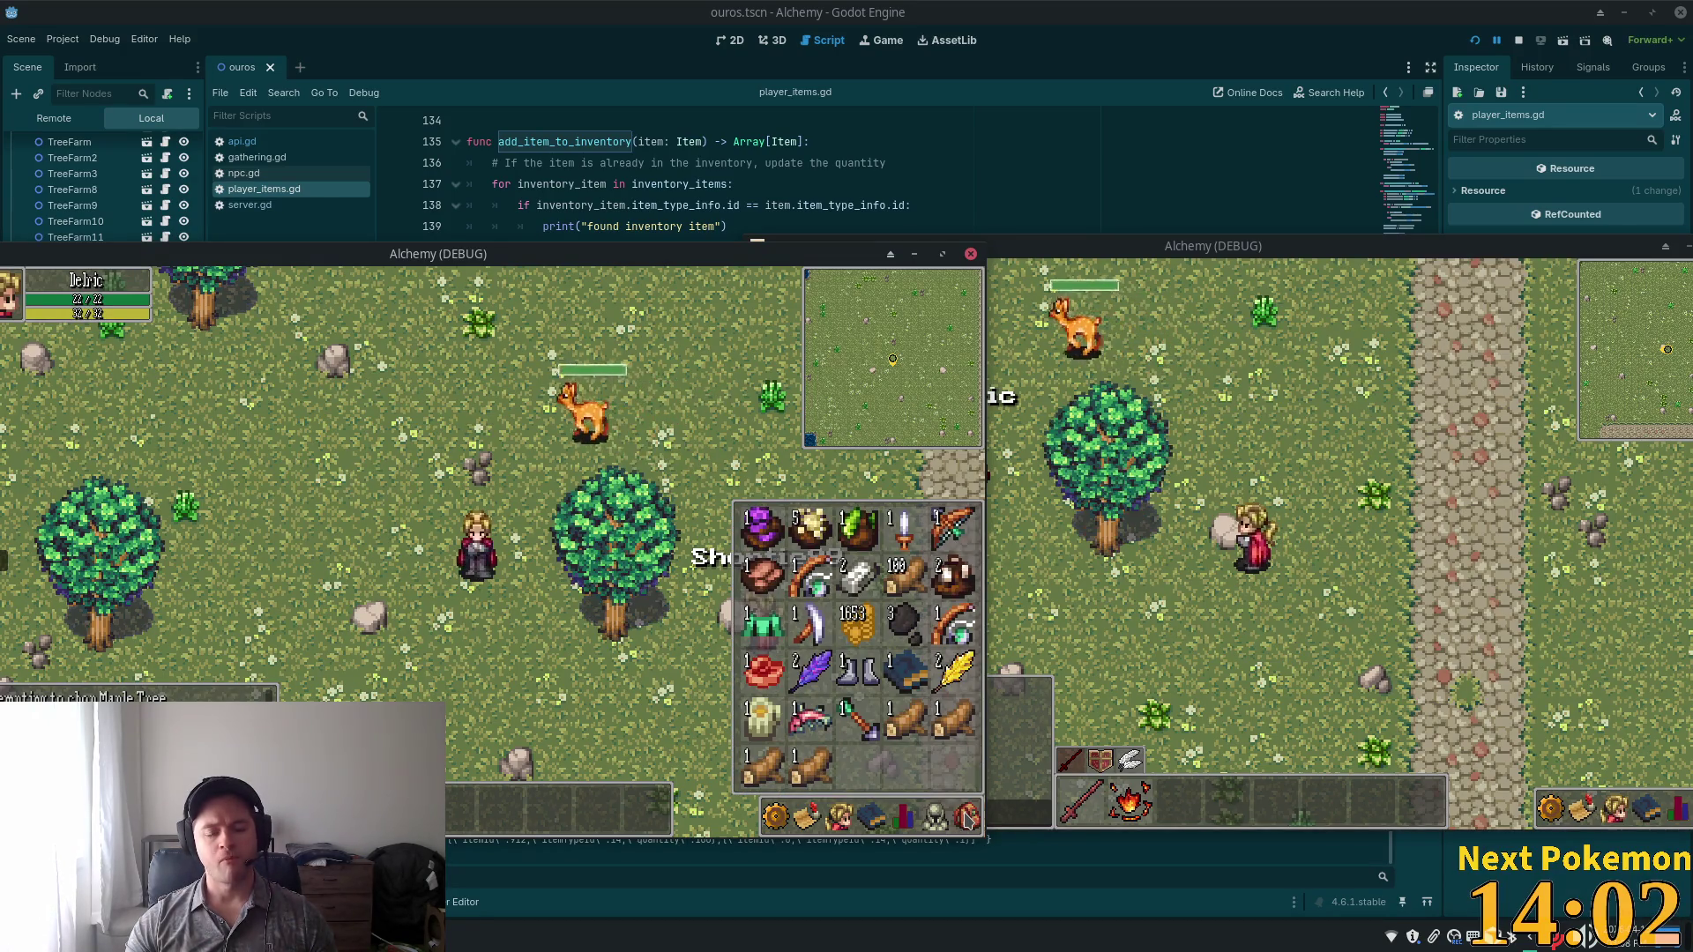
key(e)
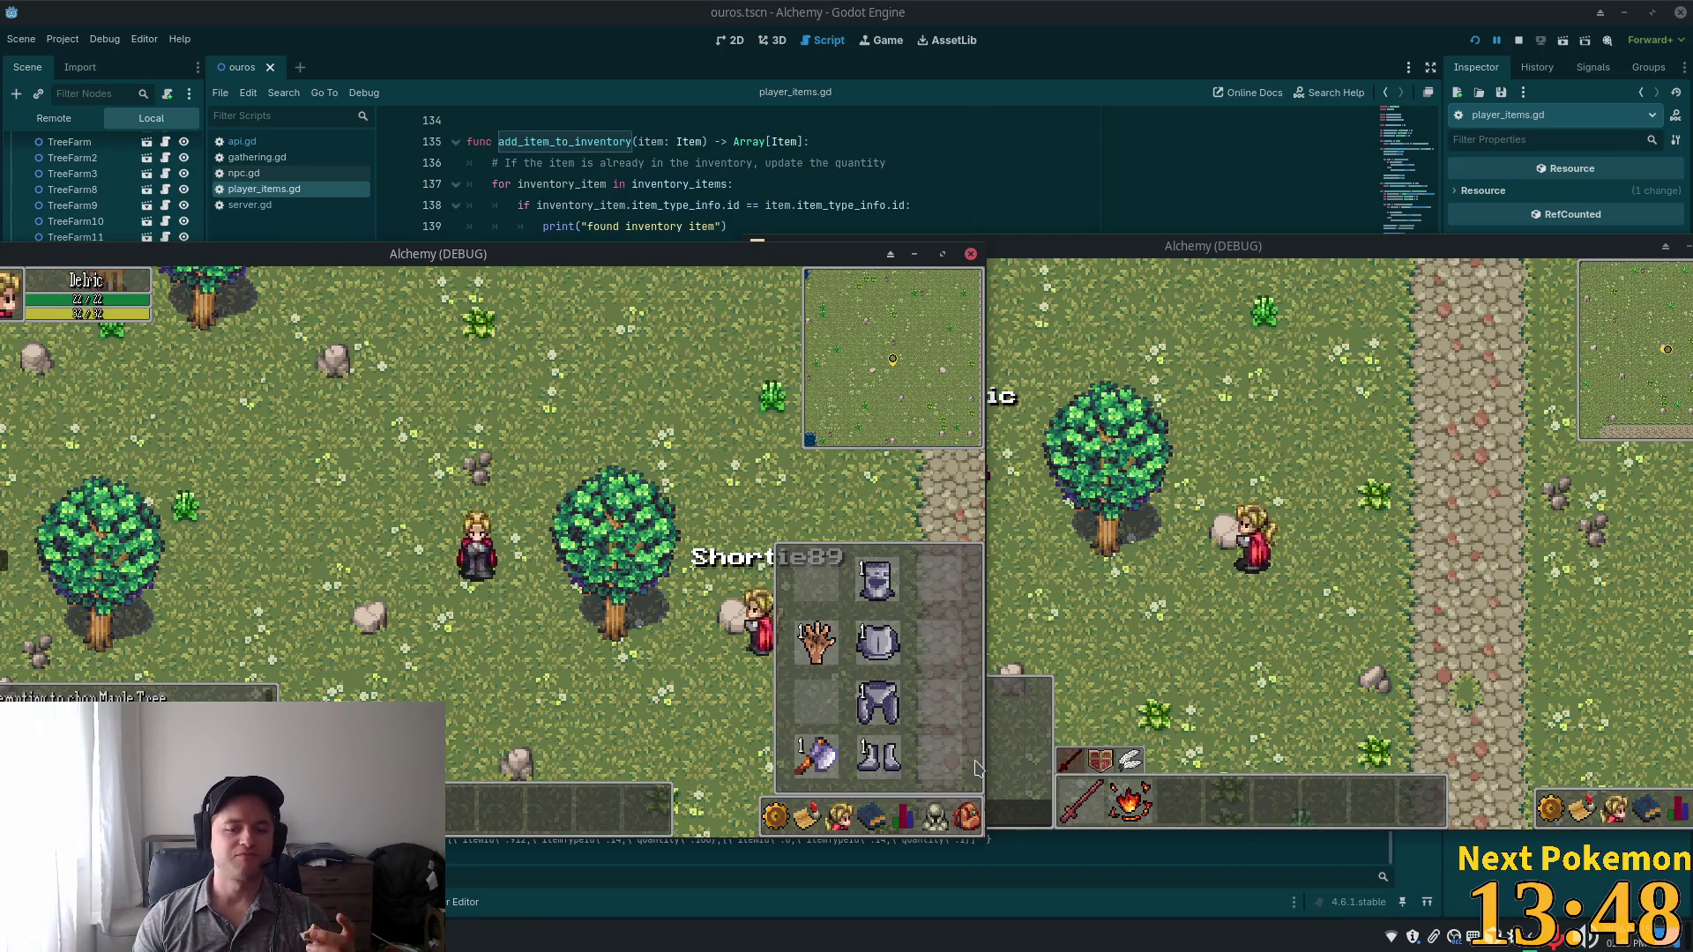
click(935, 817)
click(967, 817)
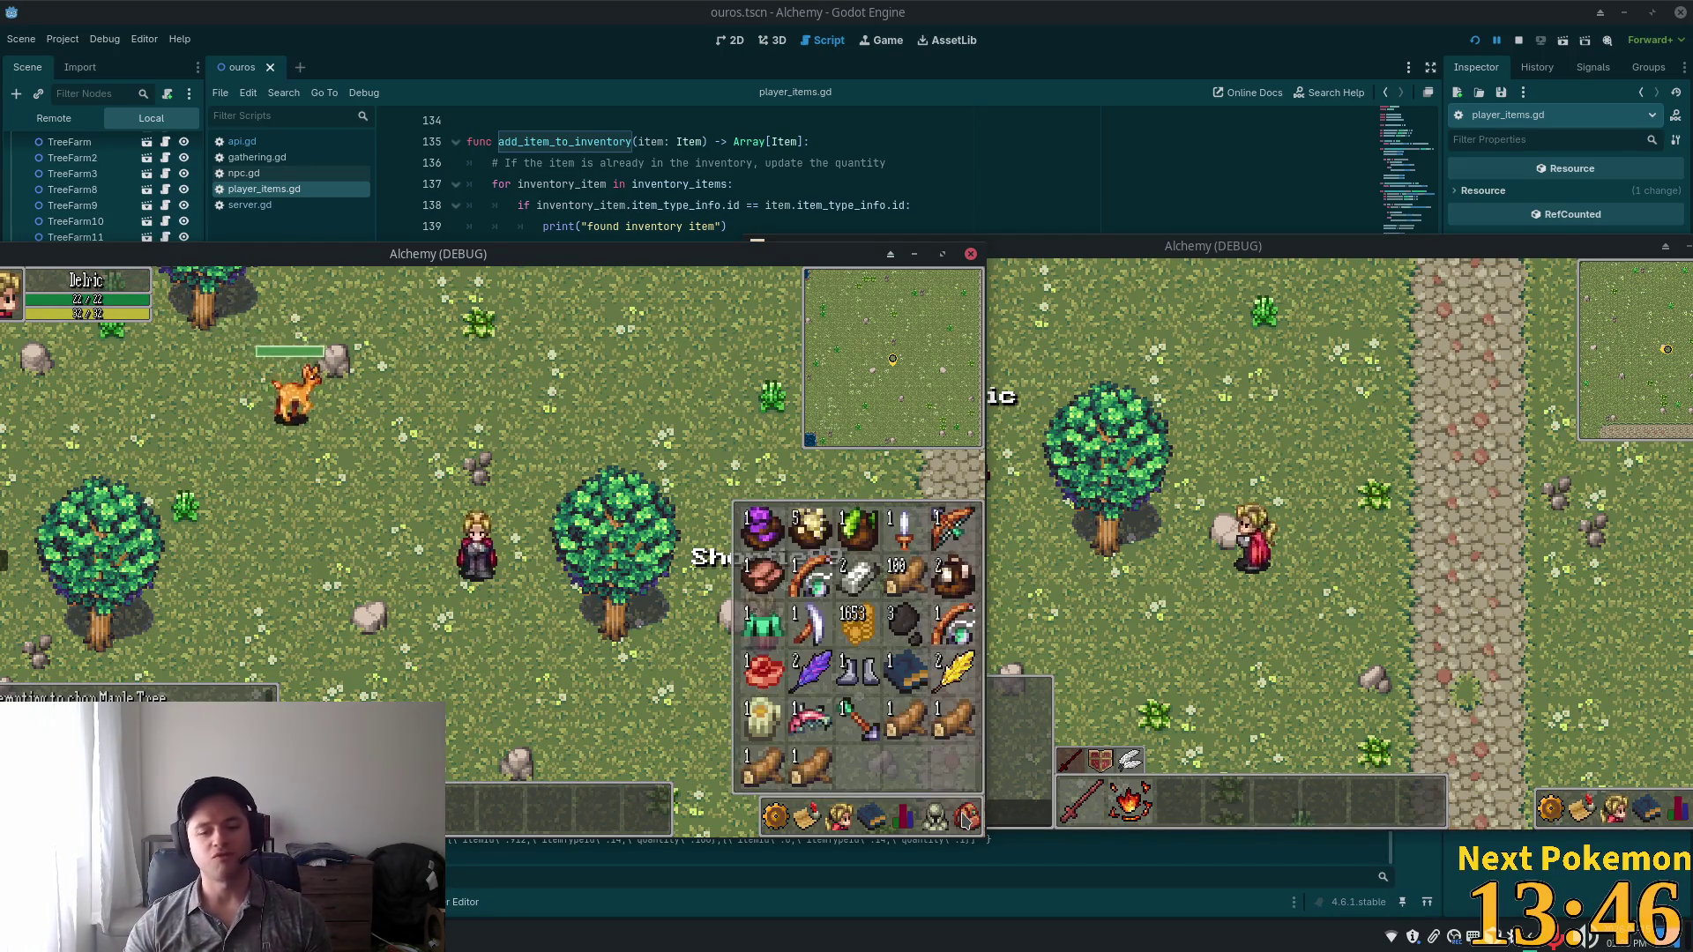
click(844, 721)
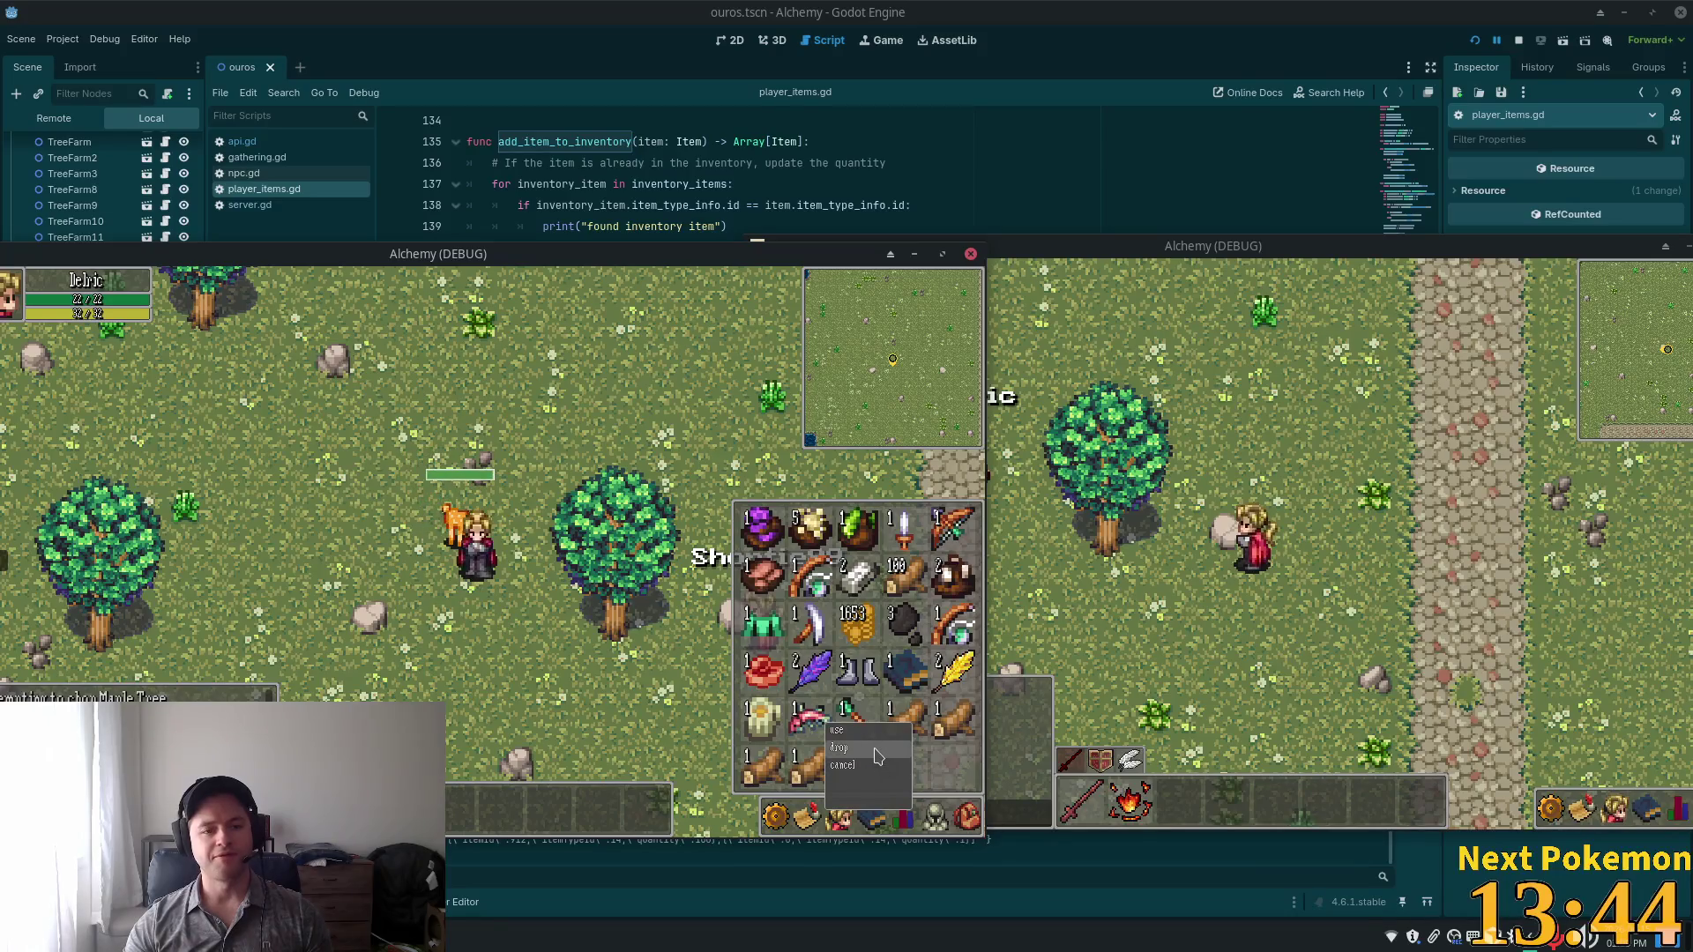
click(878, 750)
click(952, 732)
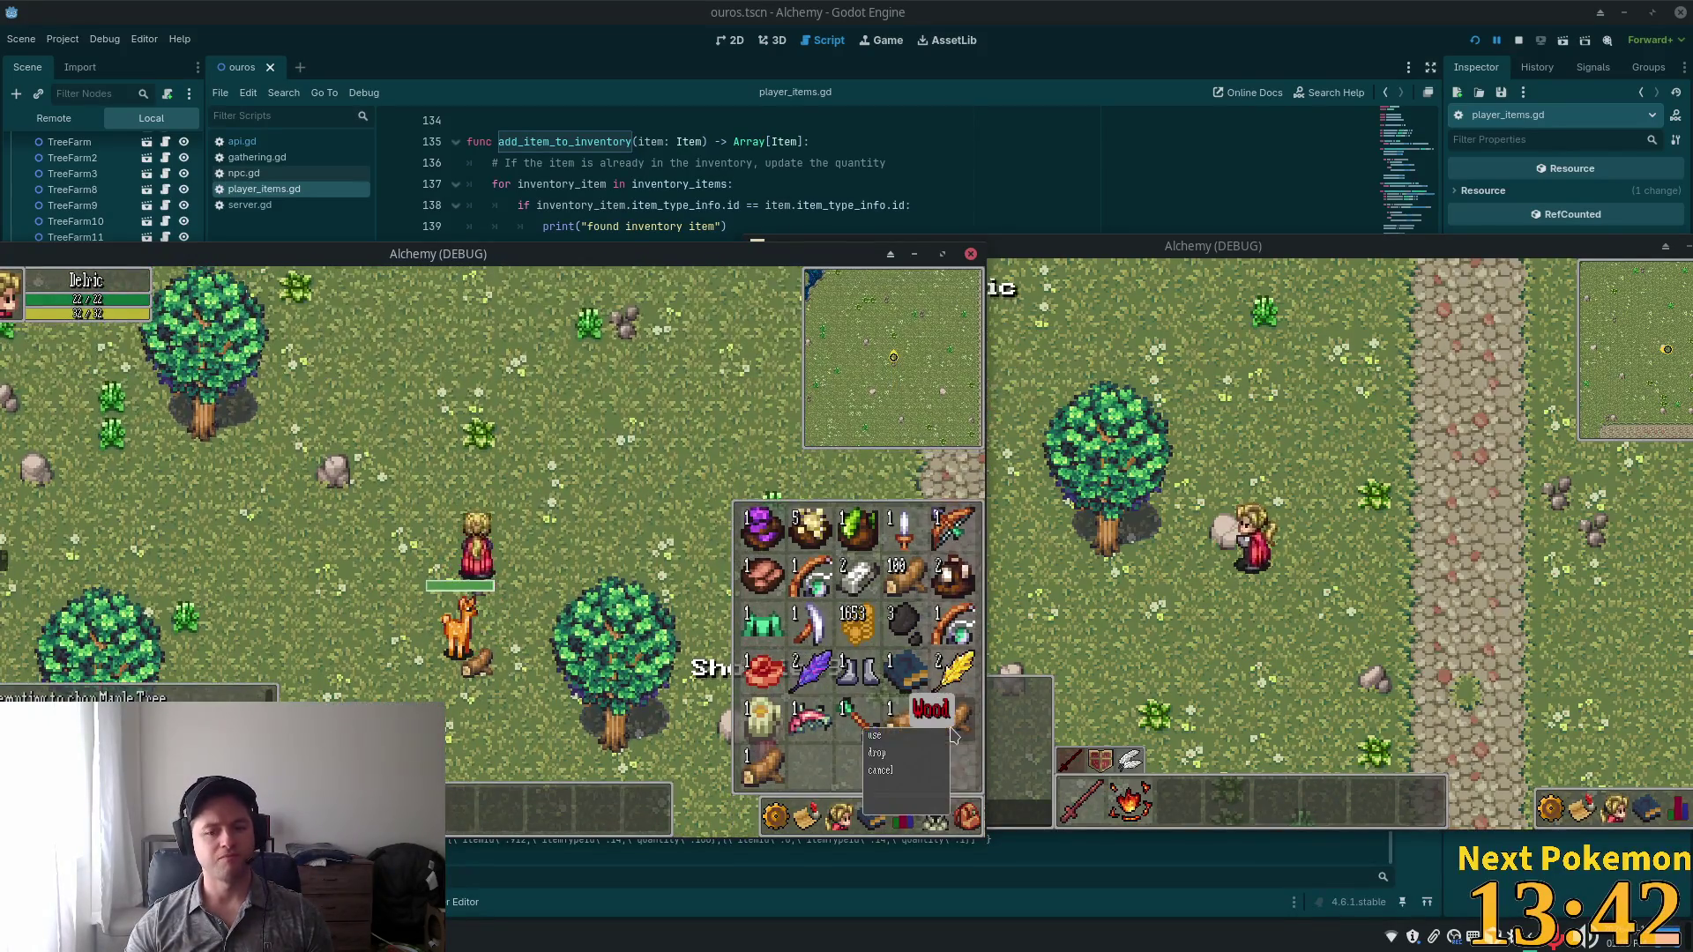
click(878, 753)
click(945, 719)
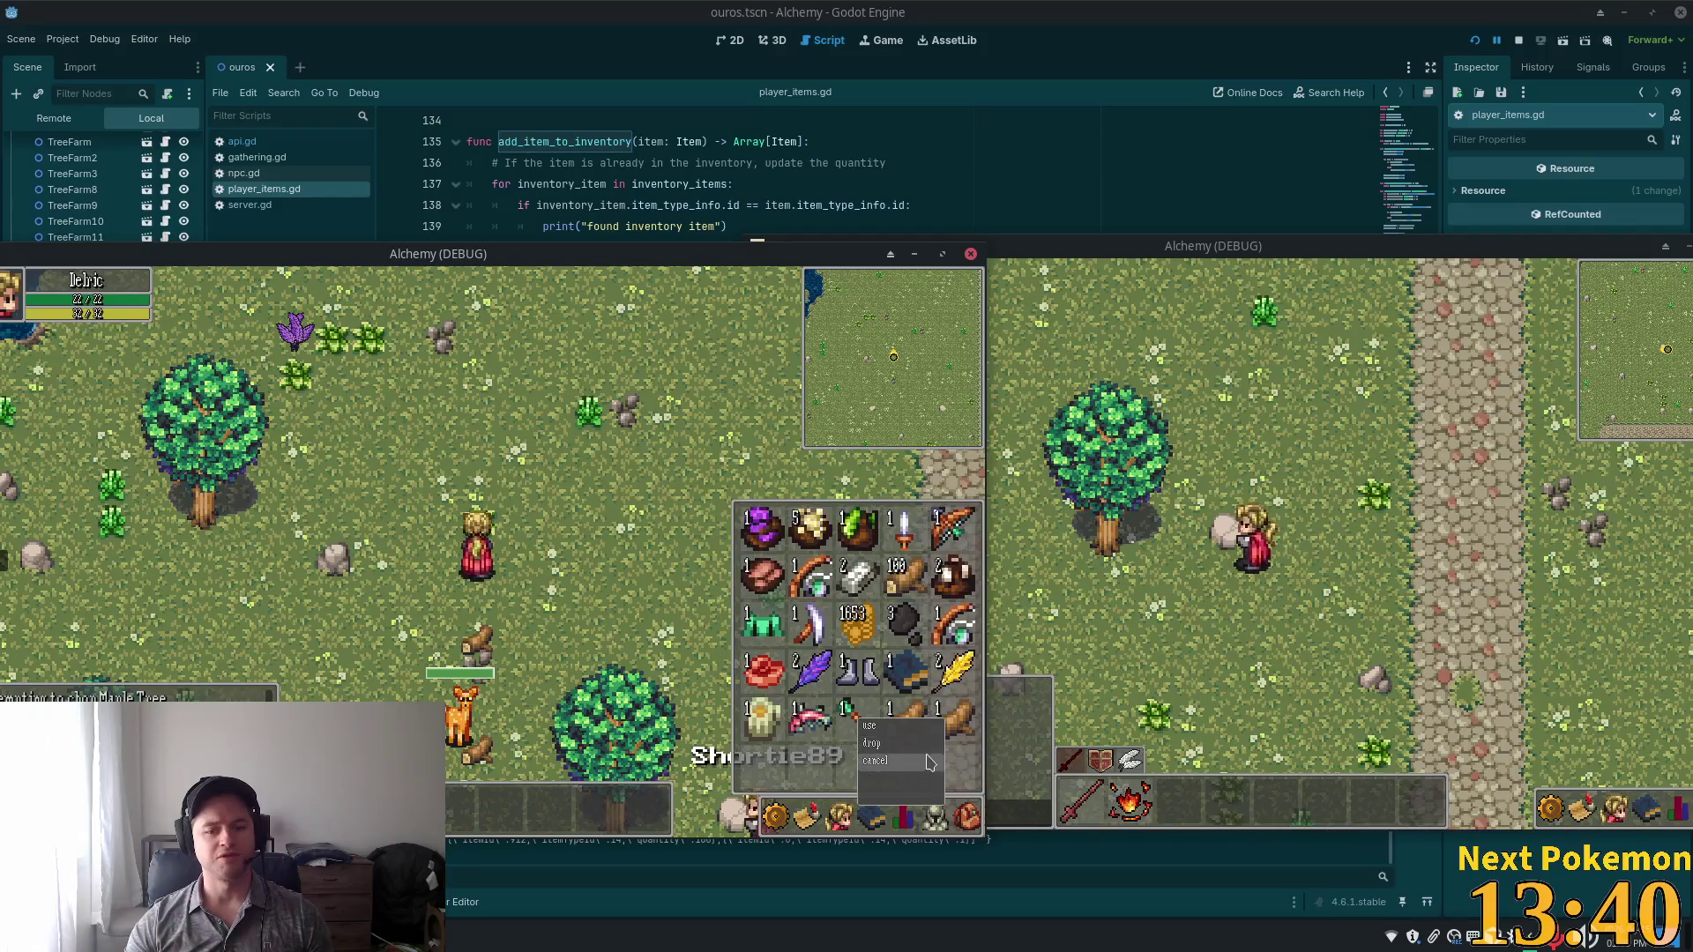
click(930, 763)
Walk up and down to check the logs, then bring up the alchemy-todo notes.
key(Up)
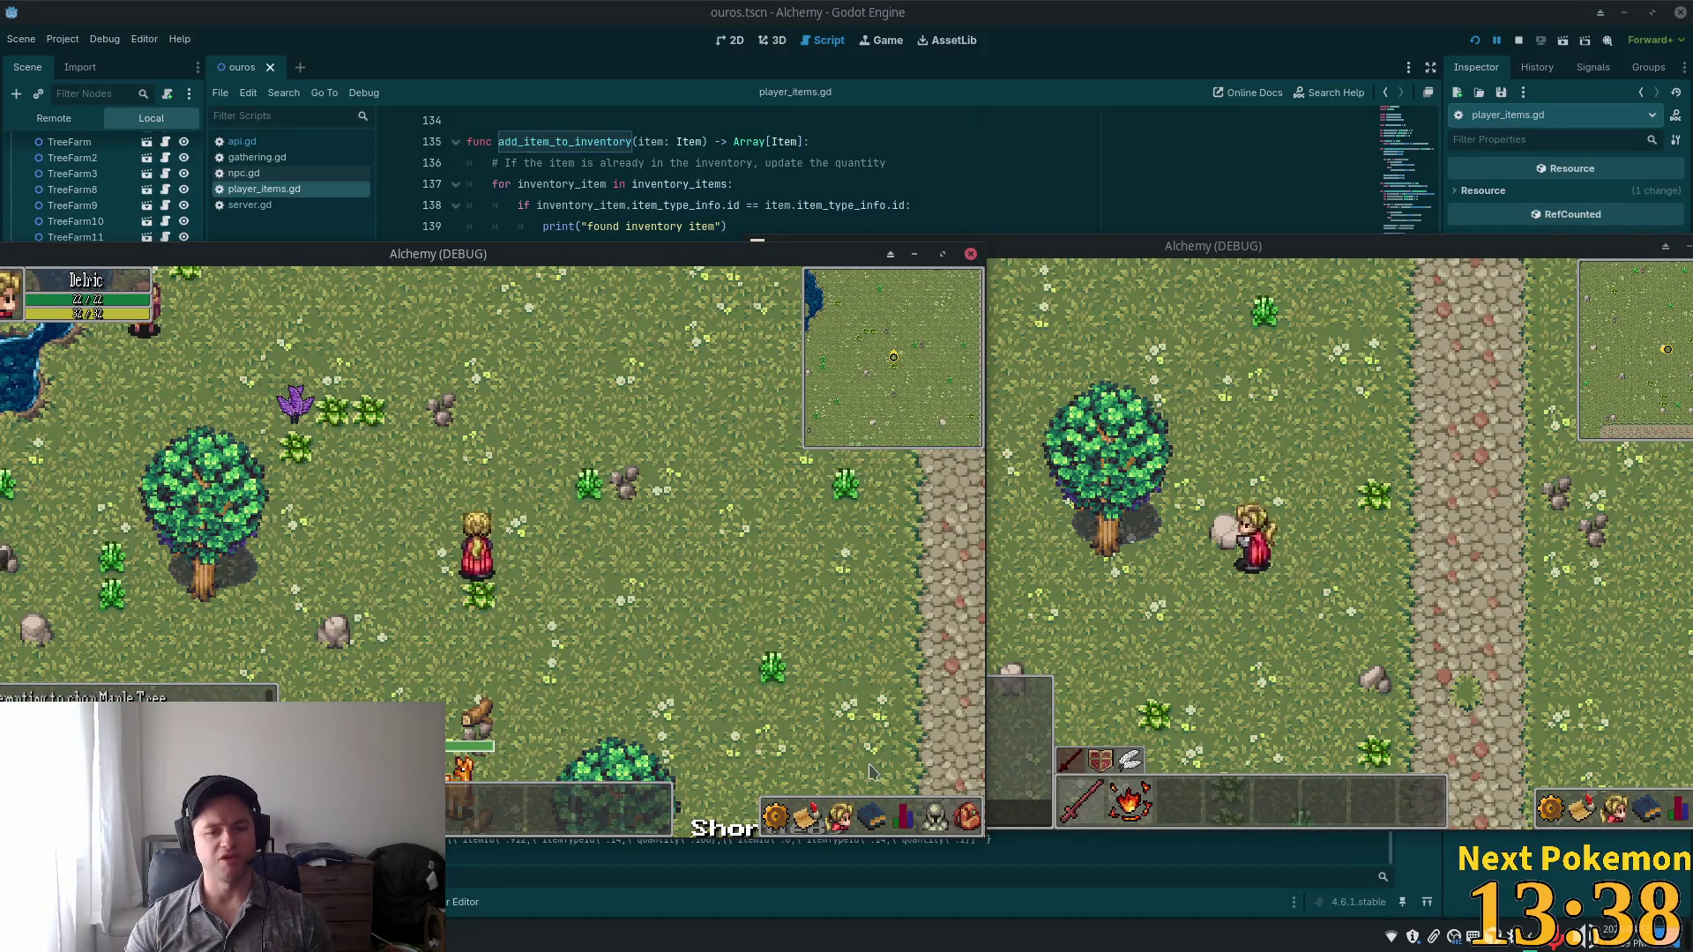
key(Down)
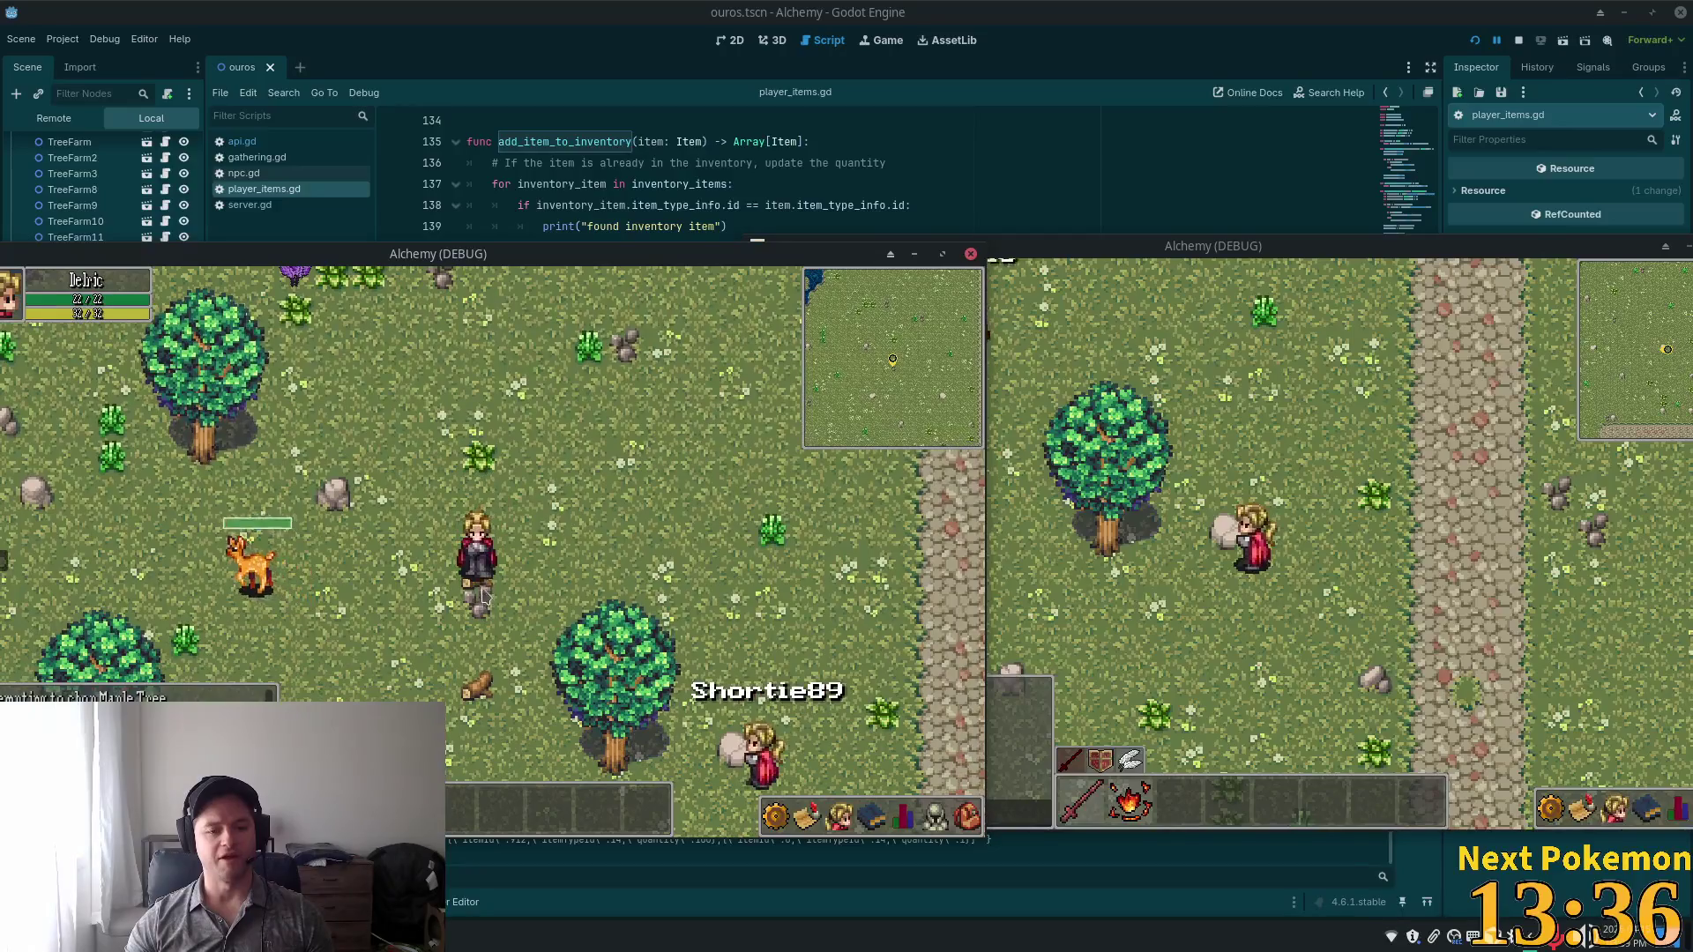
key(Down)
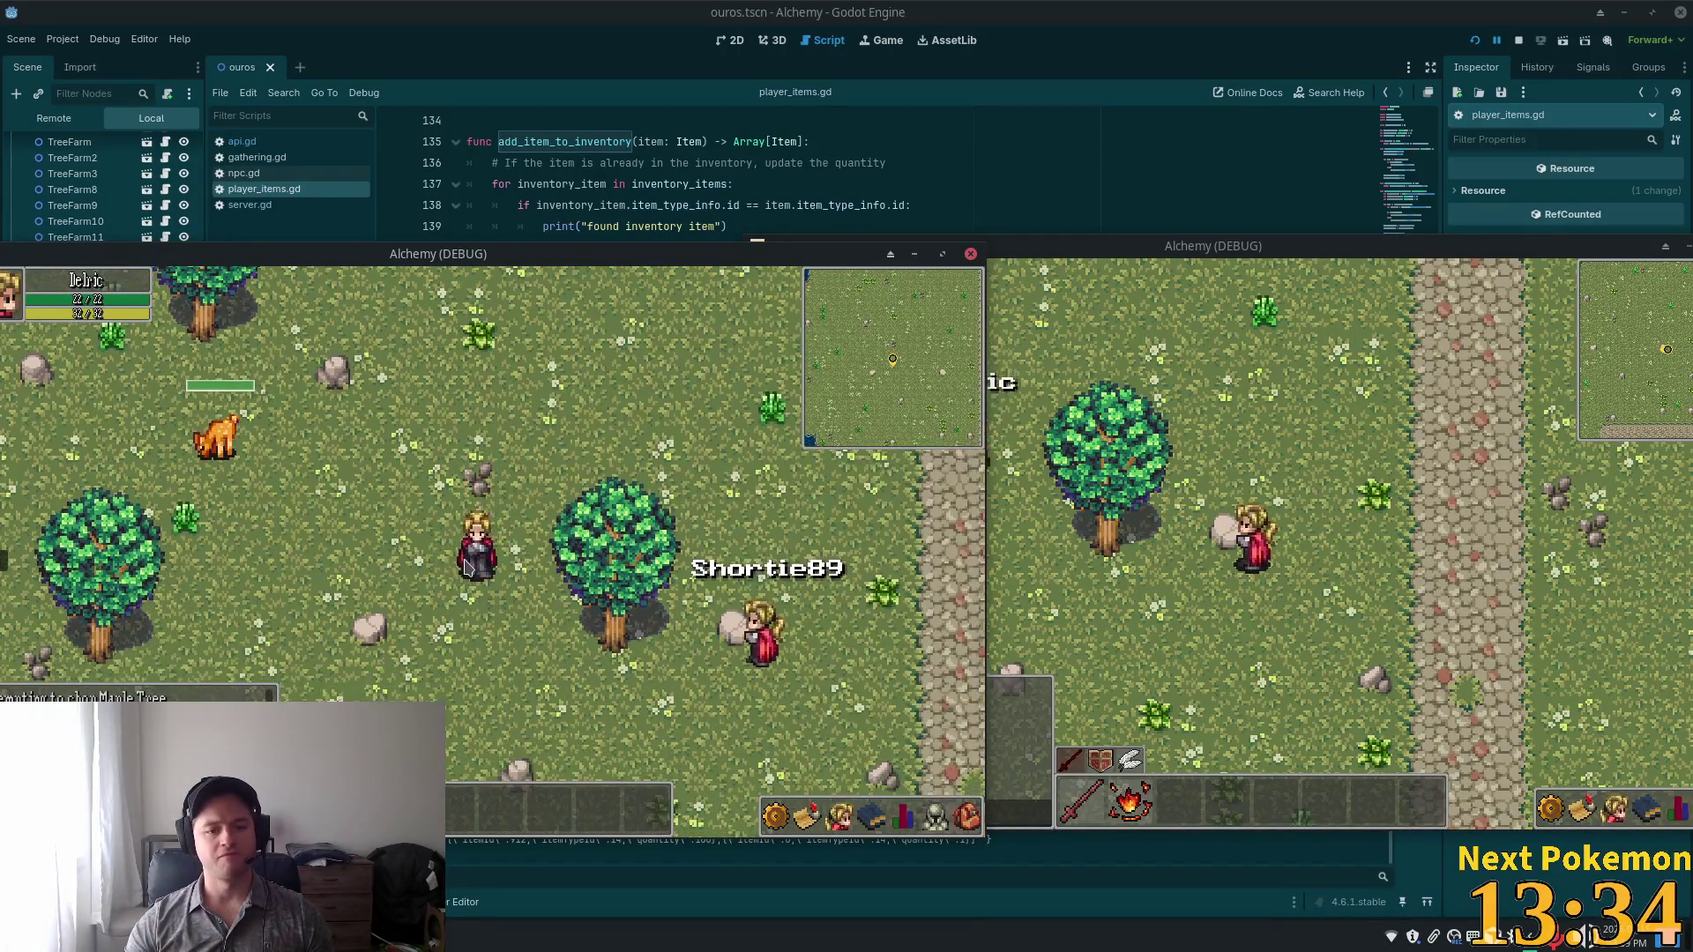
click(970, 820)
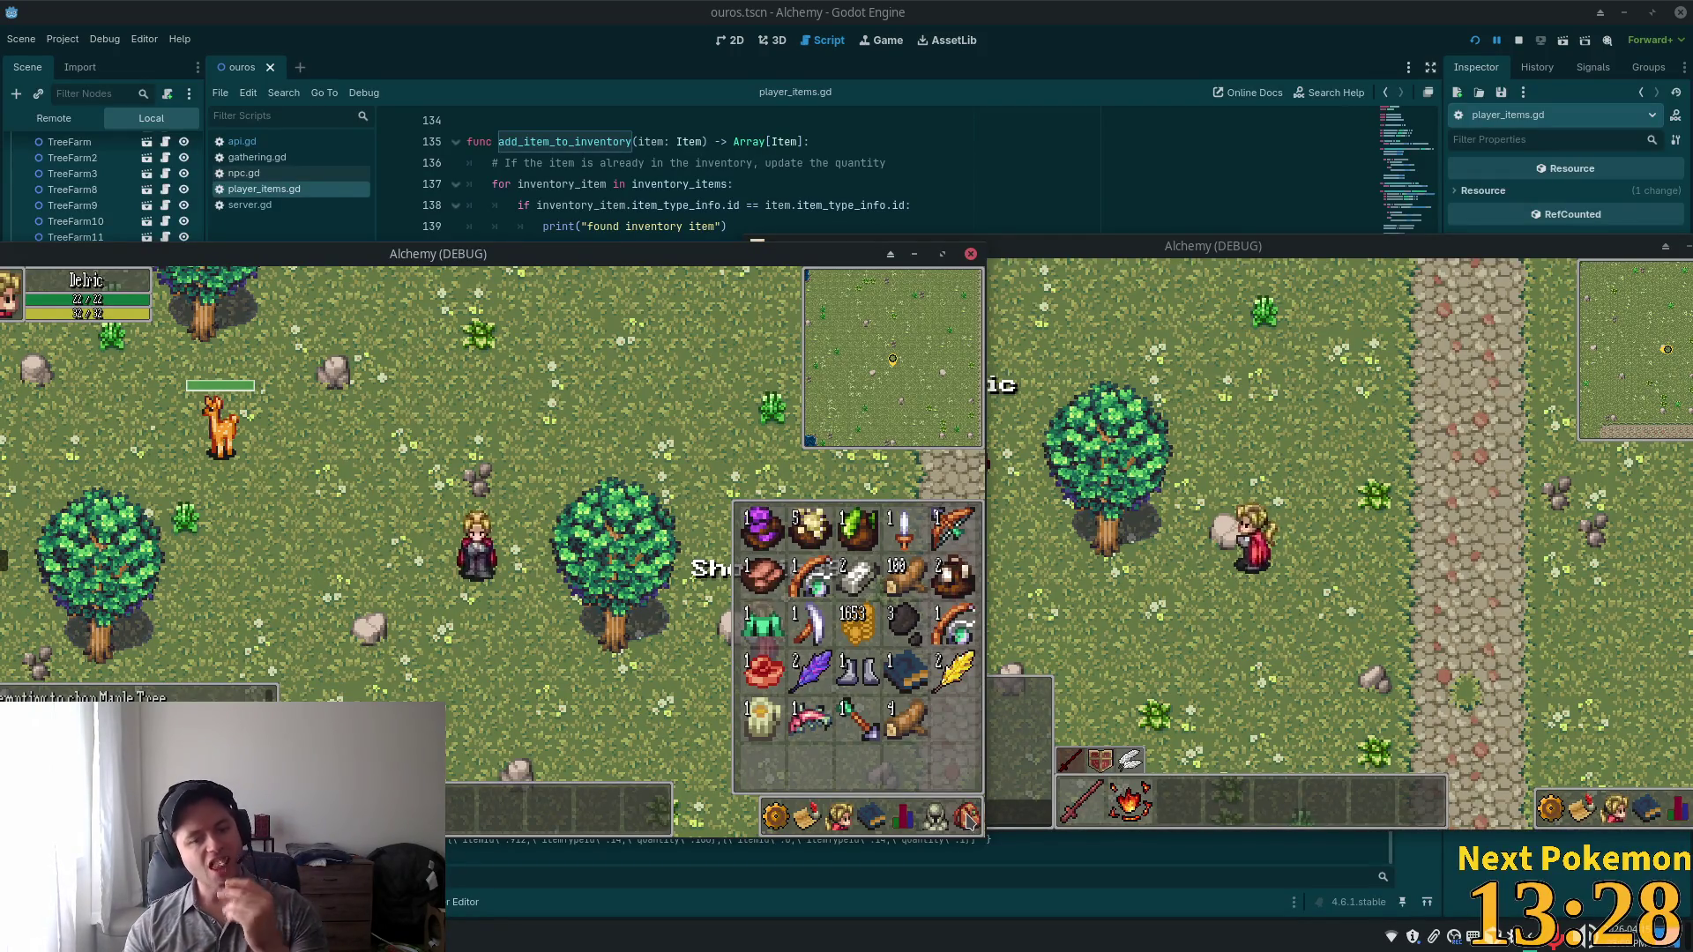
click(969, 818)
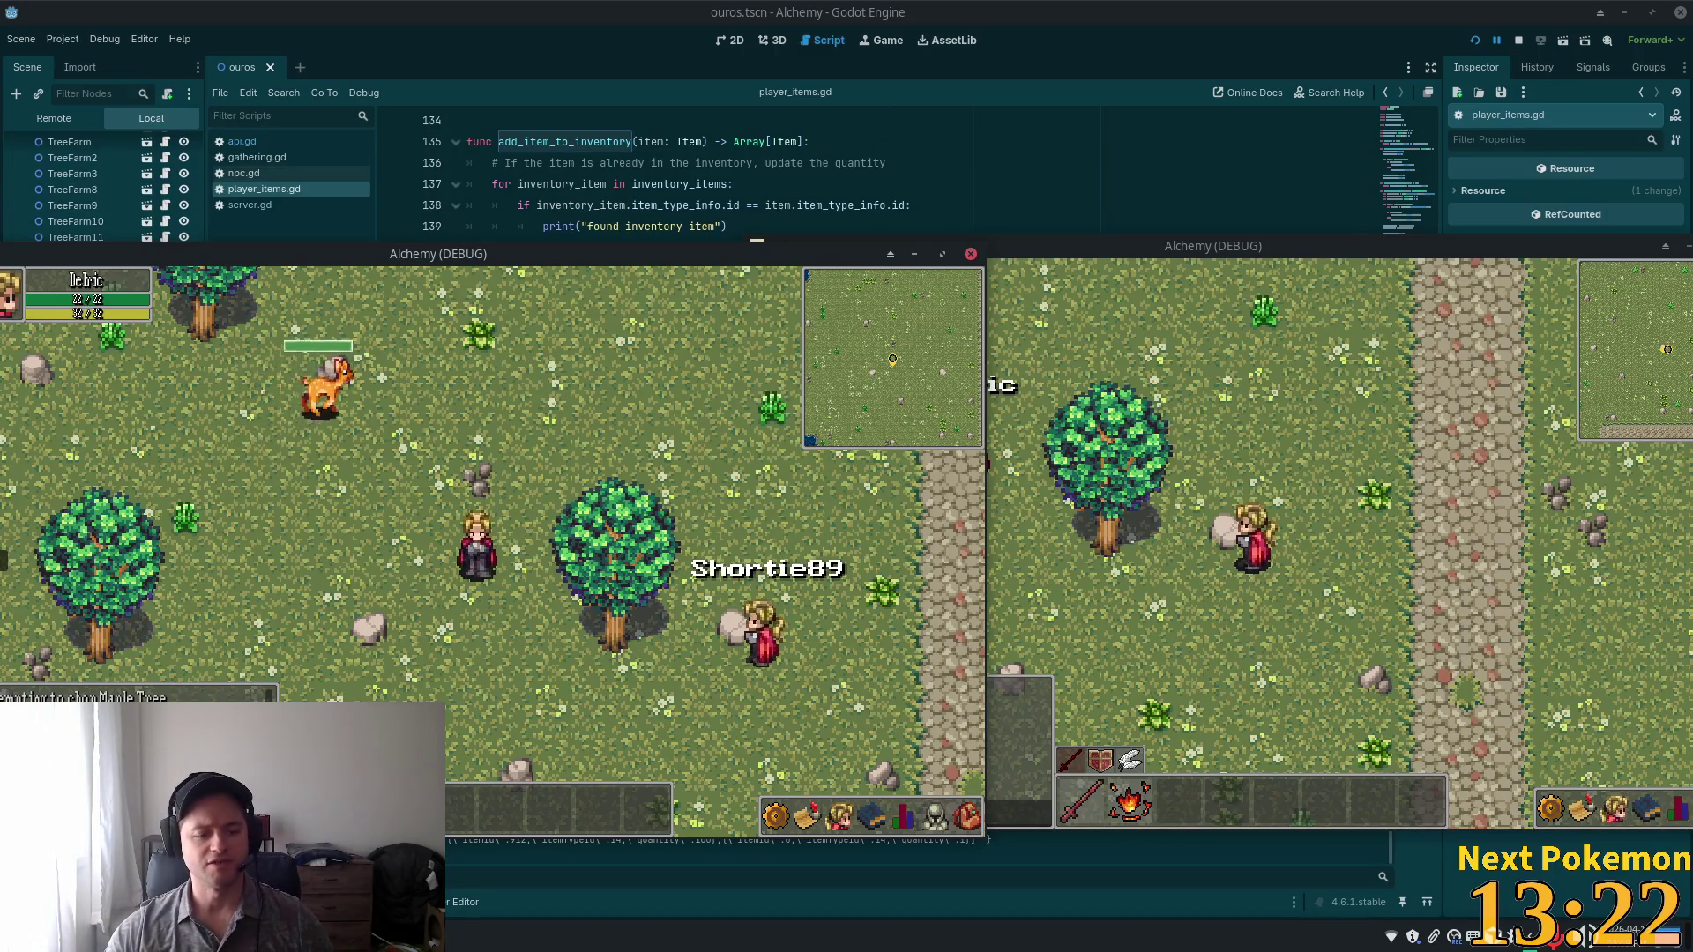
key(alt+Tab)
click(424, 216)
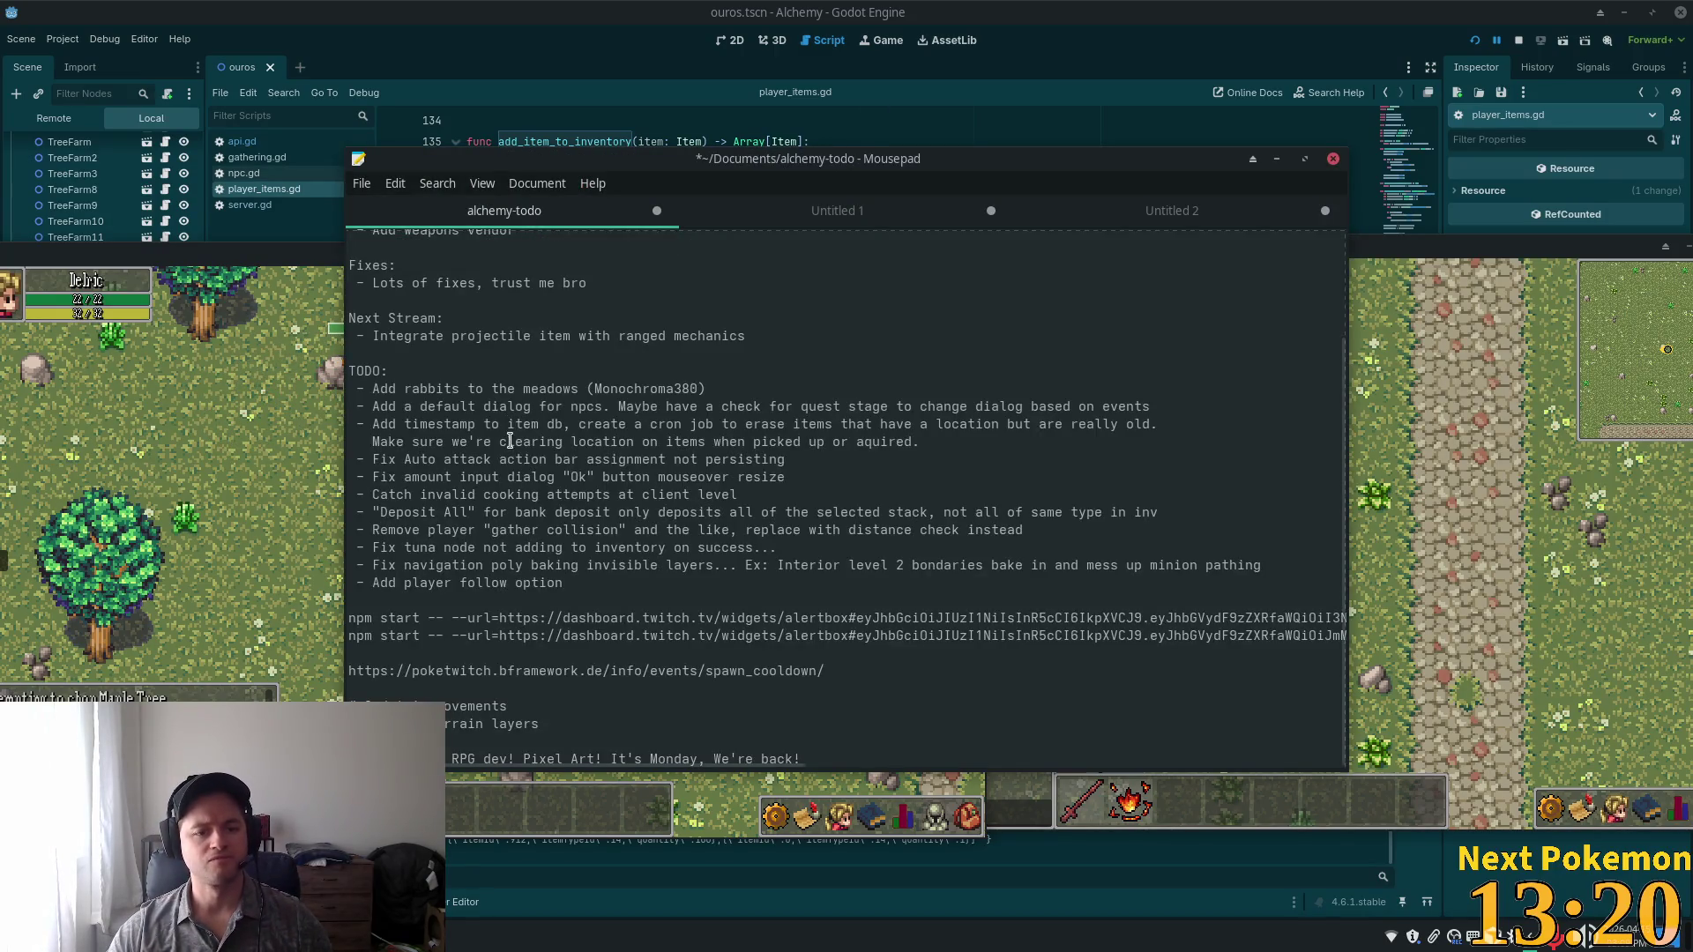
Add '- add animation for picking up items' under TODO in alchemy-todo, then hide the notes.
triple_click(598, 371)
click(598, 369)
key(Return)
text(- add a)
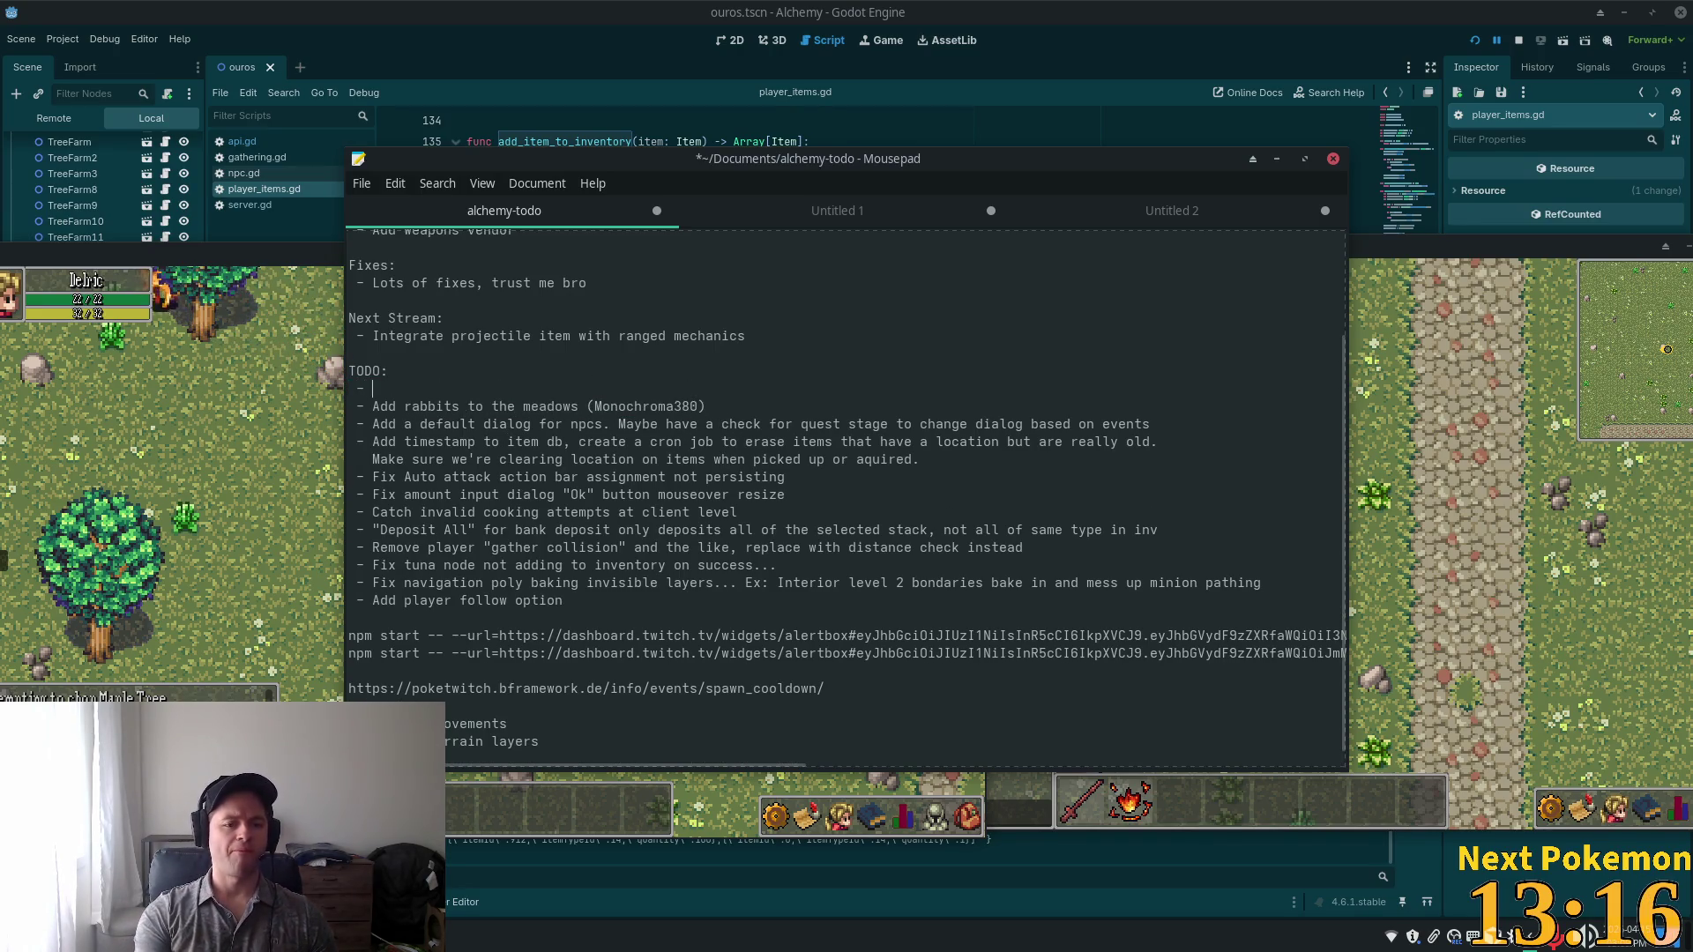
text(nimation )
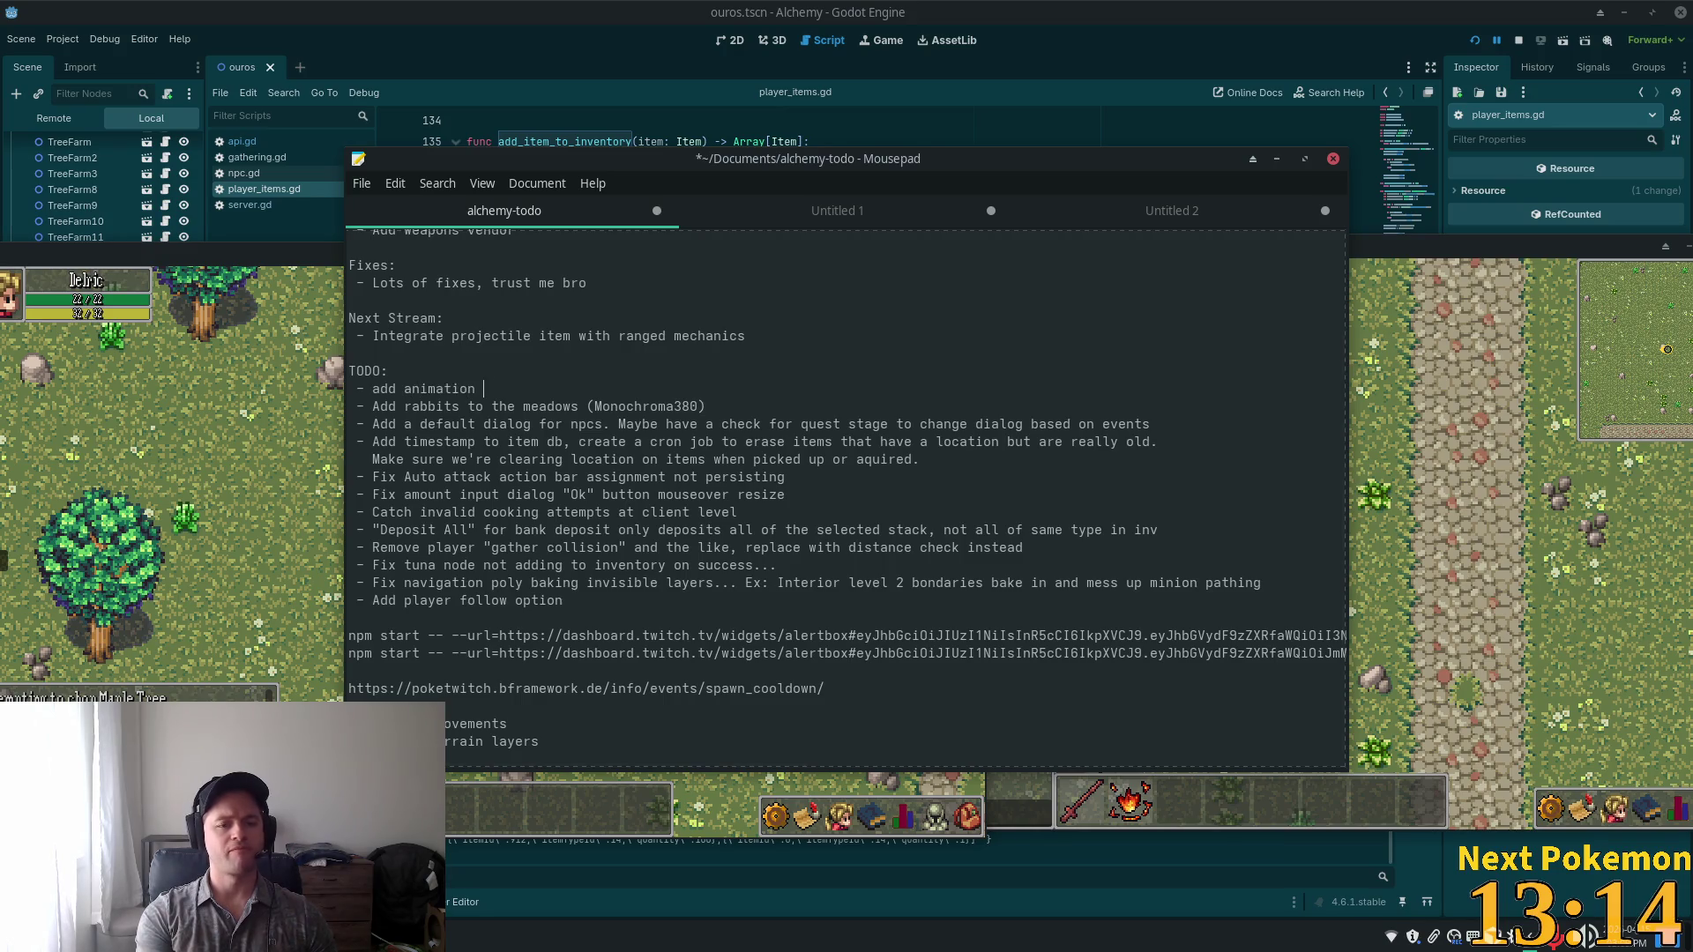
text(for picking up )
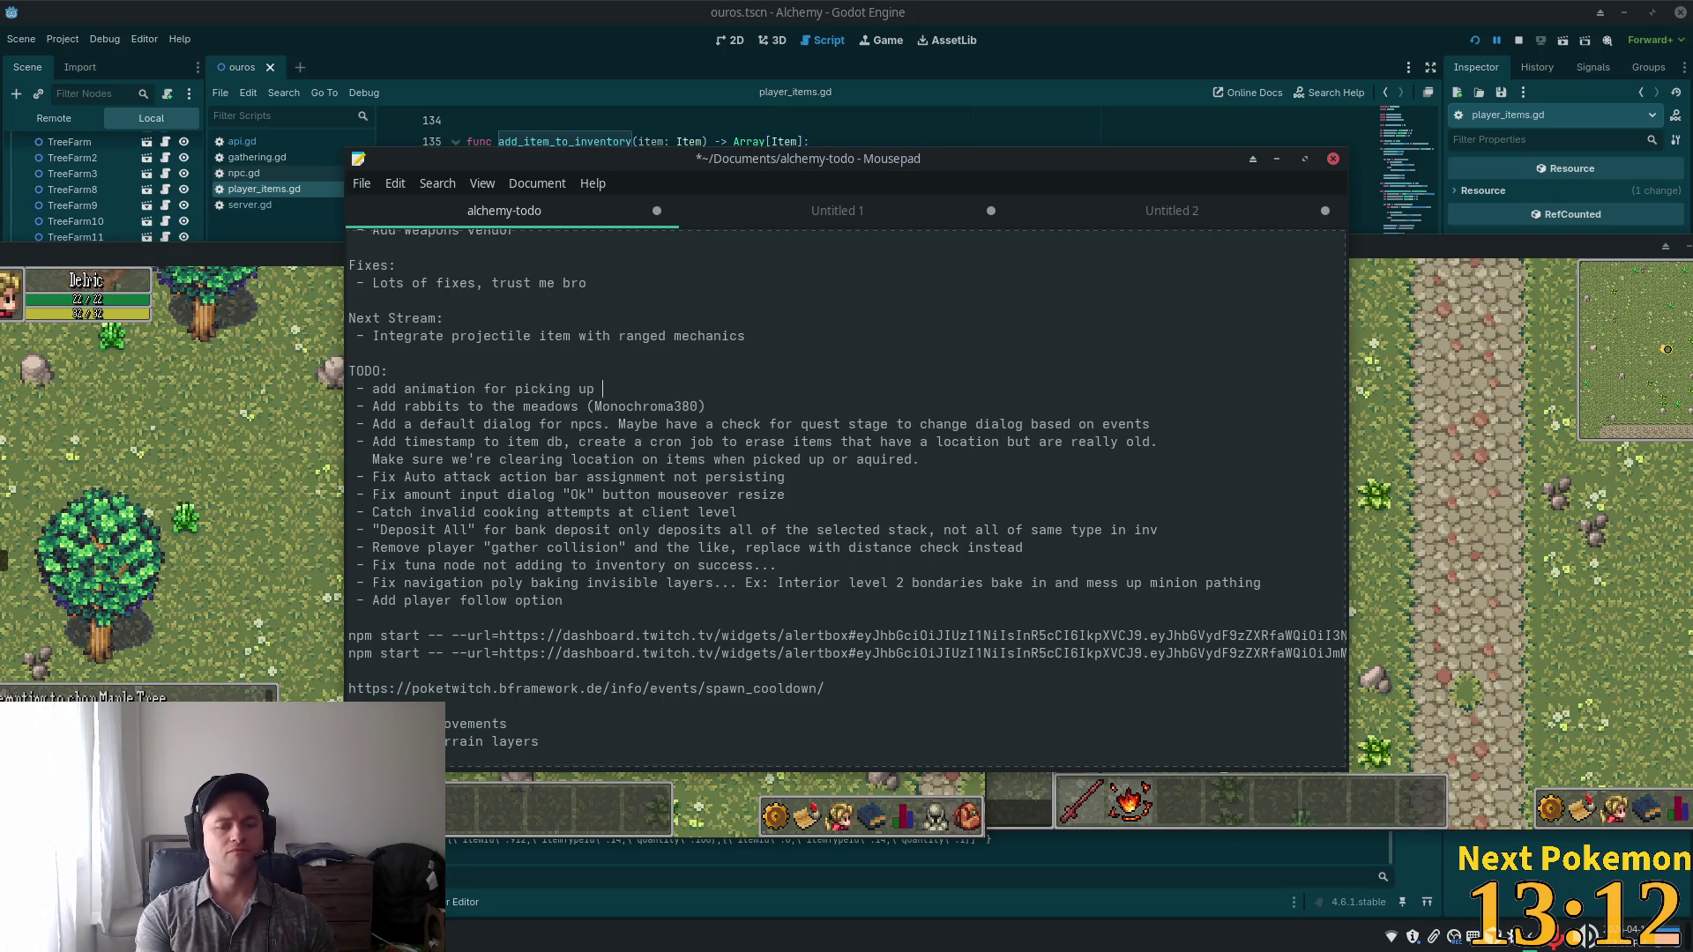
text(items)
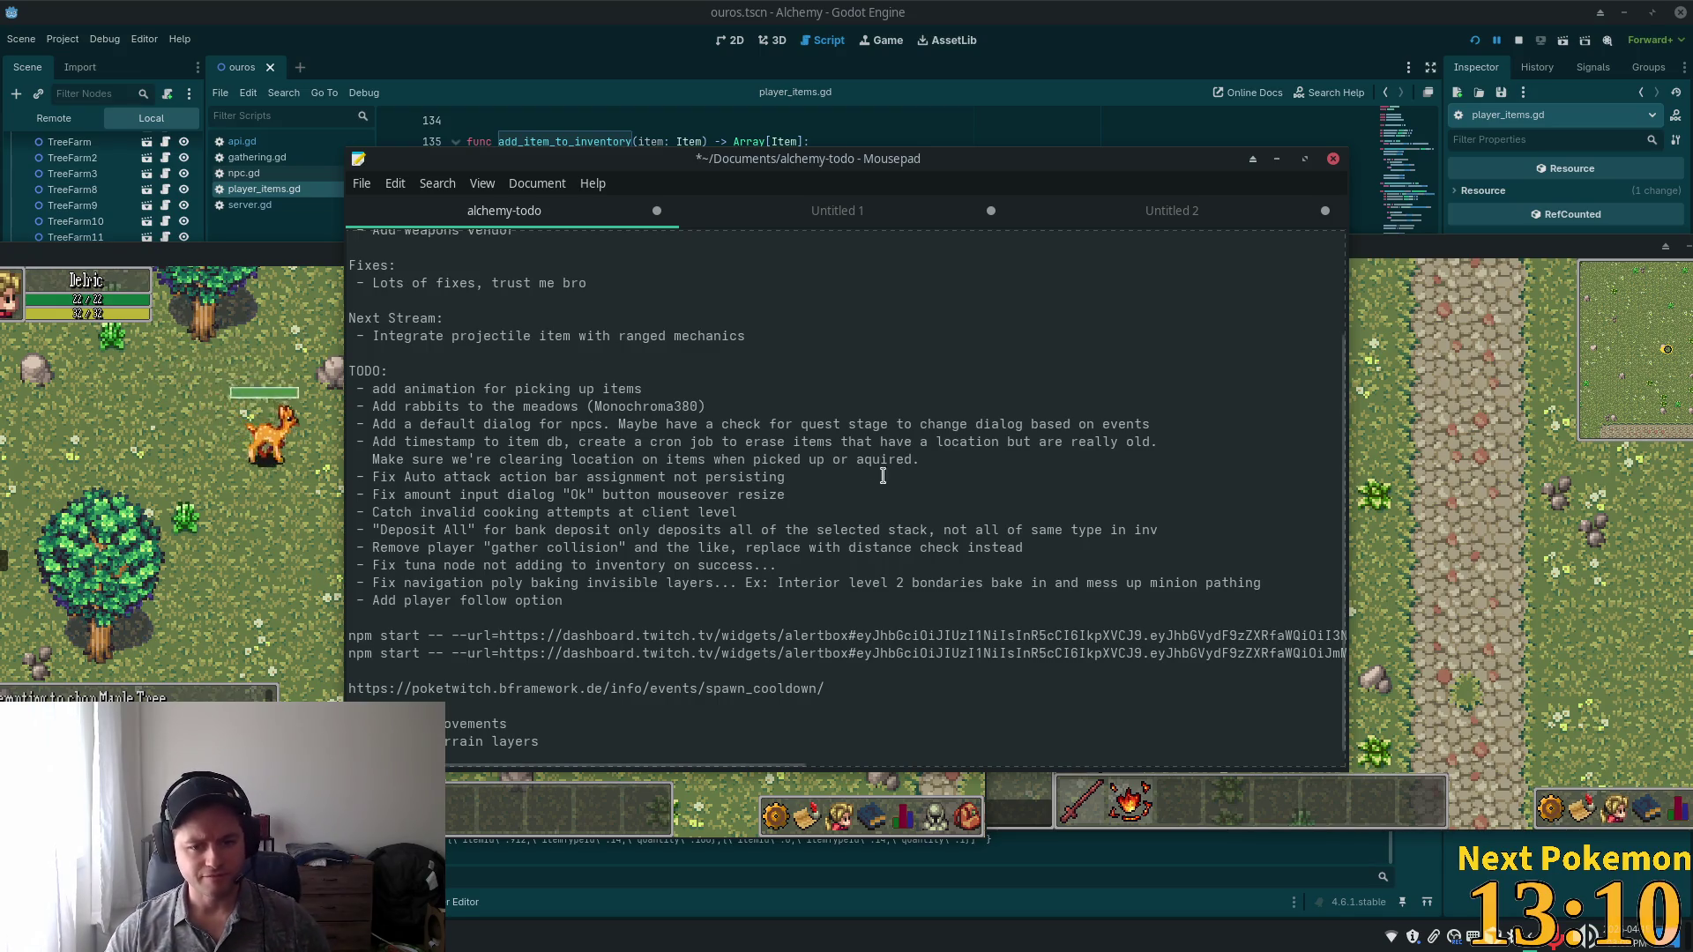
click(873, 583)
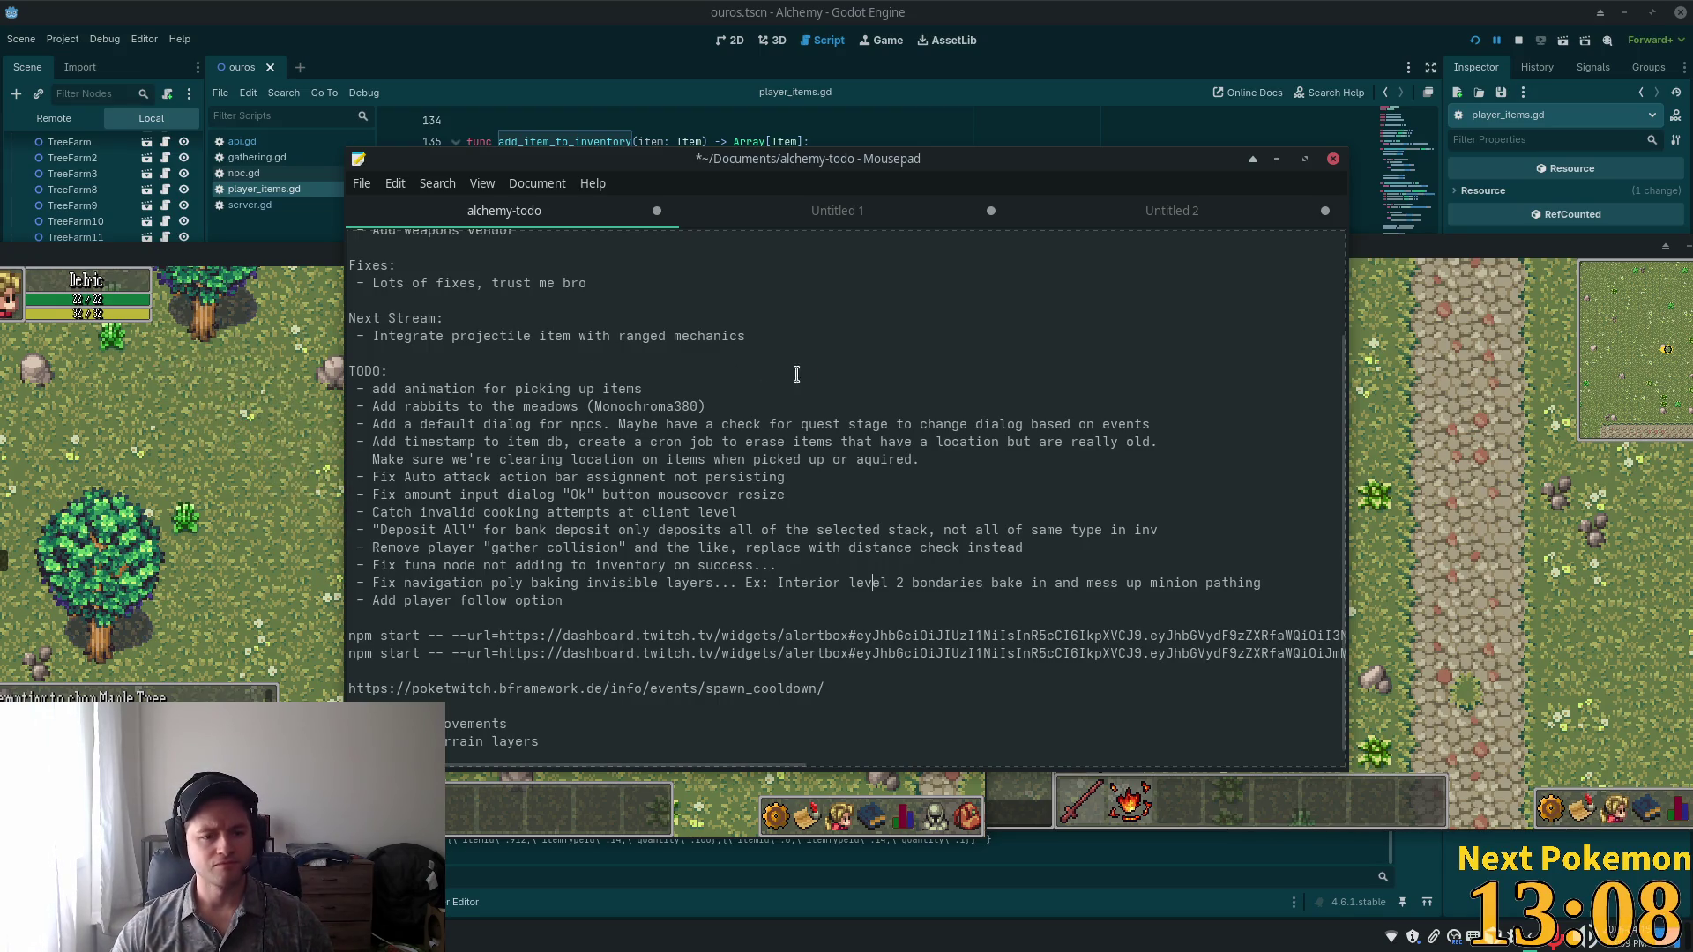
key(alt+Tab)
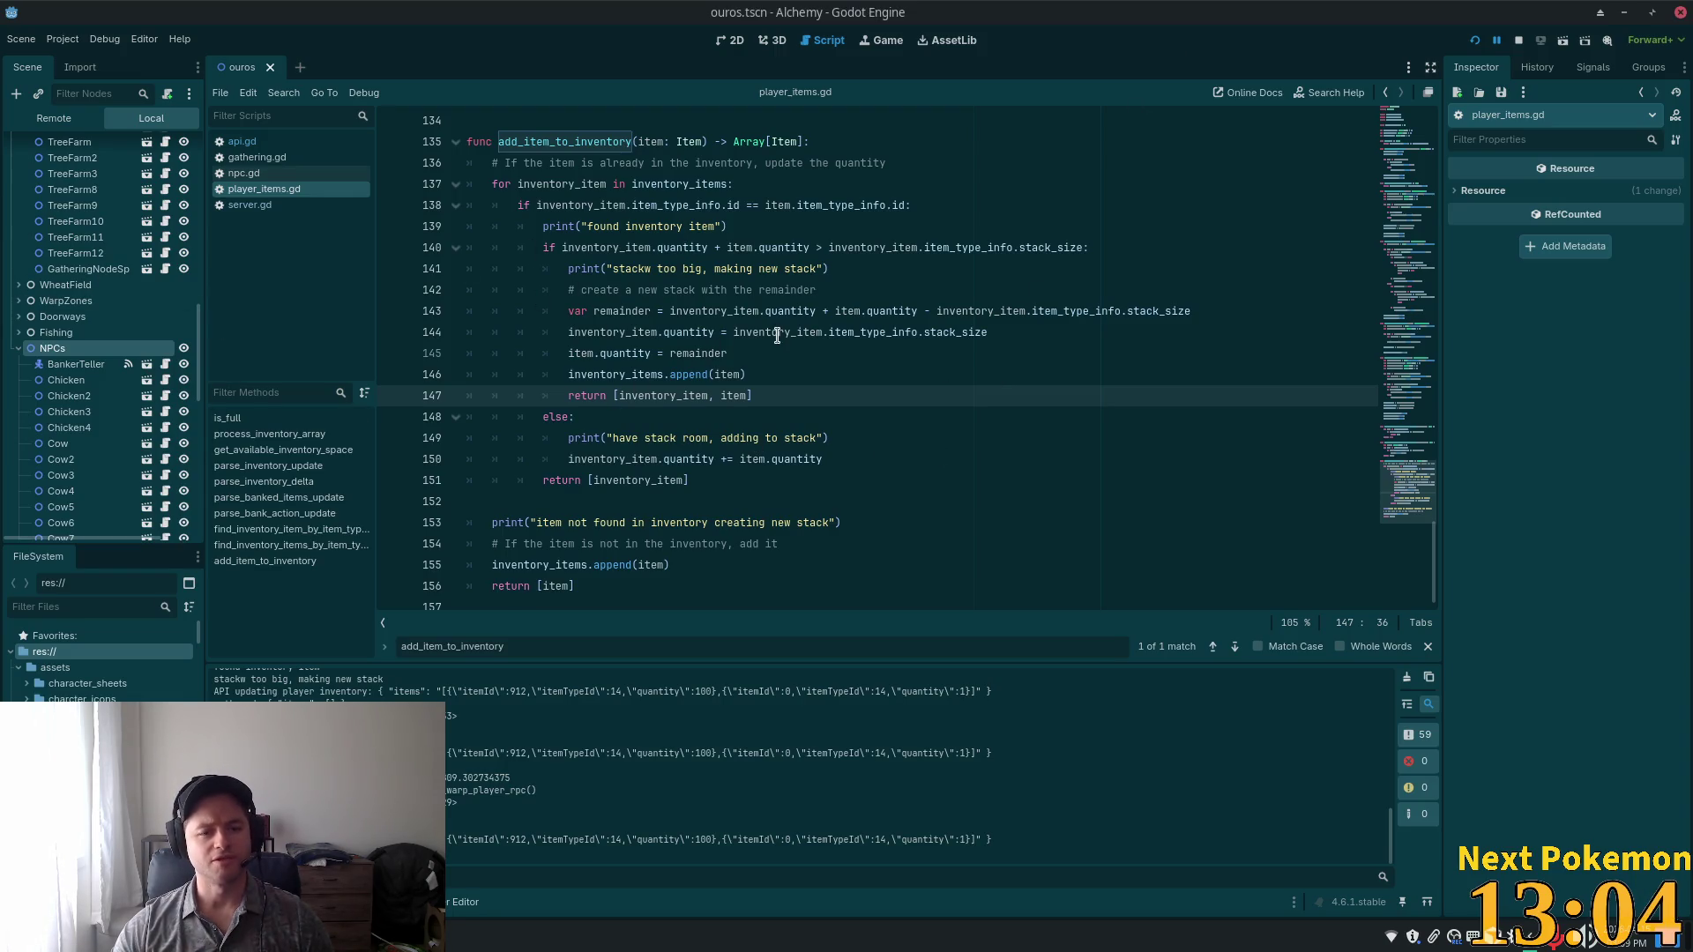
Switch to VS Code and inspect add_item_to_inventory's item type id comparison in player_items.gd.
key(alt+Tab)
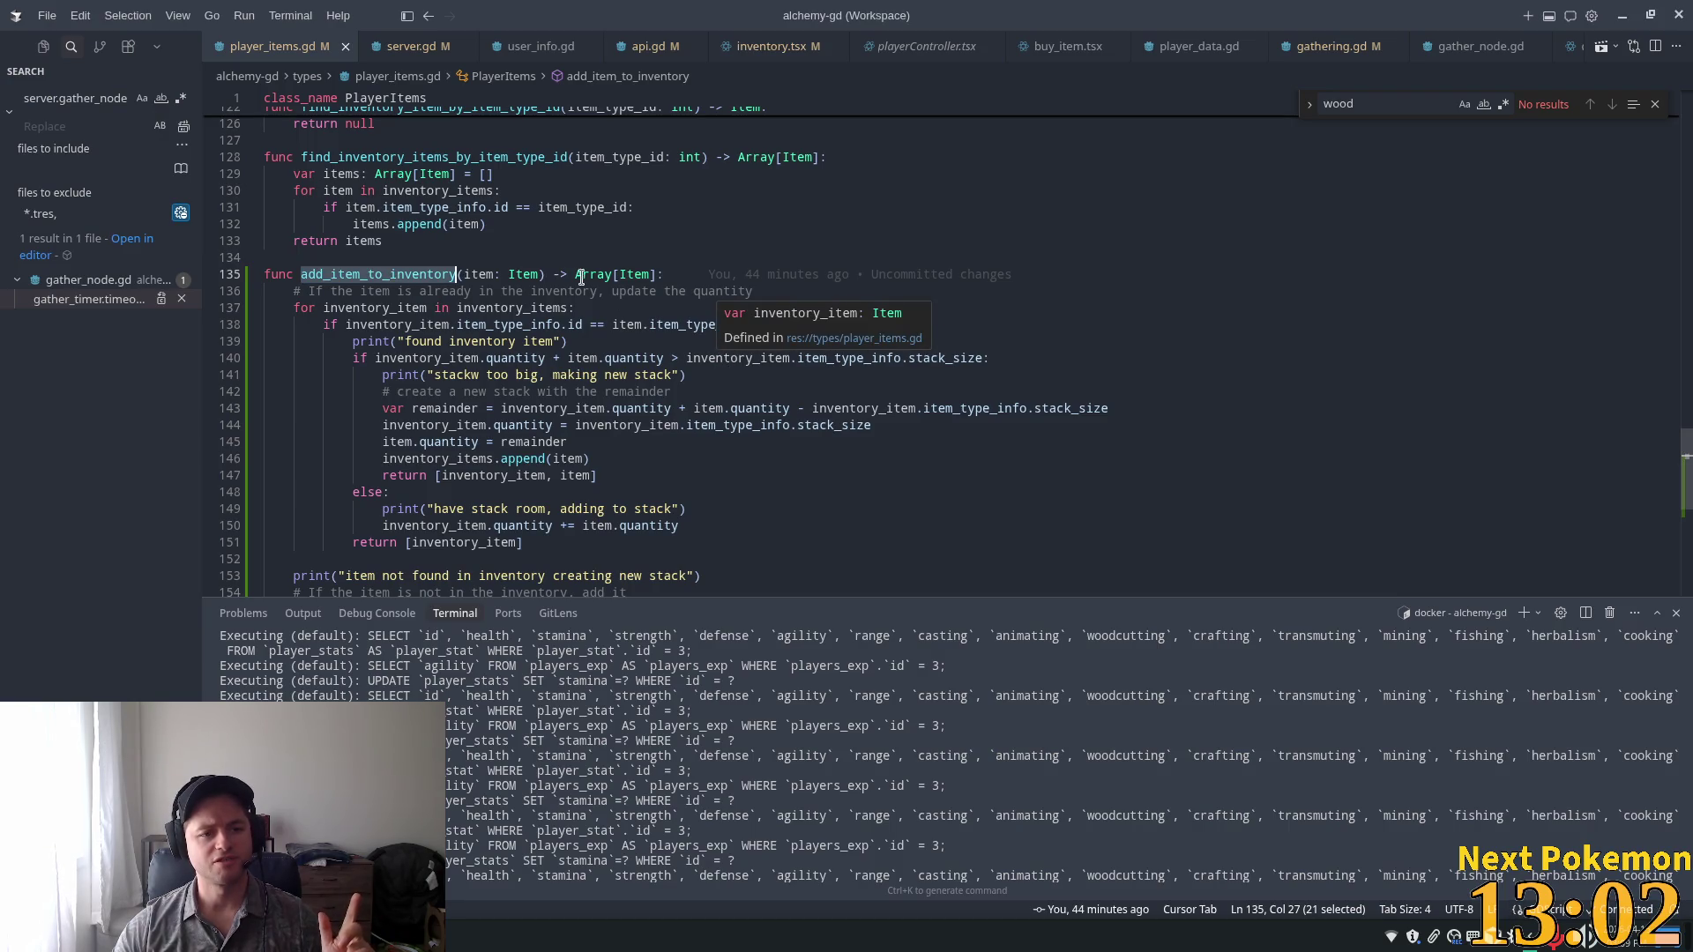
click(578, 276)
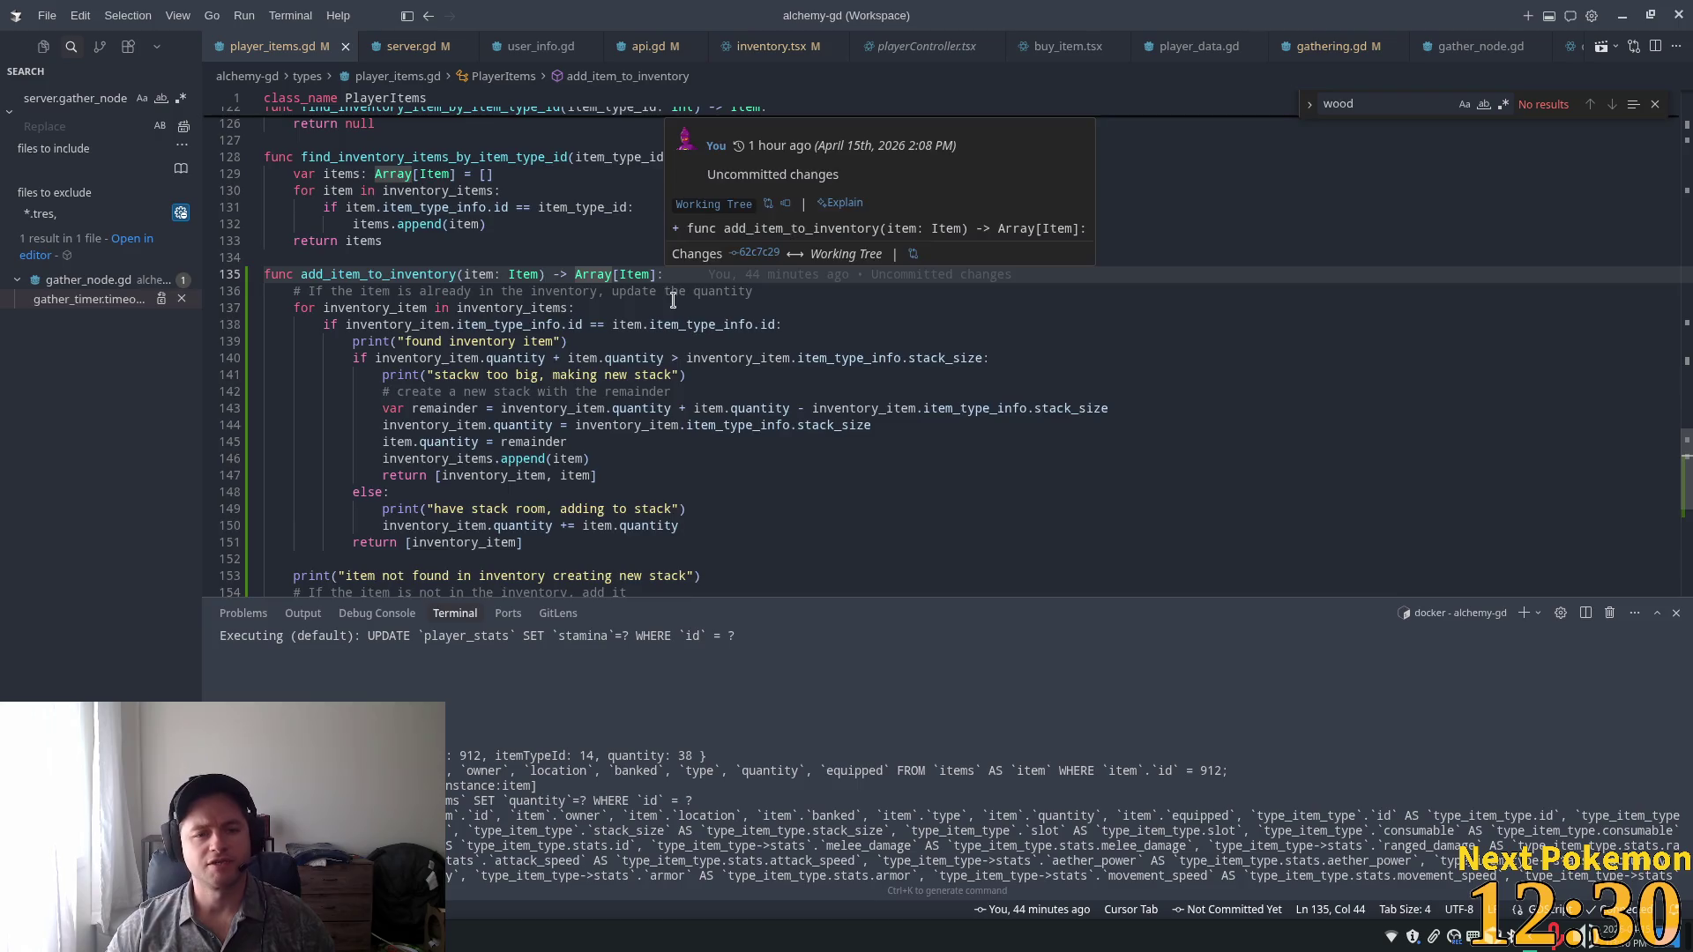
scroll(551, 265, down, 2)
click(477, 237)
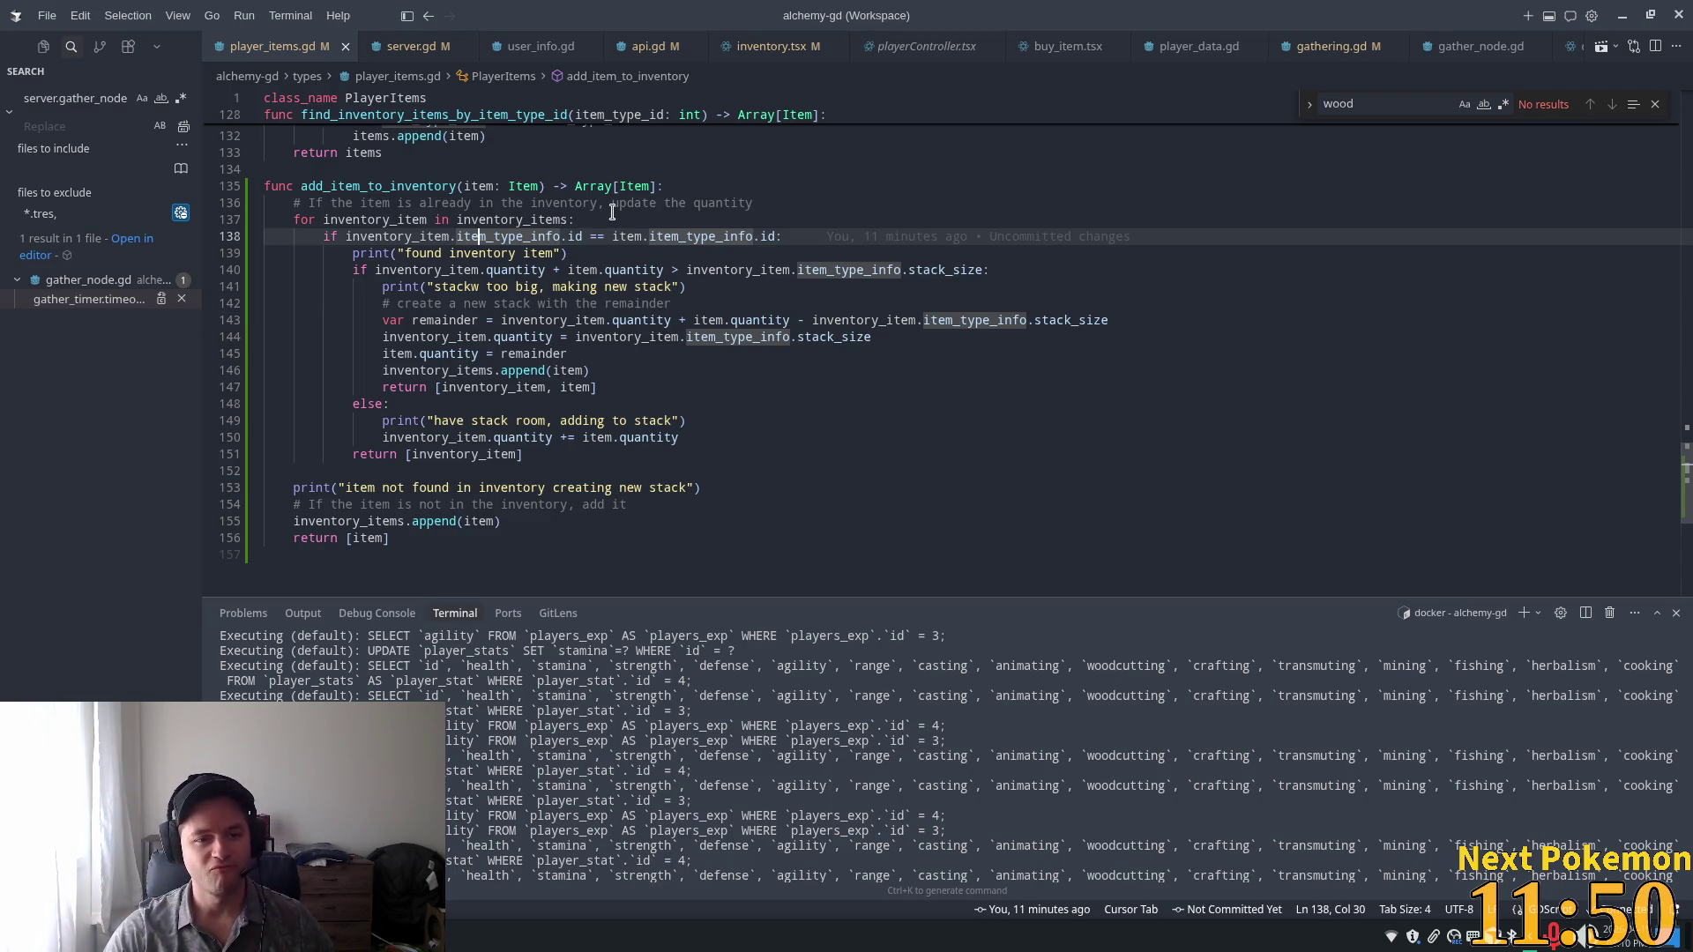
click(608, 253)
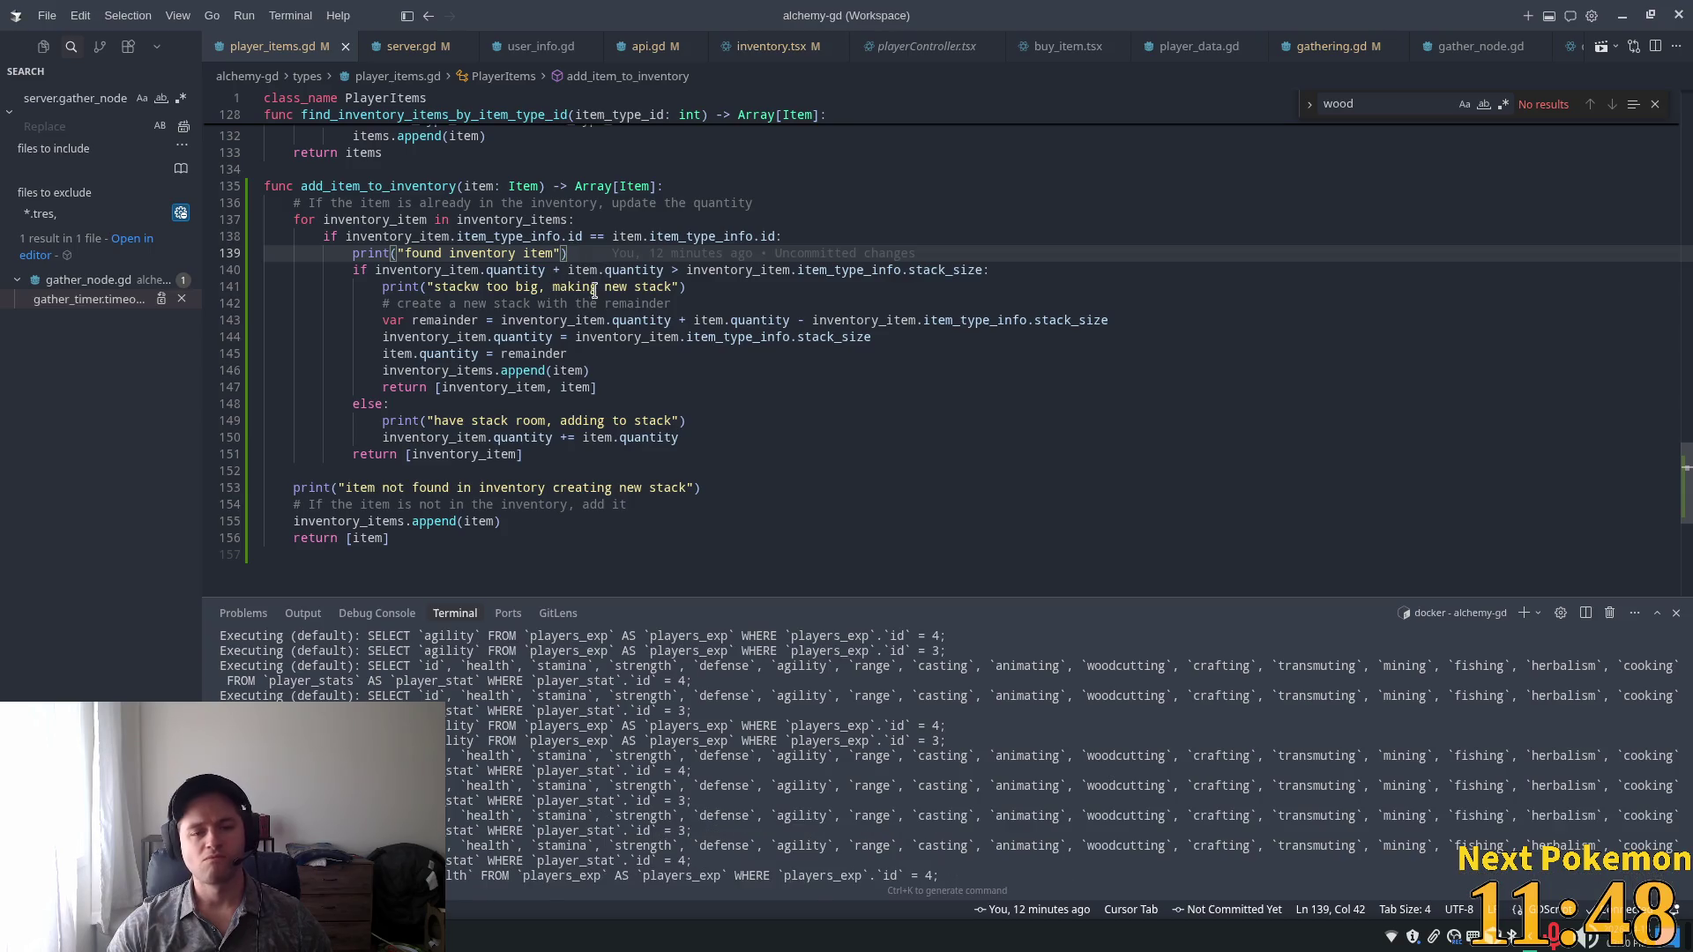
scroll(414, 274, down, 1)
click(413, 270)
click(411, 242)
scroll(561, 322, up, 2)
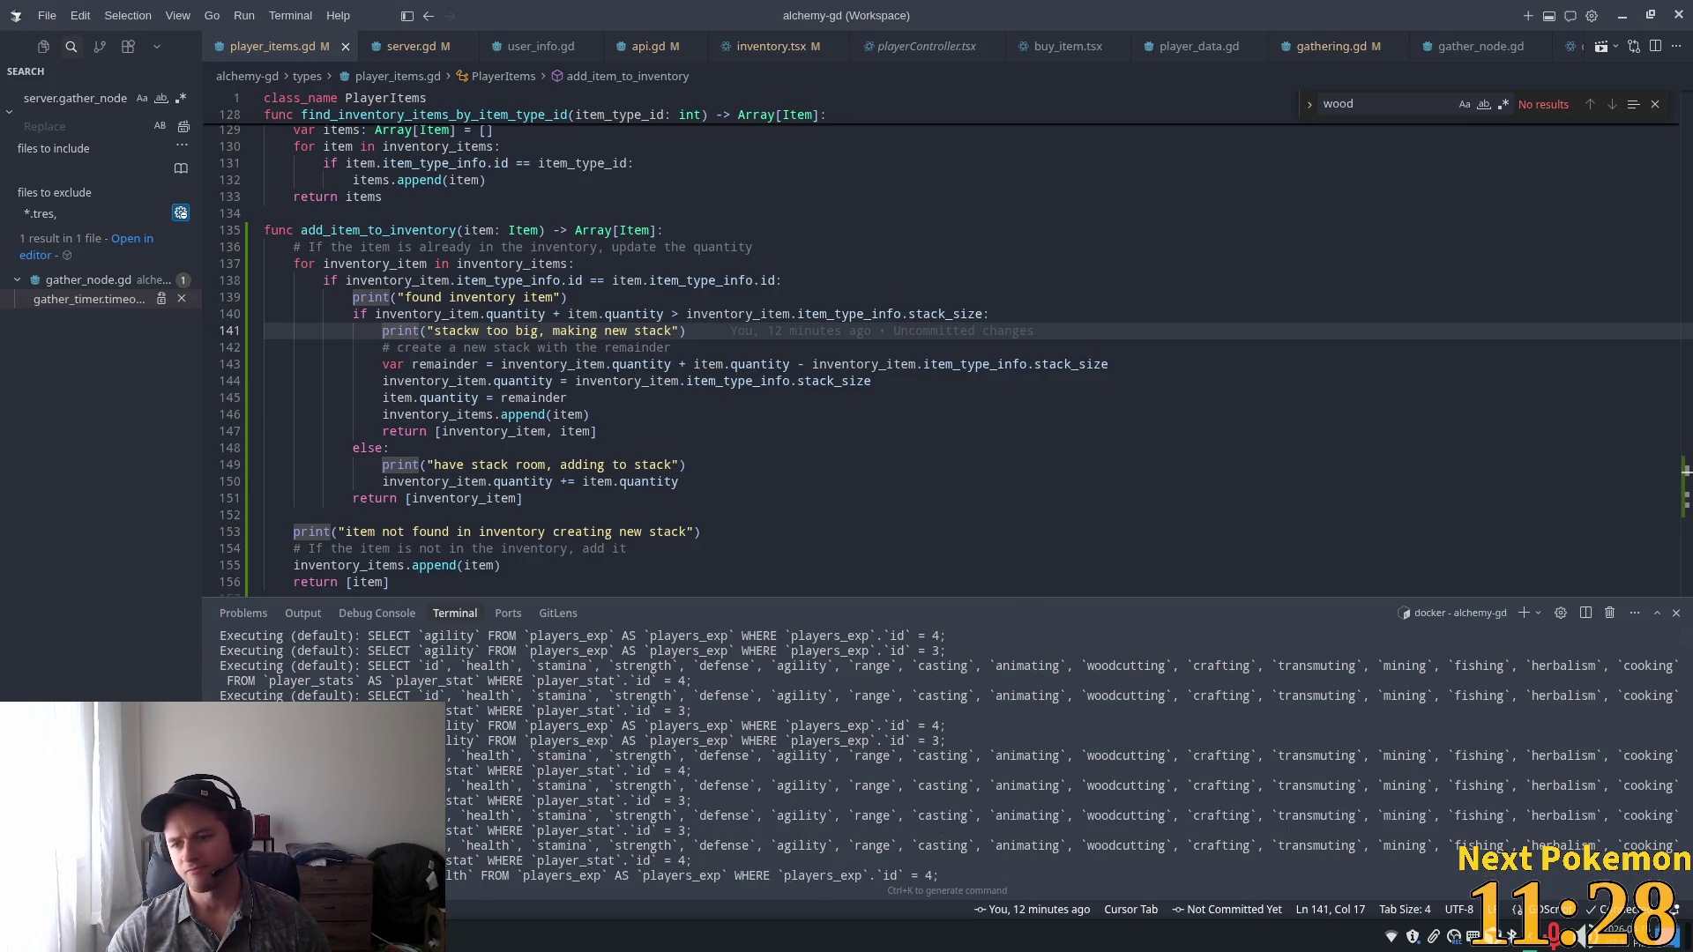
key(alt+Tab)
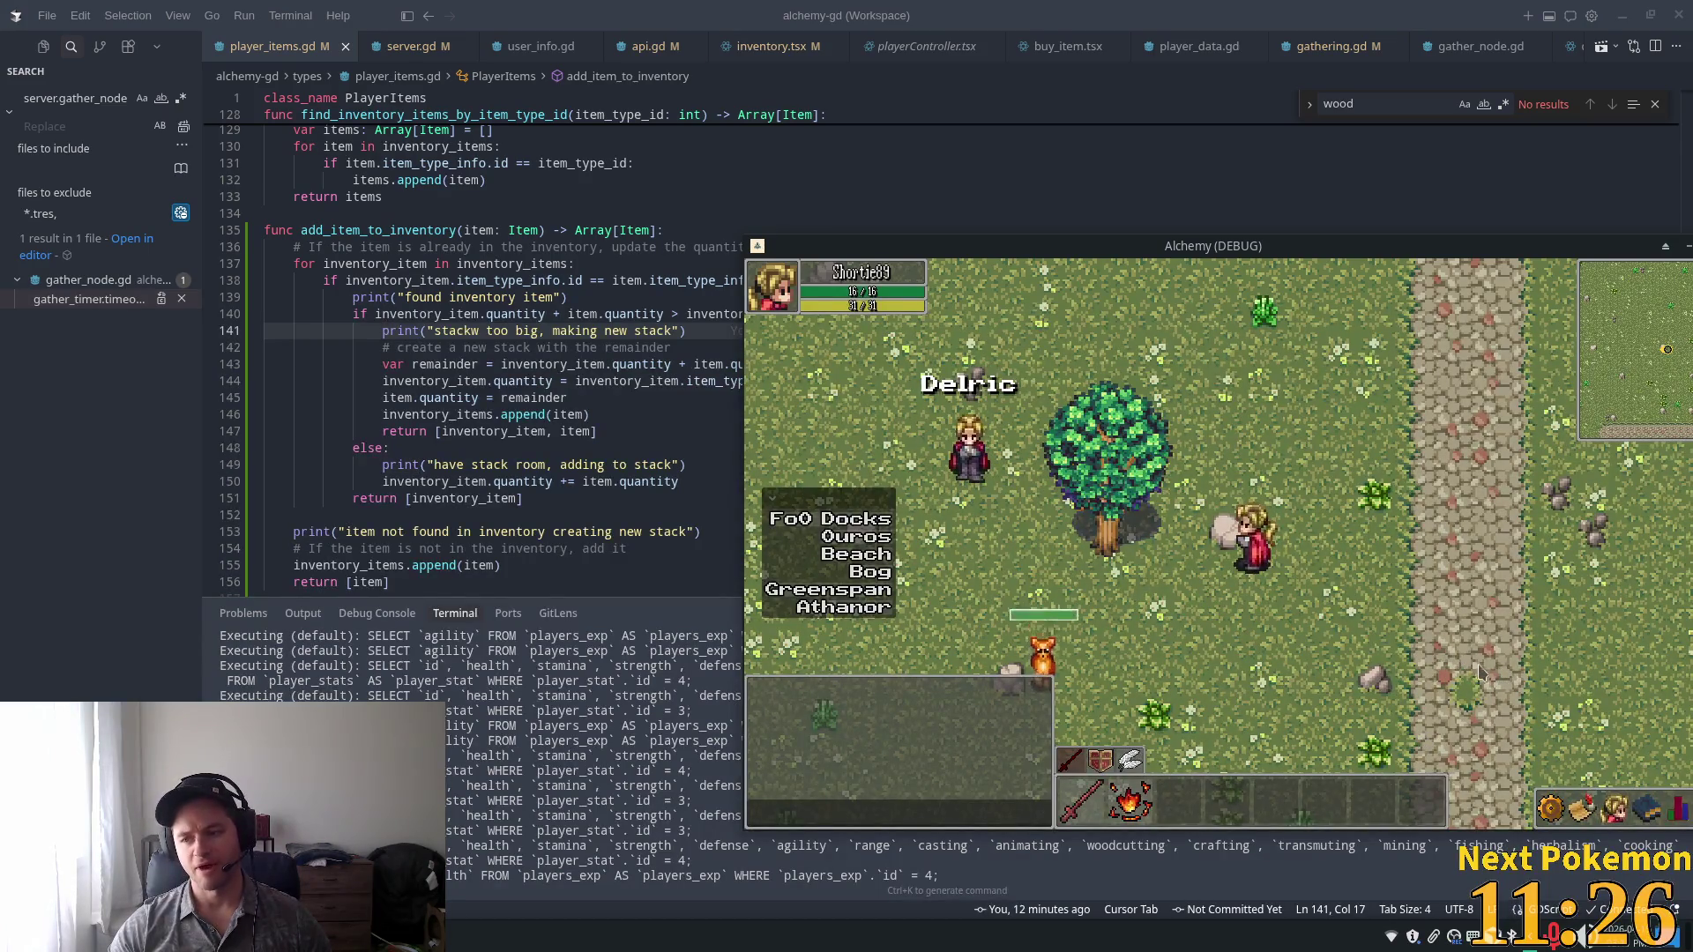
Walk the player with WASD across the meadow toward the water and back near Delric.
key(d)
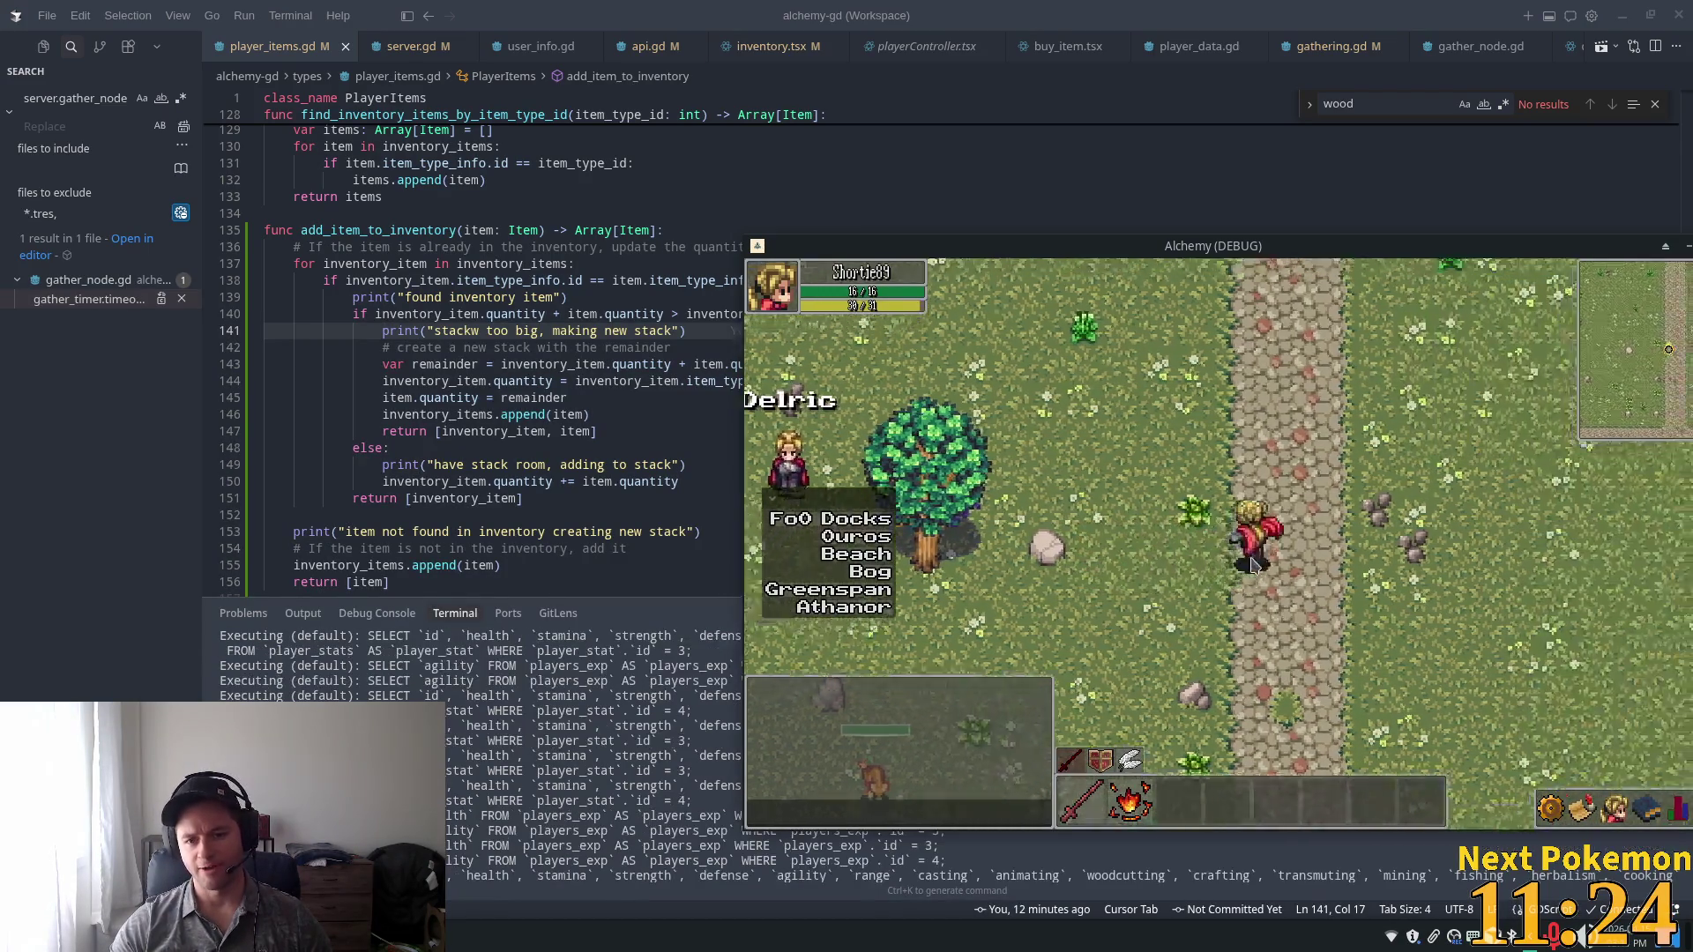
key(s)
key(w)
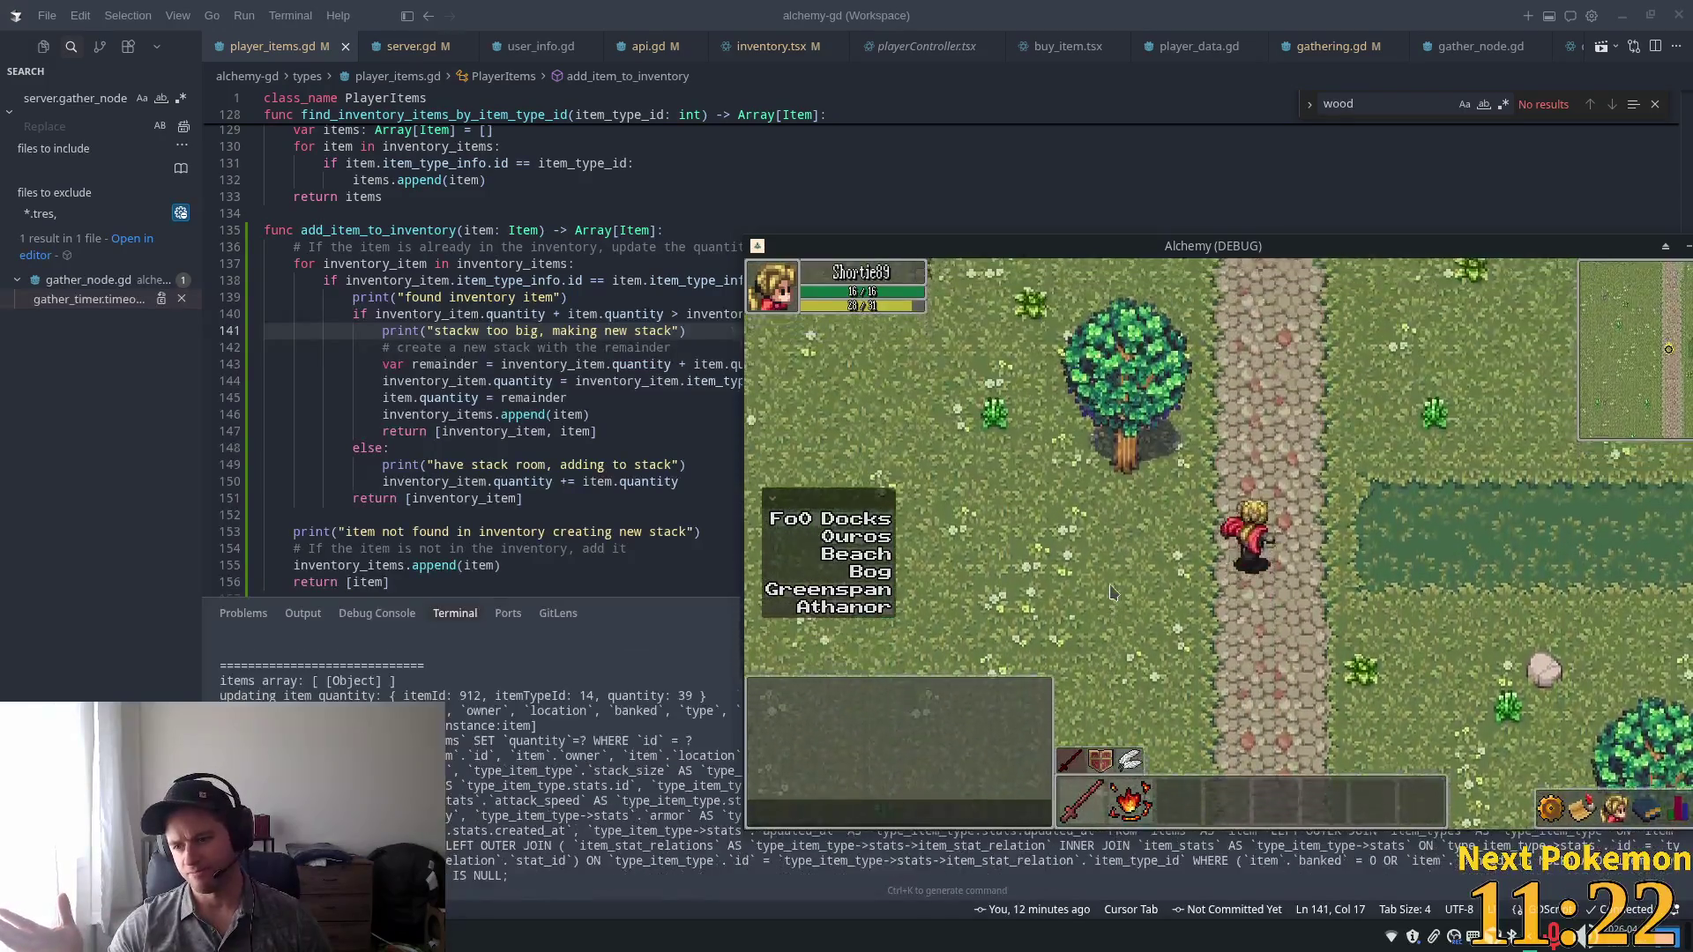
key(d)
key(w)
key(a)
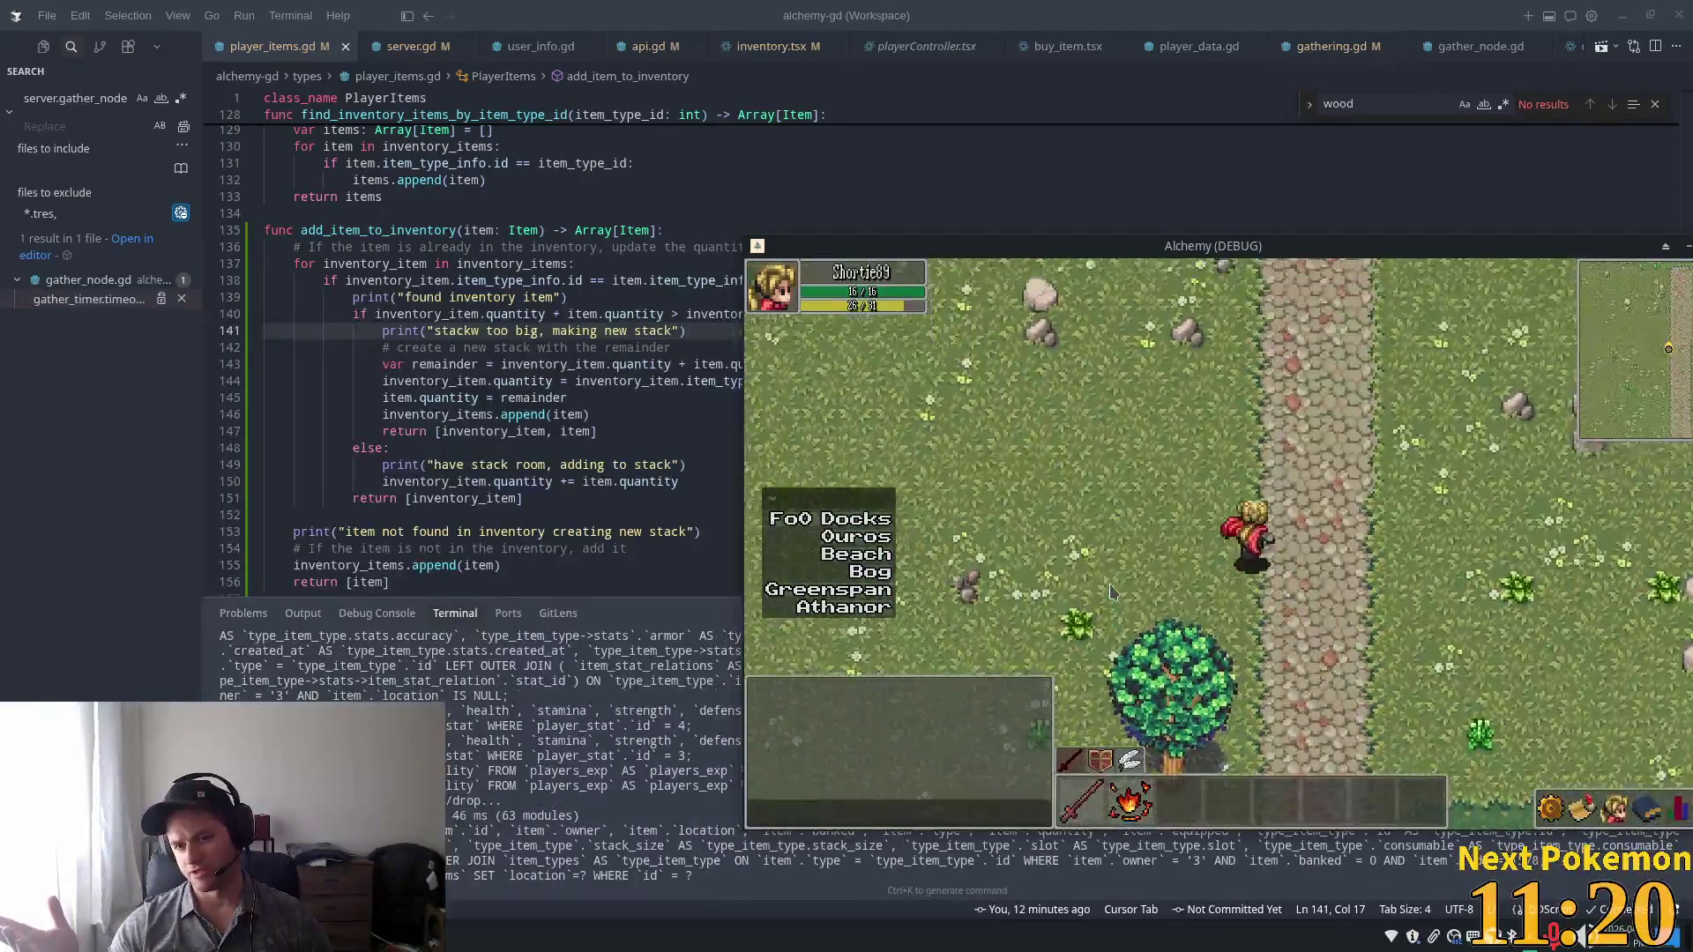
key(s)
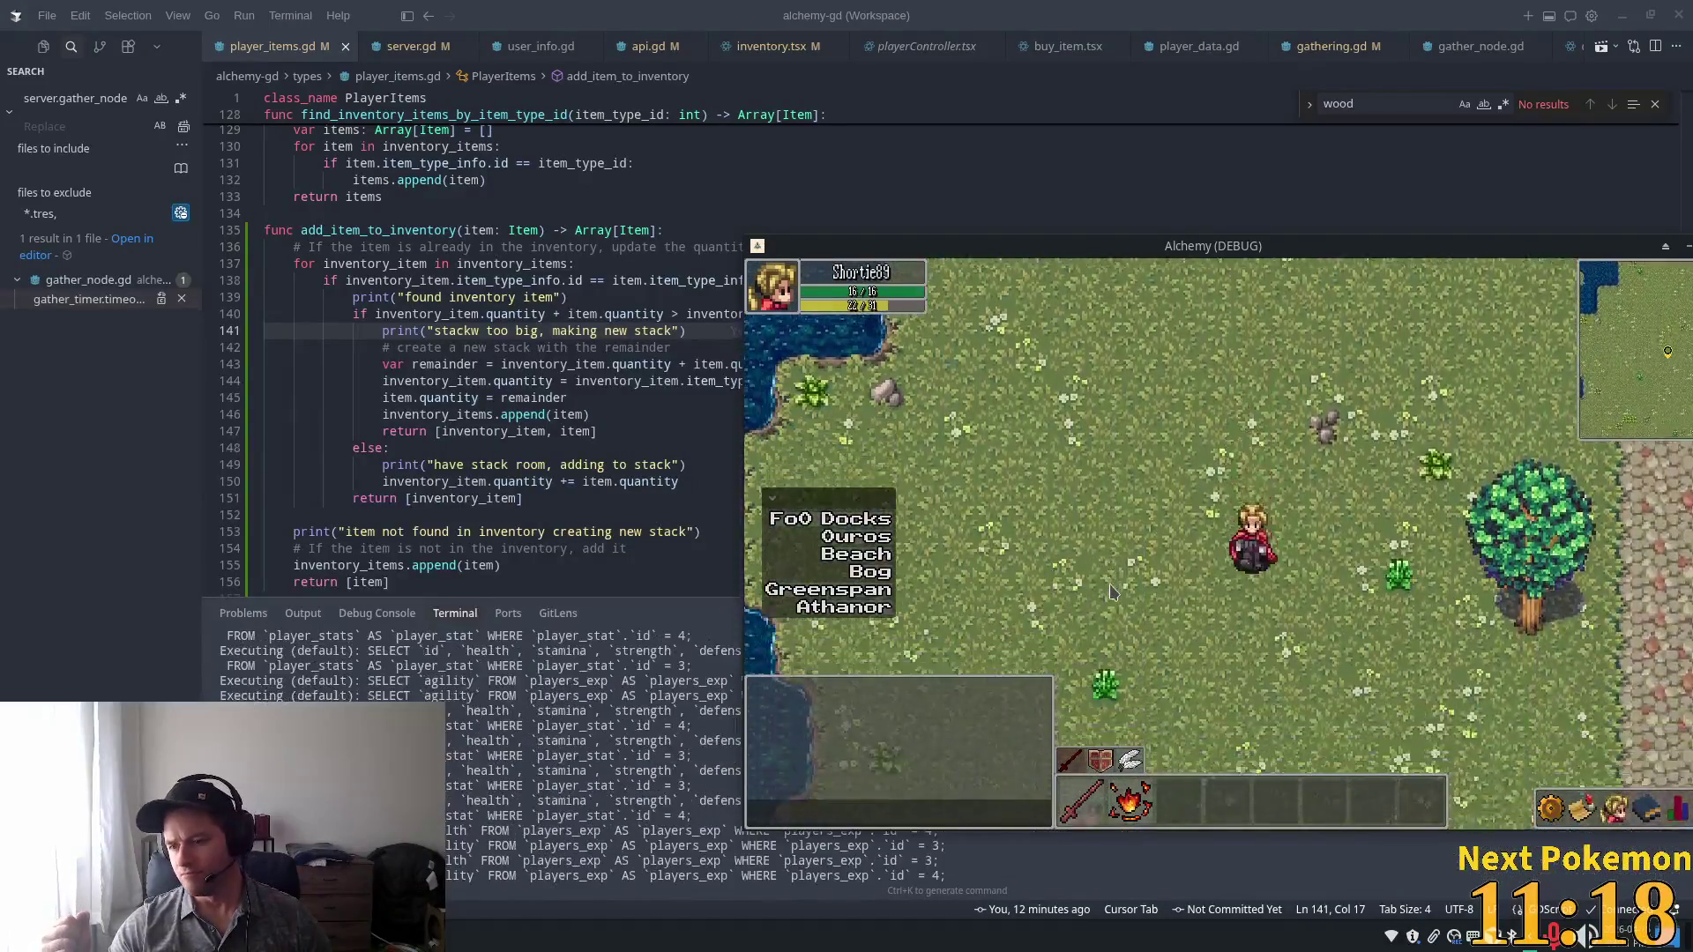
key(s)
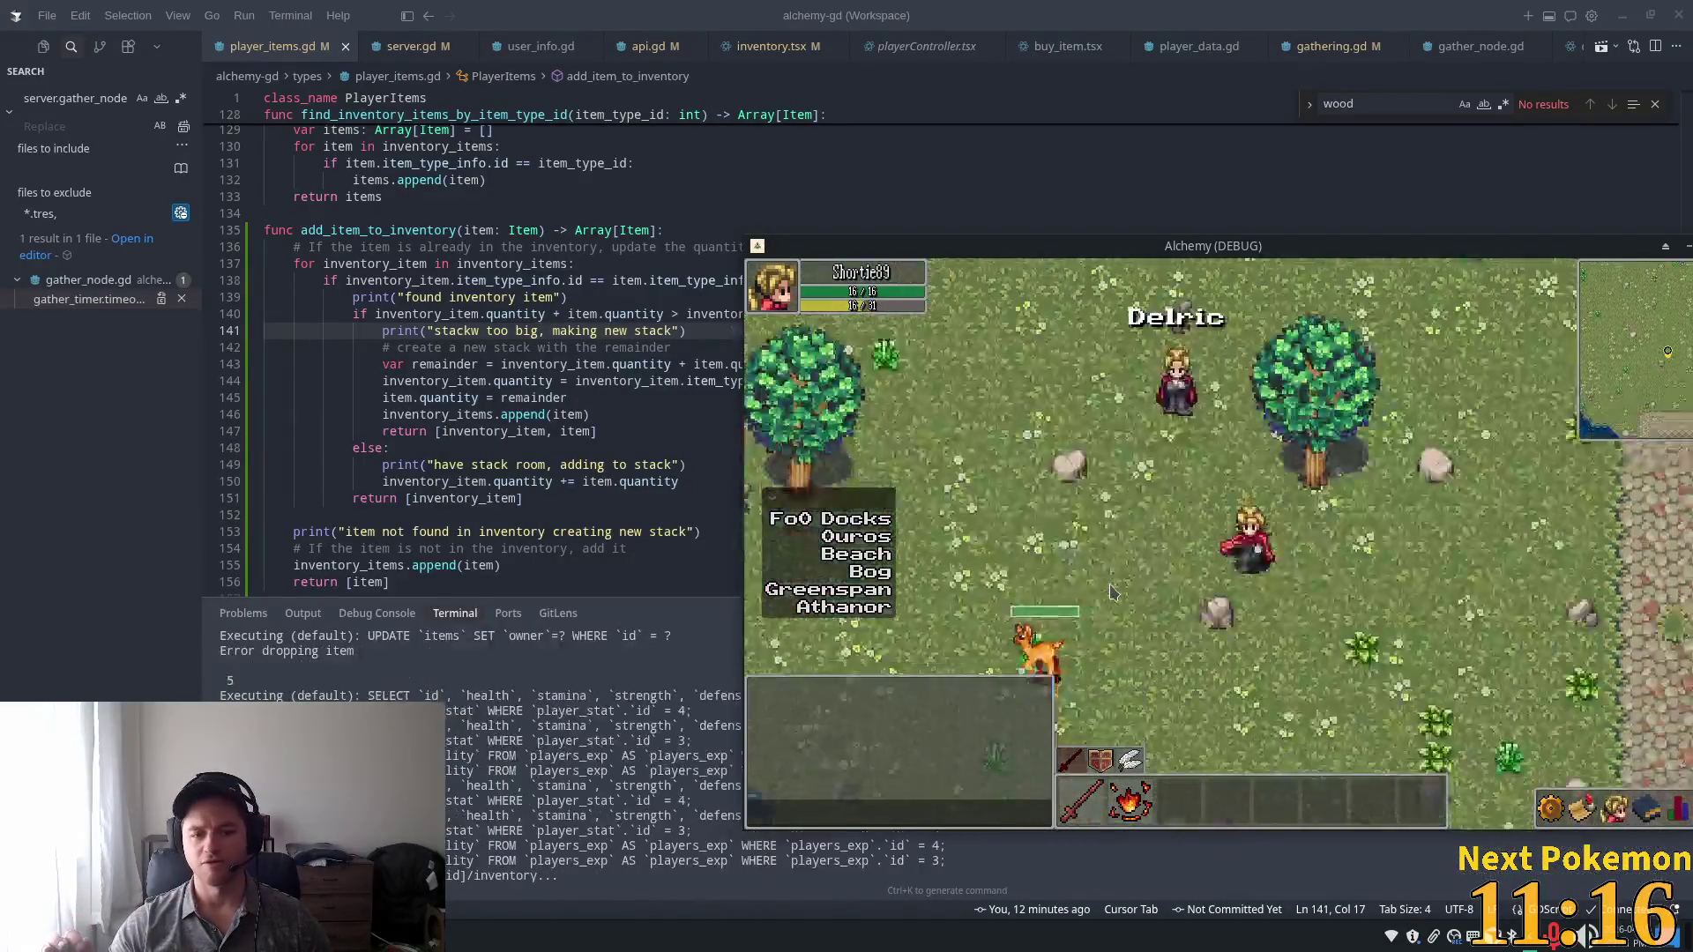
key(d)
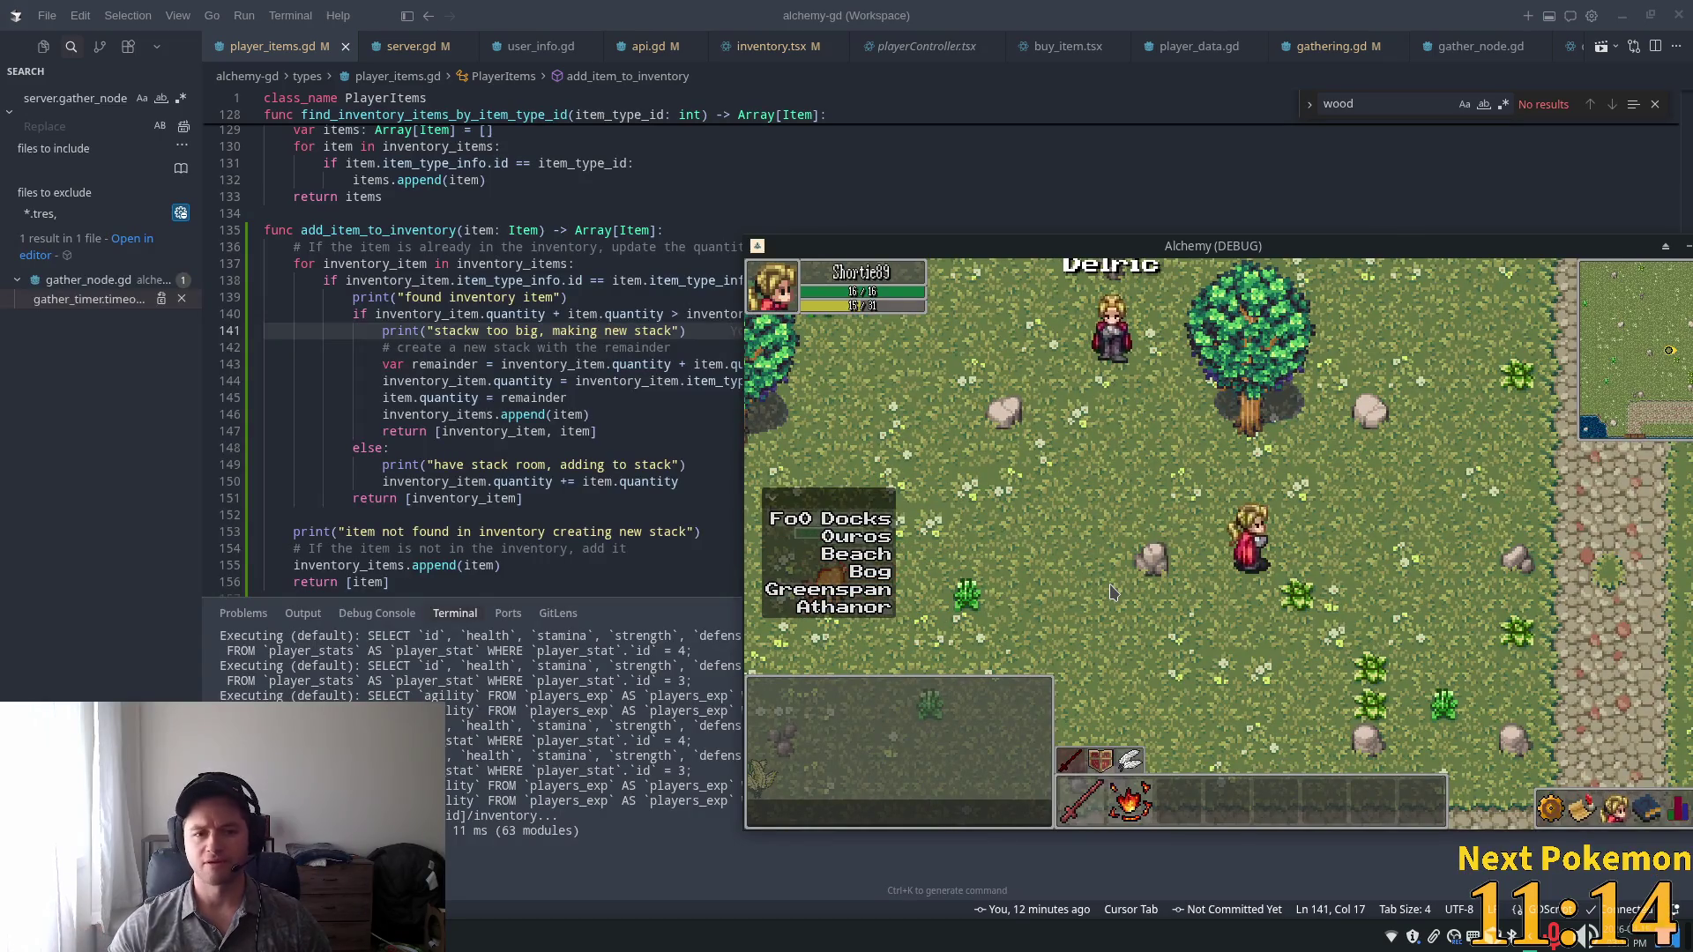
click(524, 431)
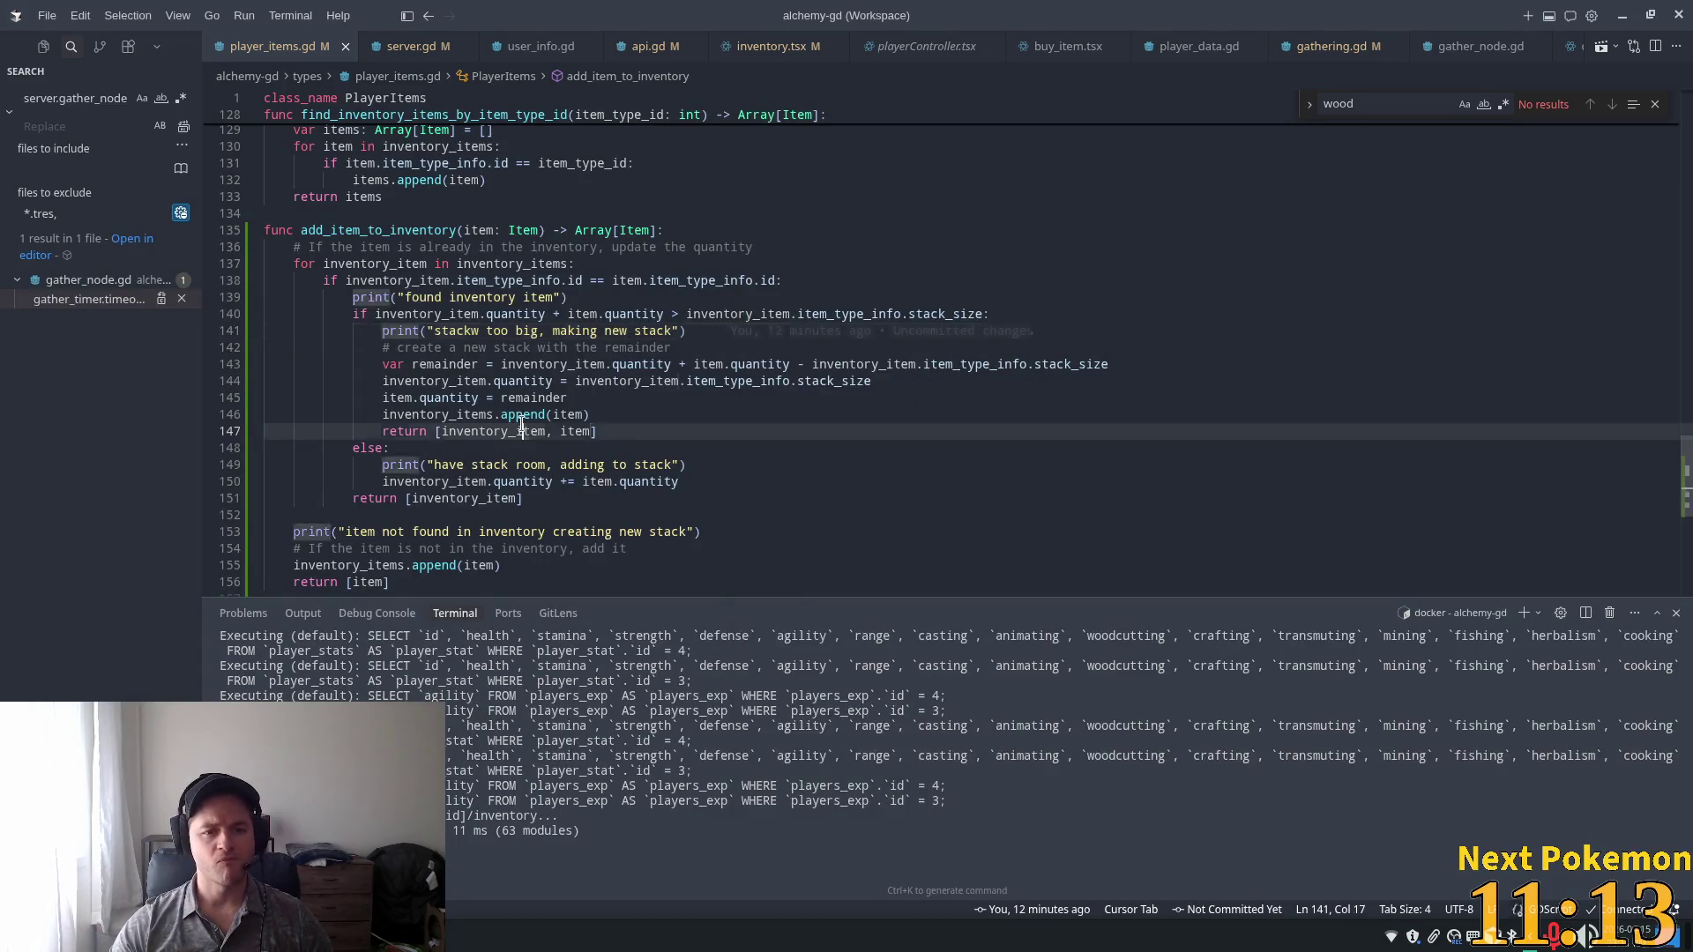
Review the new-stack remainder calculation and stack-too-big print on lines 141–147.
click(637, 347)
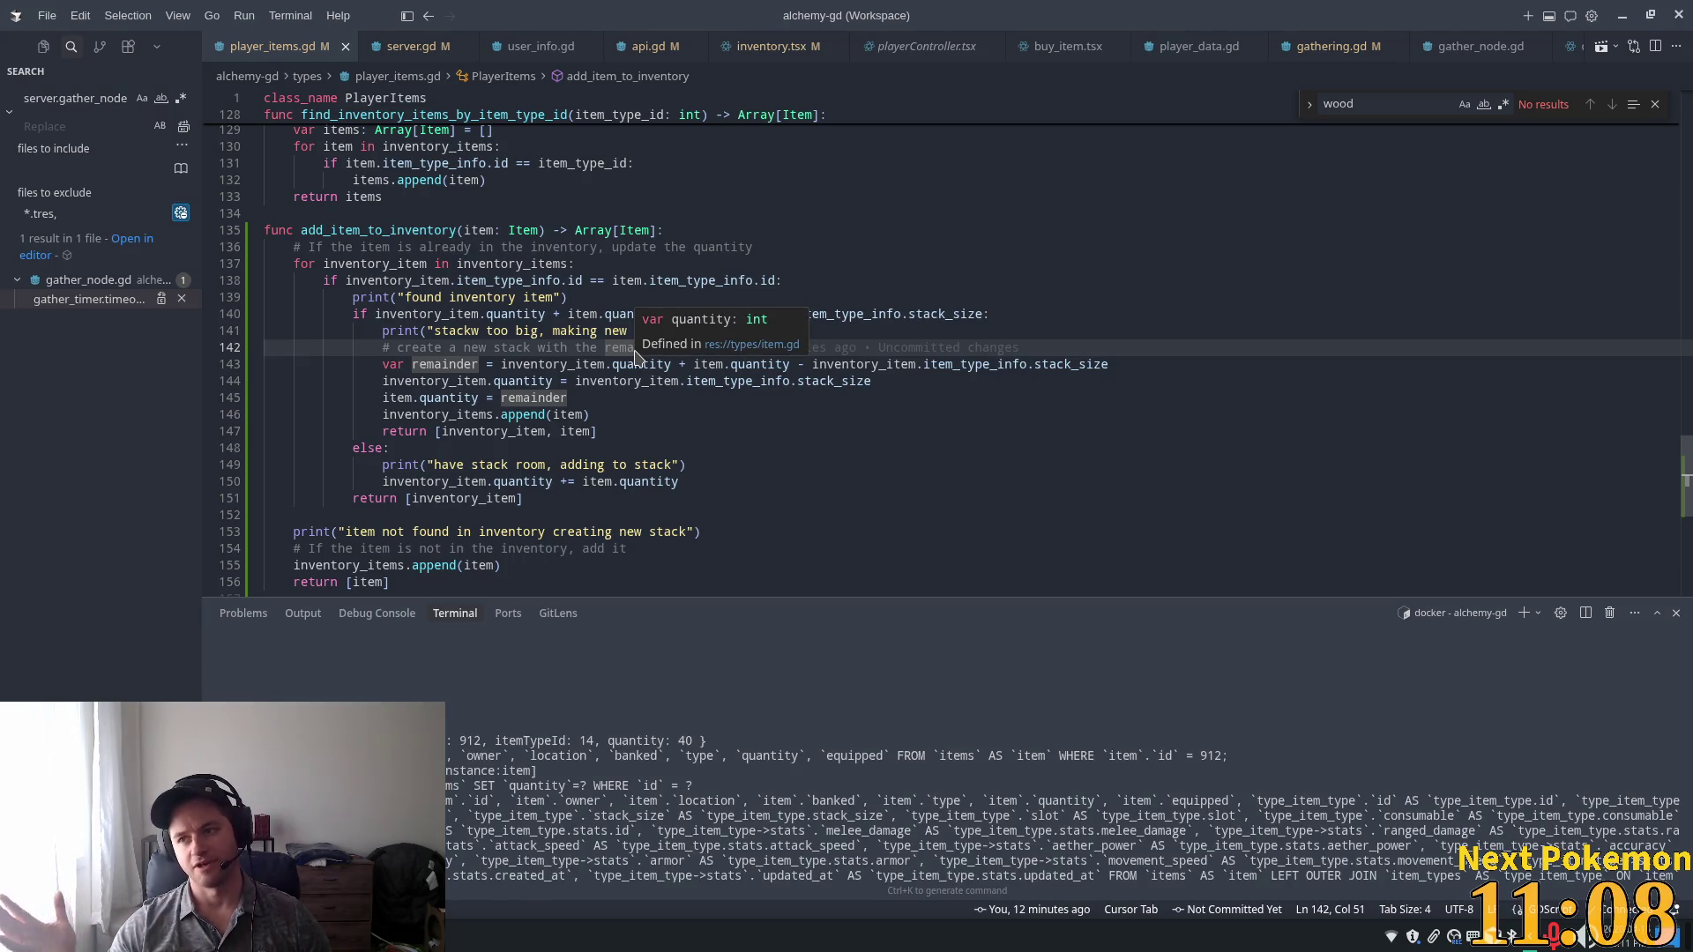
click(589, 364)
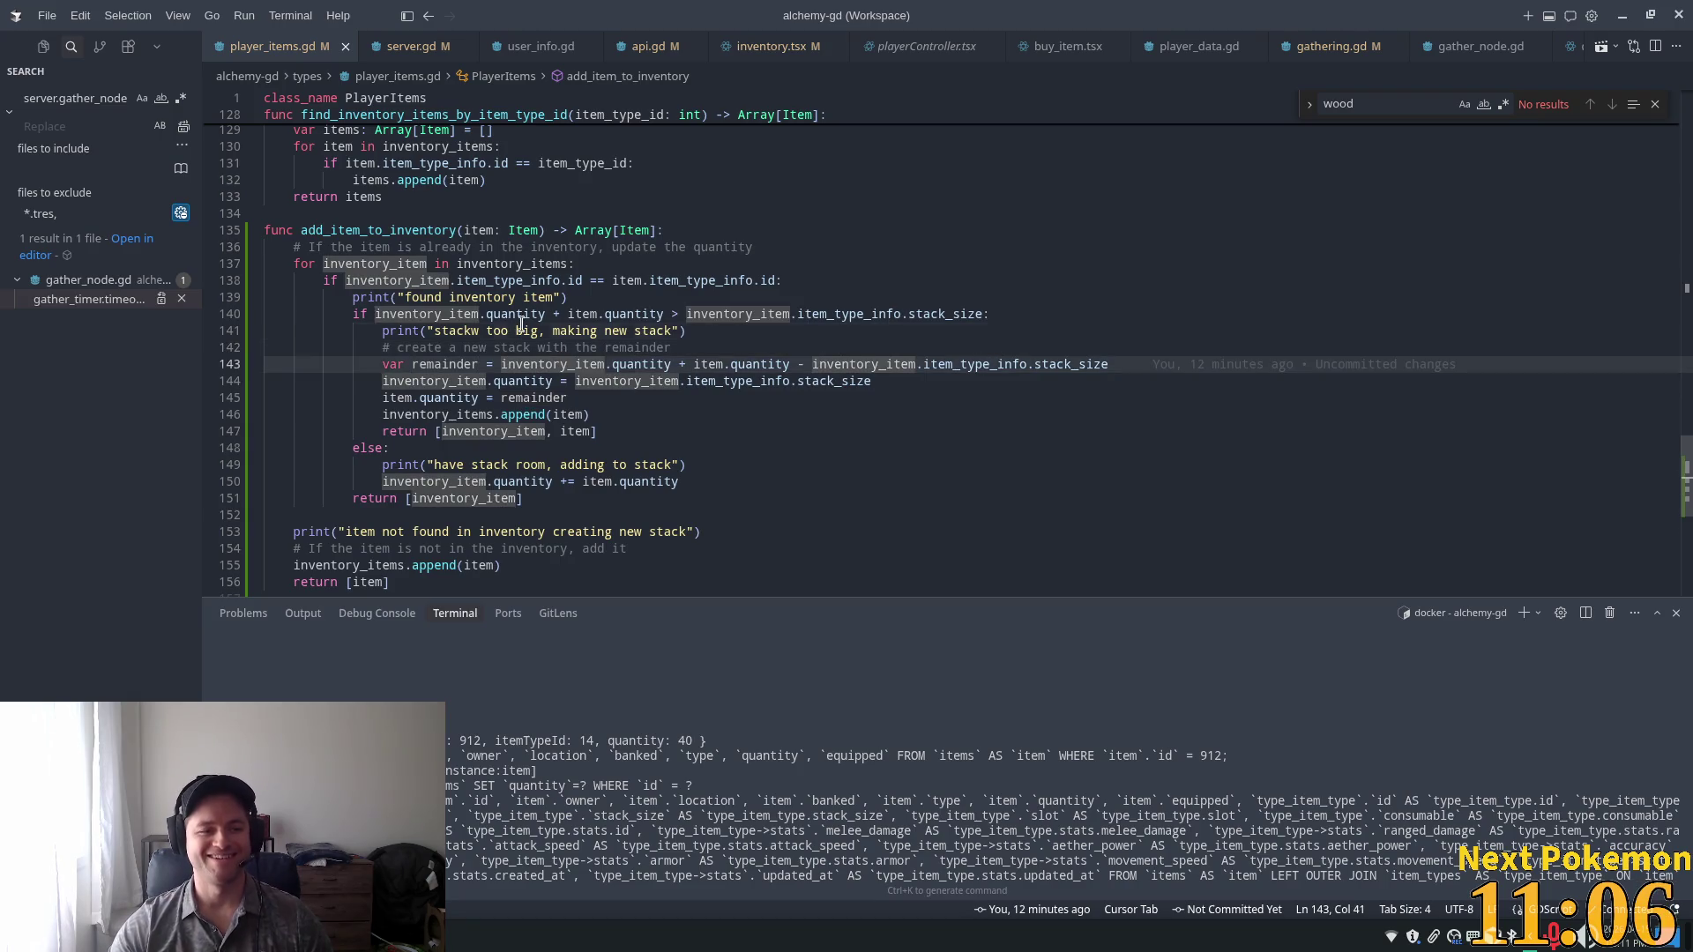
click(526, 331)
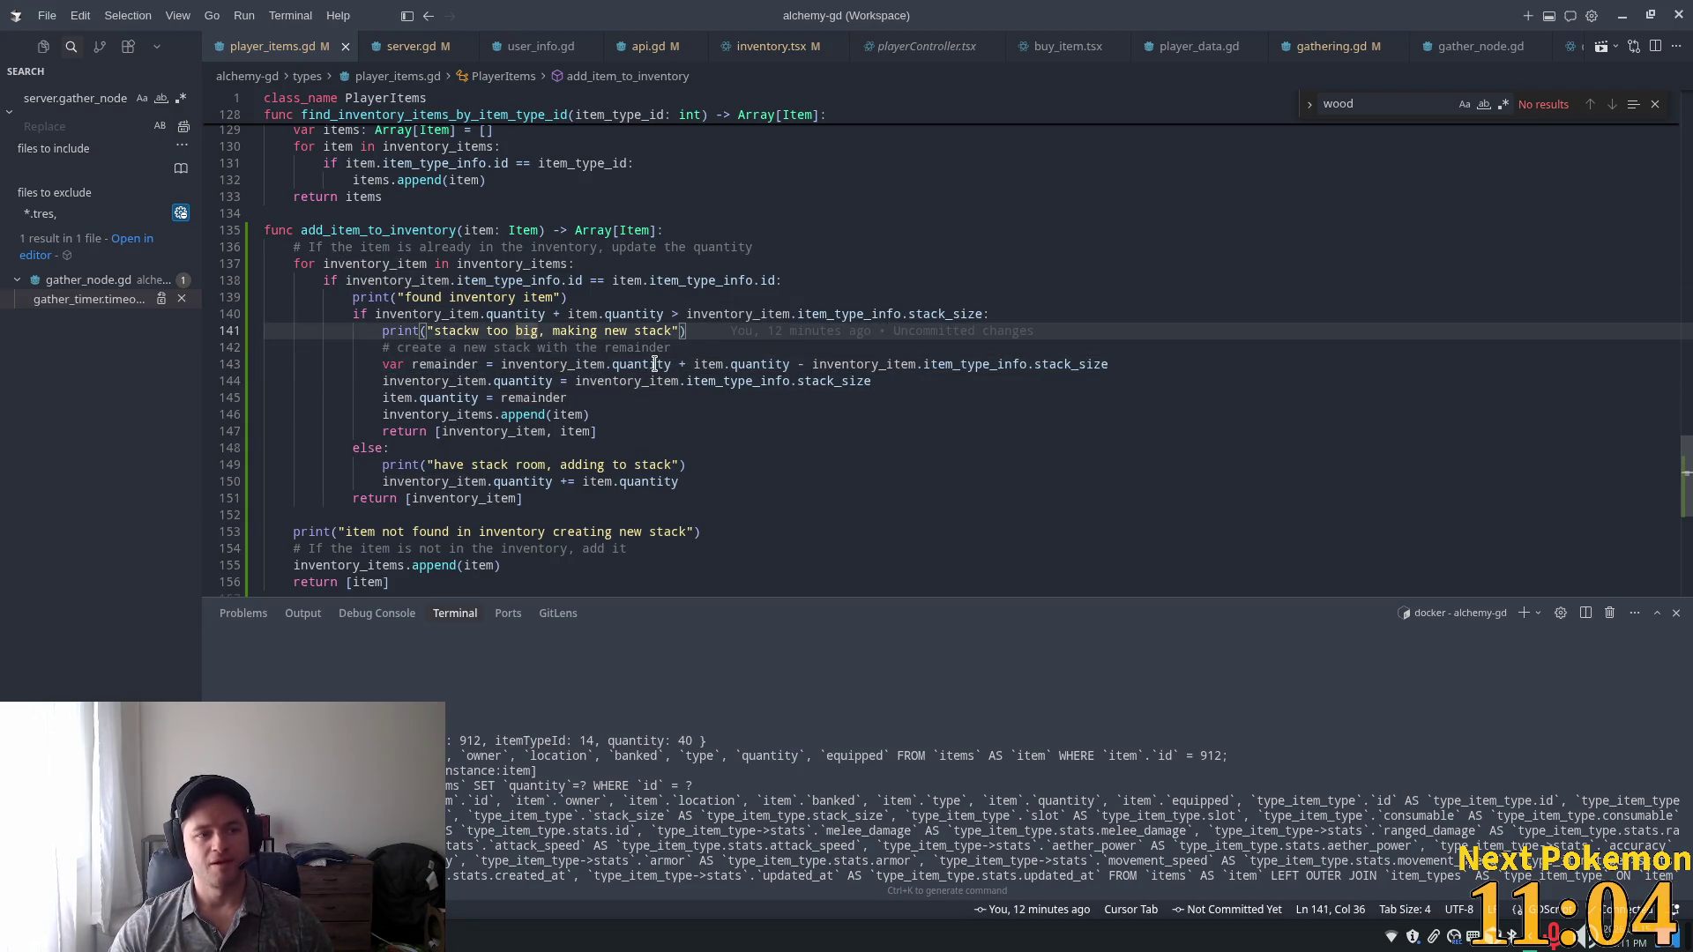
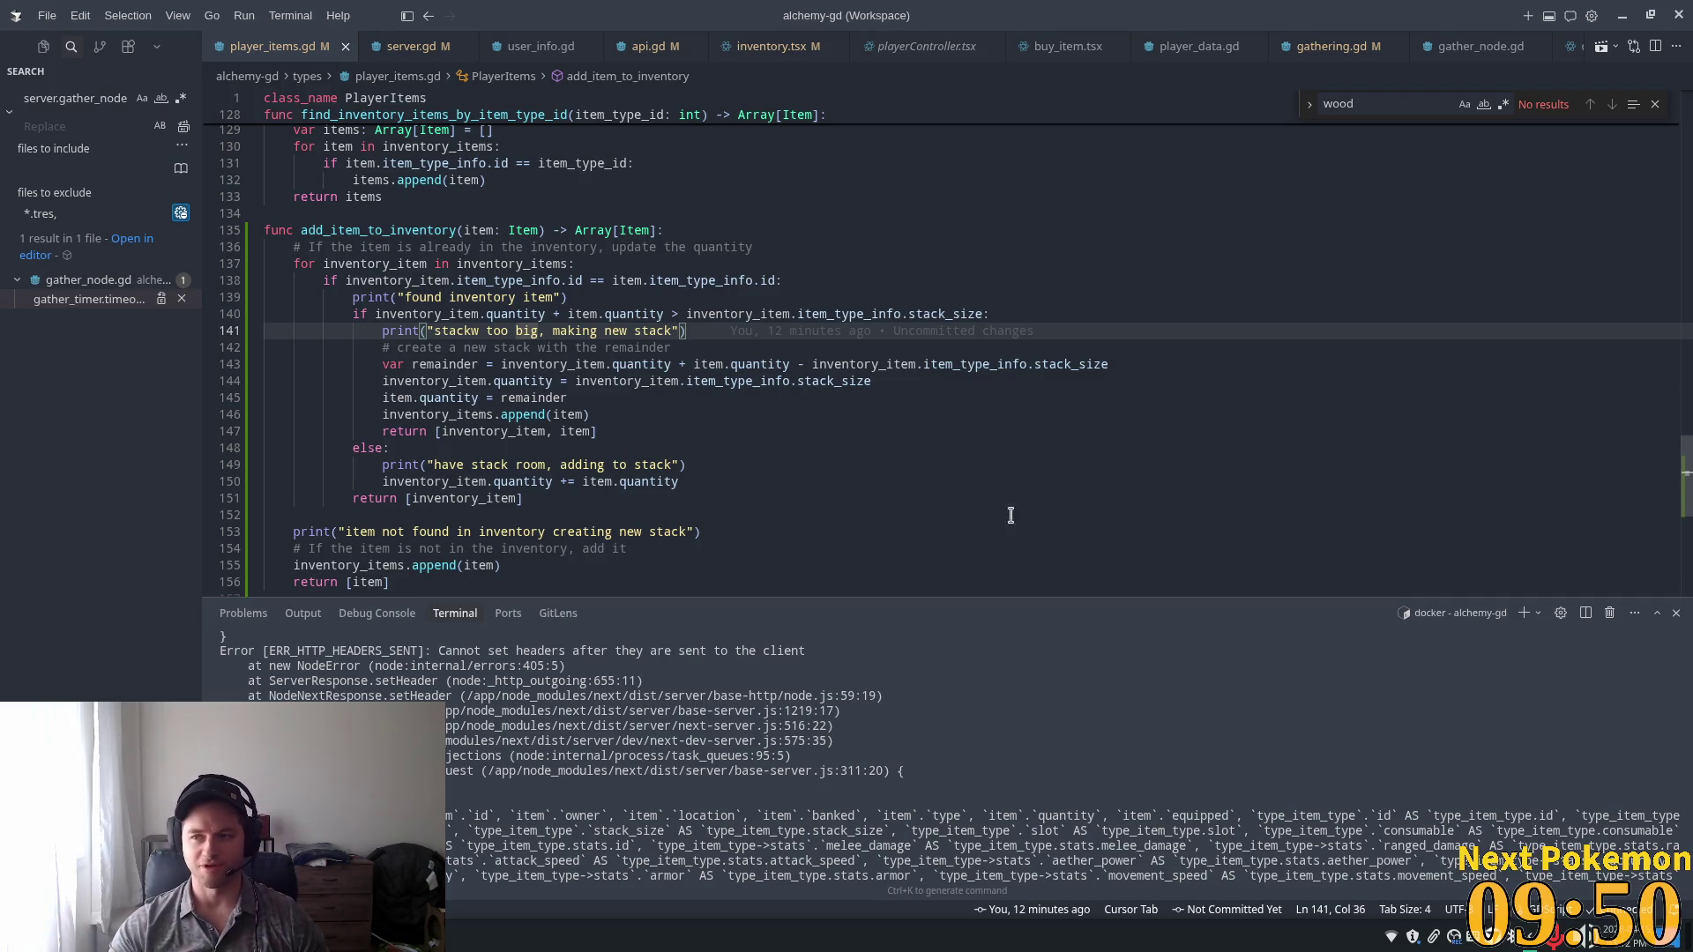
Review the inventory_item loop, append call and stack-too-big handling in add_item_to_inventory.
click(728, 429)
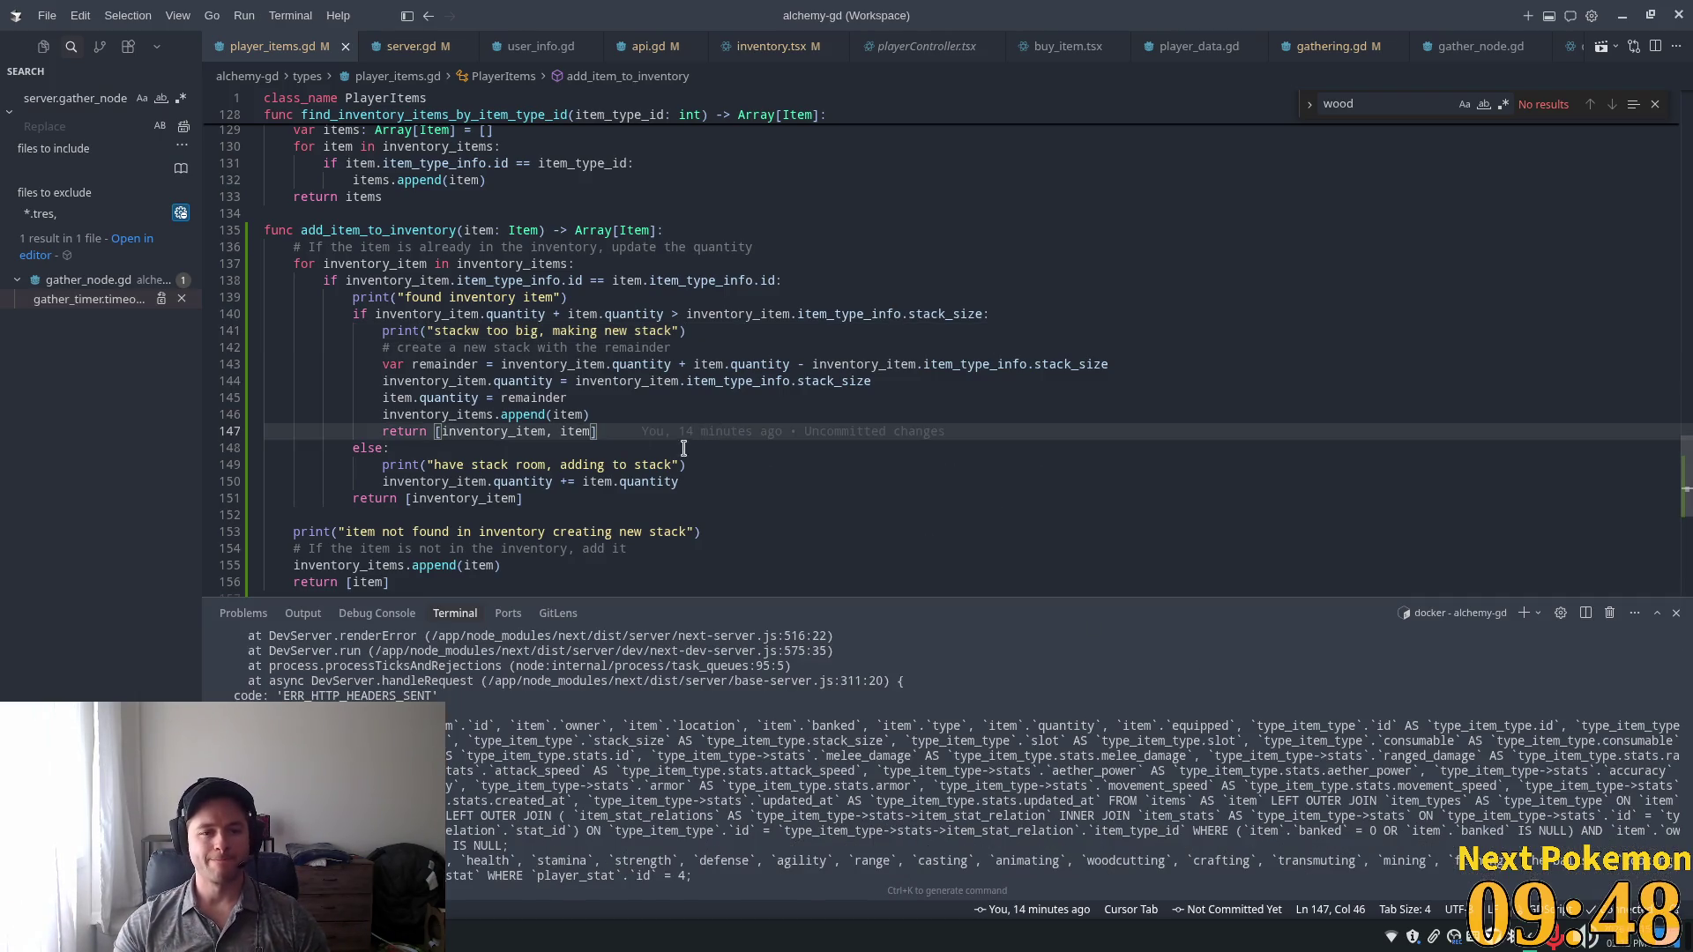
click(550, 398)
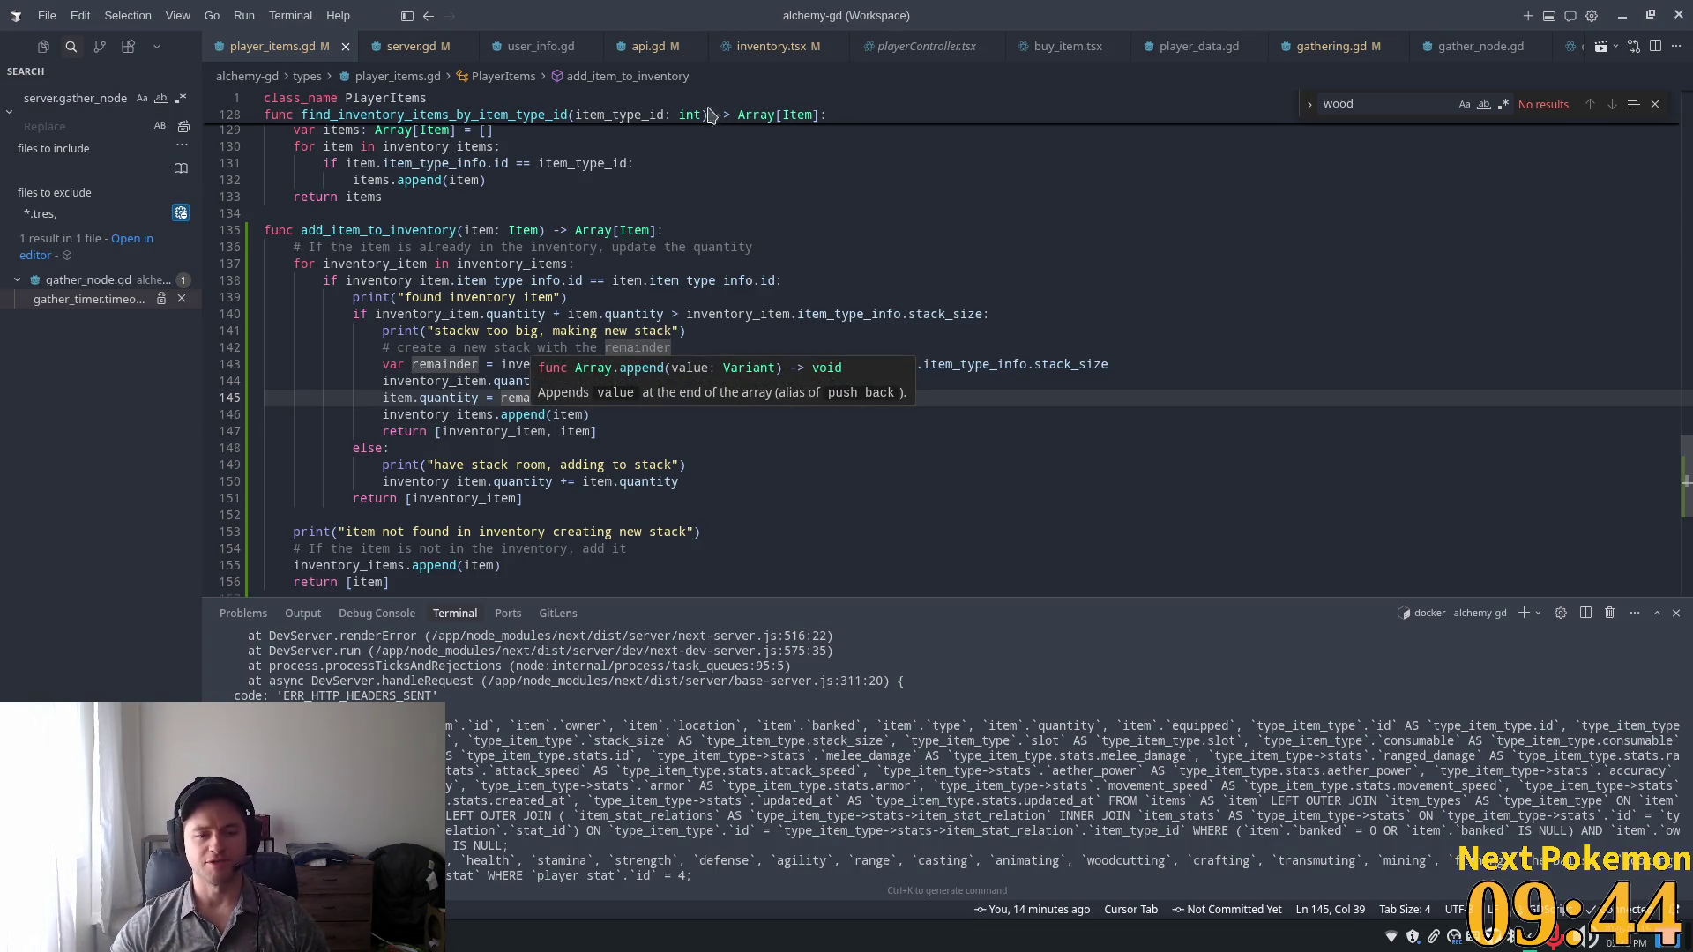
click(683, 263)
click(670, 384)
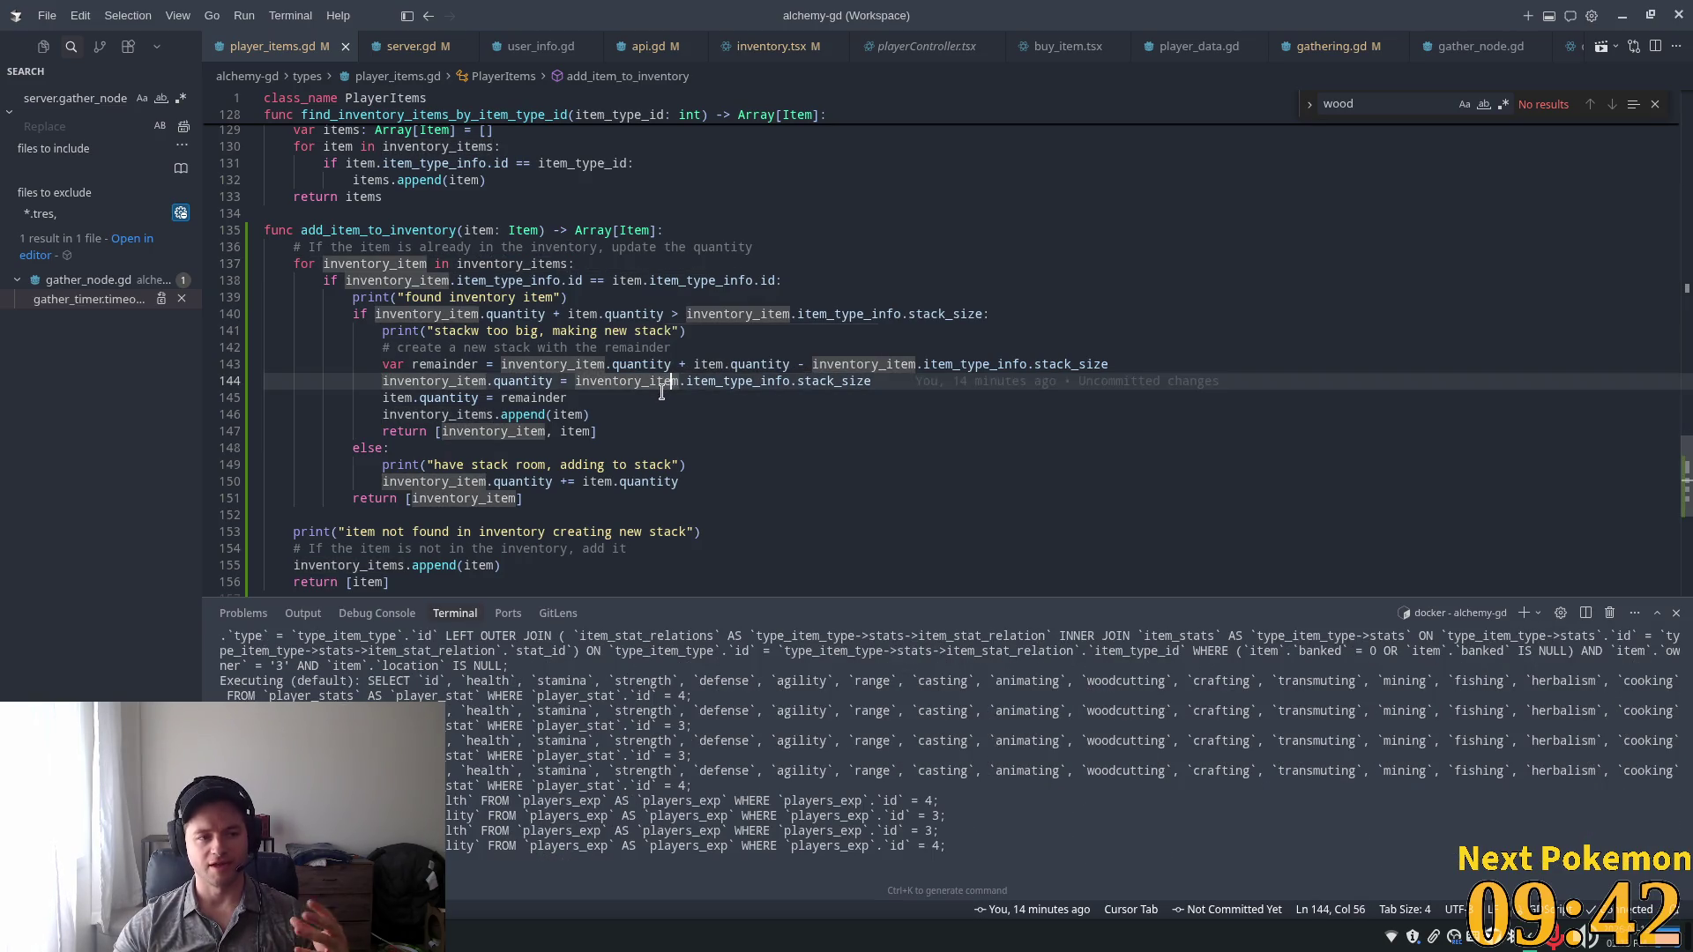
click(641, 418)
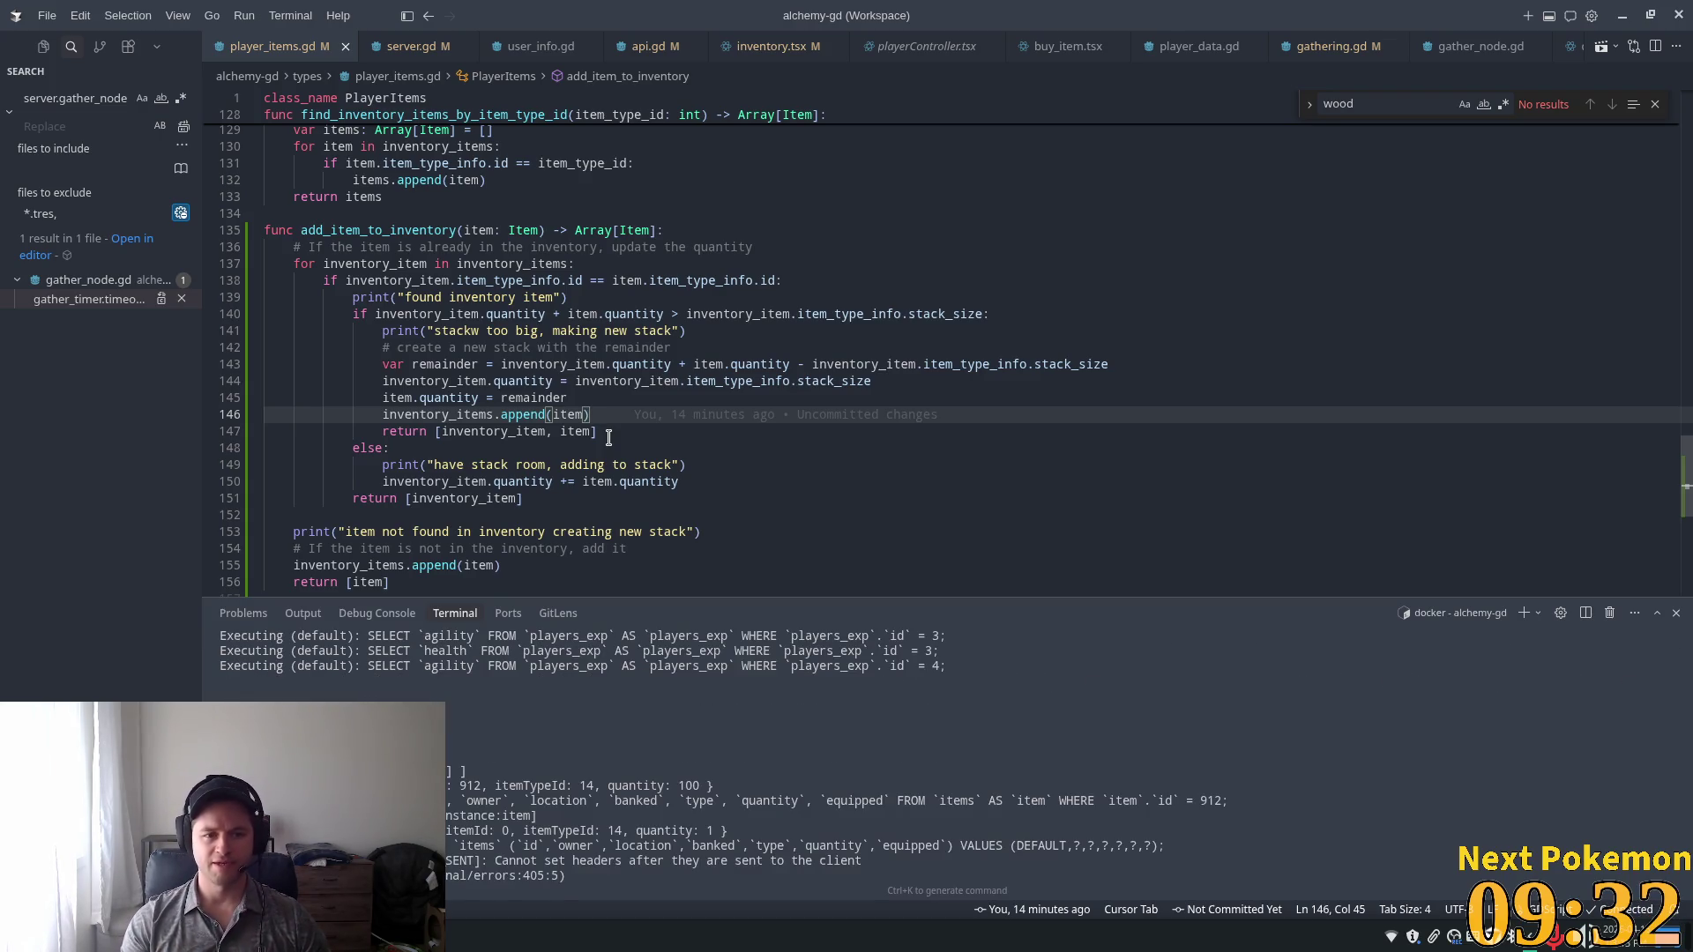
click(596, 366)
click(509, 331)
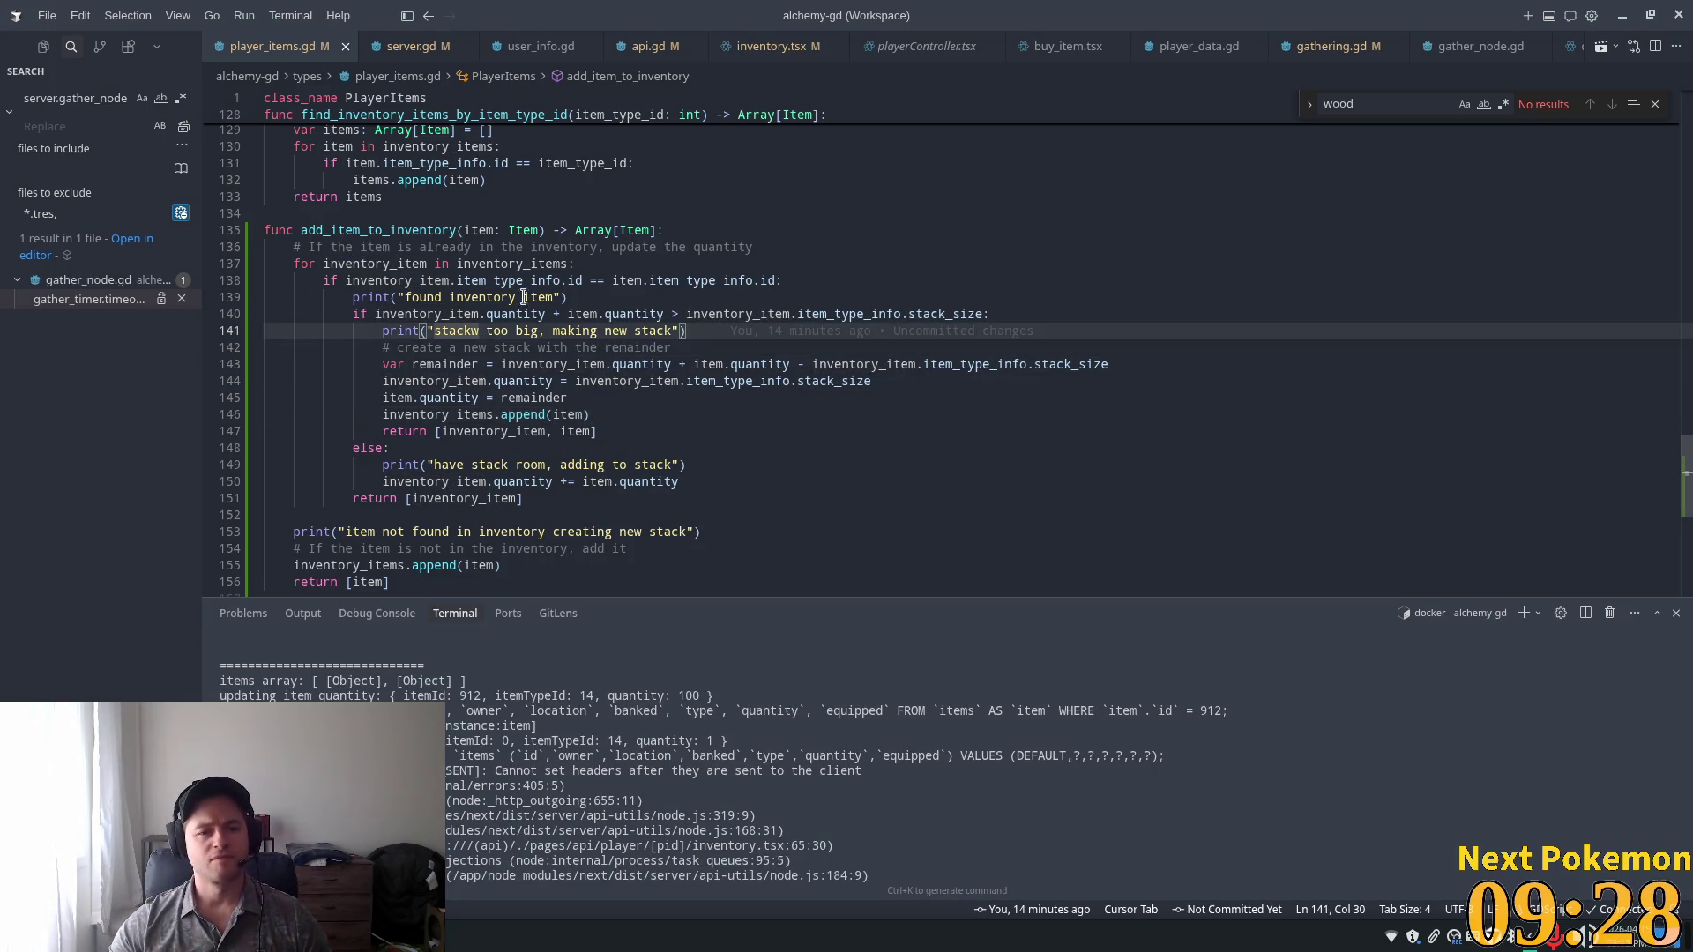
click(445, 297)
click(485, 298)
click(434, 281)
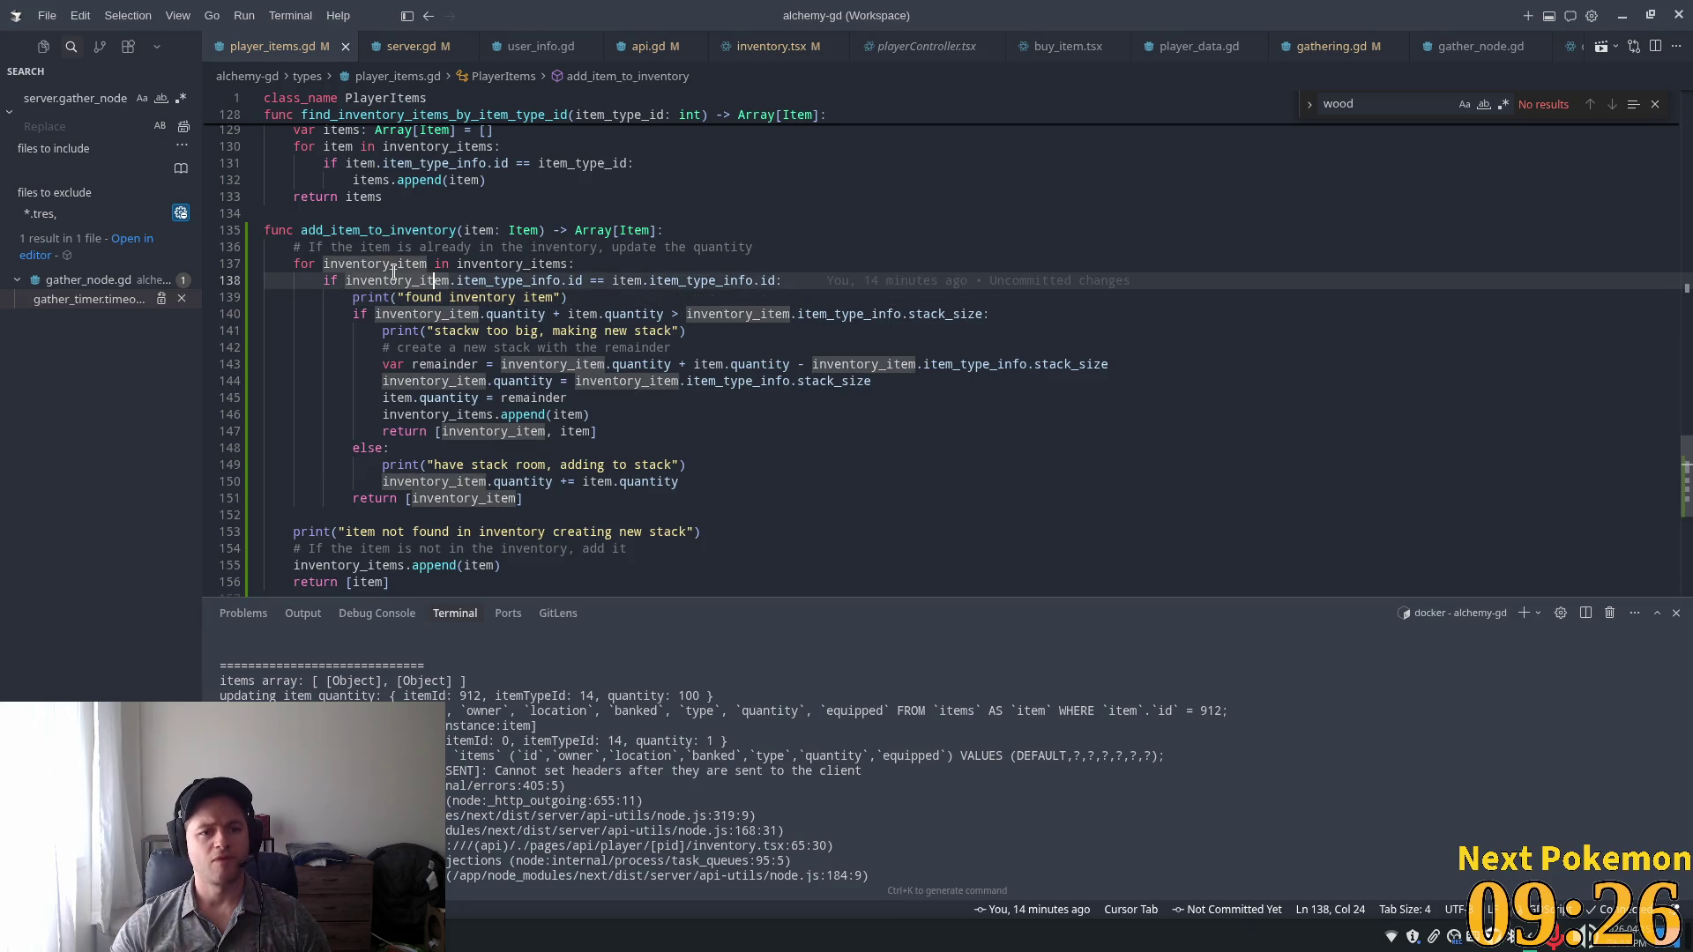
mouse_move(295, 263)
mouse_down()
mouse_move(564, 279)
mouse_move(617, 263)
mouse_up()
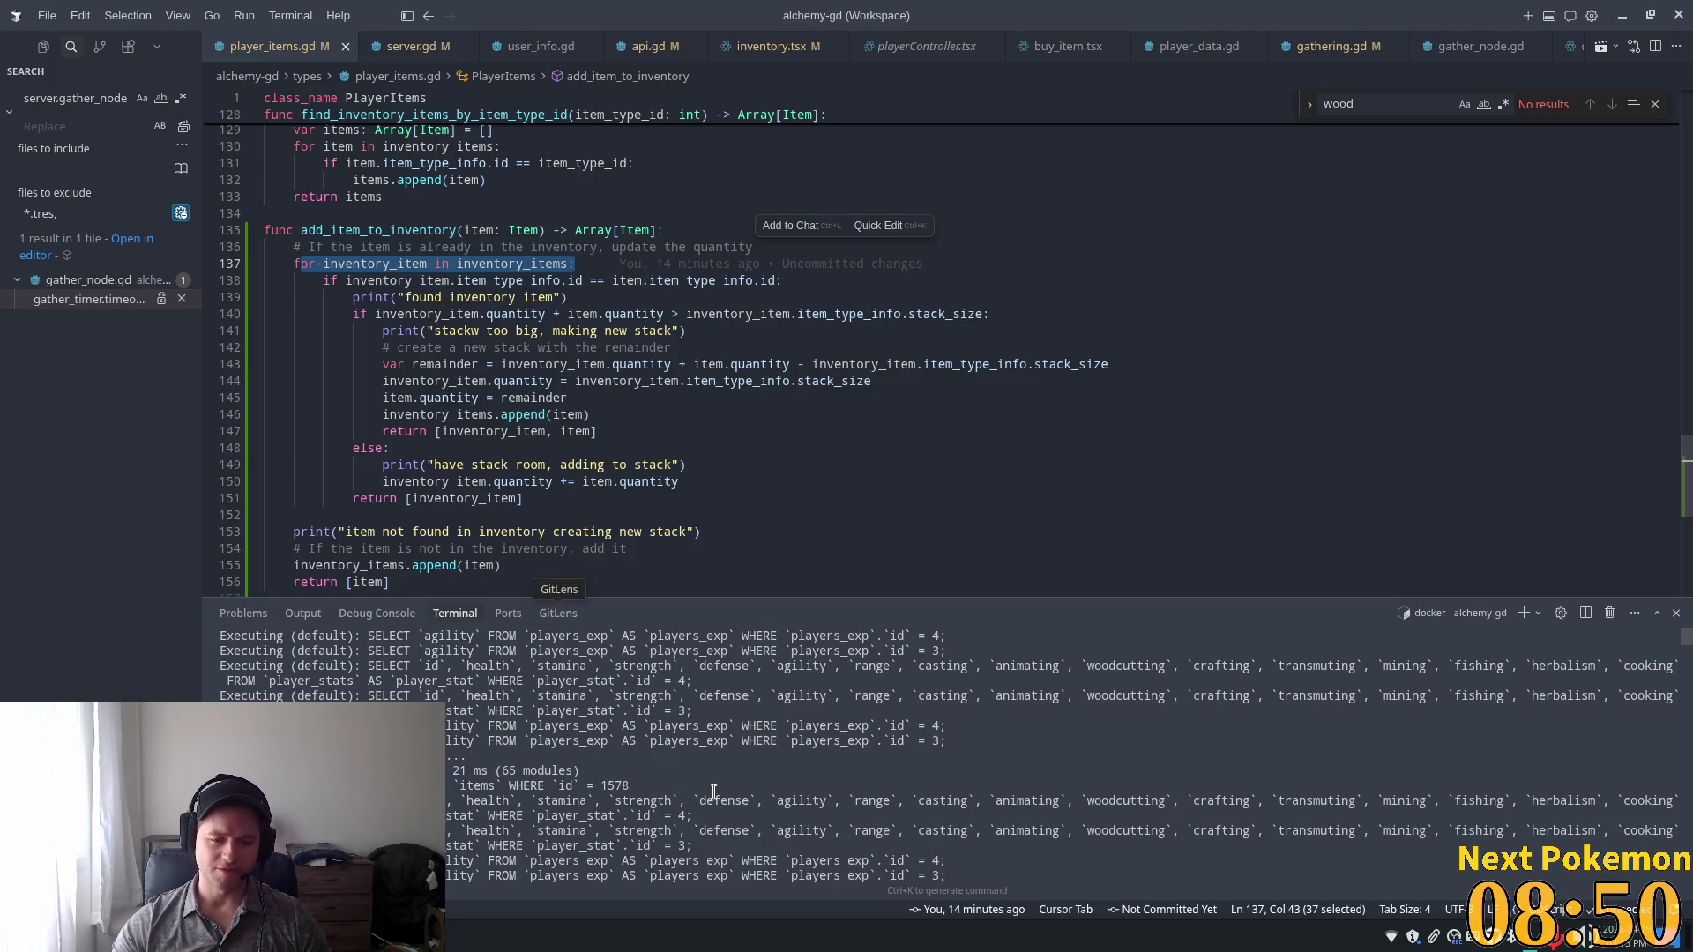
In the Alchemy game, walk the character down-left, then up and to the right.
click(463, 900)
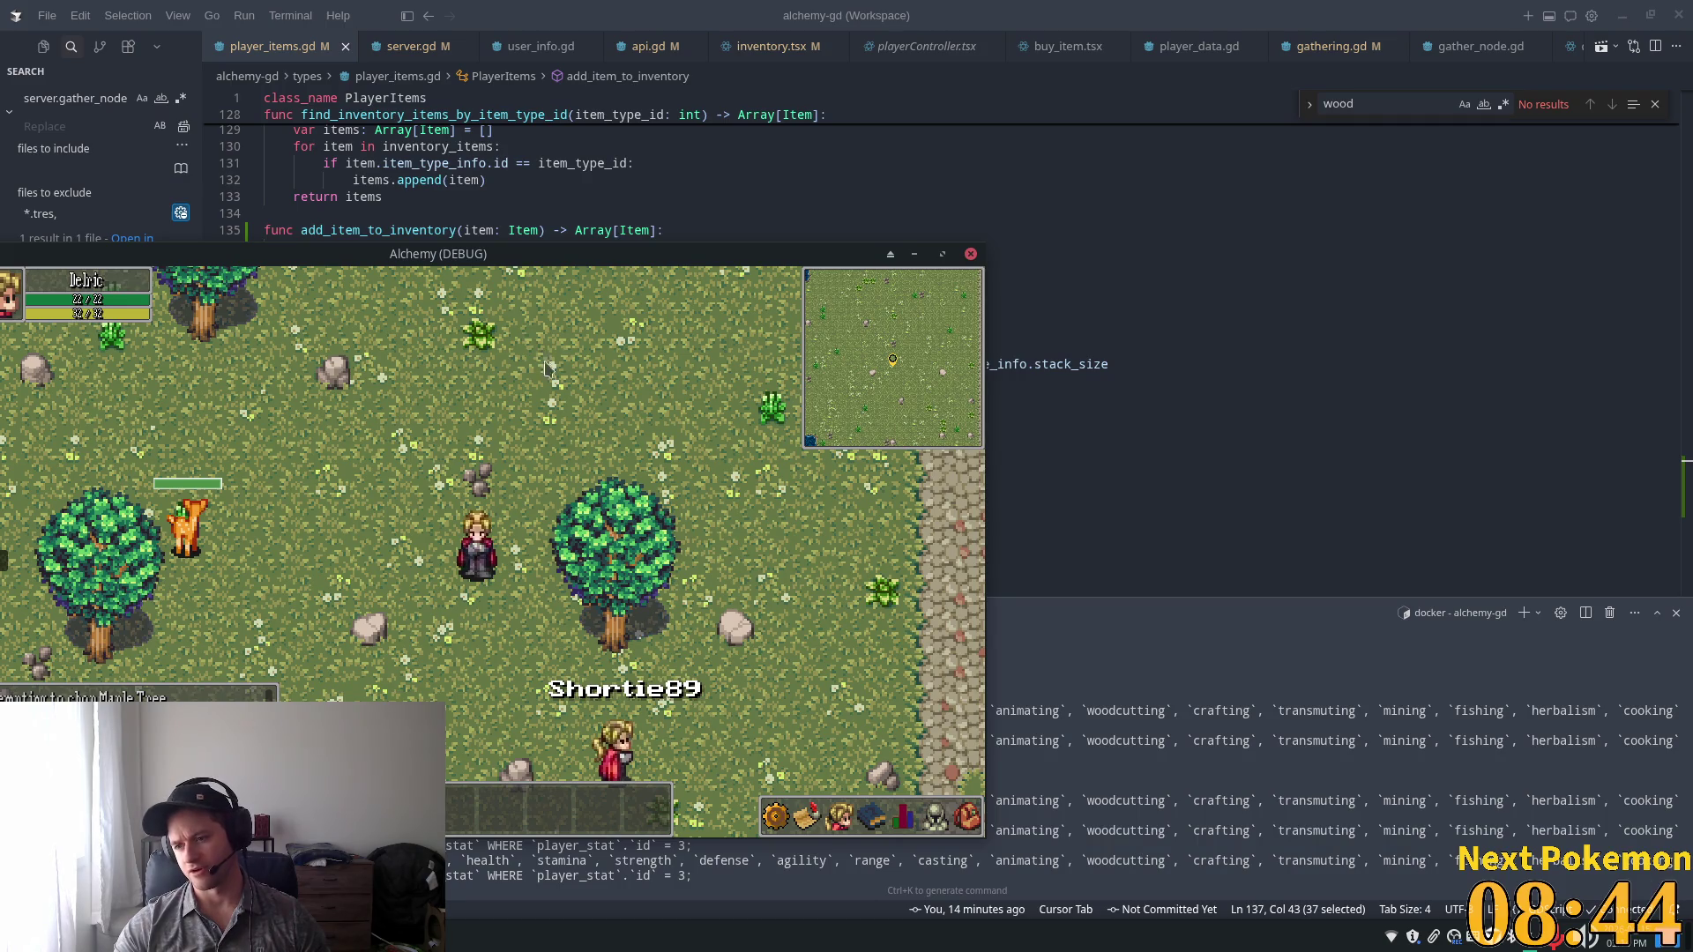
key(Down)
key(Left)
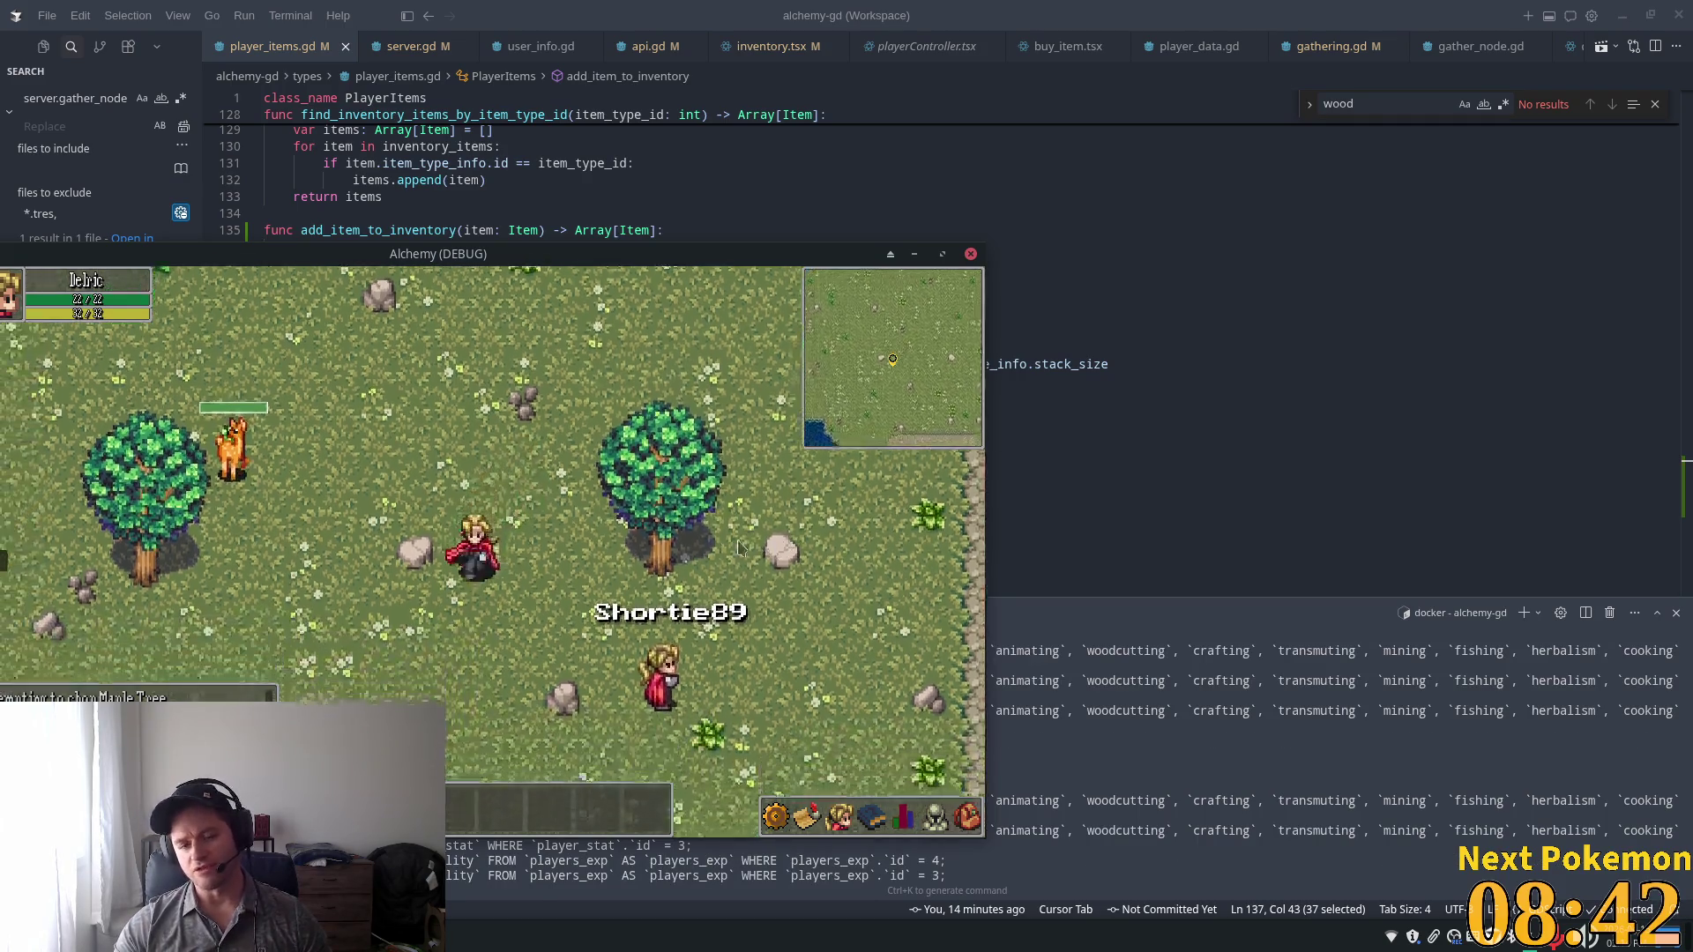
key(Down)
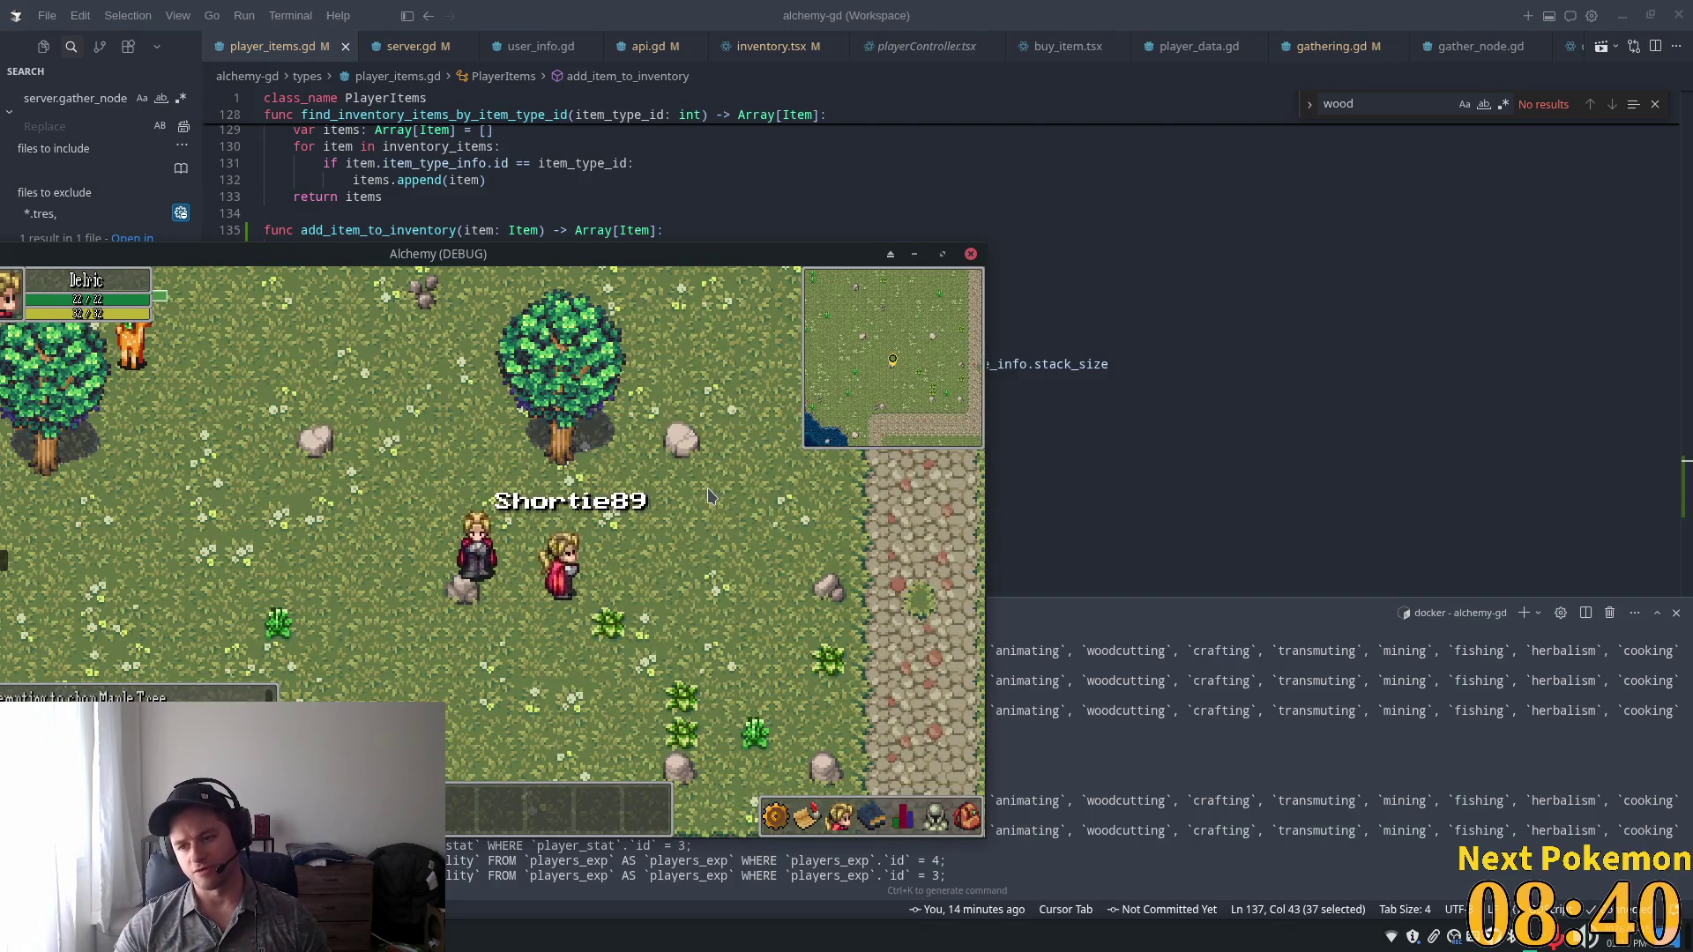
key(Up)
key(Right)
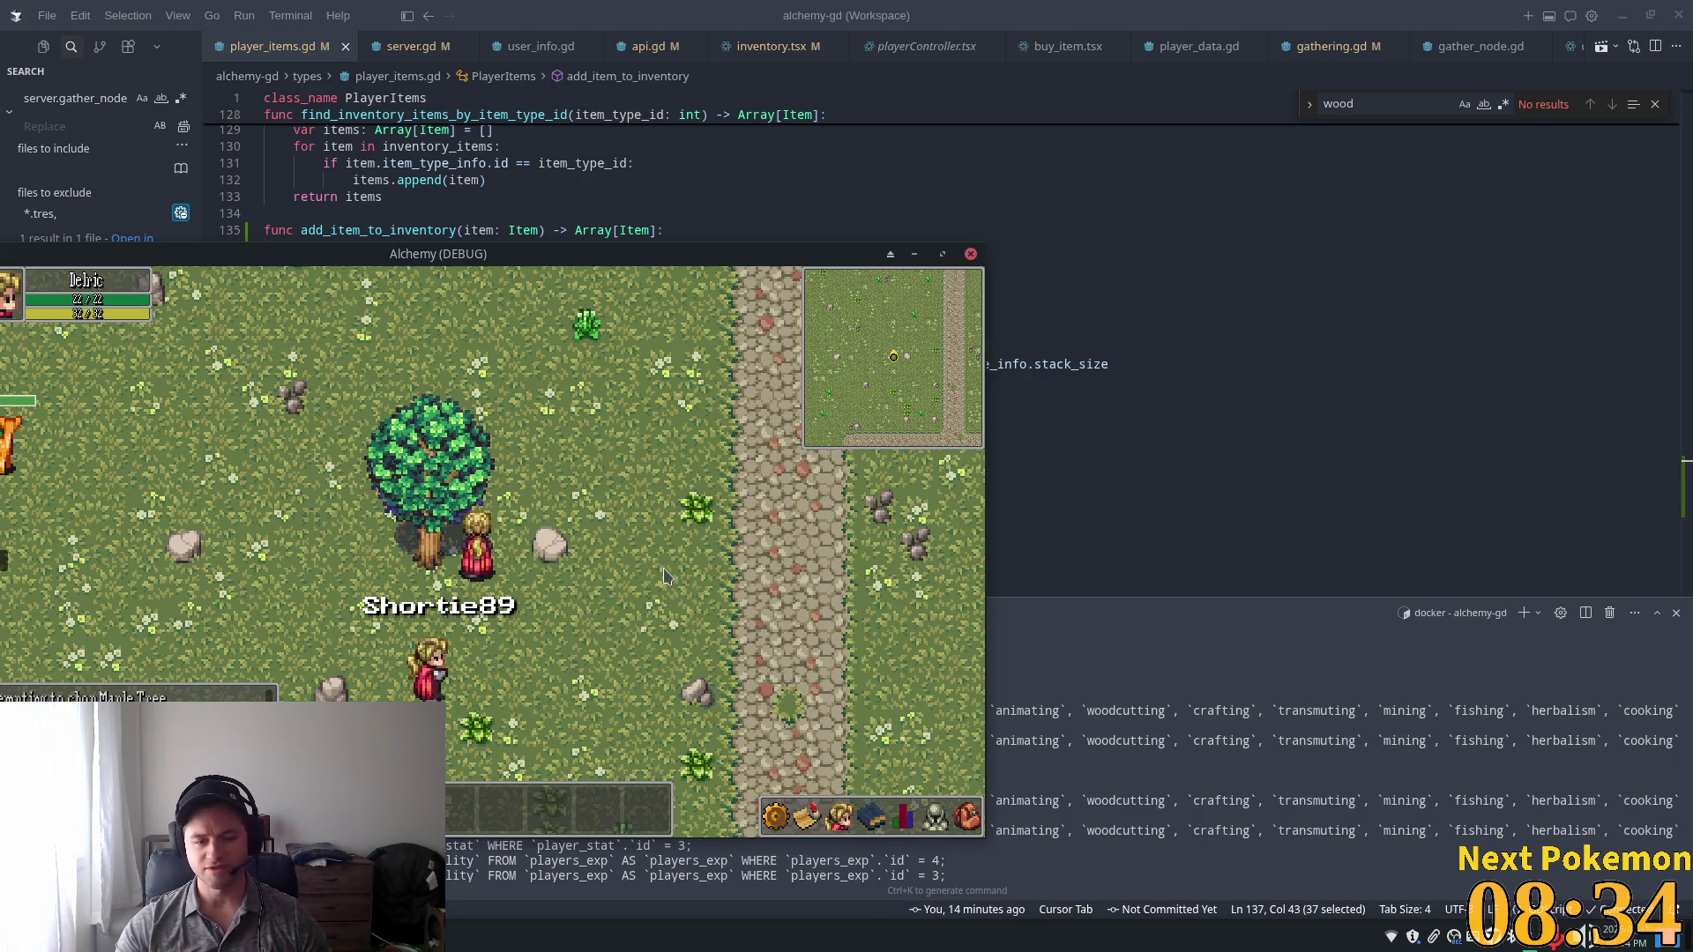
key(Right)
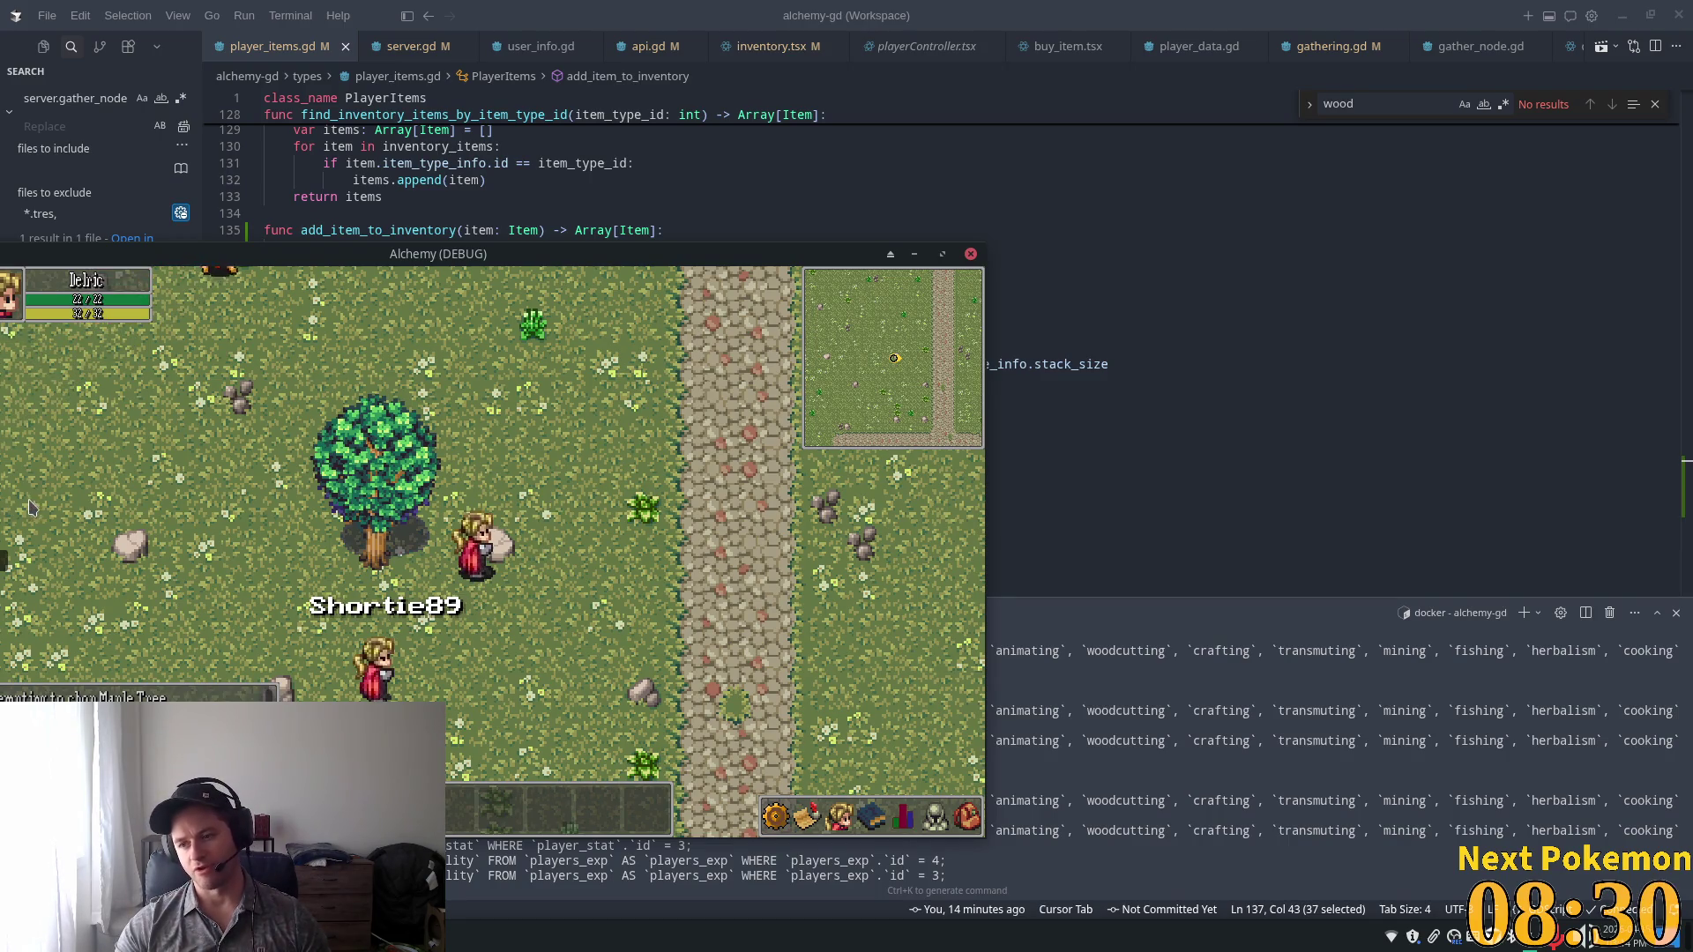
Walk the character across the meadow to the maple tree and back down toward the other player.
key(Up)
key(Left)
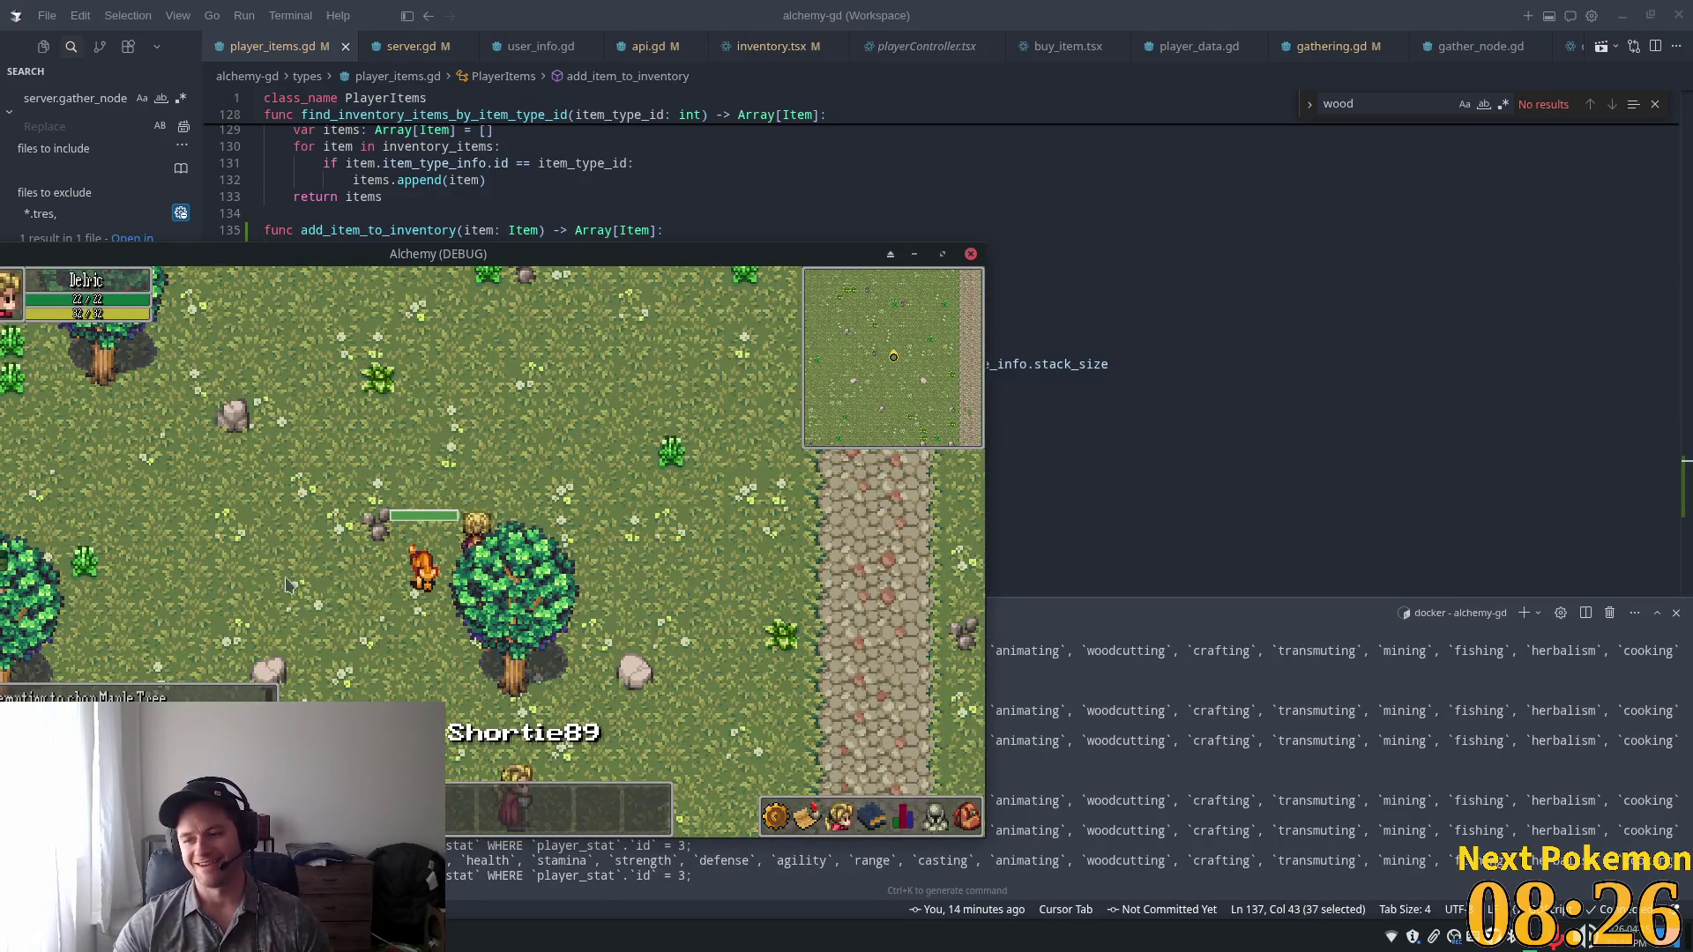
key(Up)
key(Right)
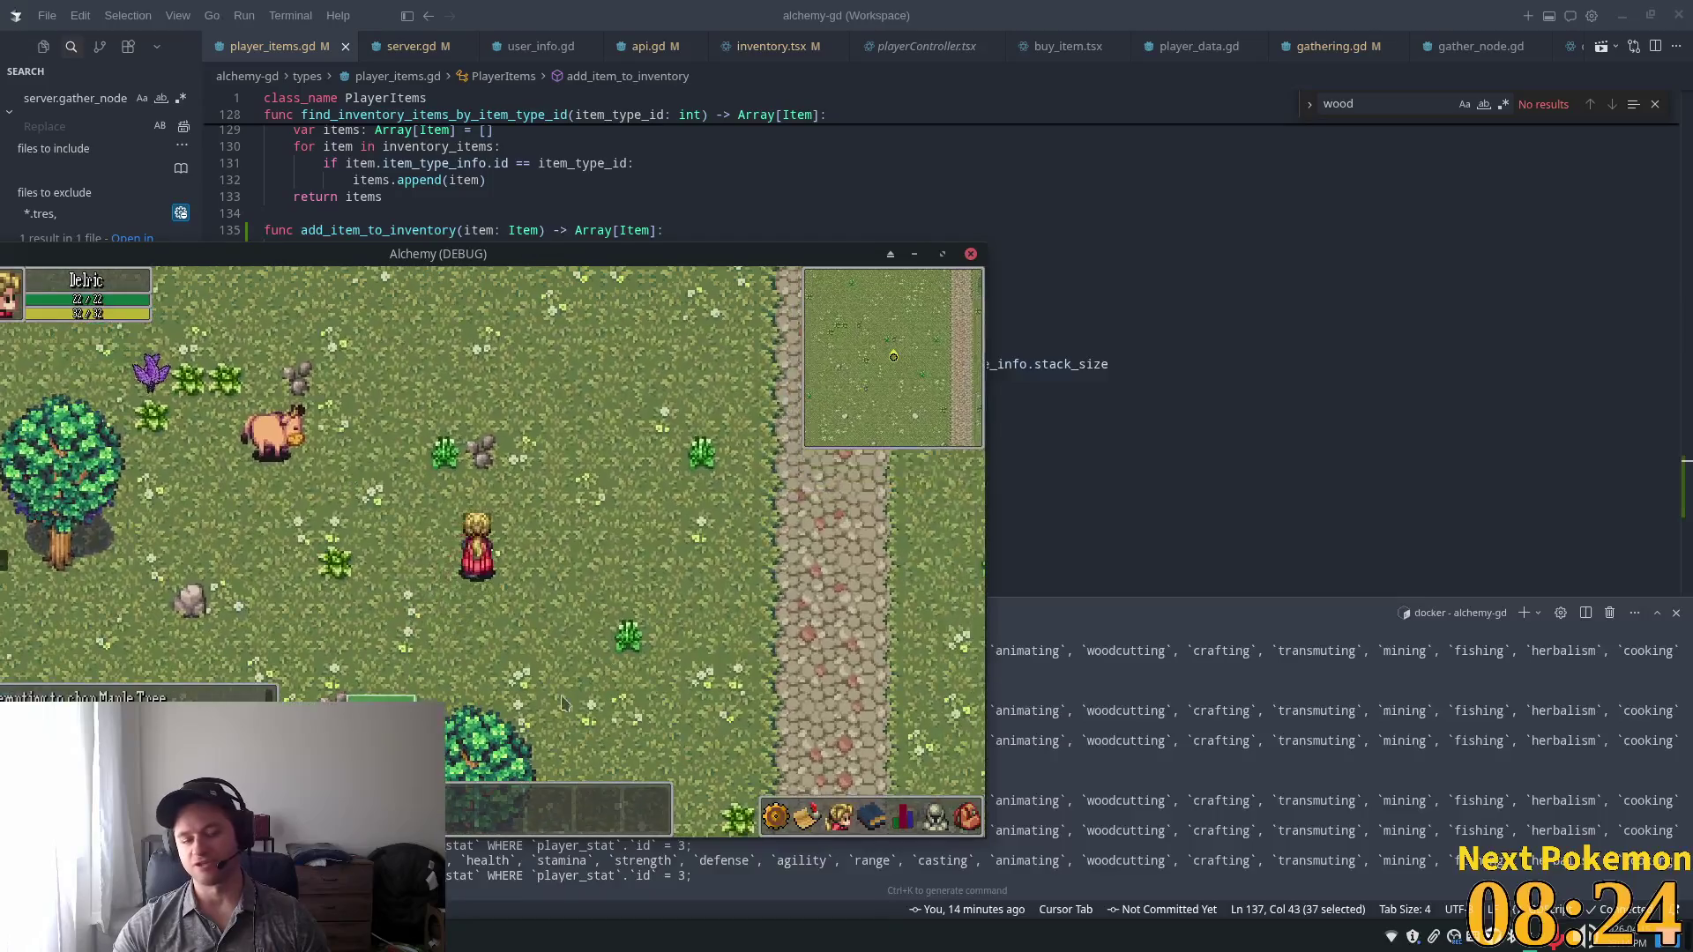
key(Down)
key(Left)
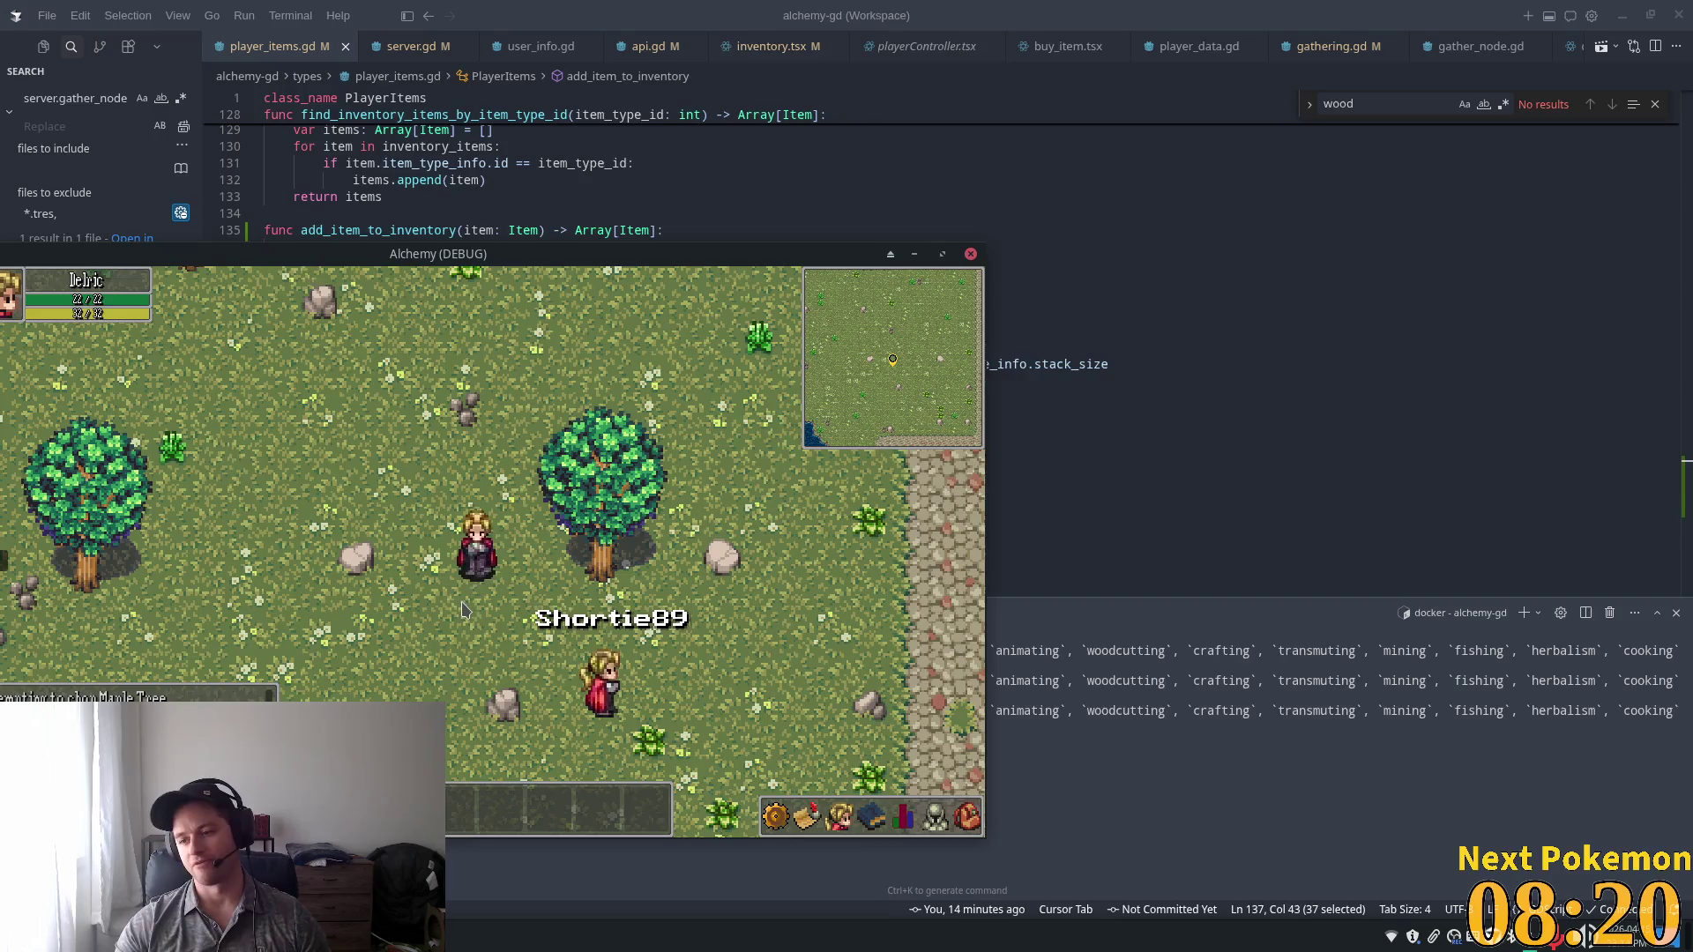
key(Right)
key(Up)
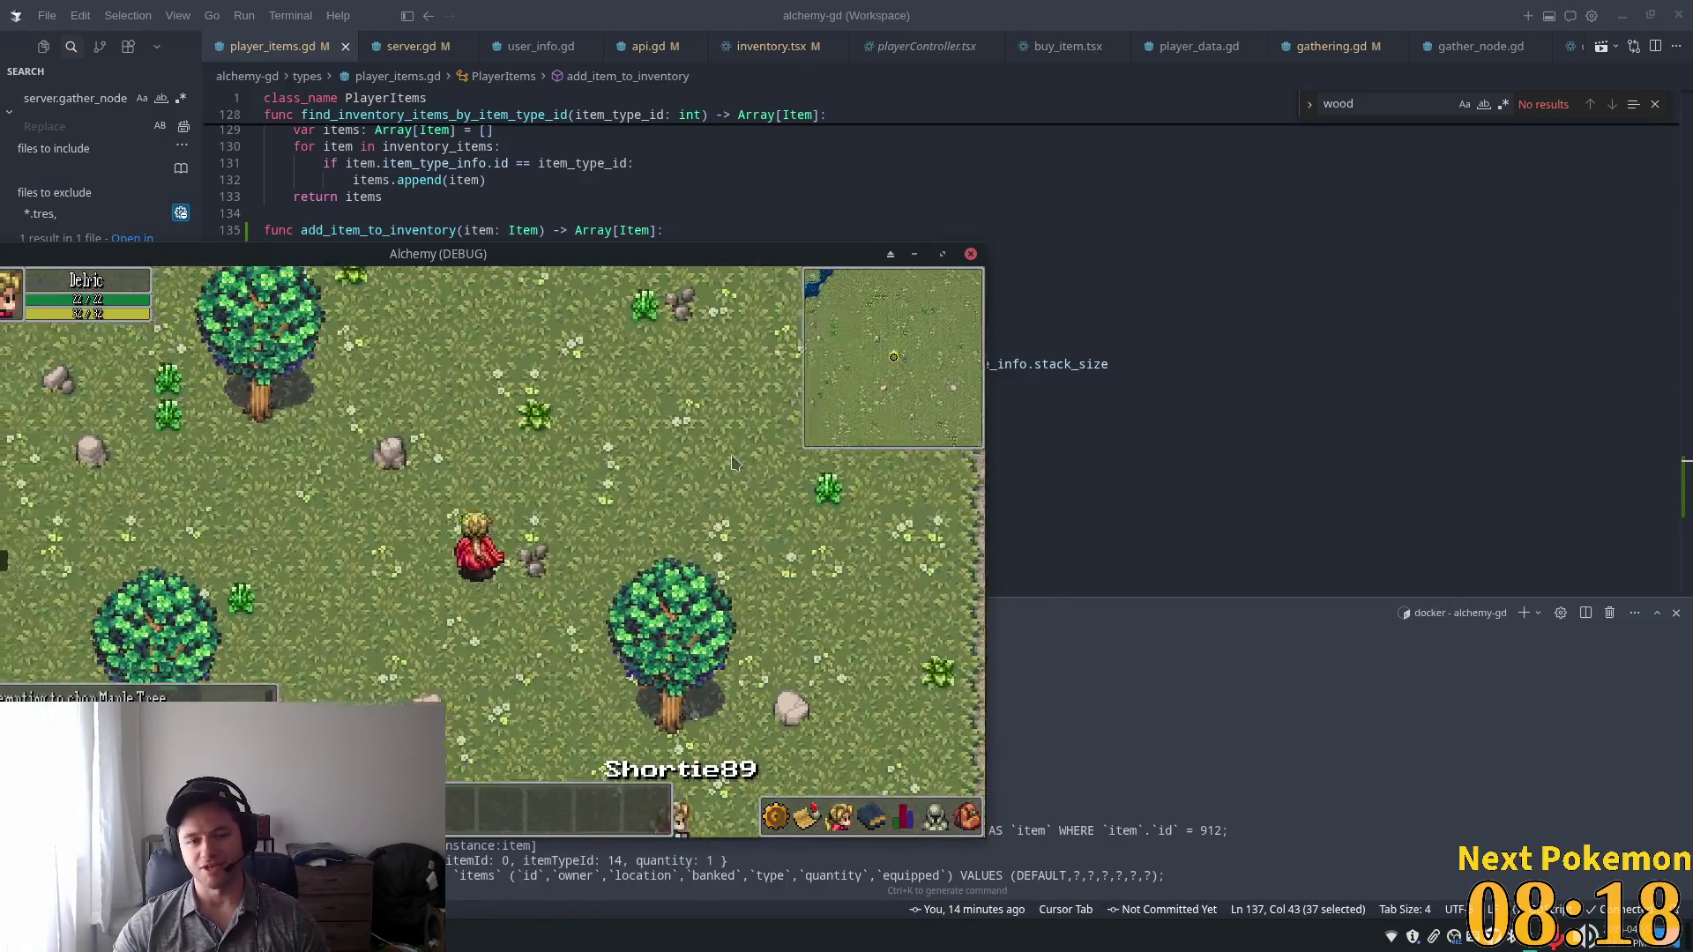
key(Down)
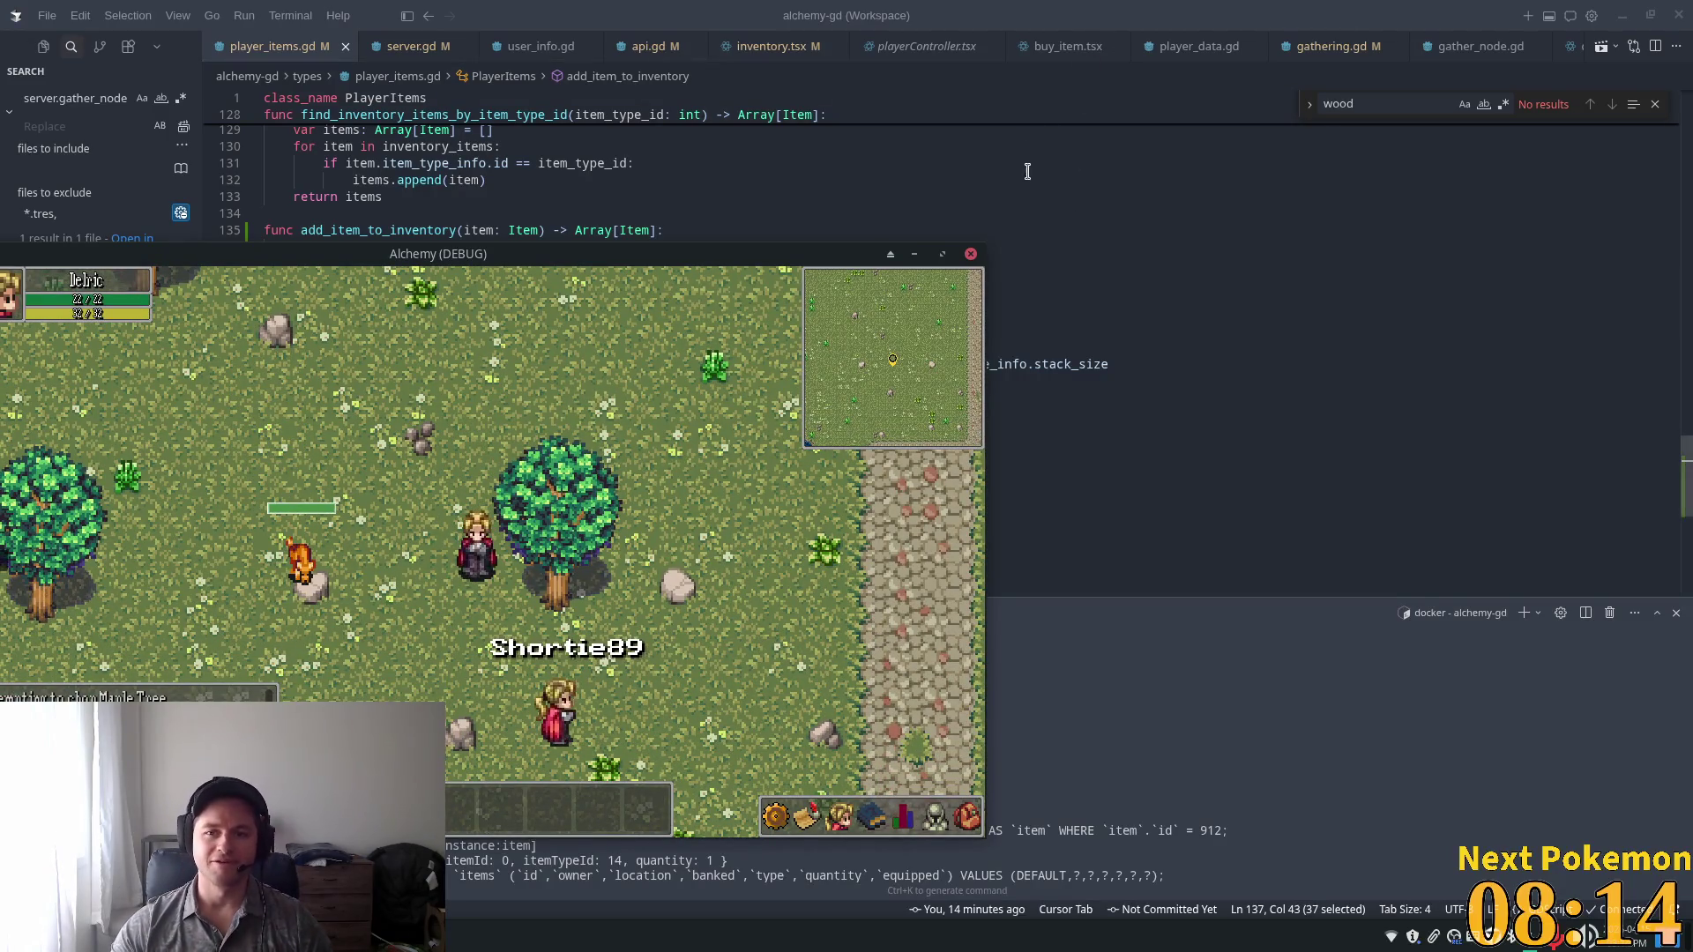
click(1064, 26)
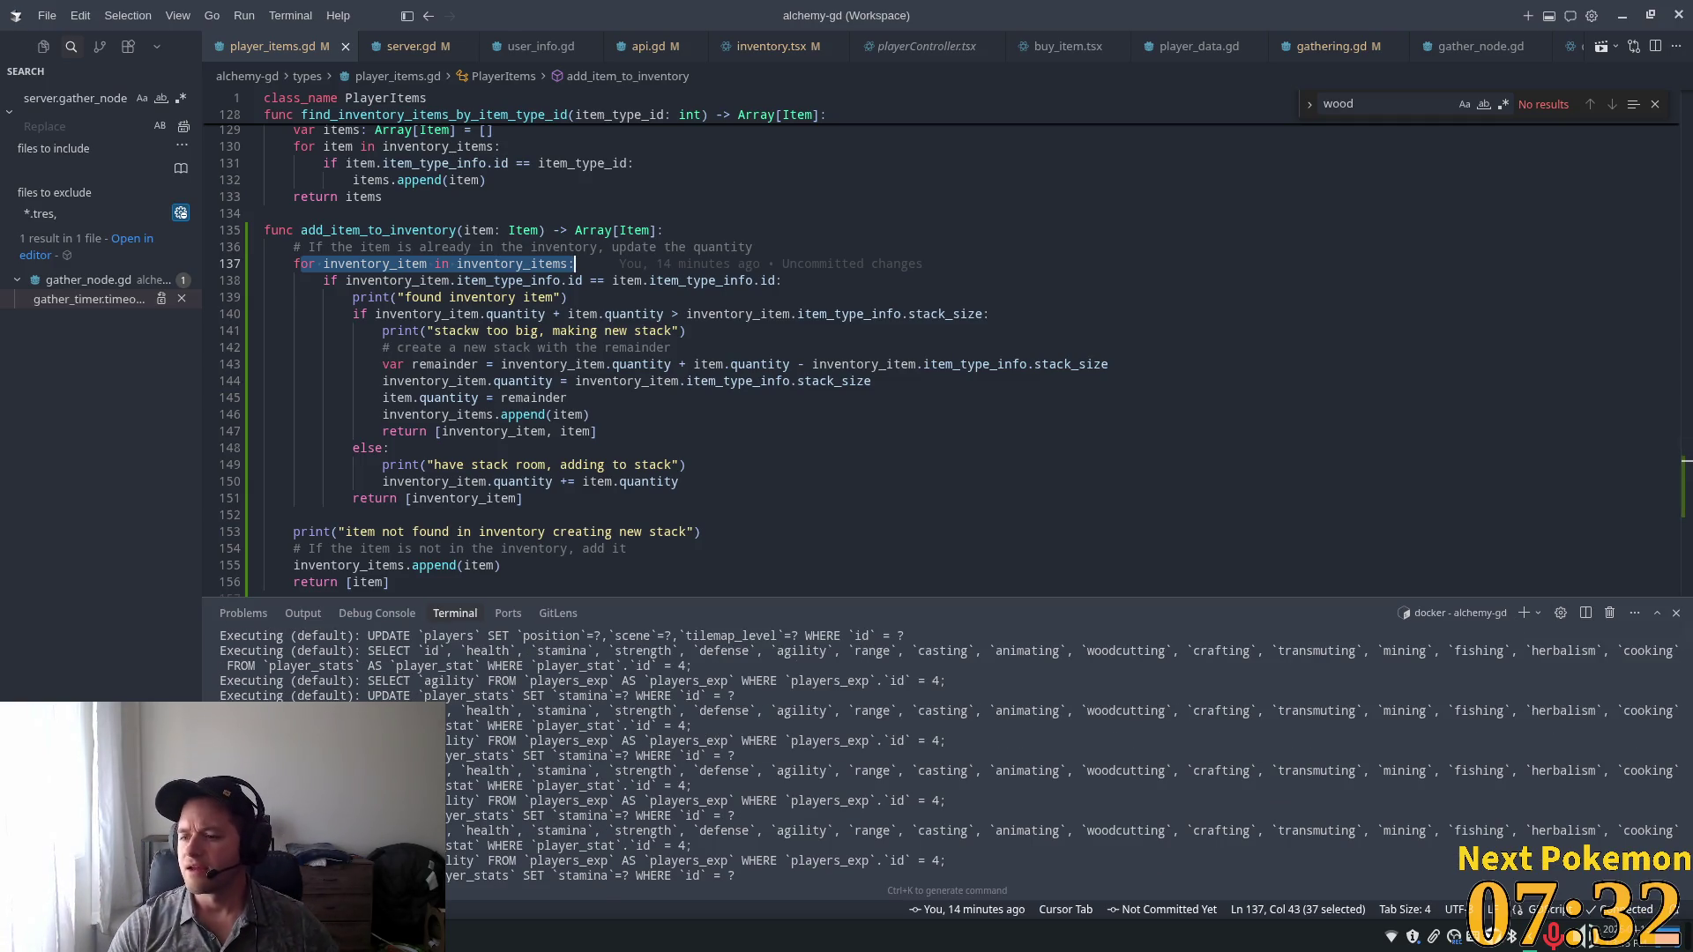
key(alt+Tab)
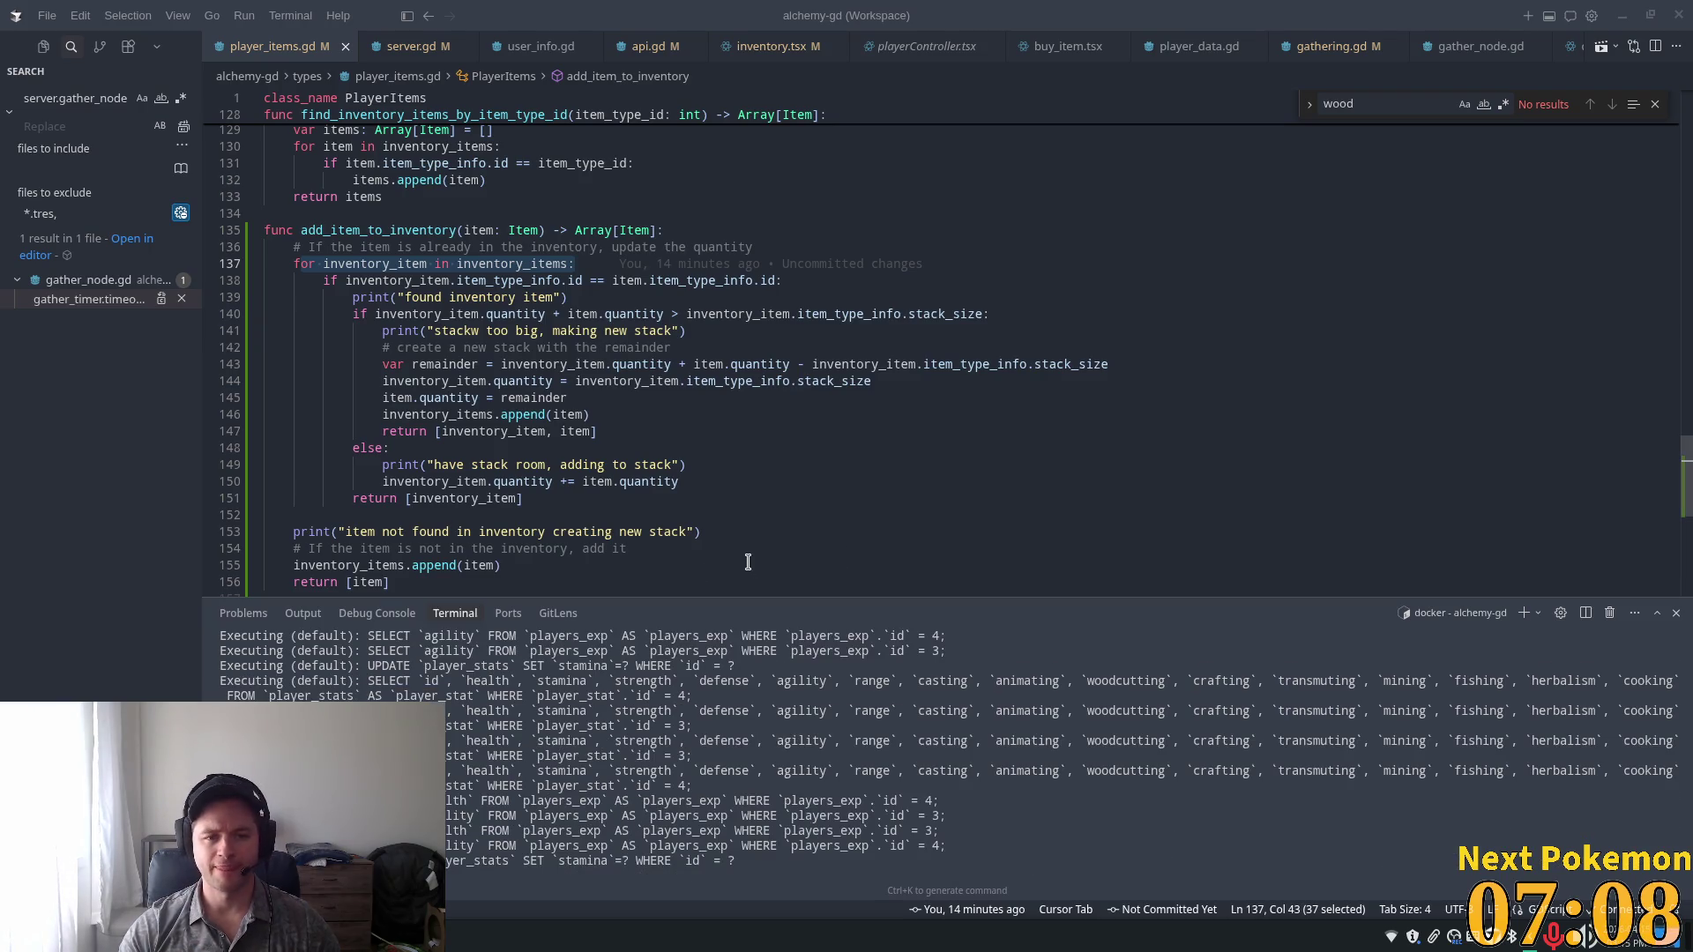
click(427, 315)
Start a 'var' line at the top of add_item_to_inventory, checking the find_inventory_items_by_item_type_id helper.
scroll(484, 315, up, 2)
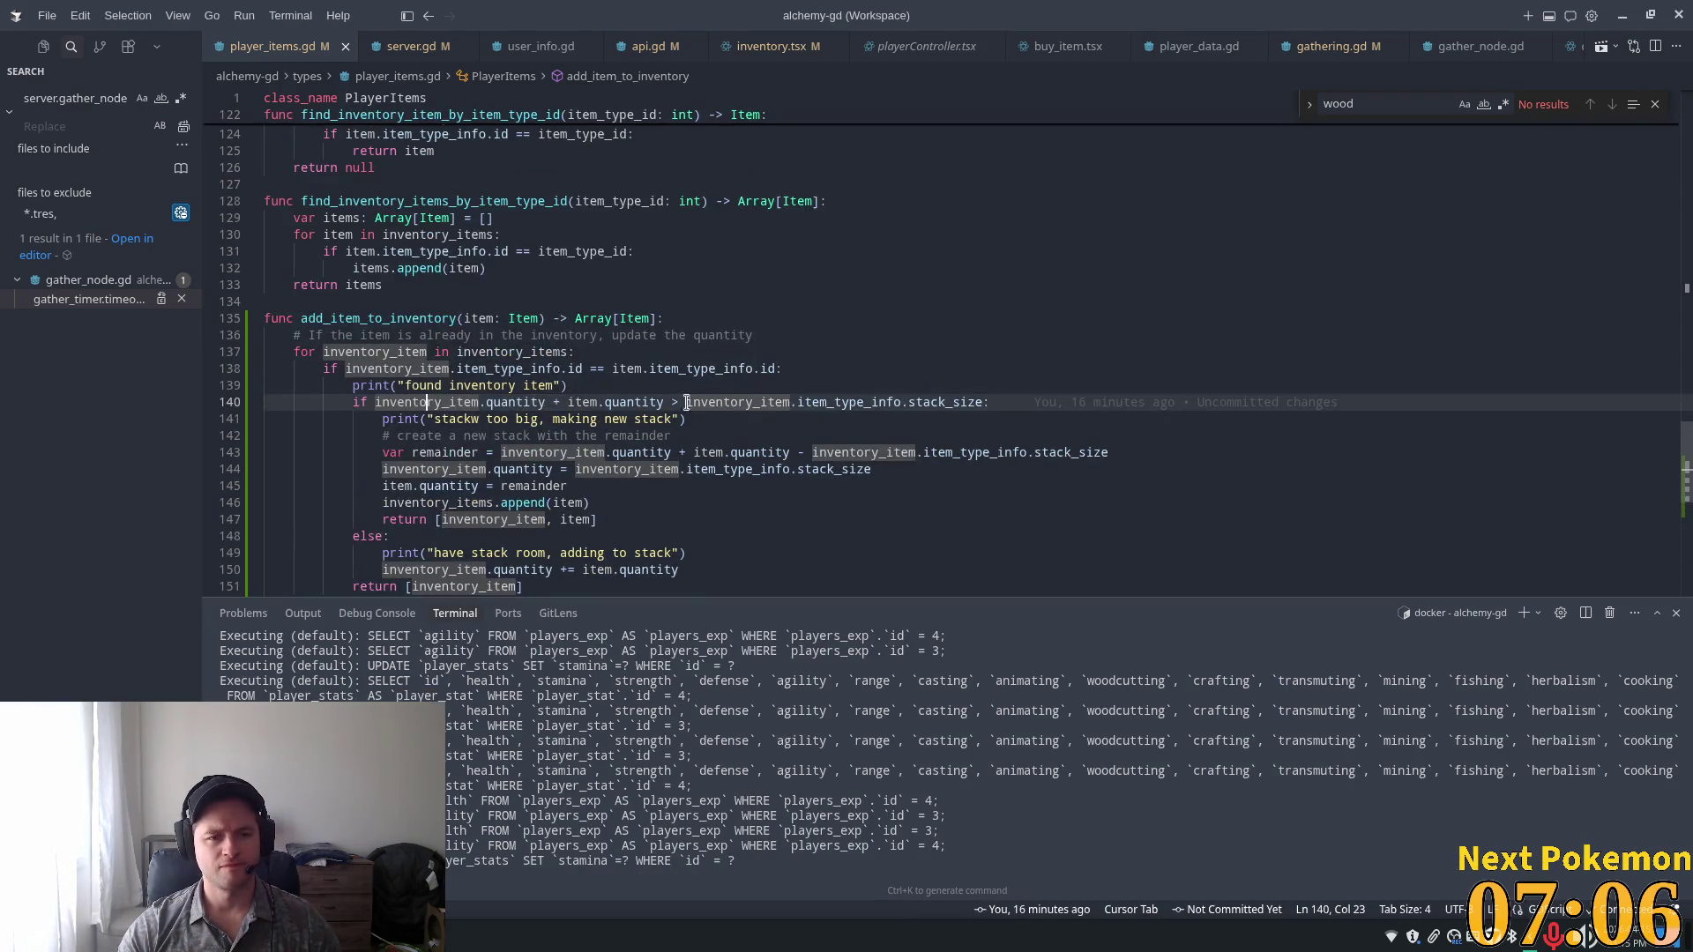
click(710, 353)
click(644, 318)
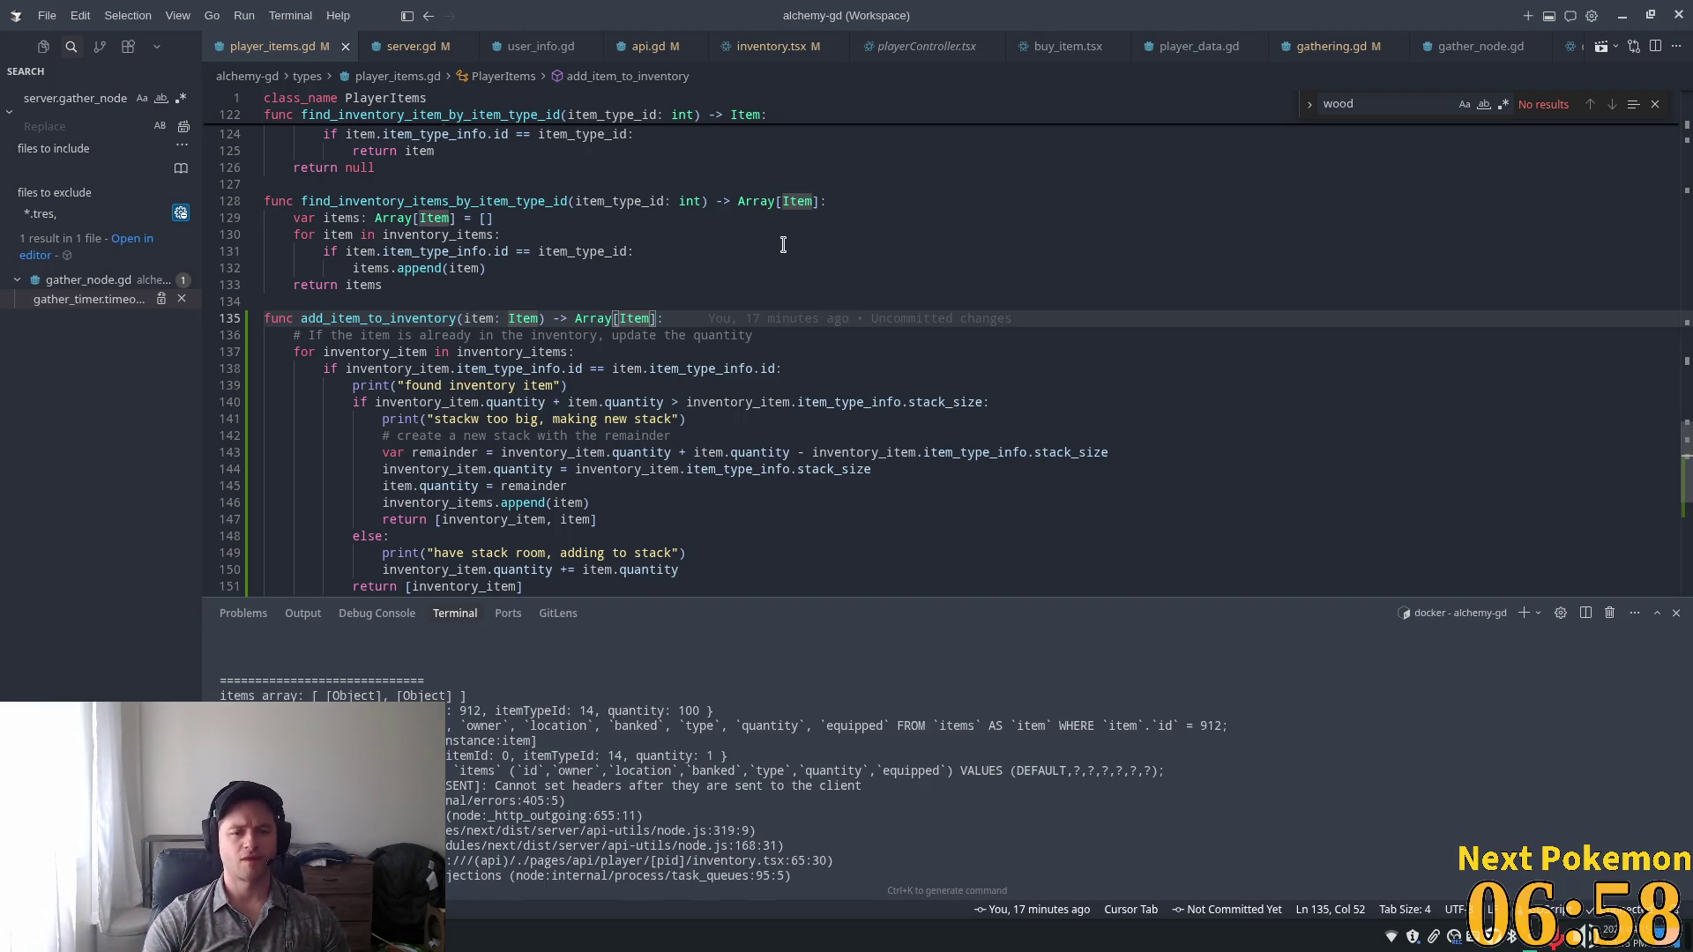
key(Up)
key(Up)
click(695, 318)
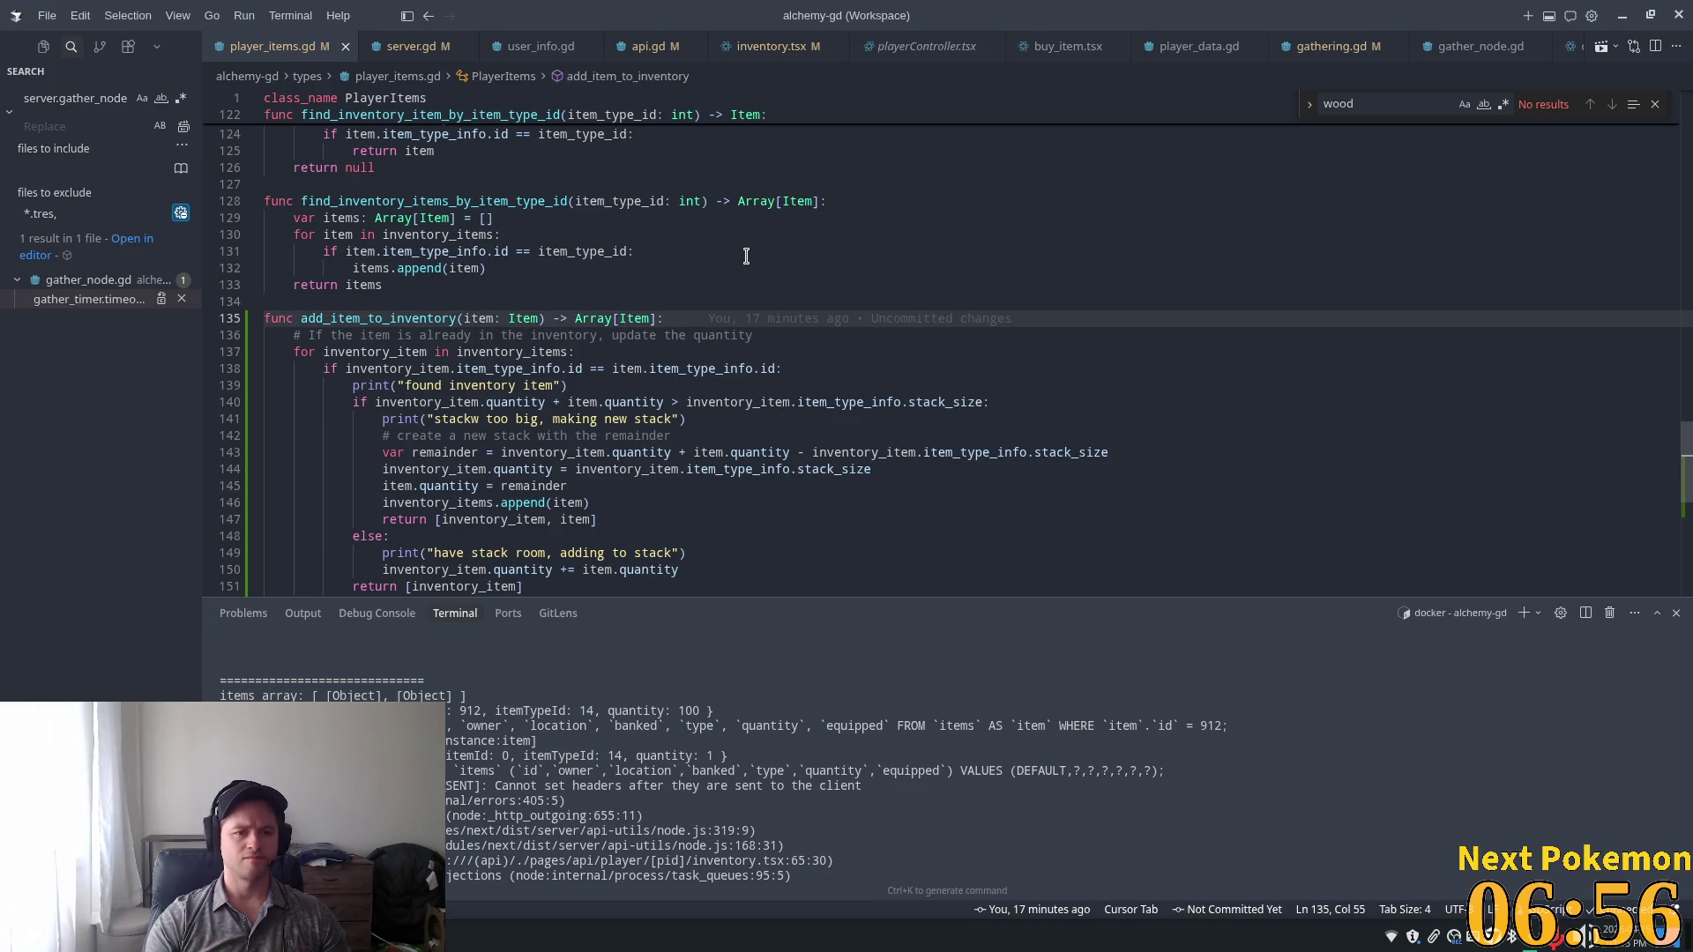
key(Return)
text(var)
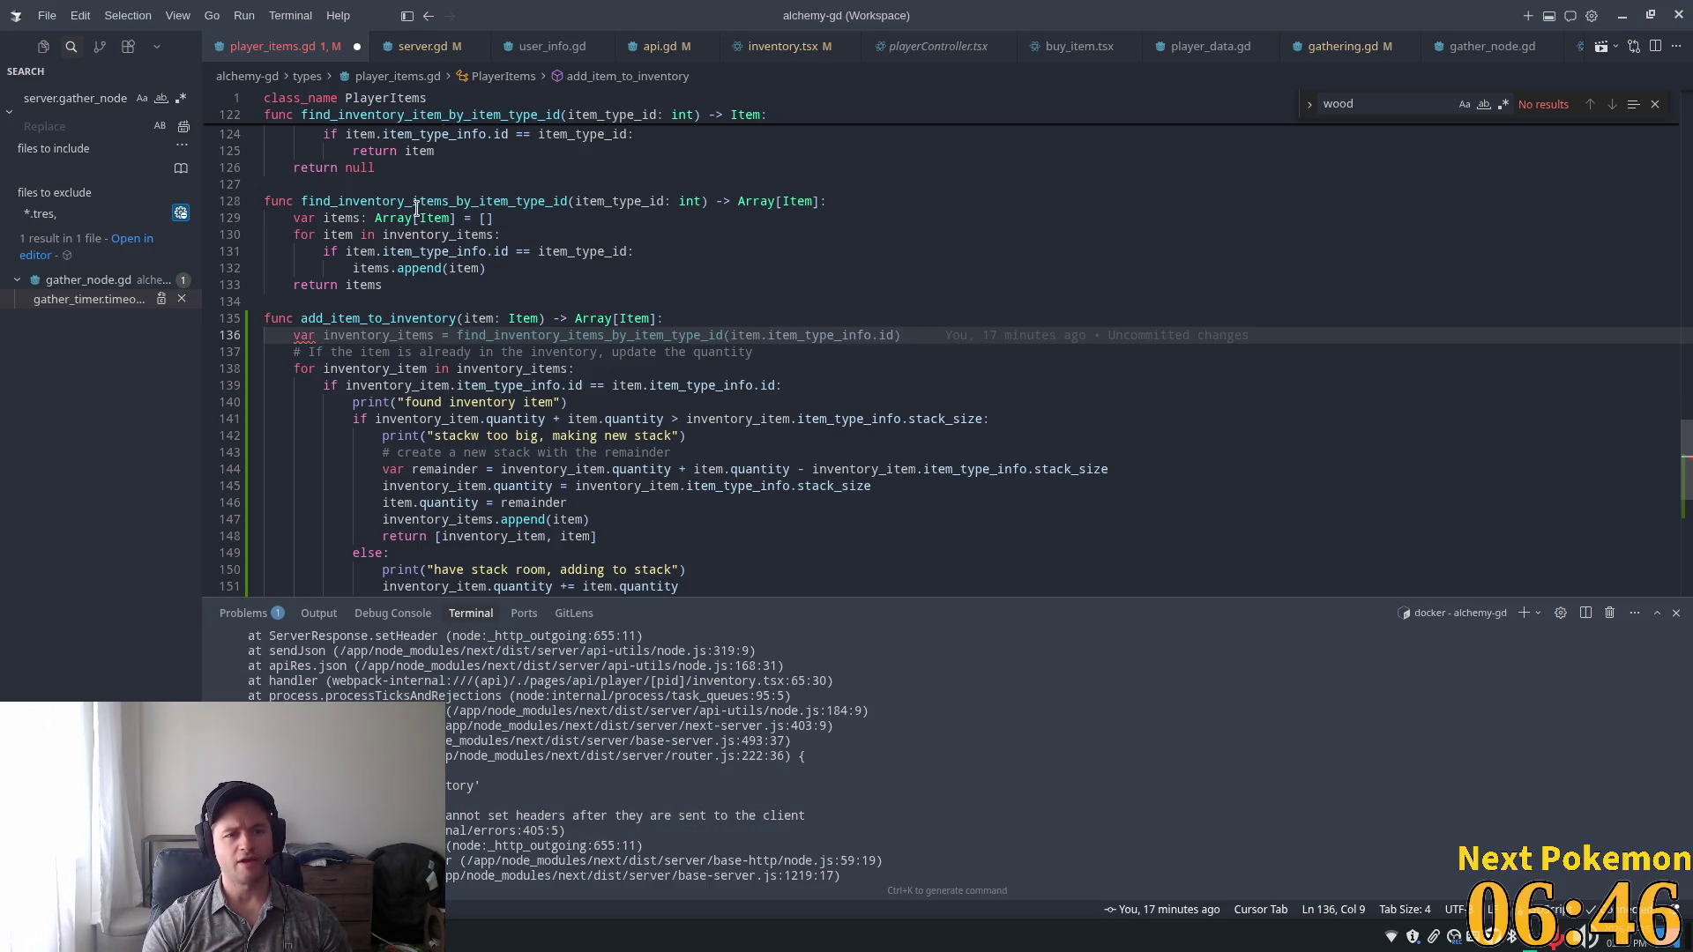
mouse_move(404, 212)
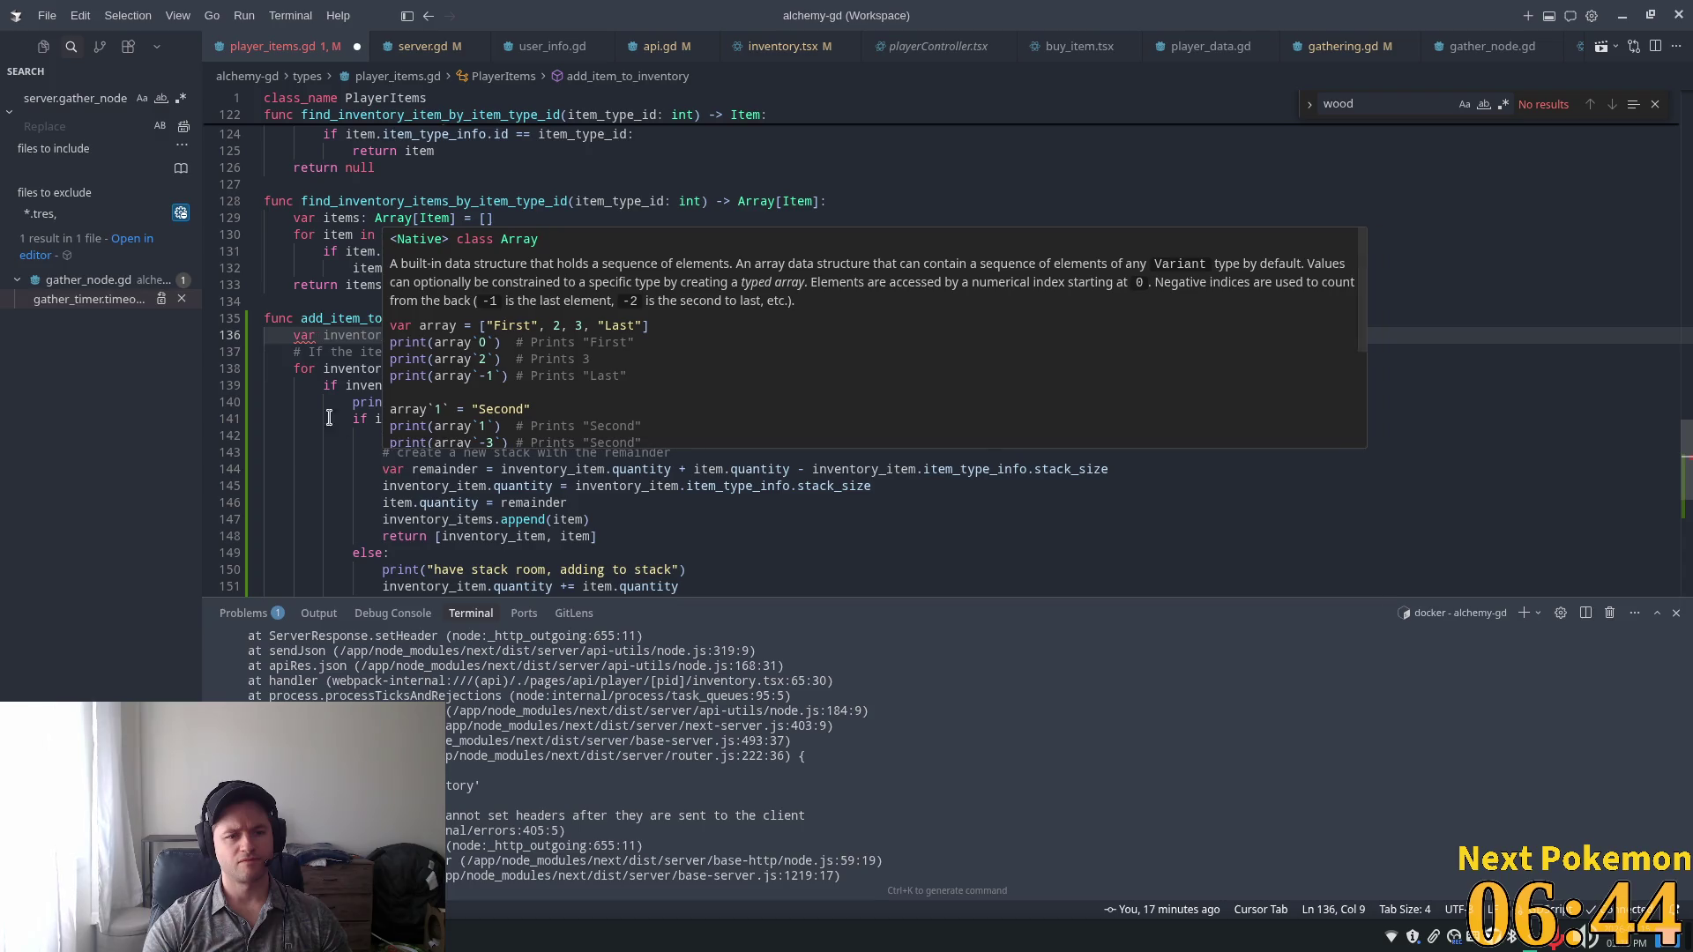
click(376, 354)
click(458, 201)
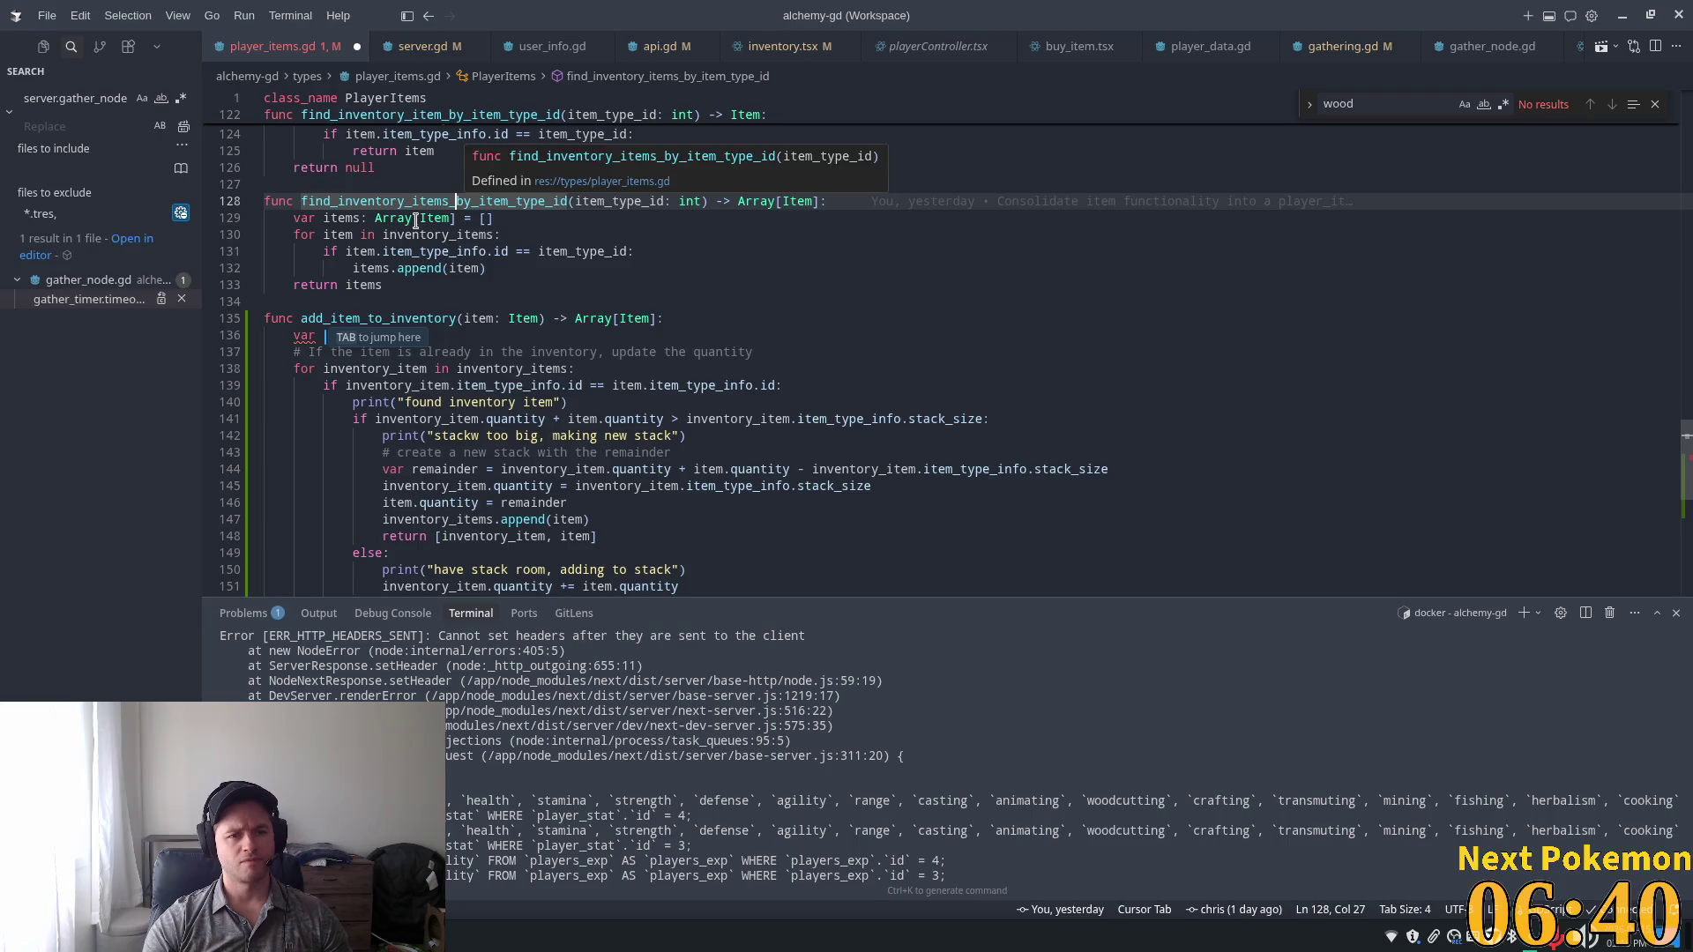
click(338, 332)
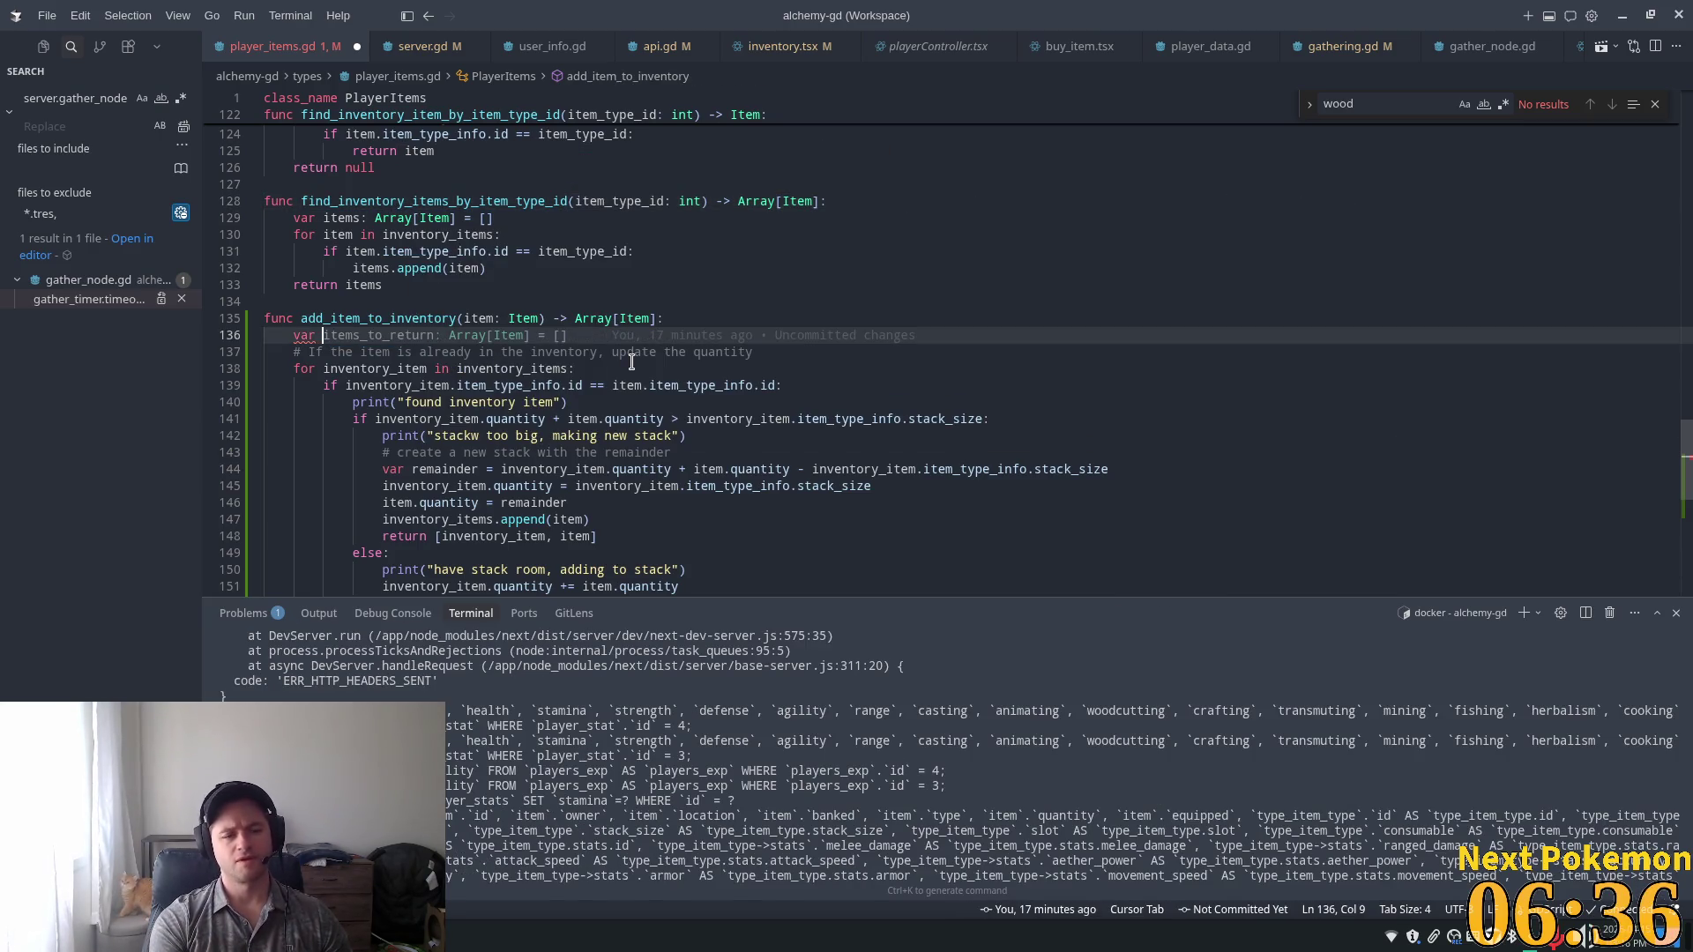
Complete it as item_matches = find_inventory_items_by_item_type_id with the item type id argument.
text(item)
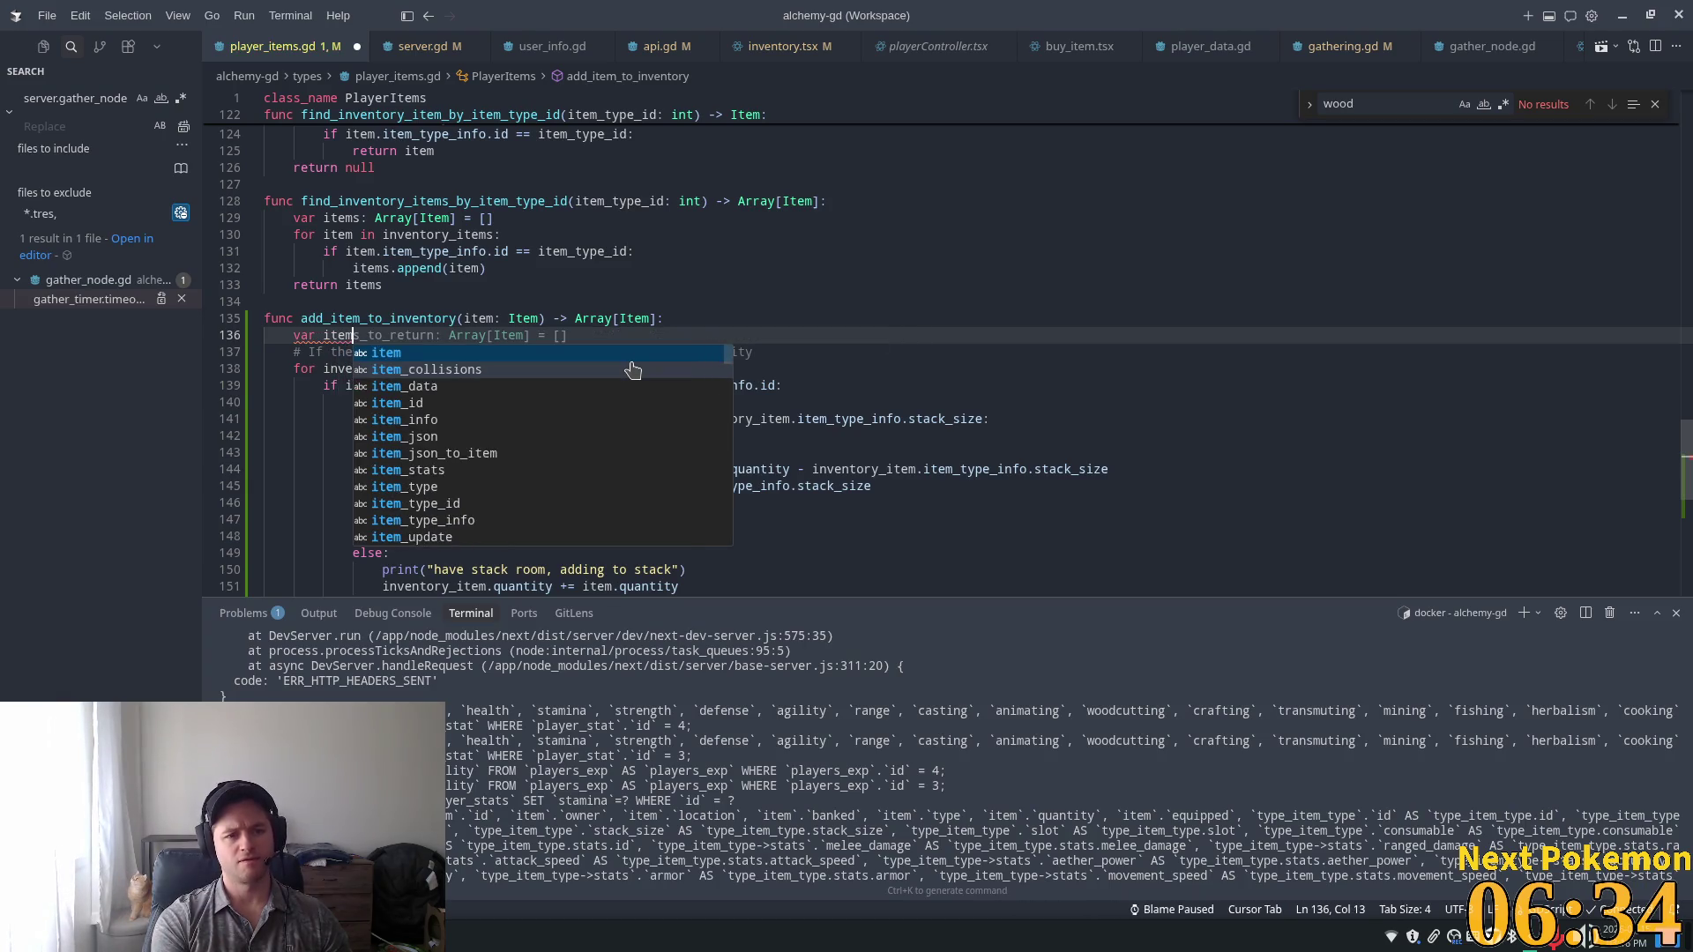
text(_matc)
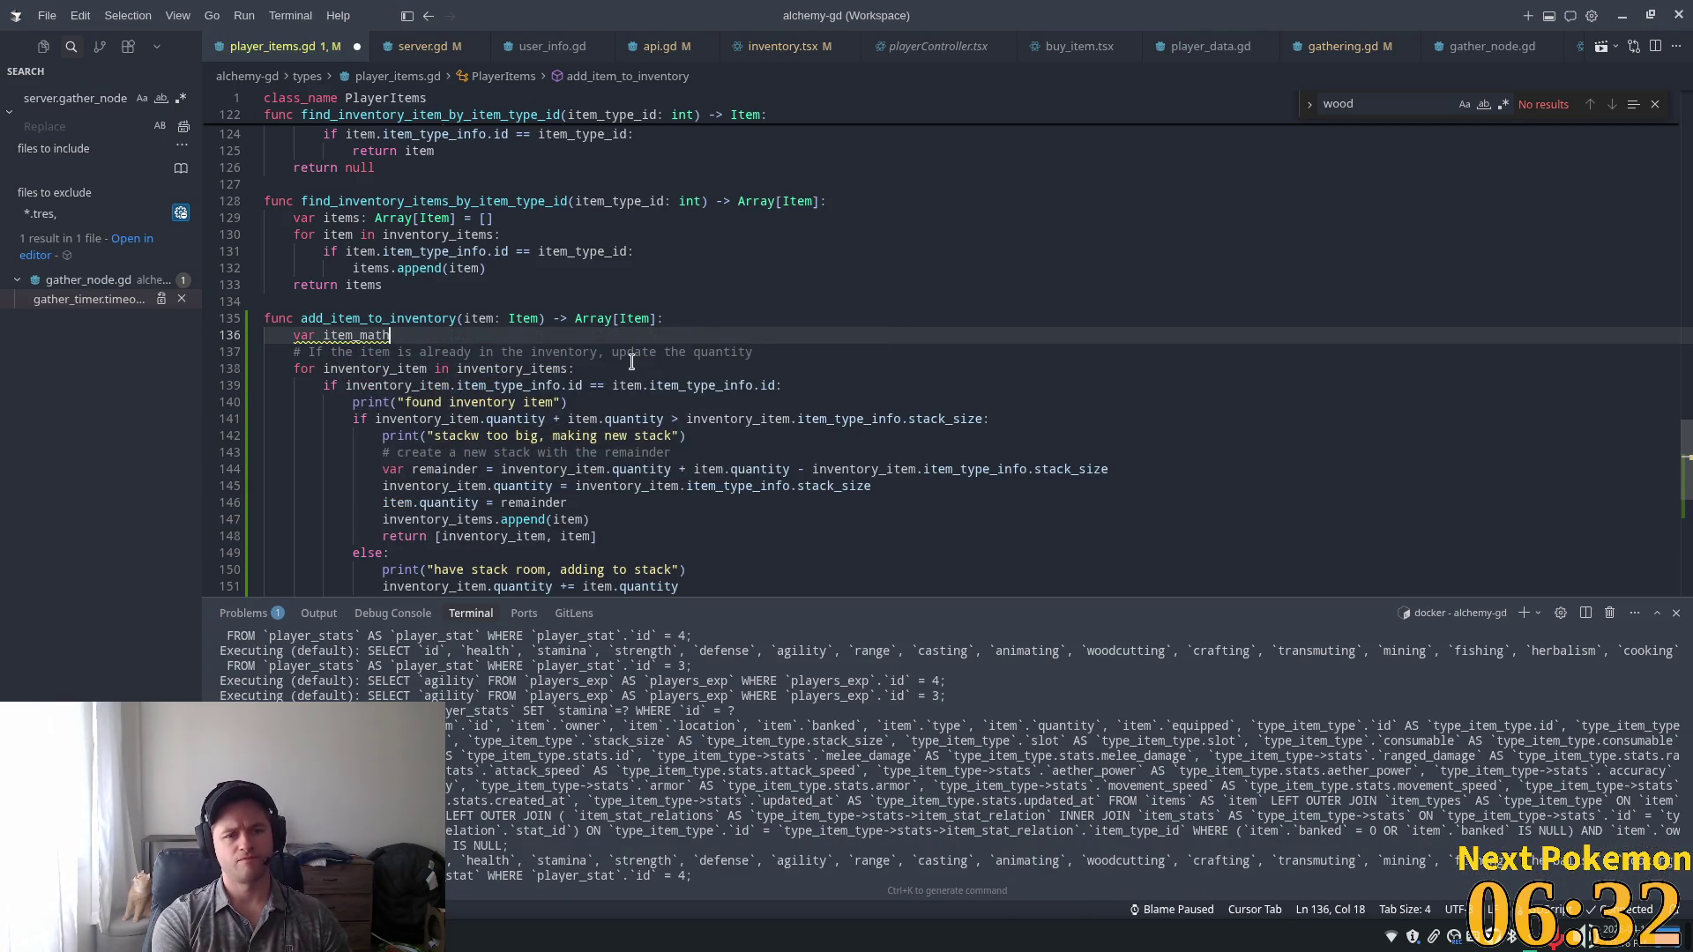
text(hes = find_inventory_items_by_item_type_id)
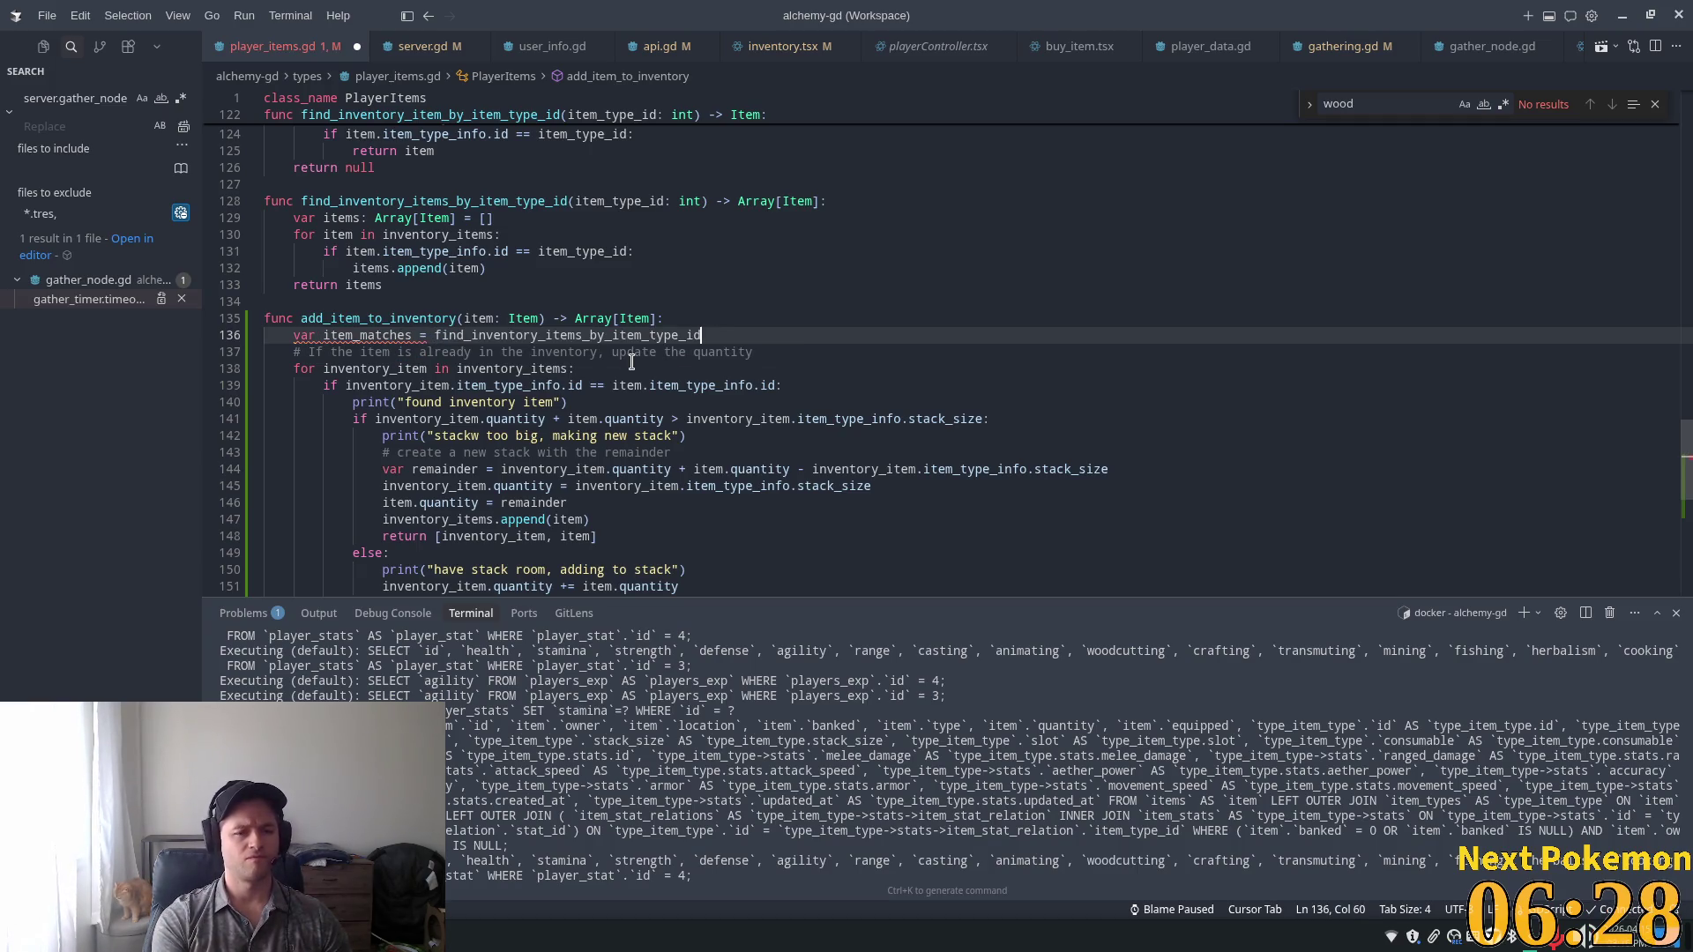
key(Tab)
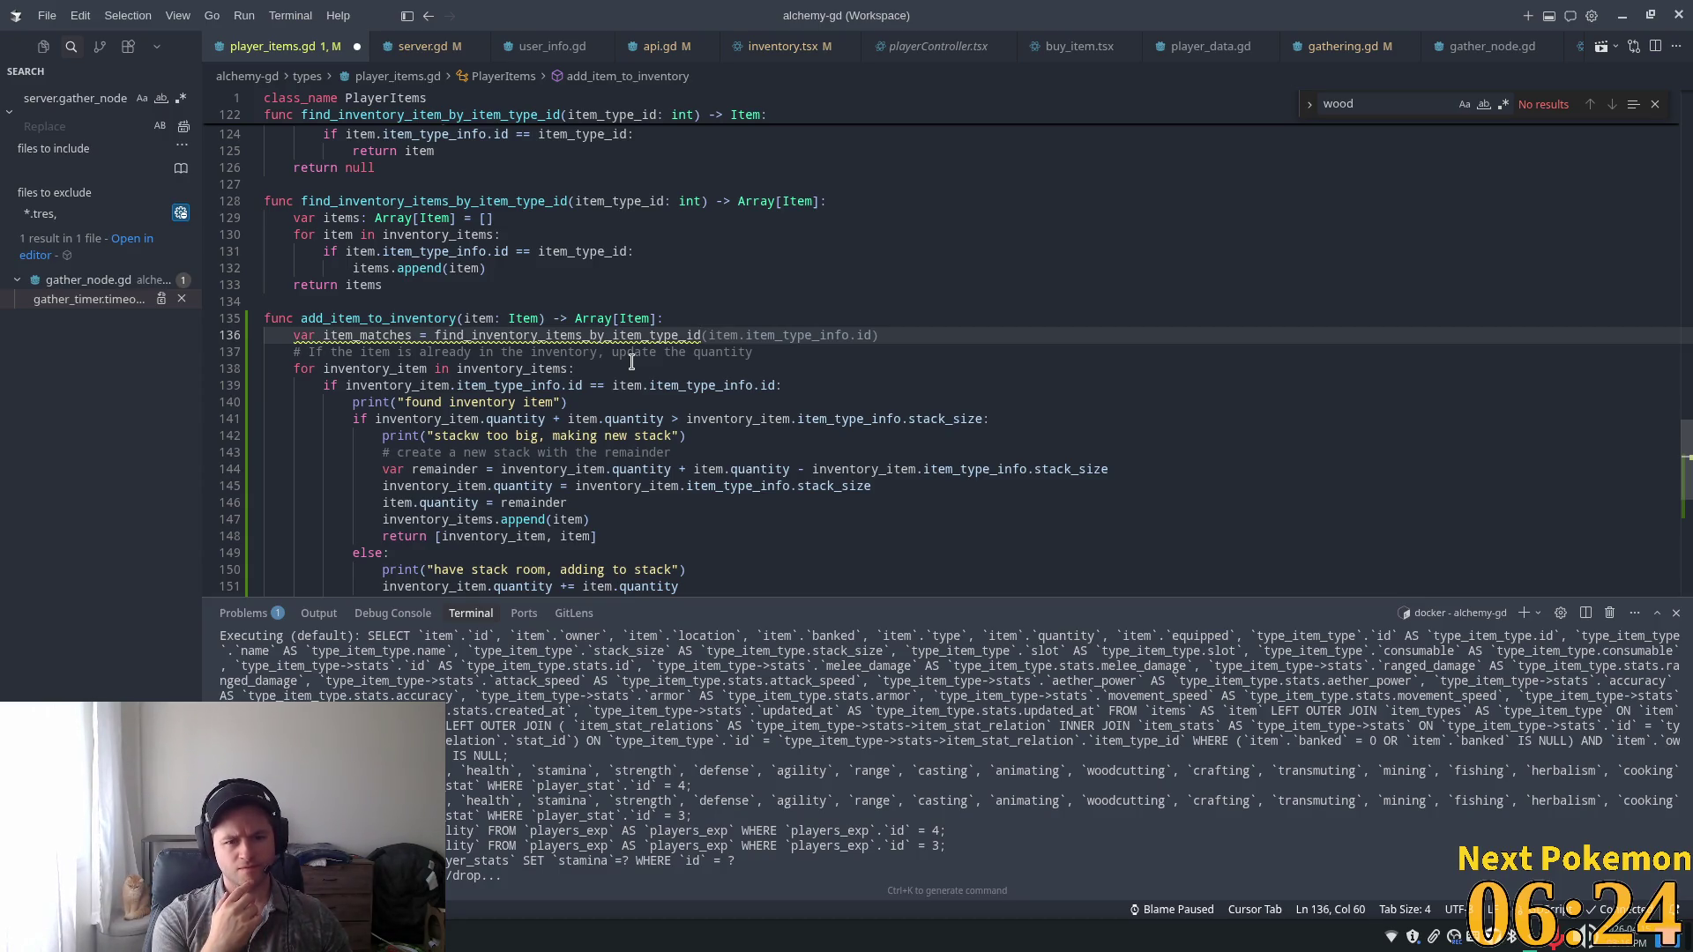
key(Tab)
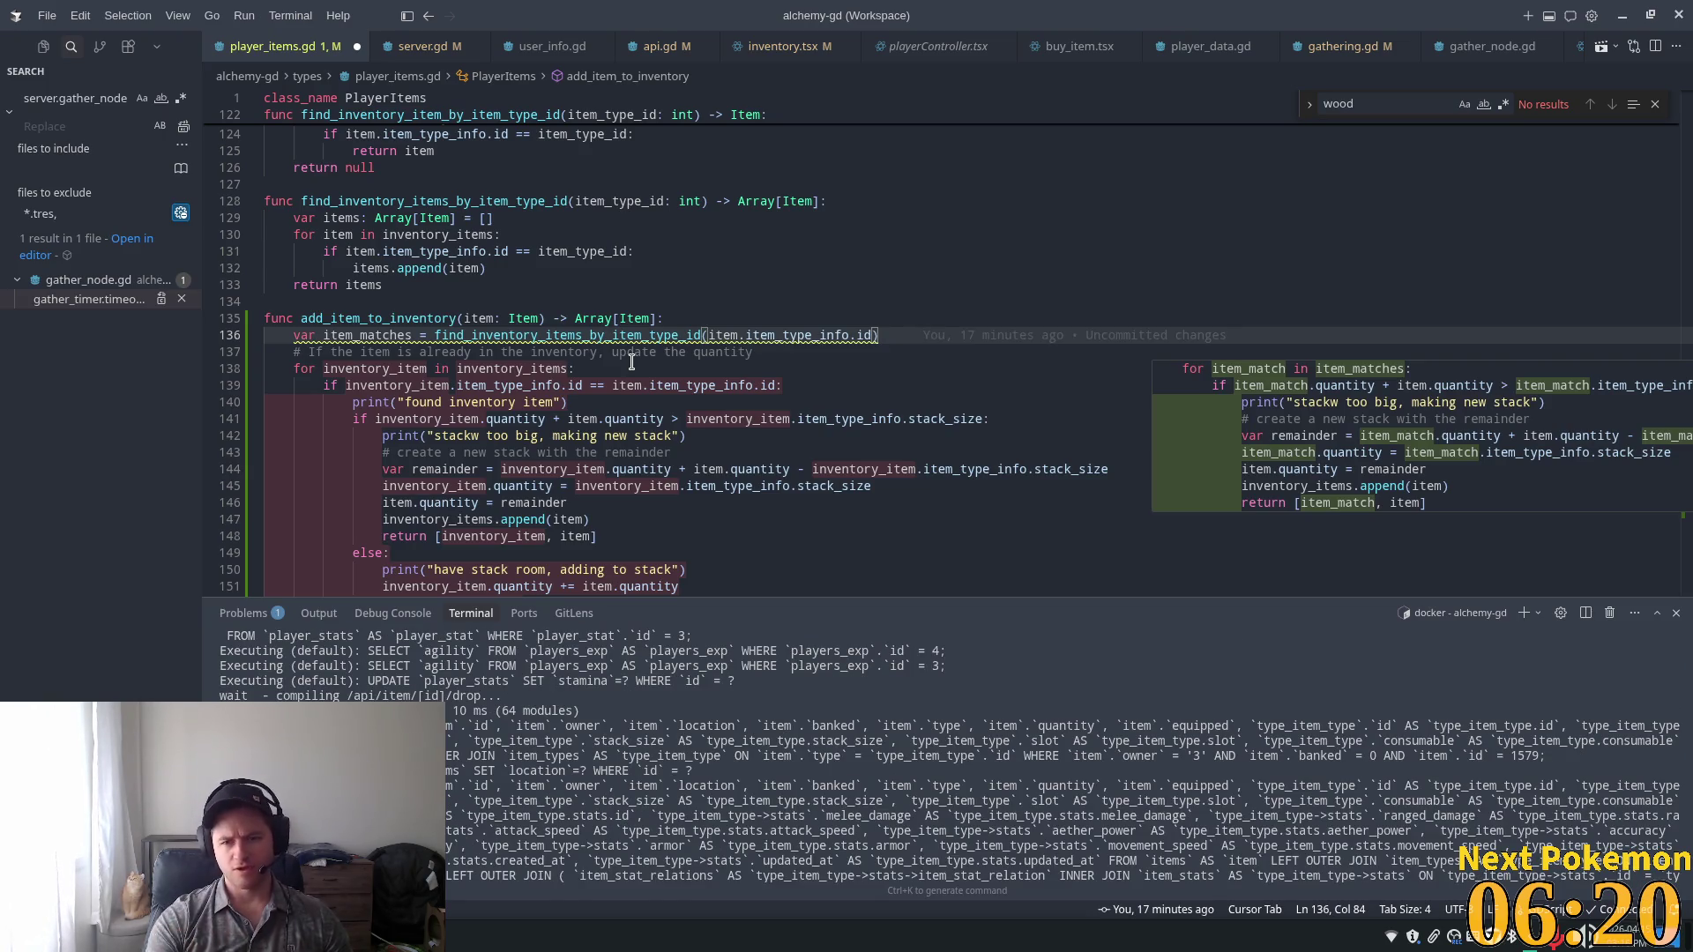
mouse_move(1323, 380)
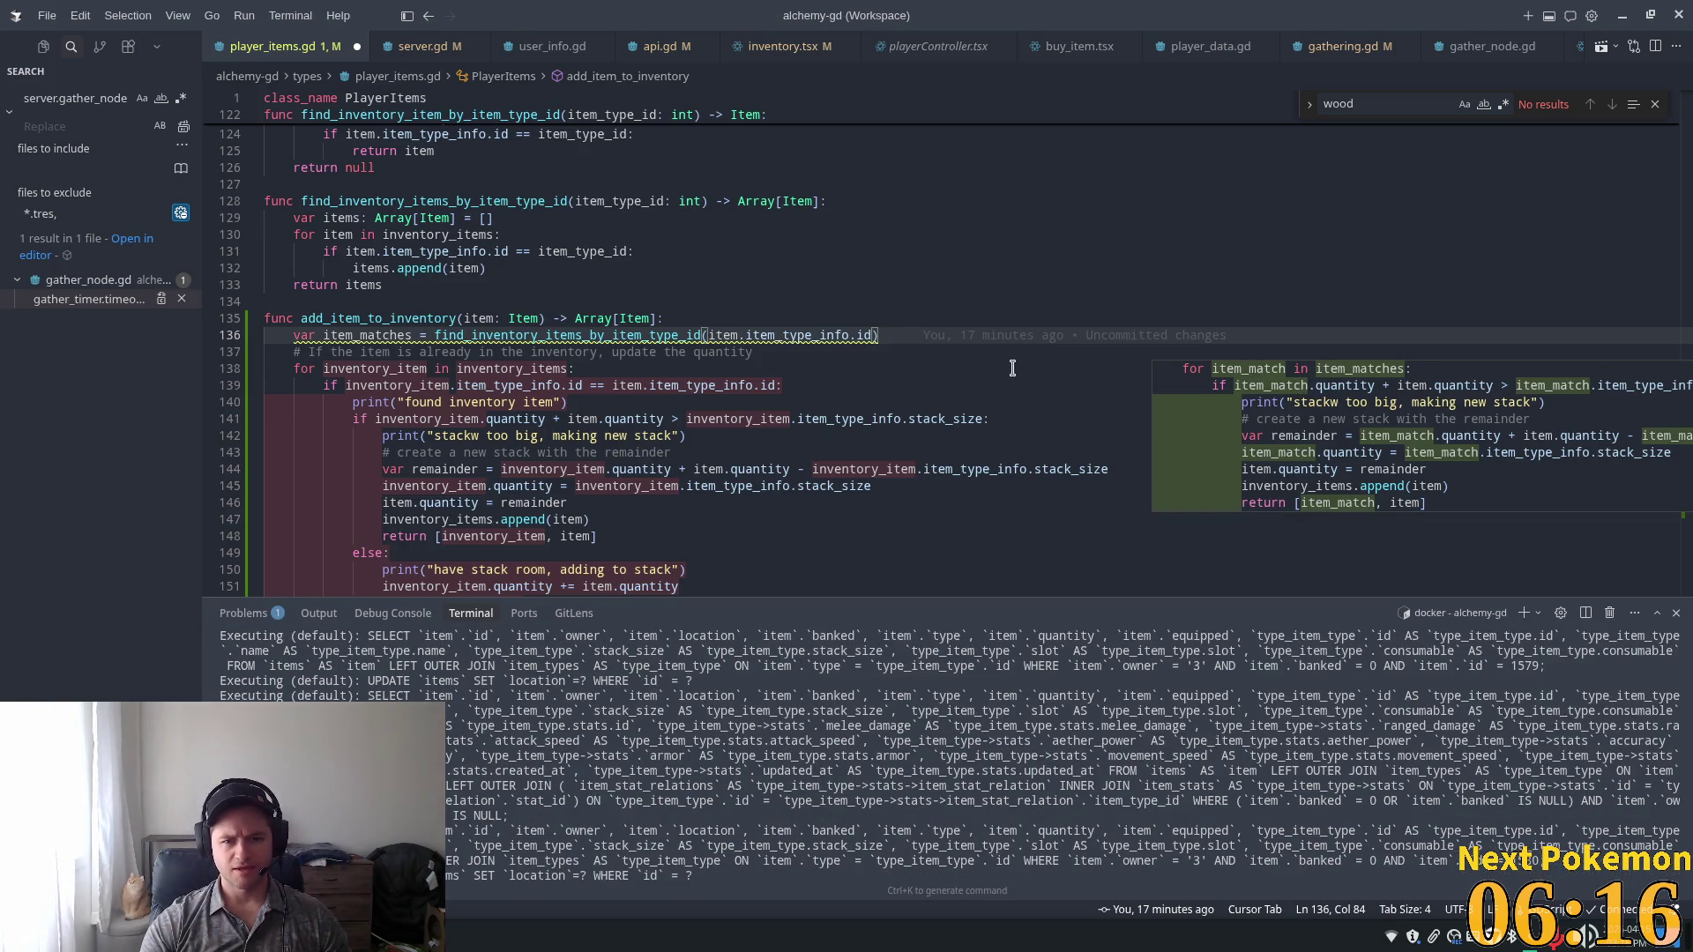
click(517, 385)
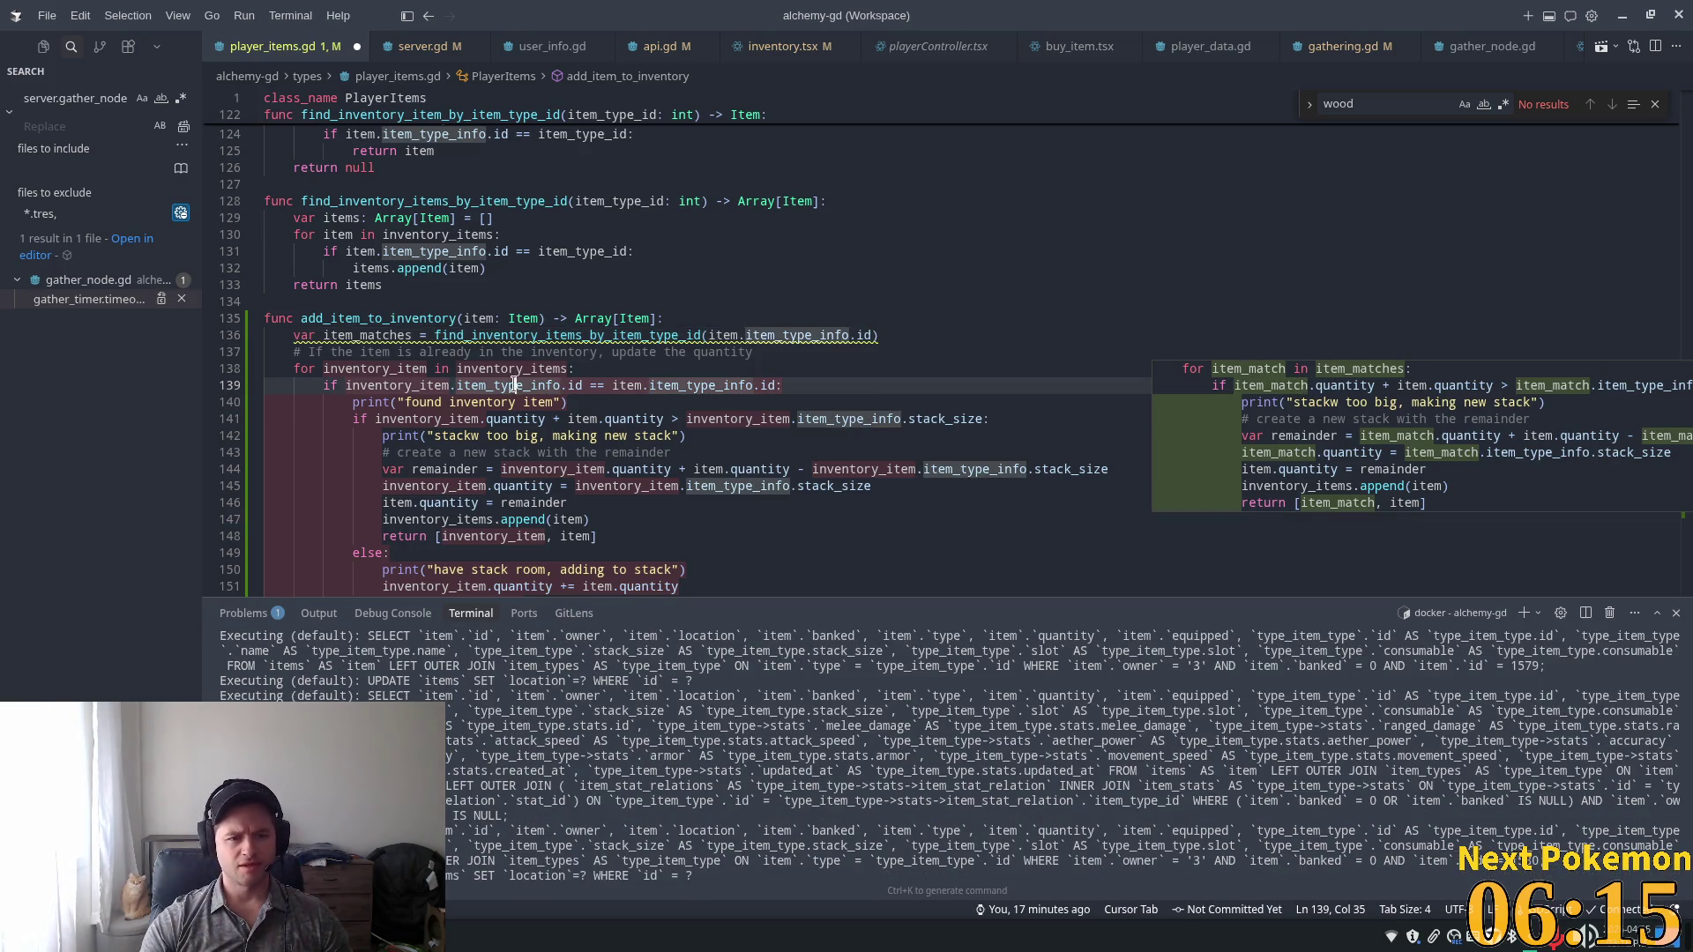
click(892, 341)
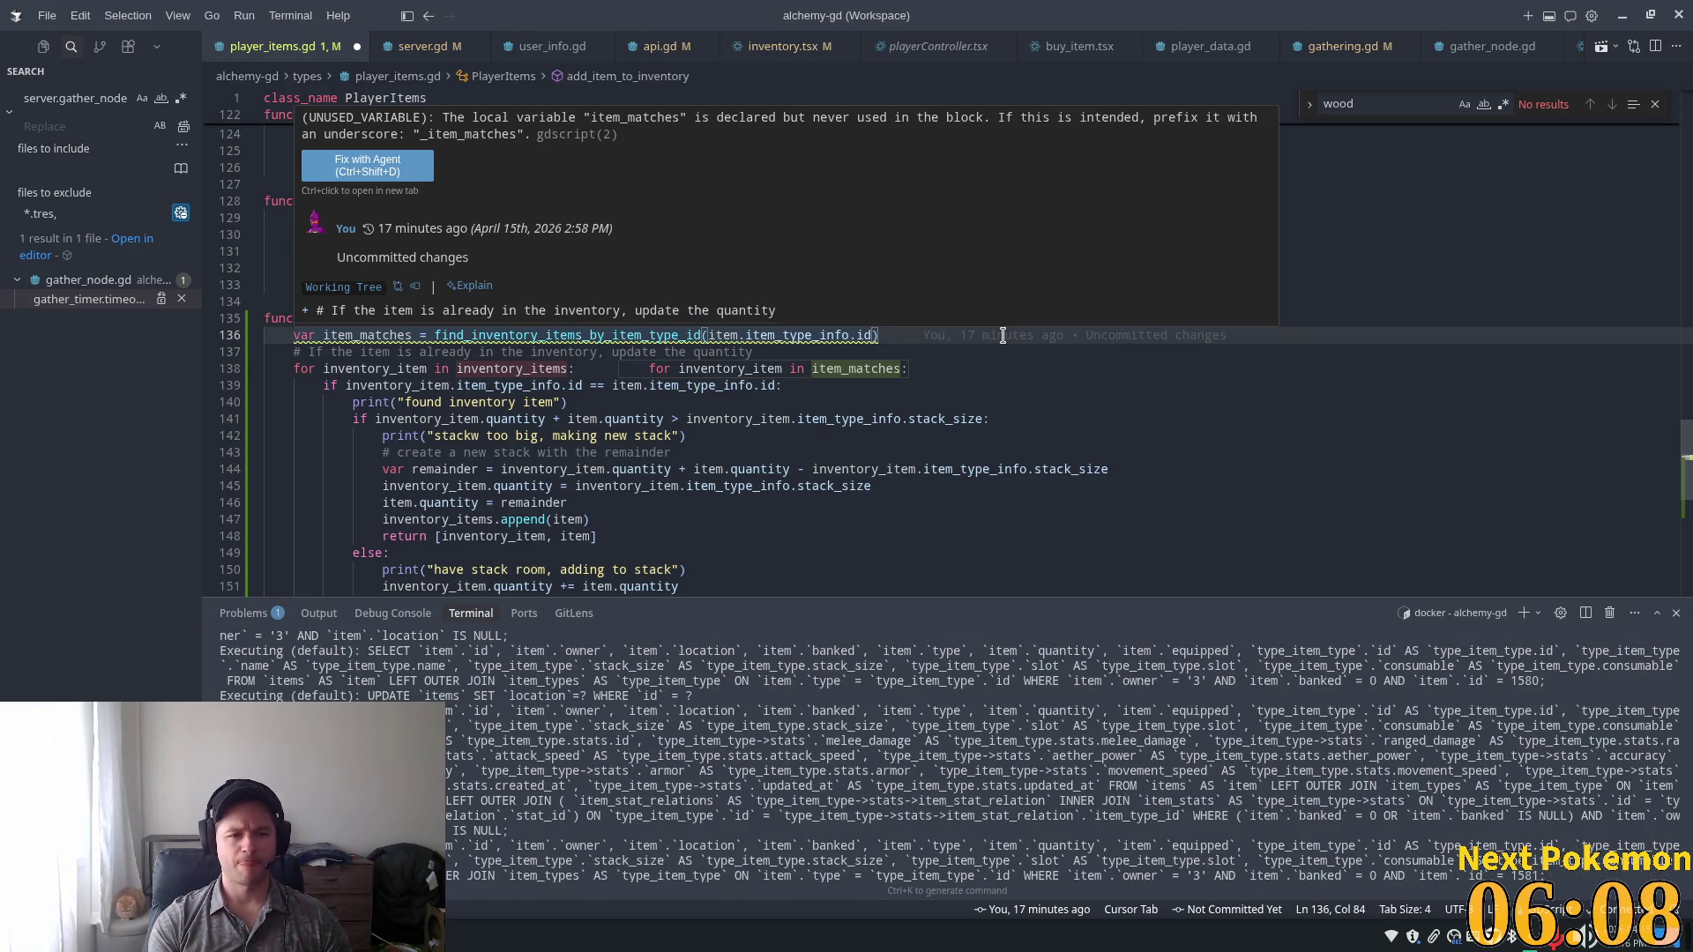
Type 'var smallest' below item_matches and open a blank line above the function for a helper.
key(Return)
text(var )
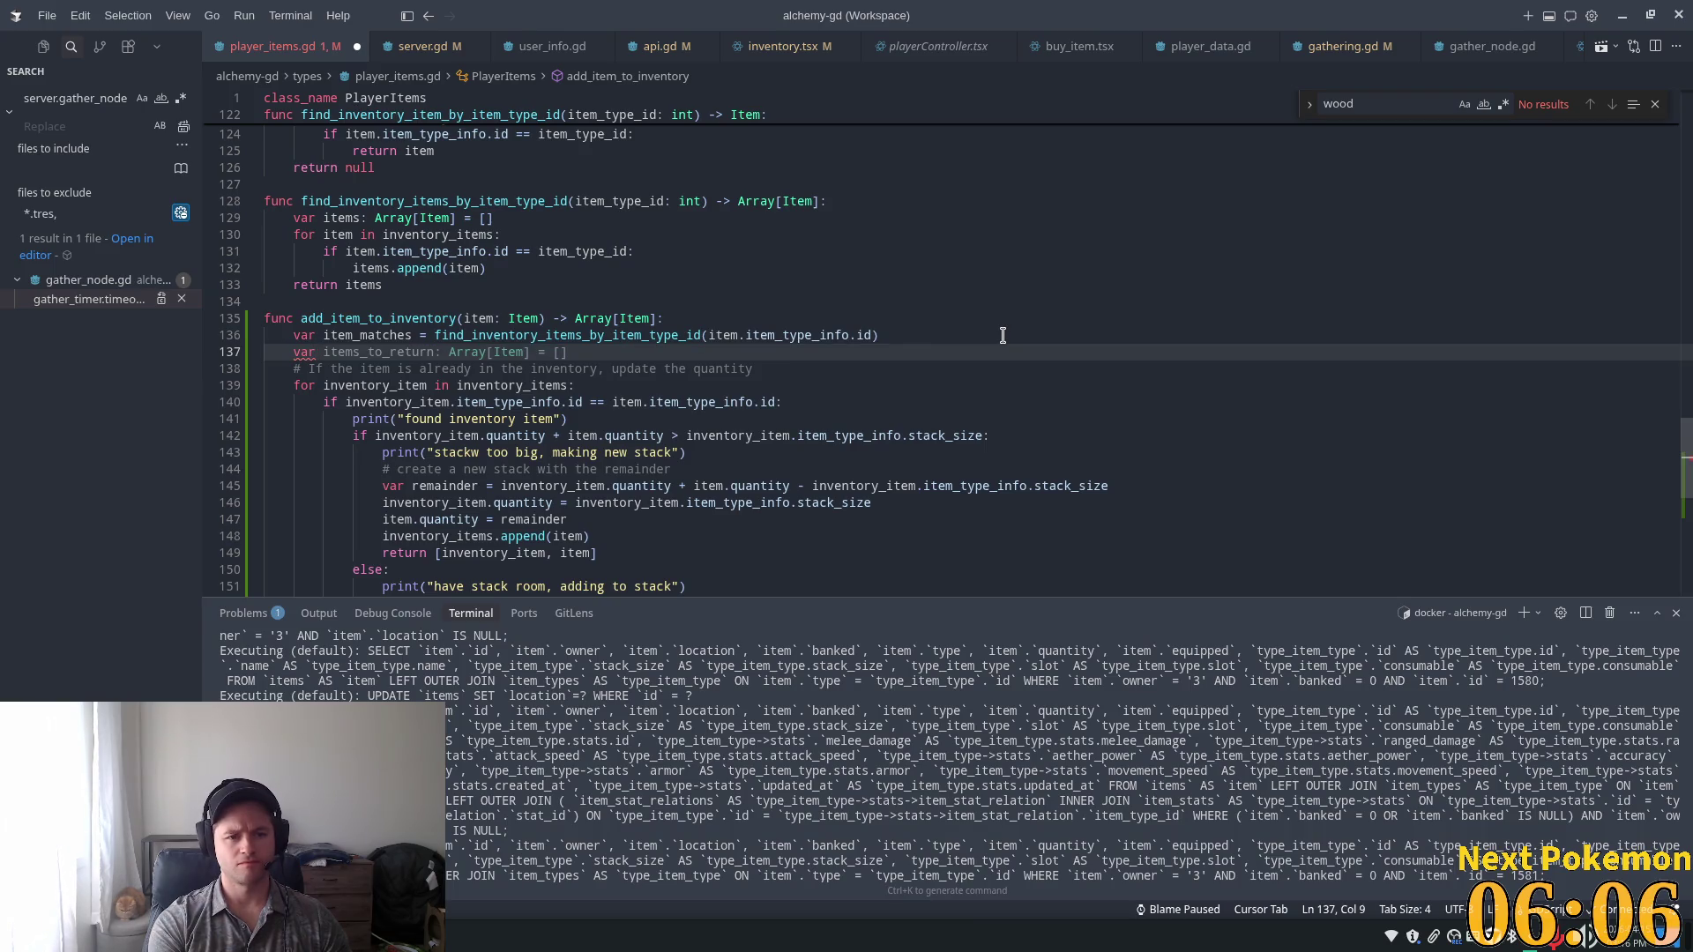
text(smalles)
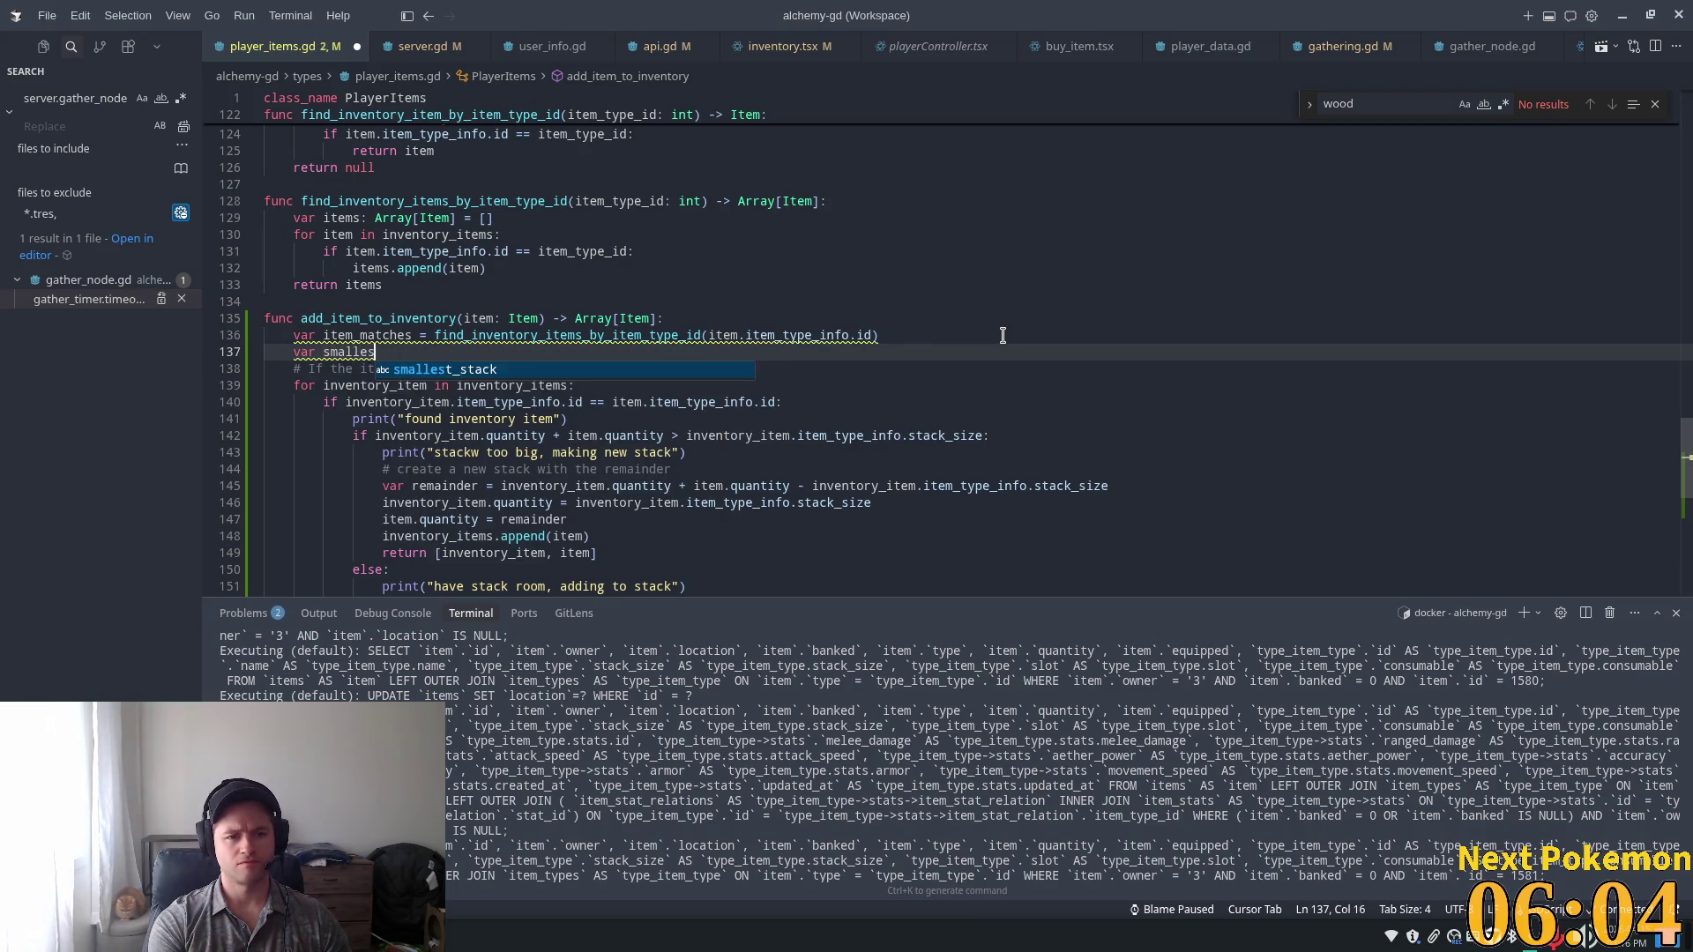
text(t)
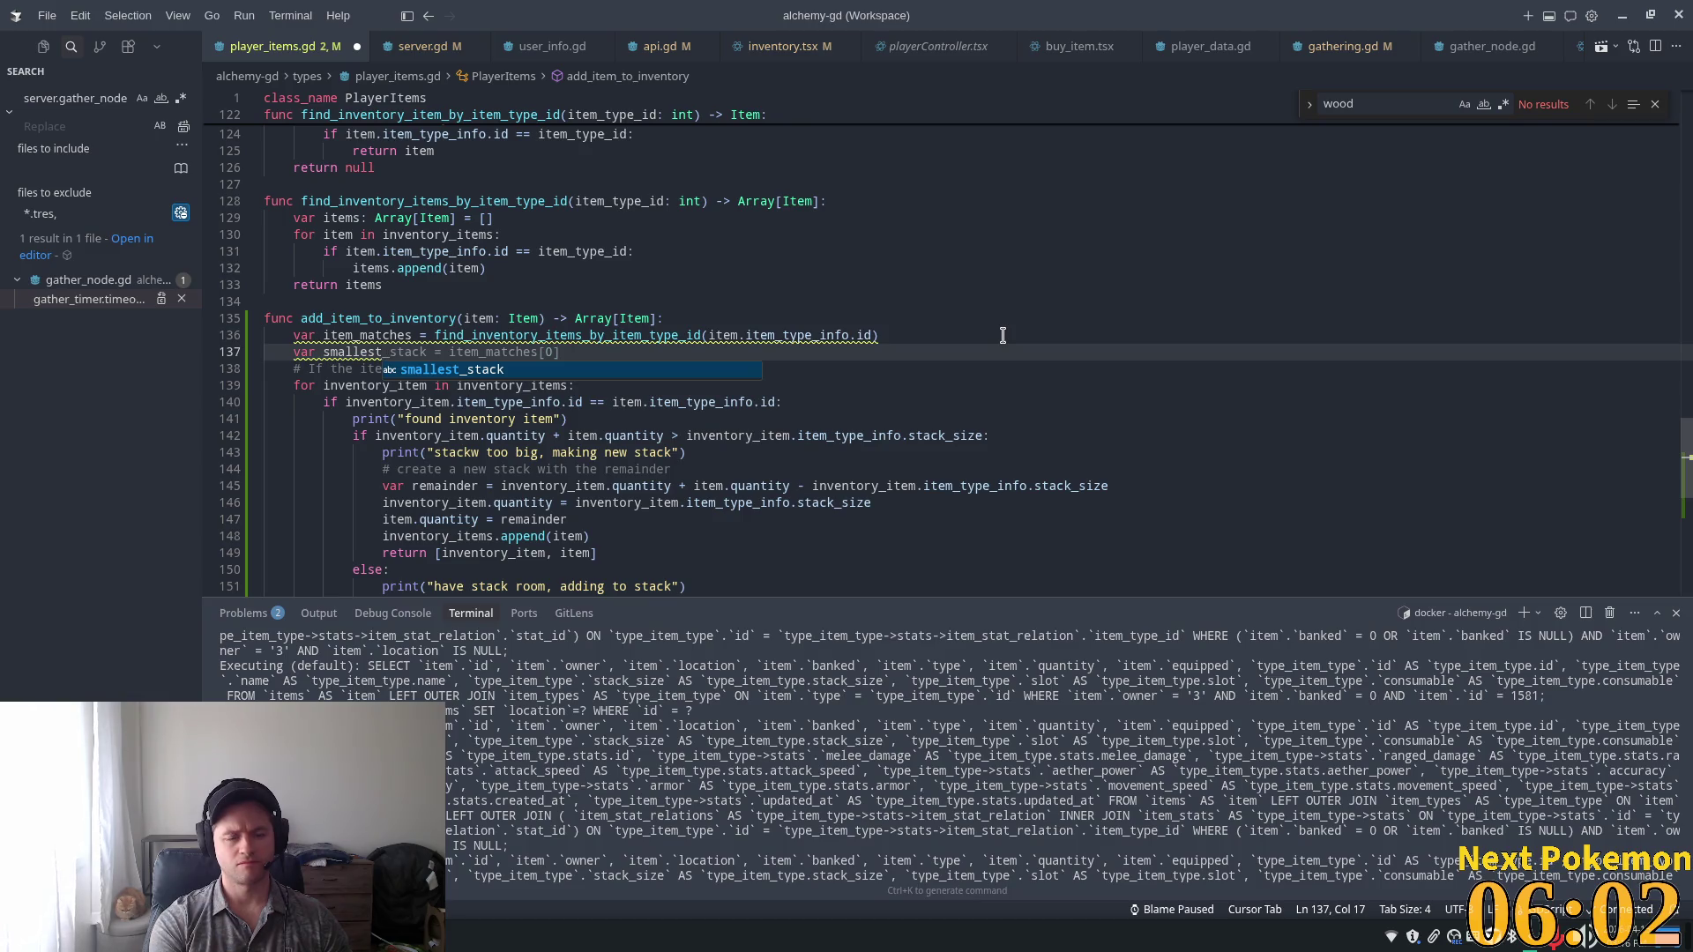
click(498, 302)
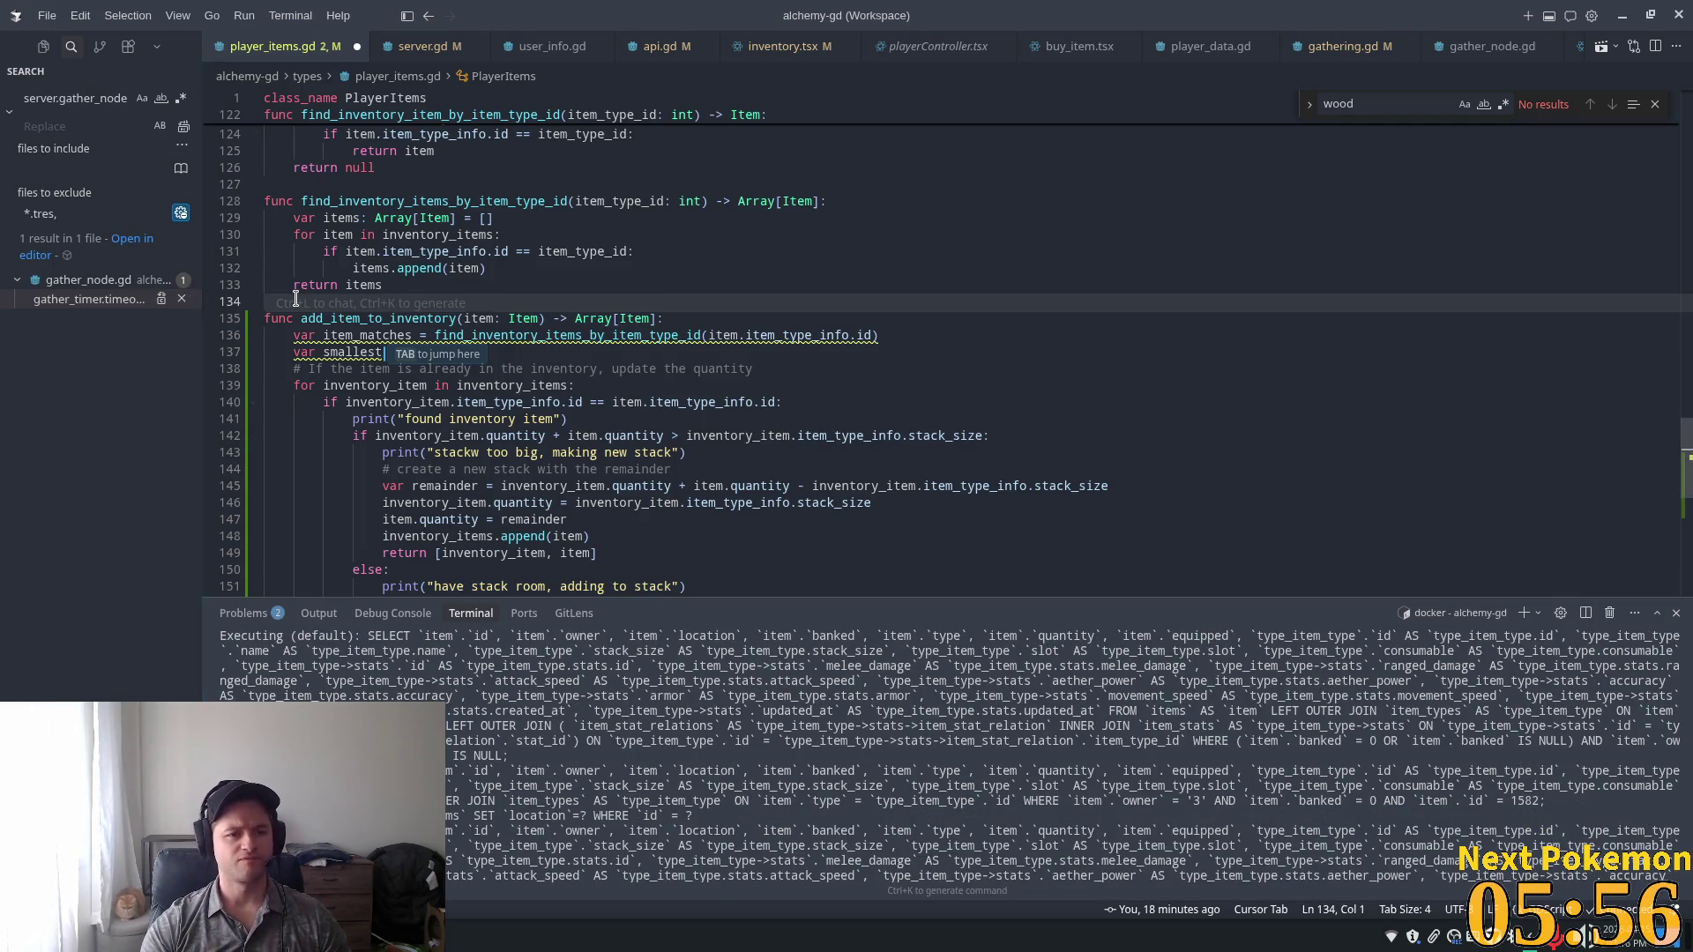
mouse_move(295, 298)
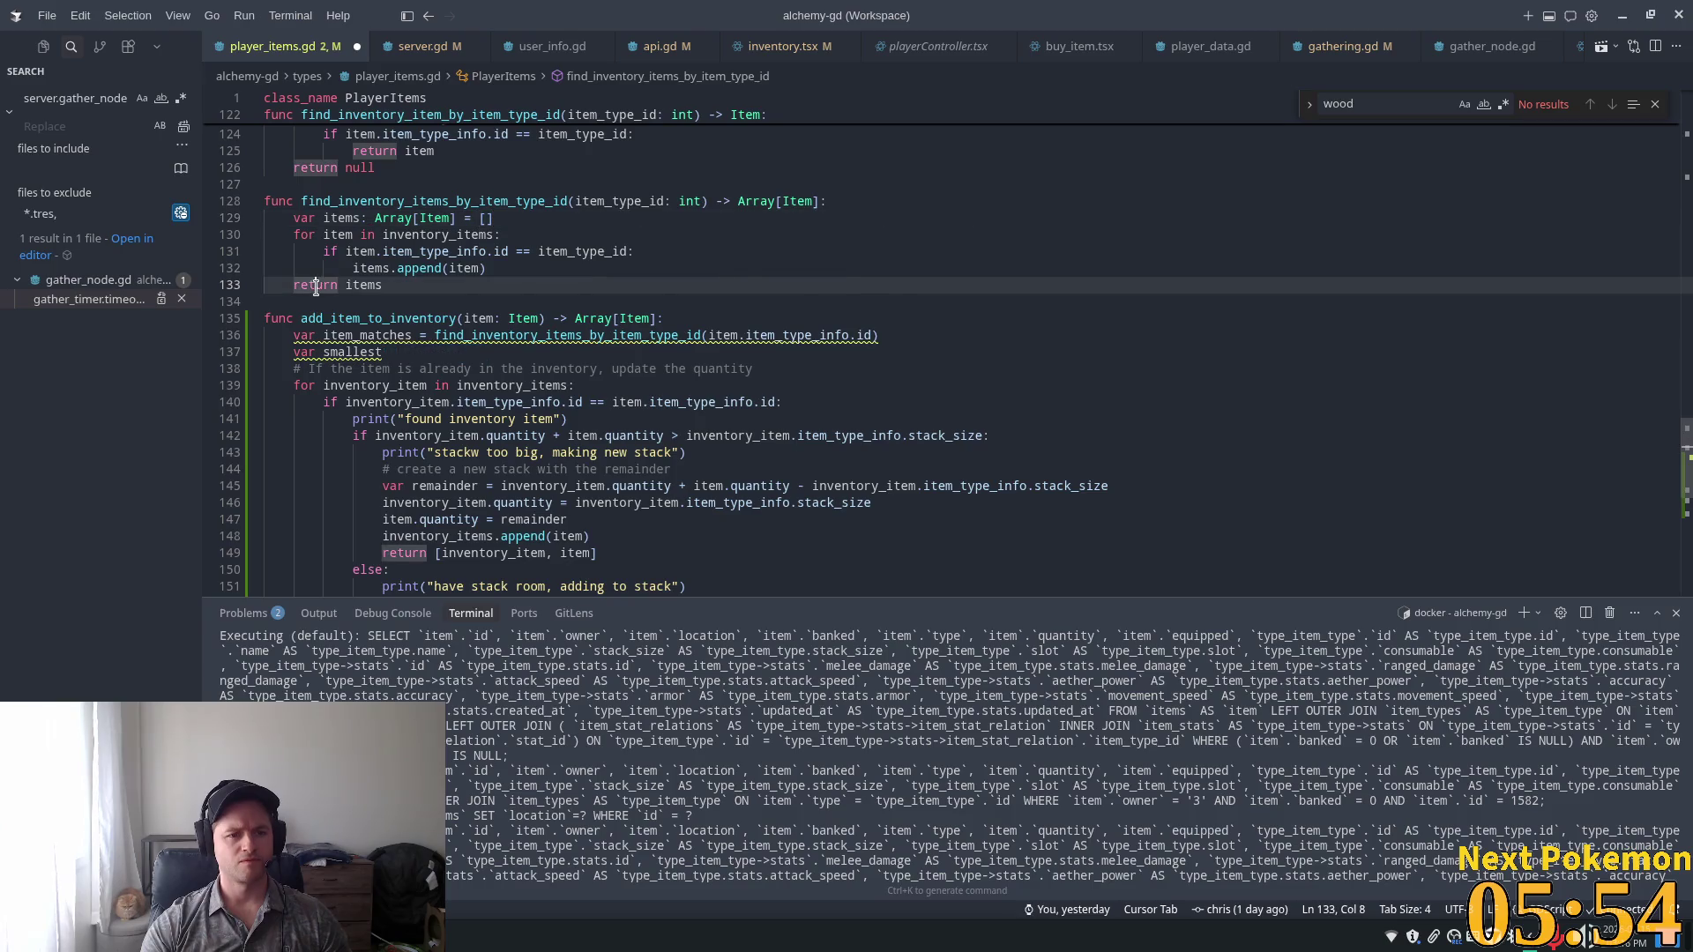
key(Return)
key(Return)
key(Up)
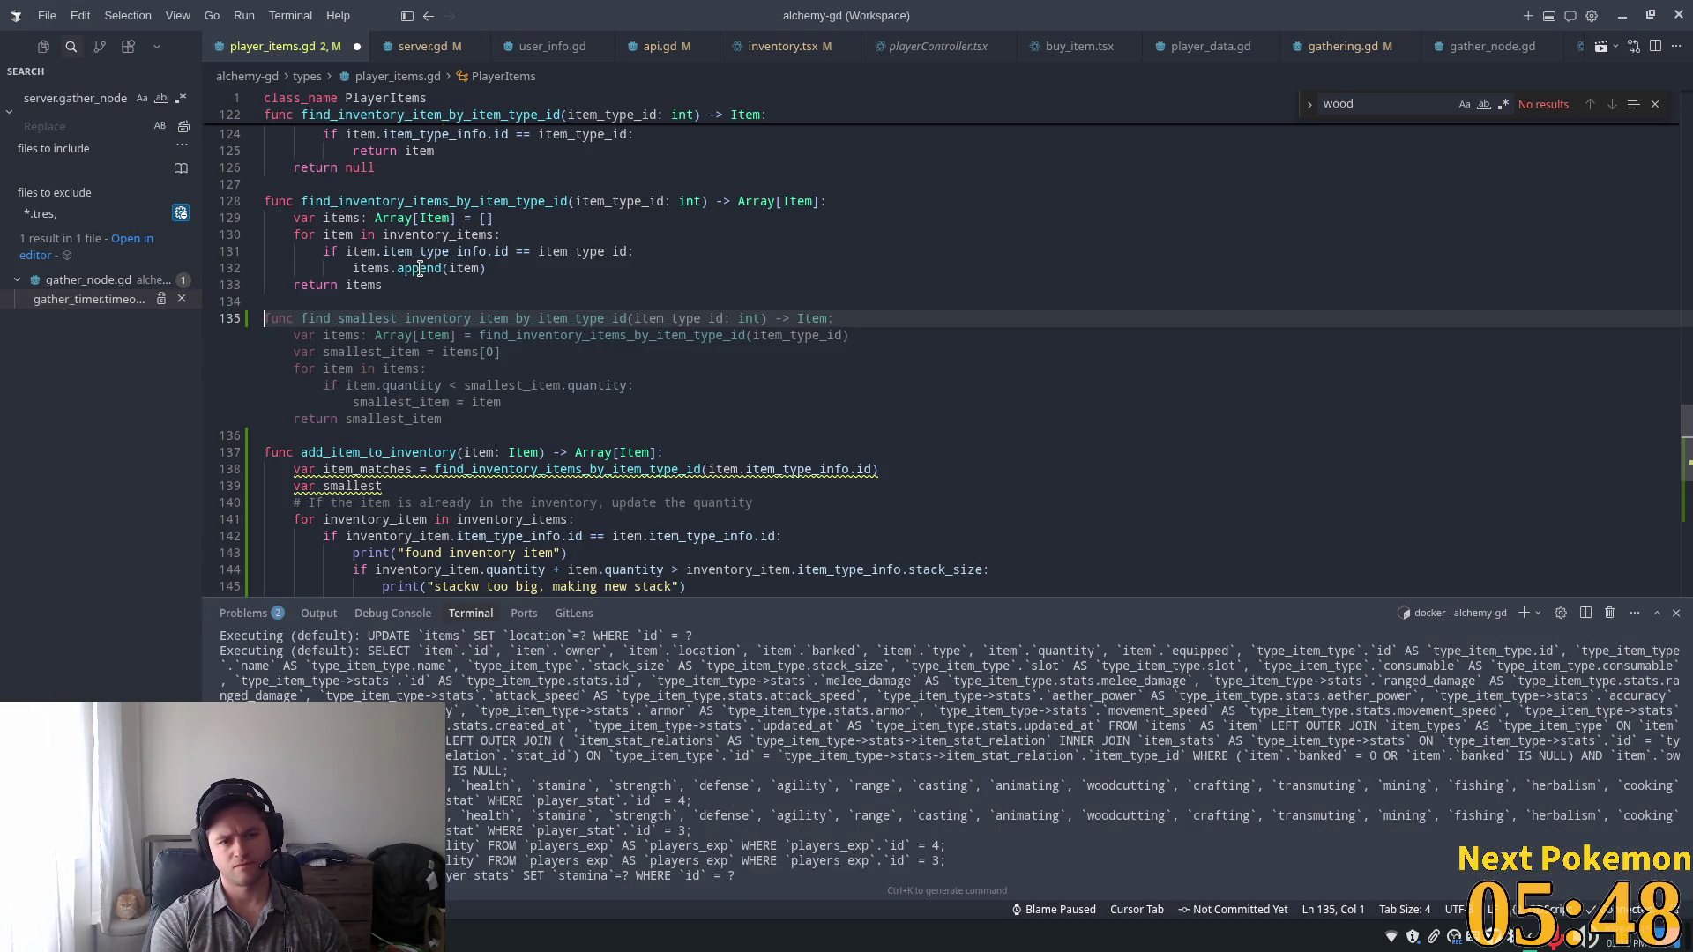
Accept the suggested find_smallest_inventory_item_by_item_type_id helper and review its smallest_item quantity comparison.
key(Tab)
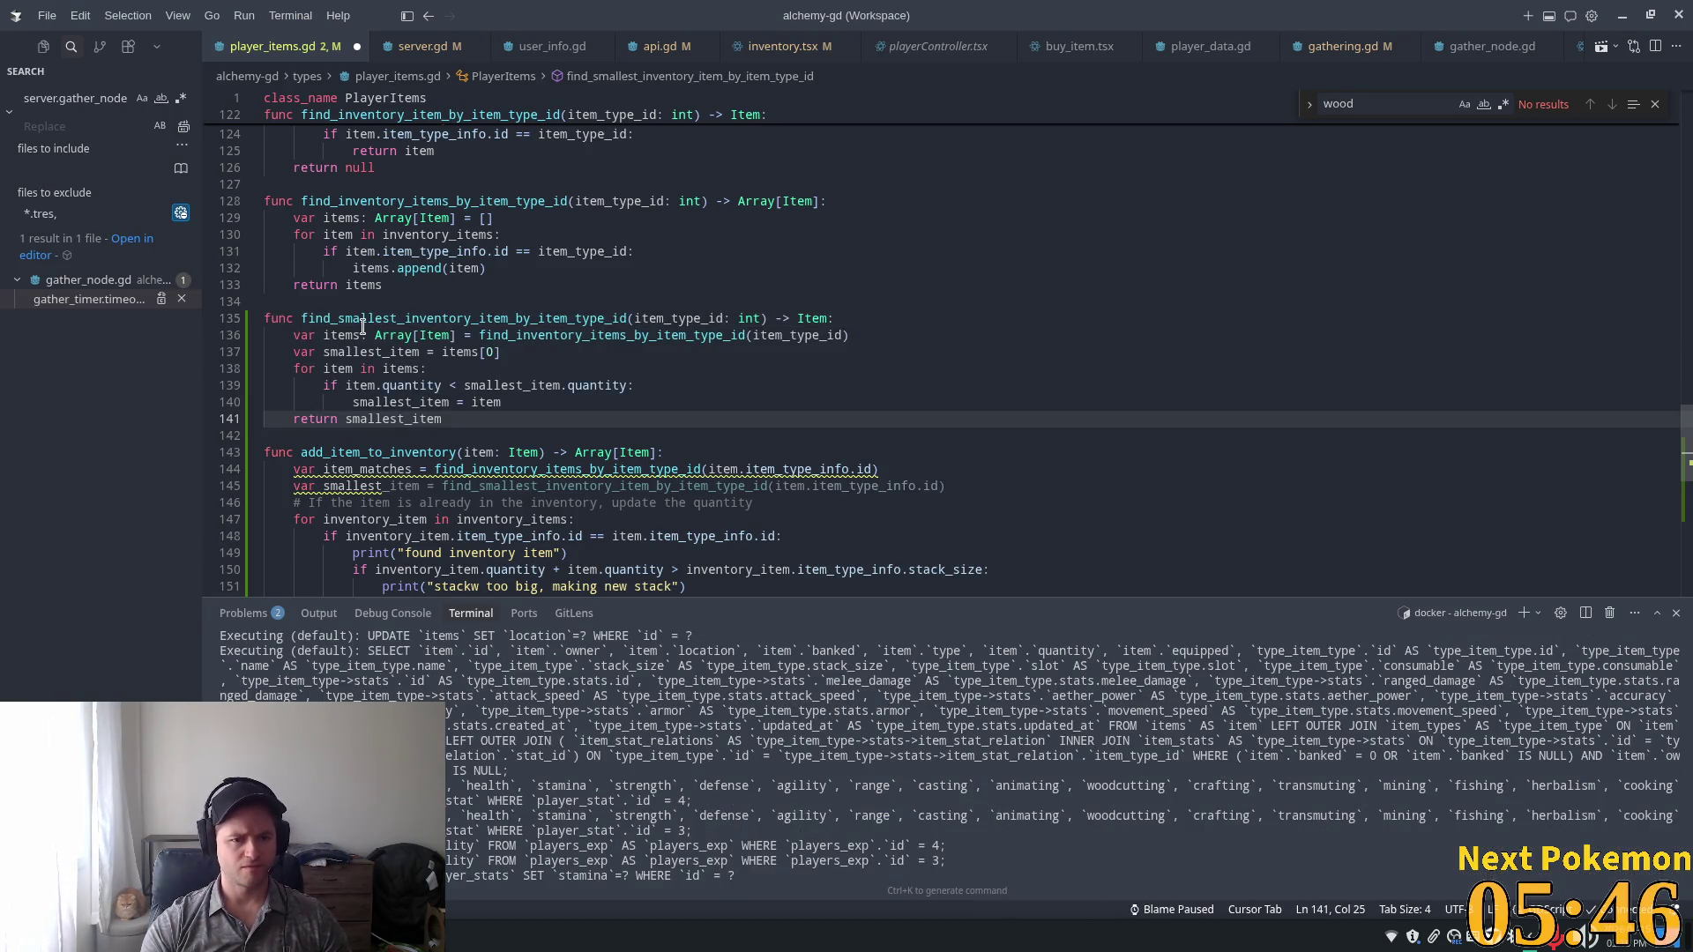
click(437, 352)
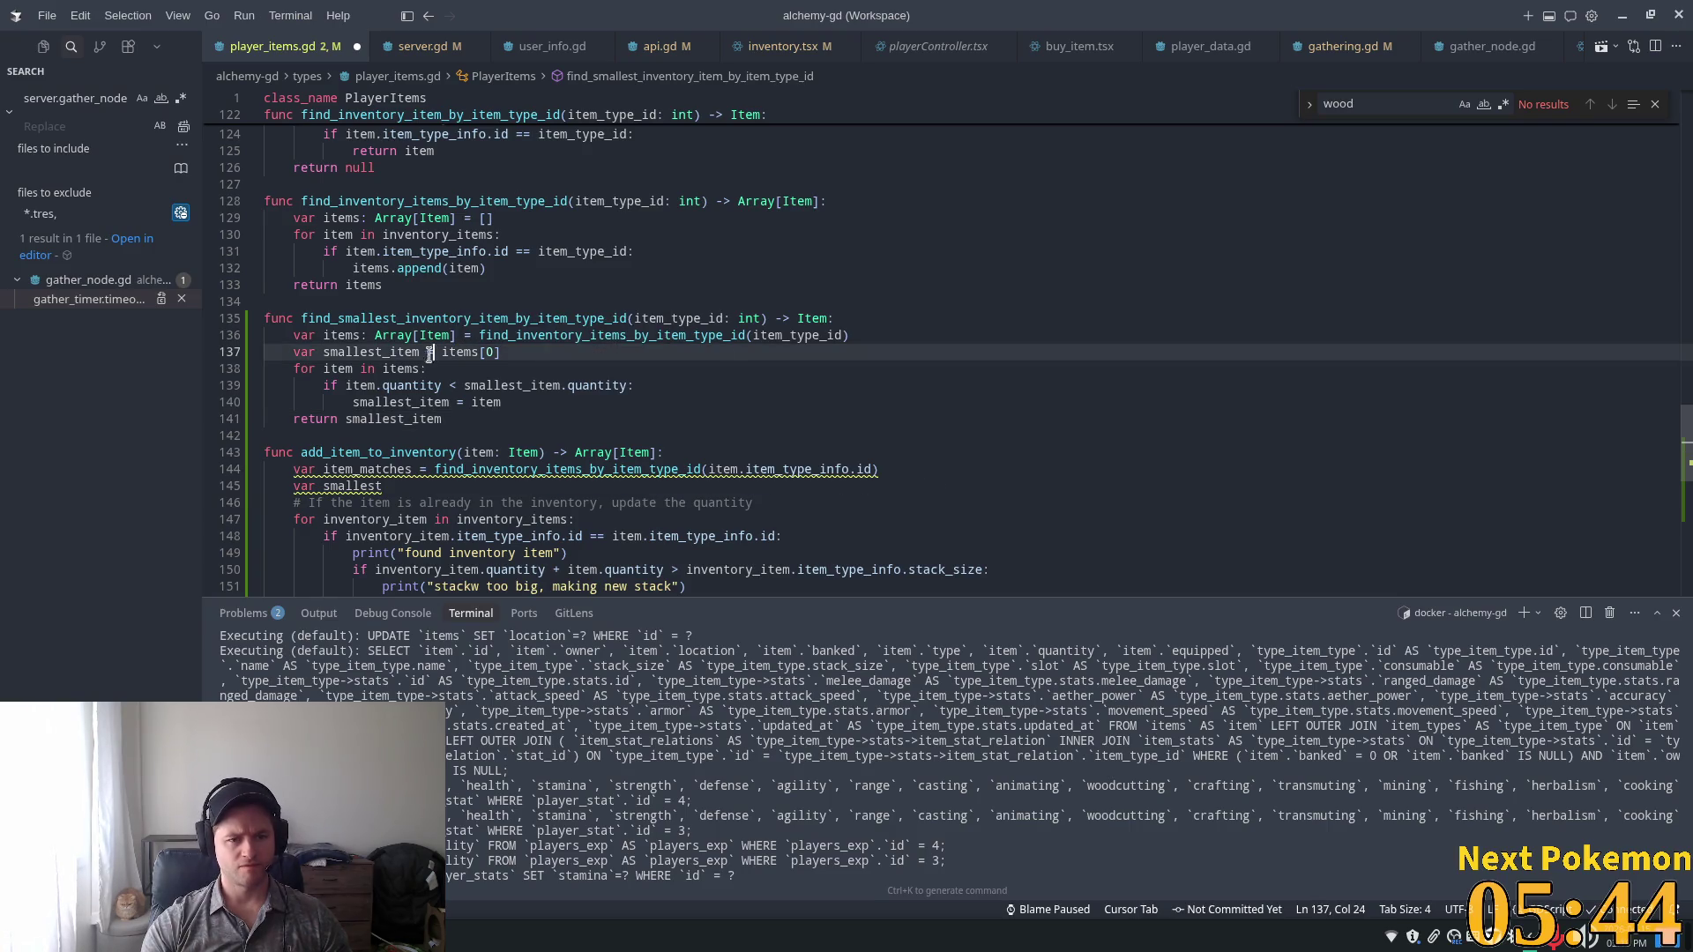
double_click(371, 352)
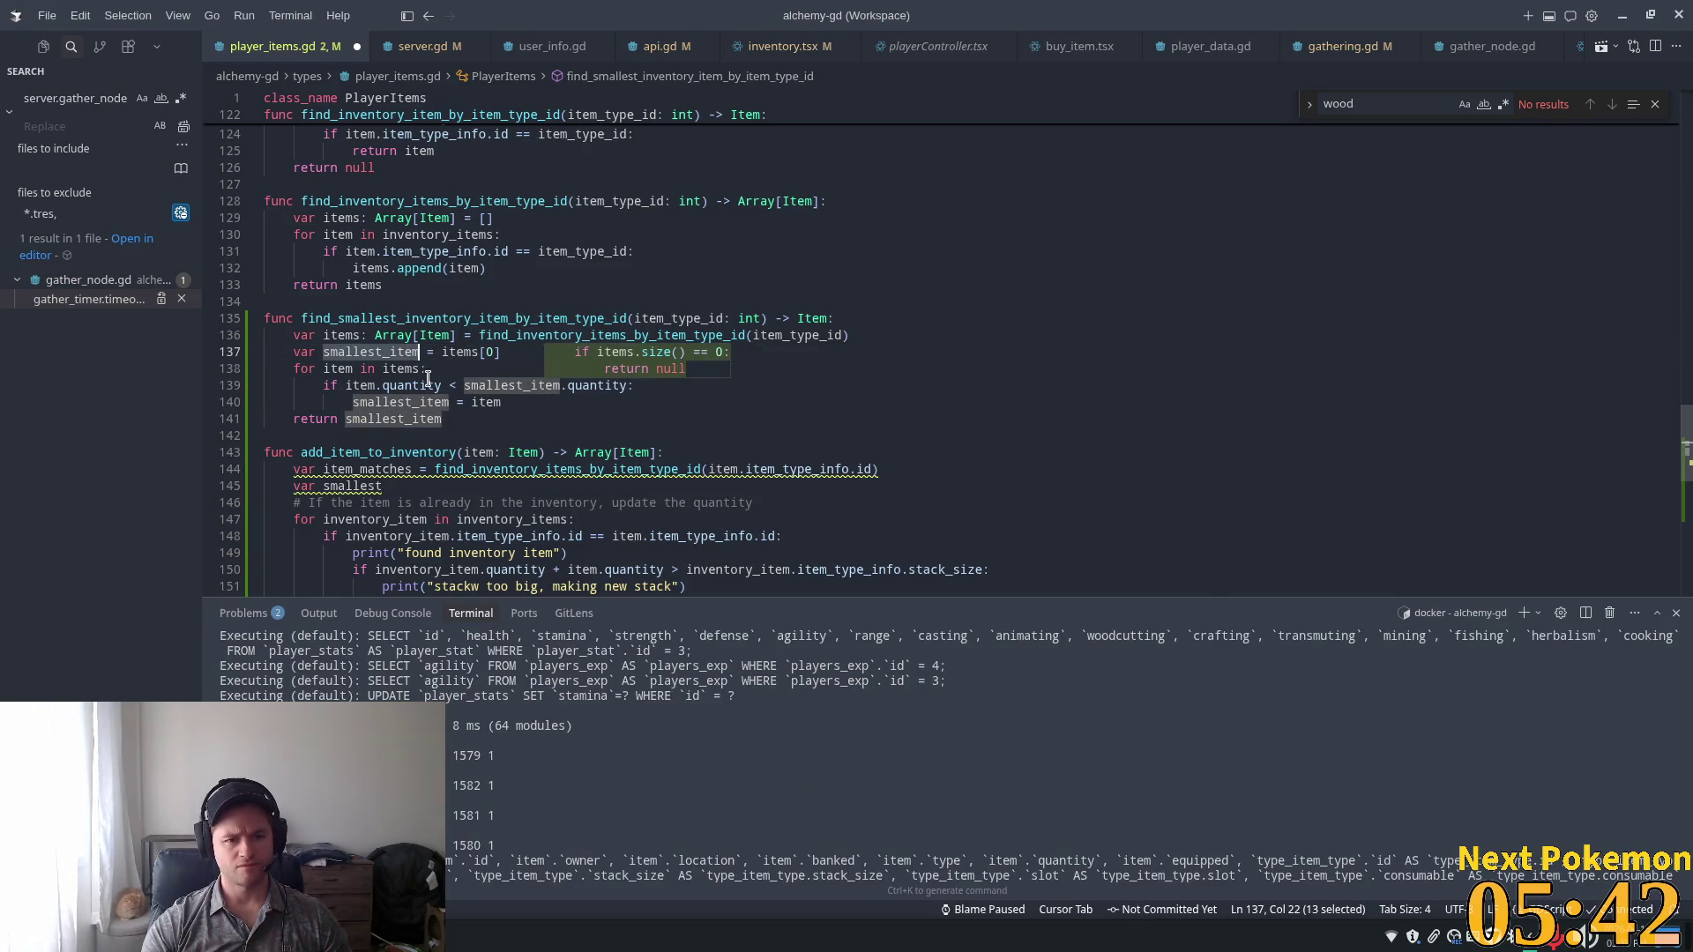
double_click(459, 352)
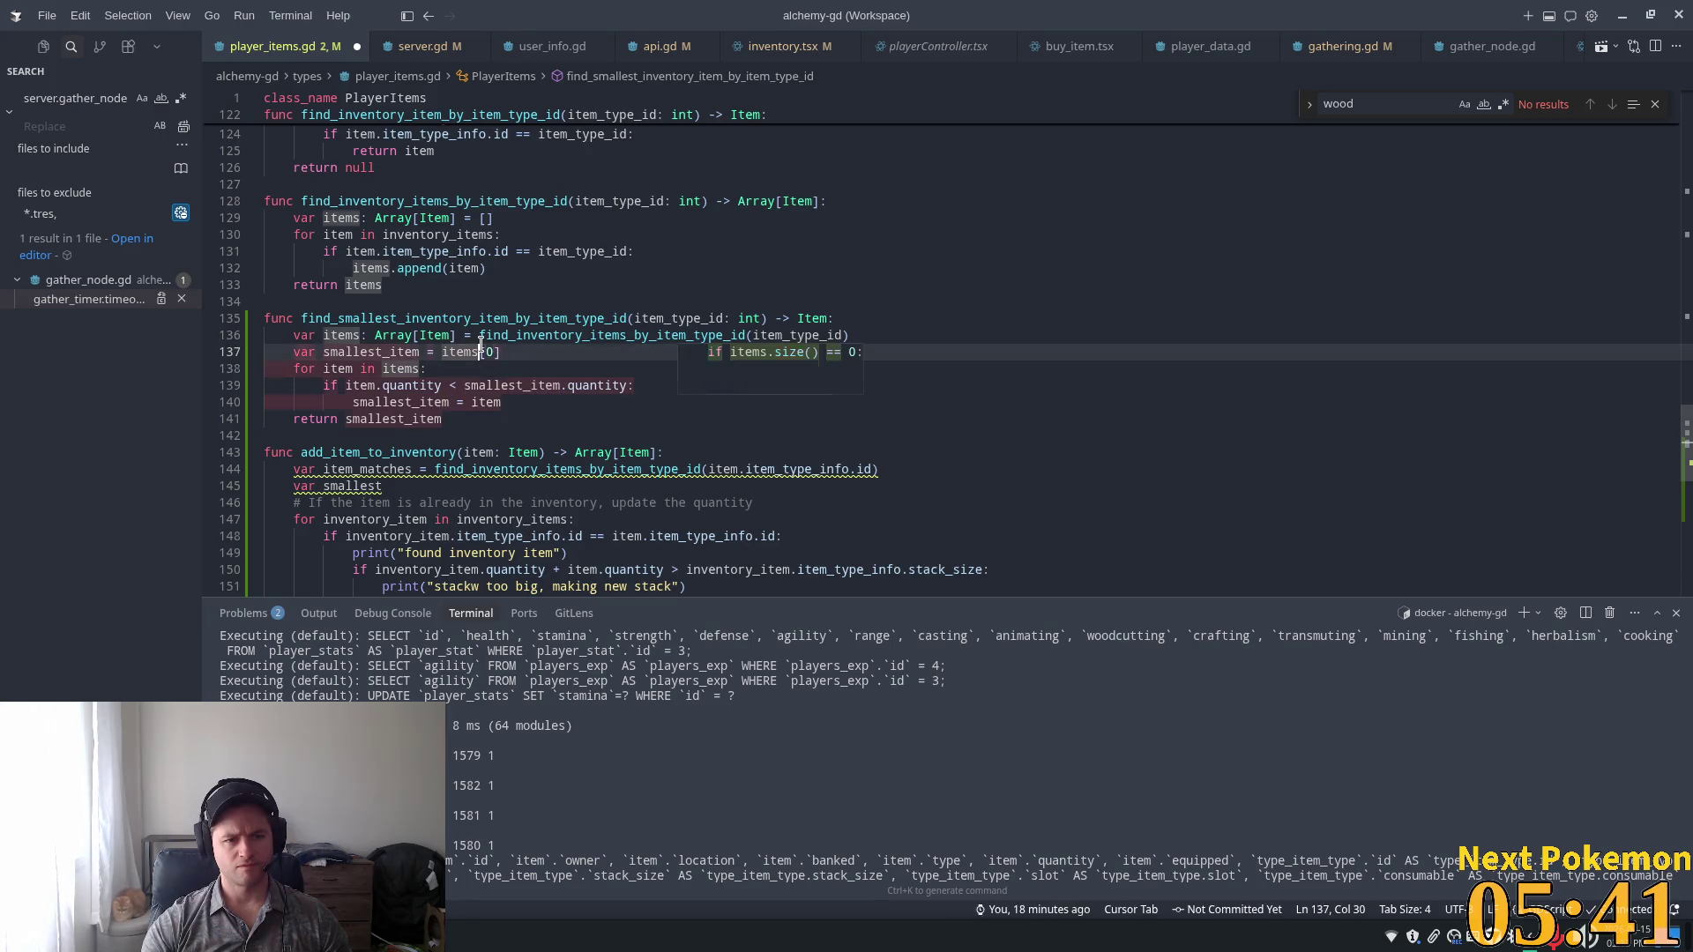
click(348, 385)
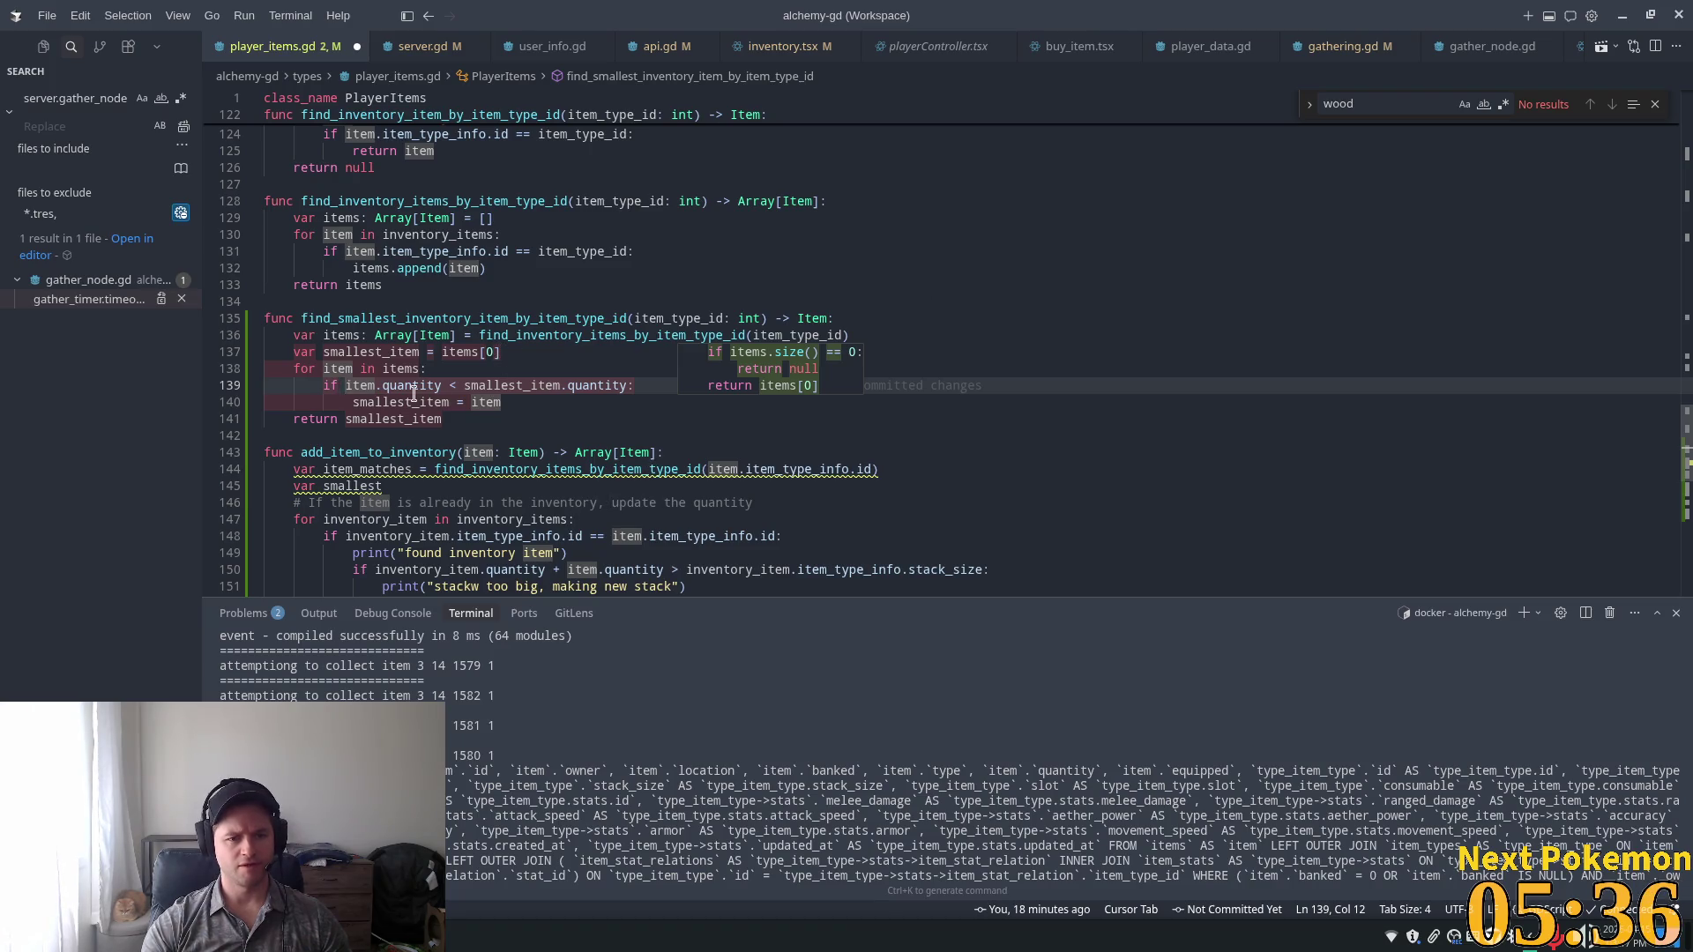
double_click(431, 321)
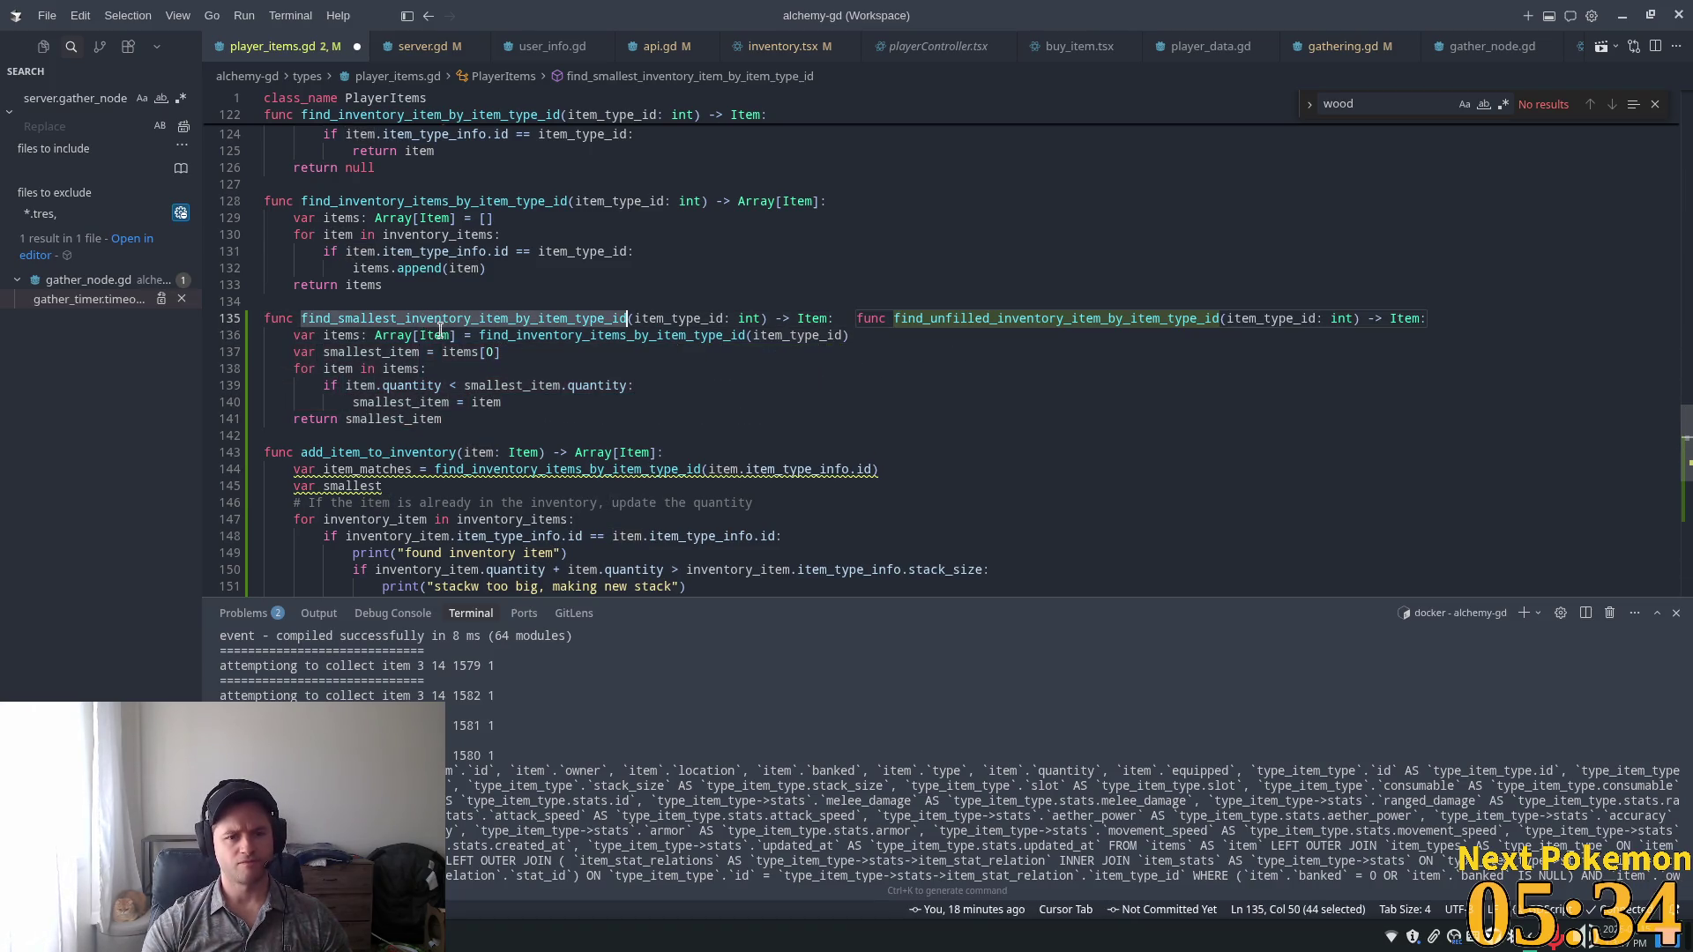
drag(415, 486, 297, 471)
scroll(794, 441, down, 4)
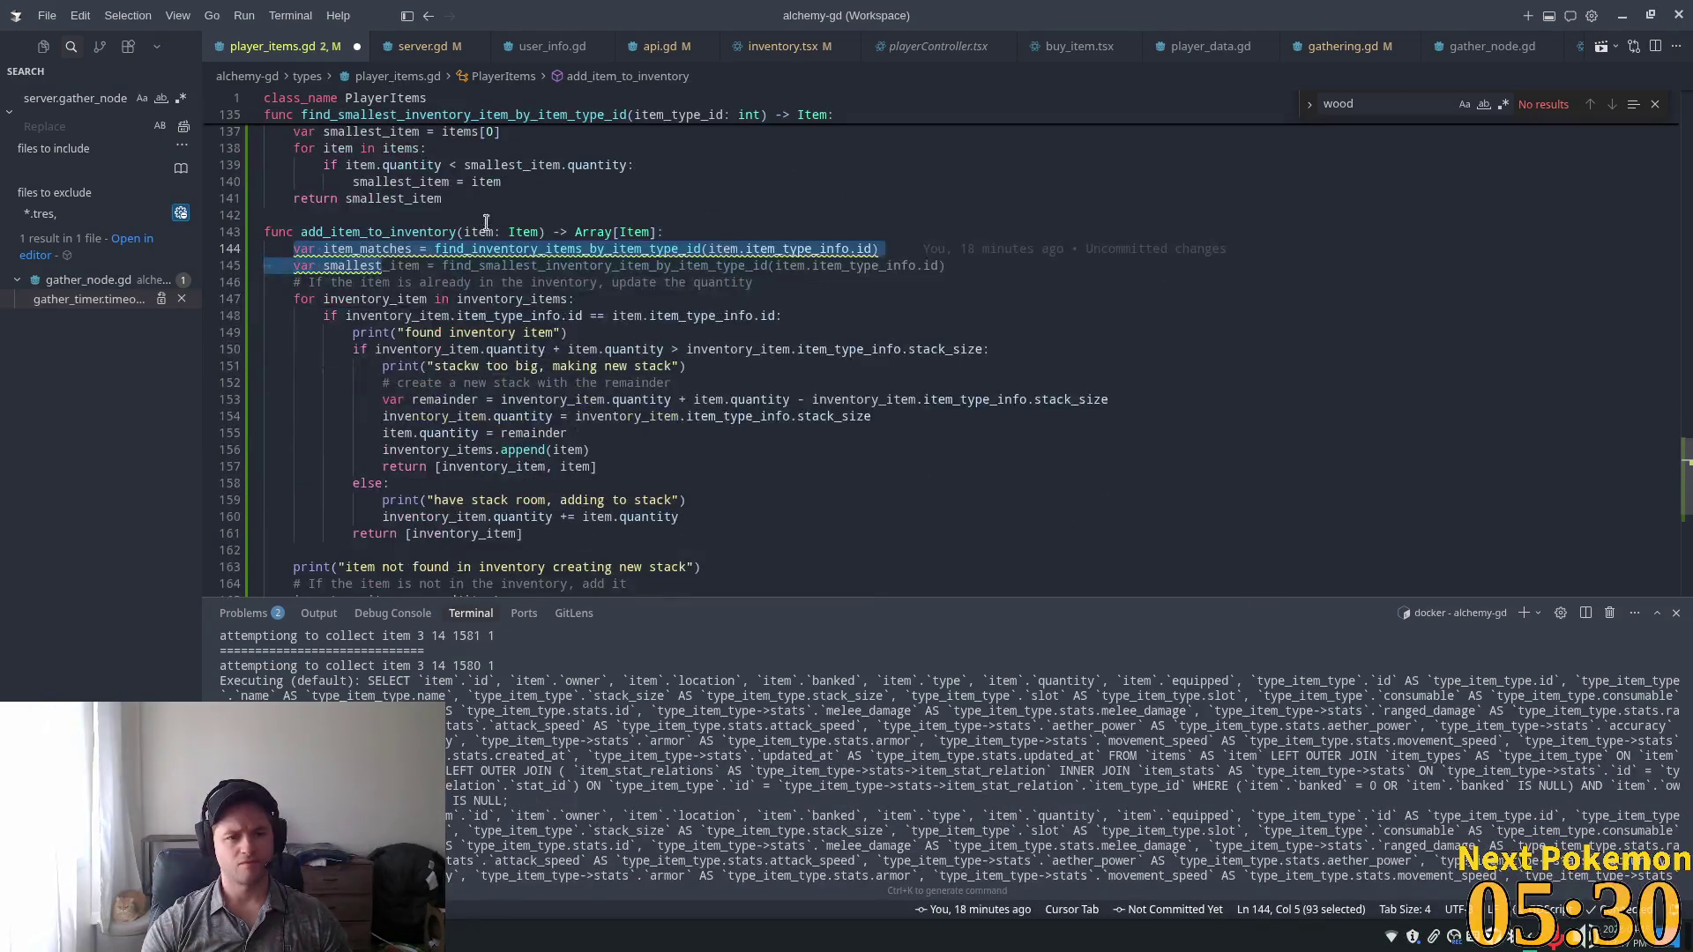
mouse_move(495, 249)
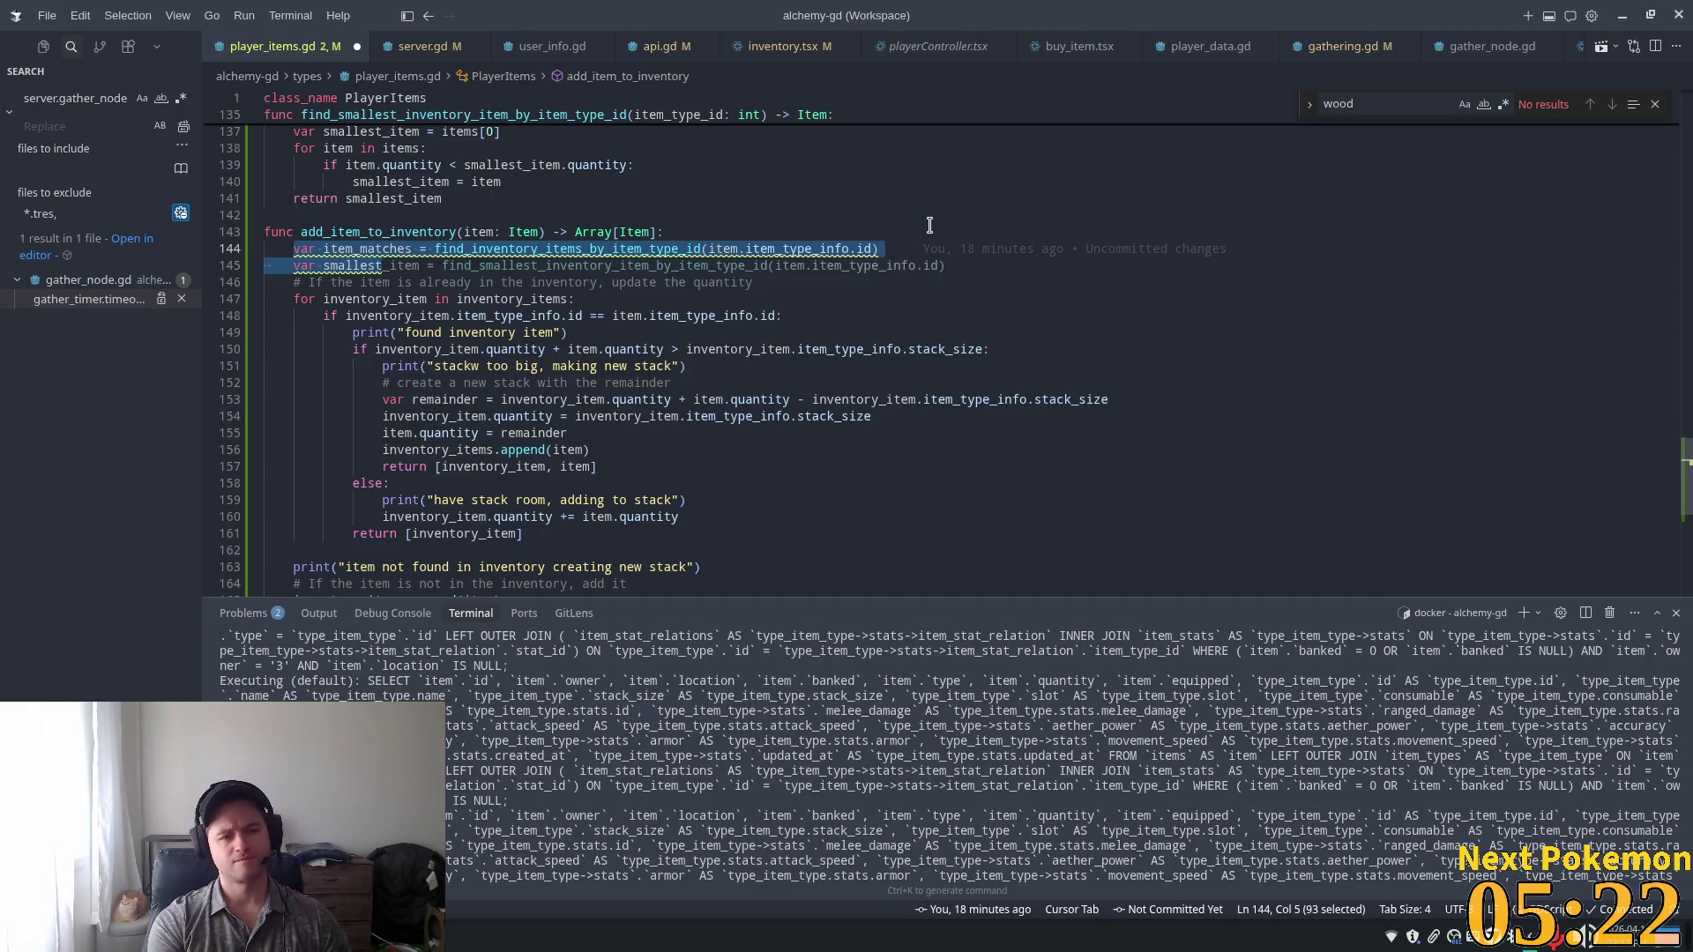
Replace the two declarations with 'var item_match =' calling find_smallest_inventory_item_by_item_type_id, dismissing the extra suggestion.
text(var item)
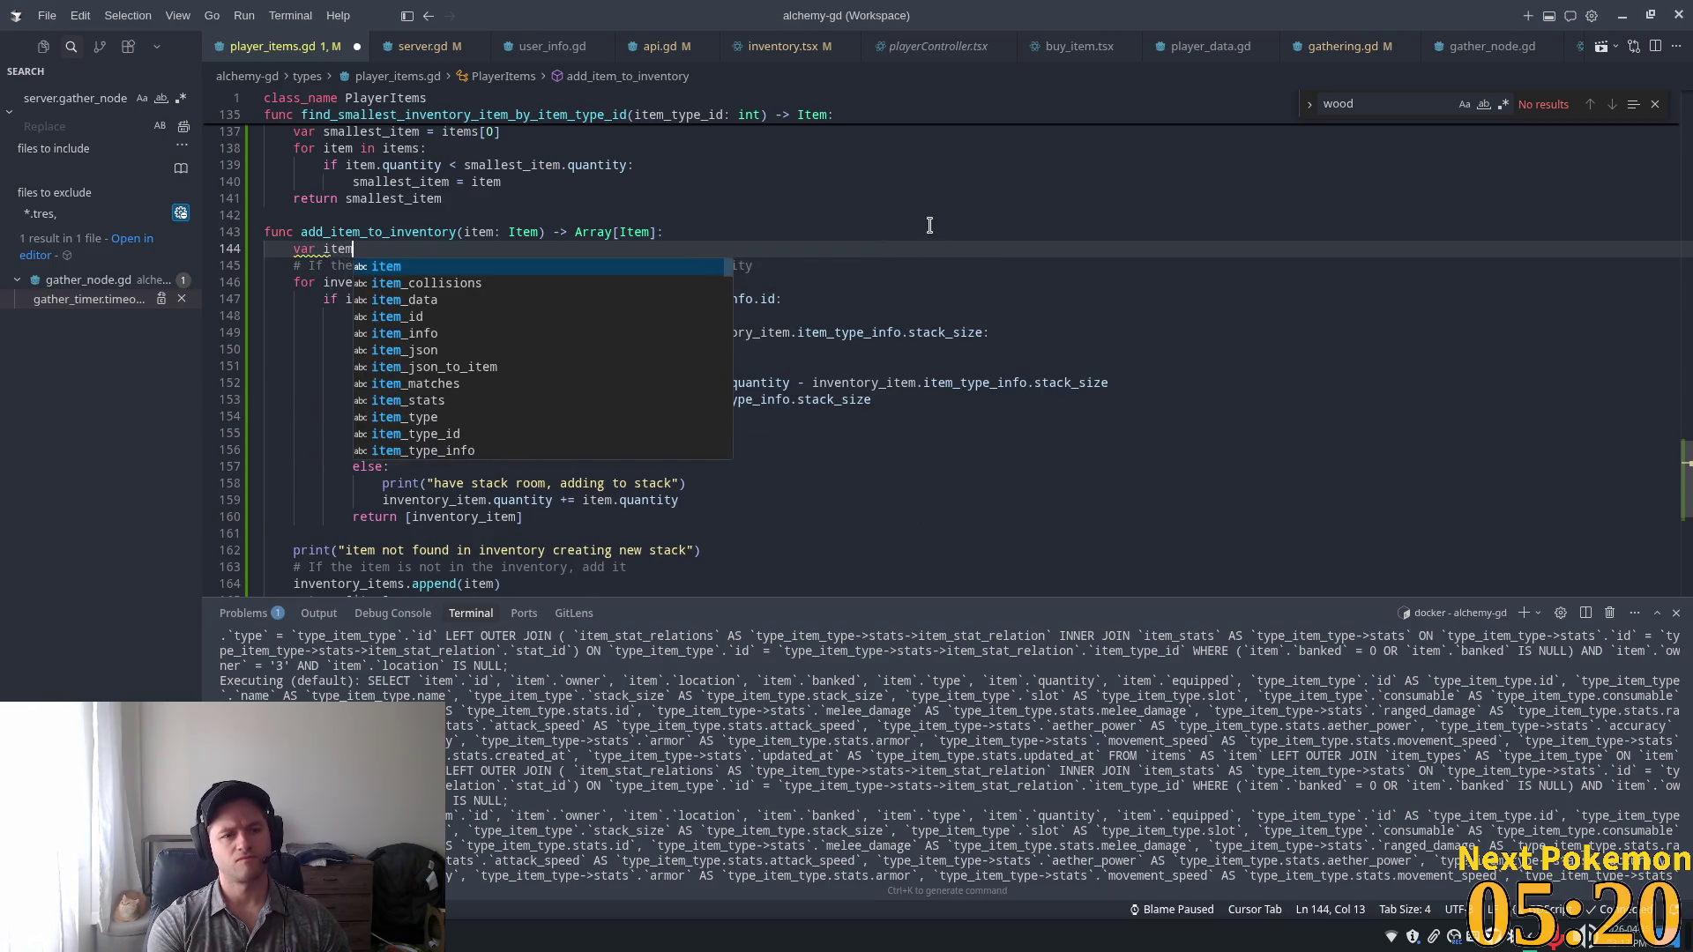
text(_match)
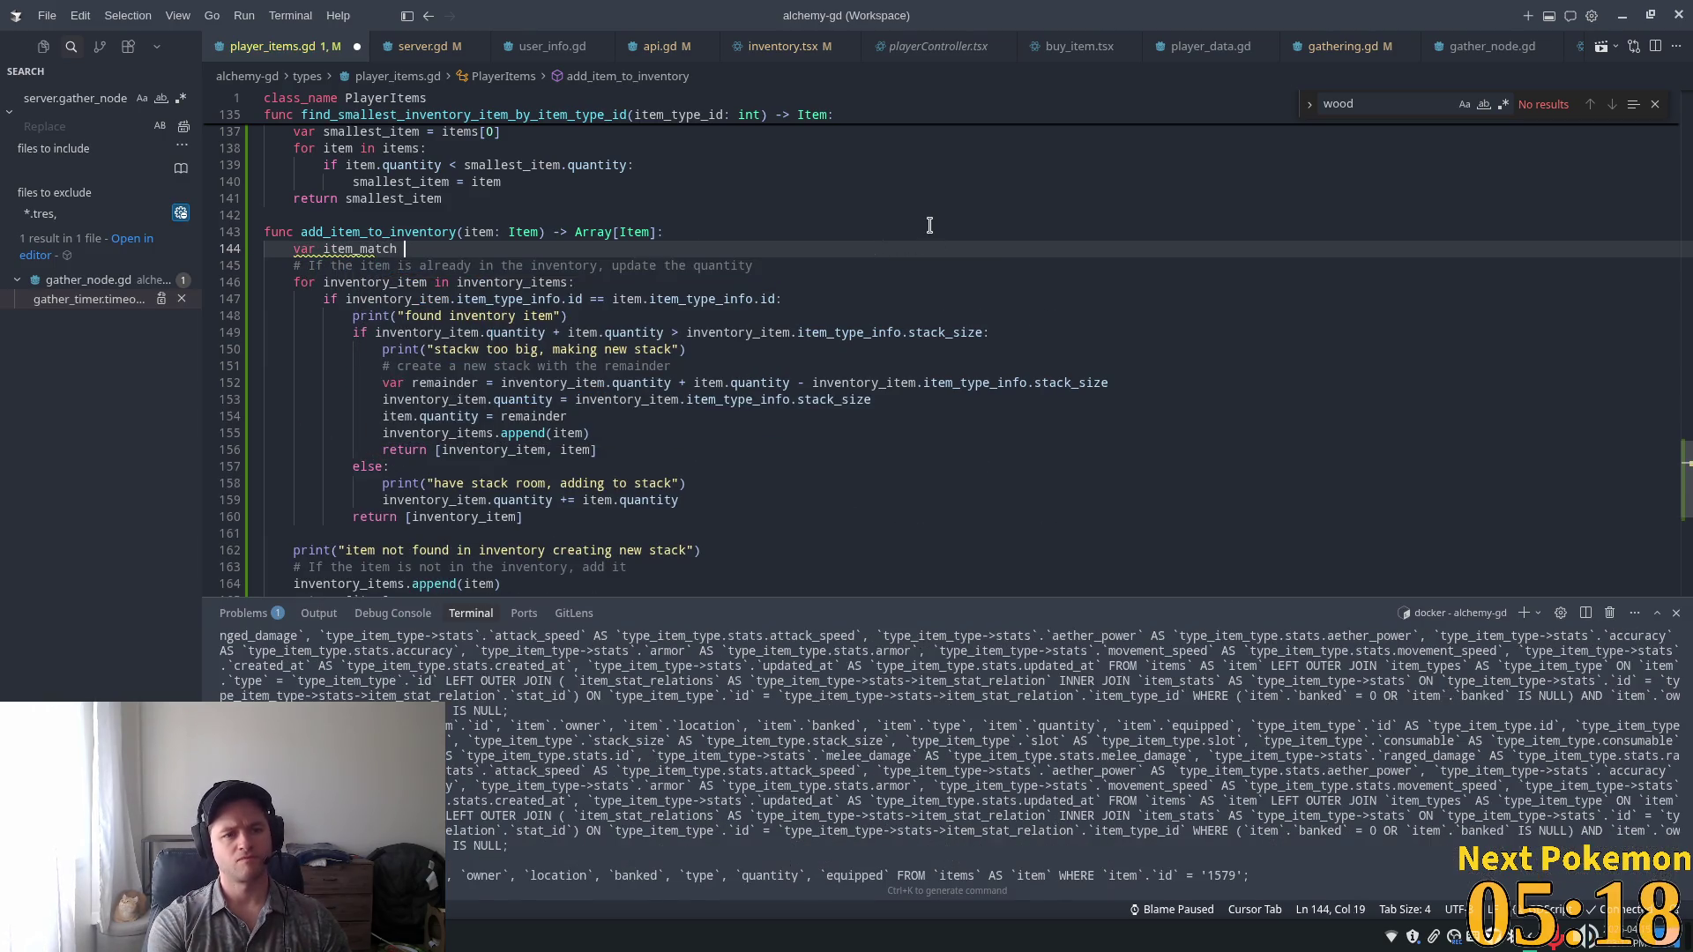
text( =)
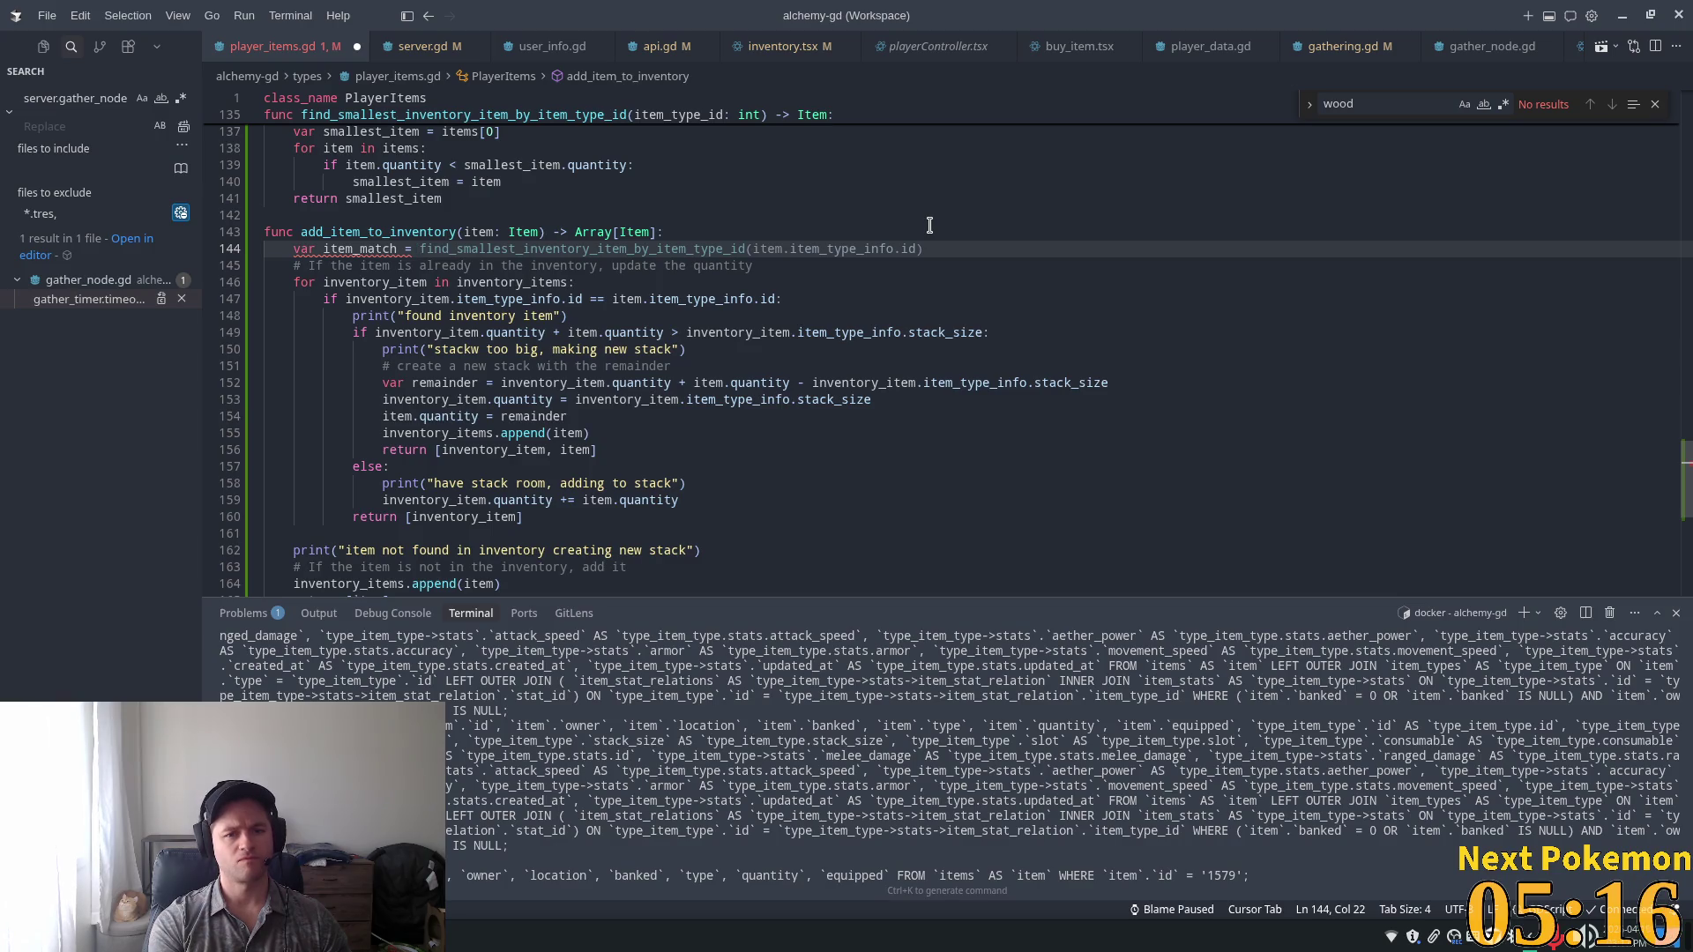
key(Tab)
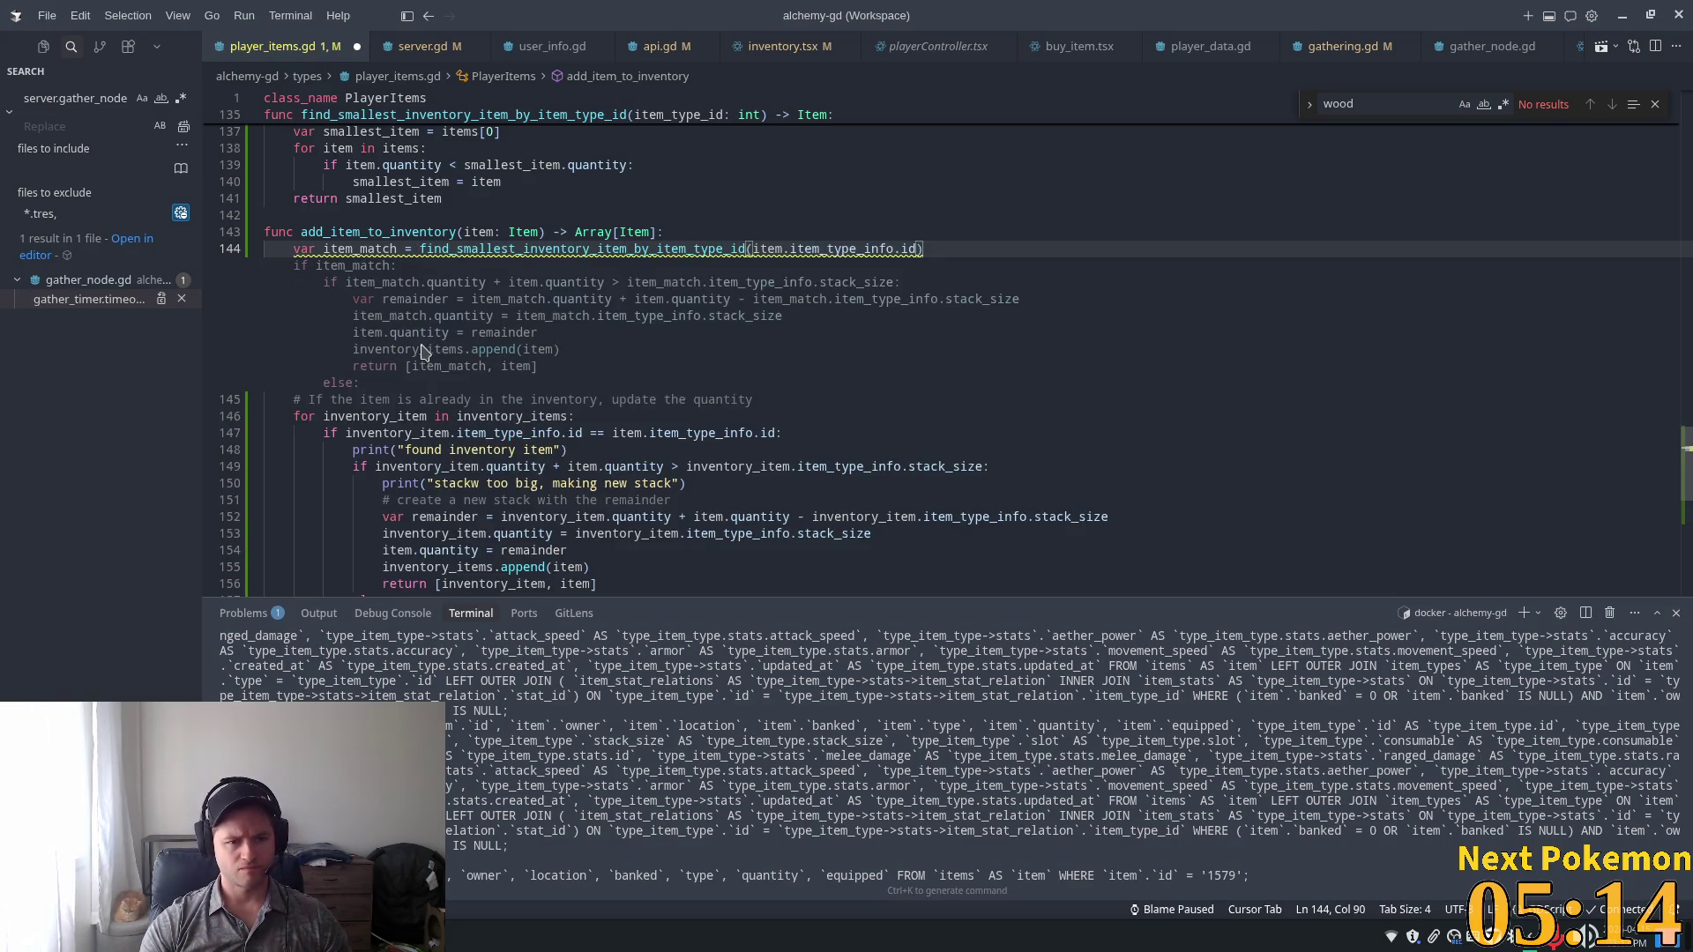
scroll(648, 349, down, 3)
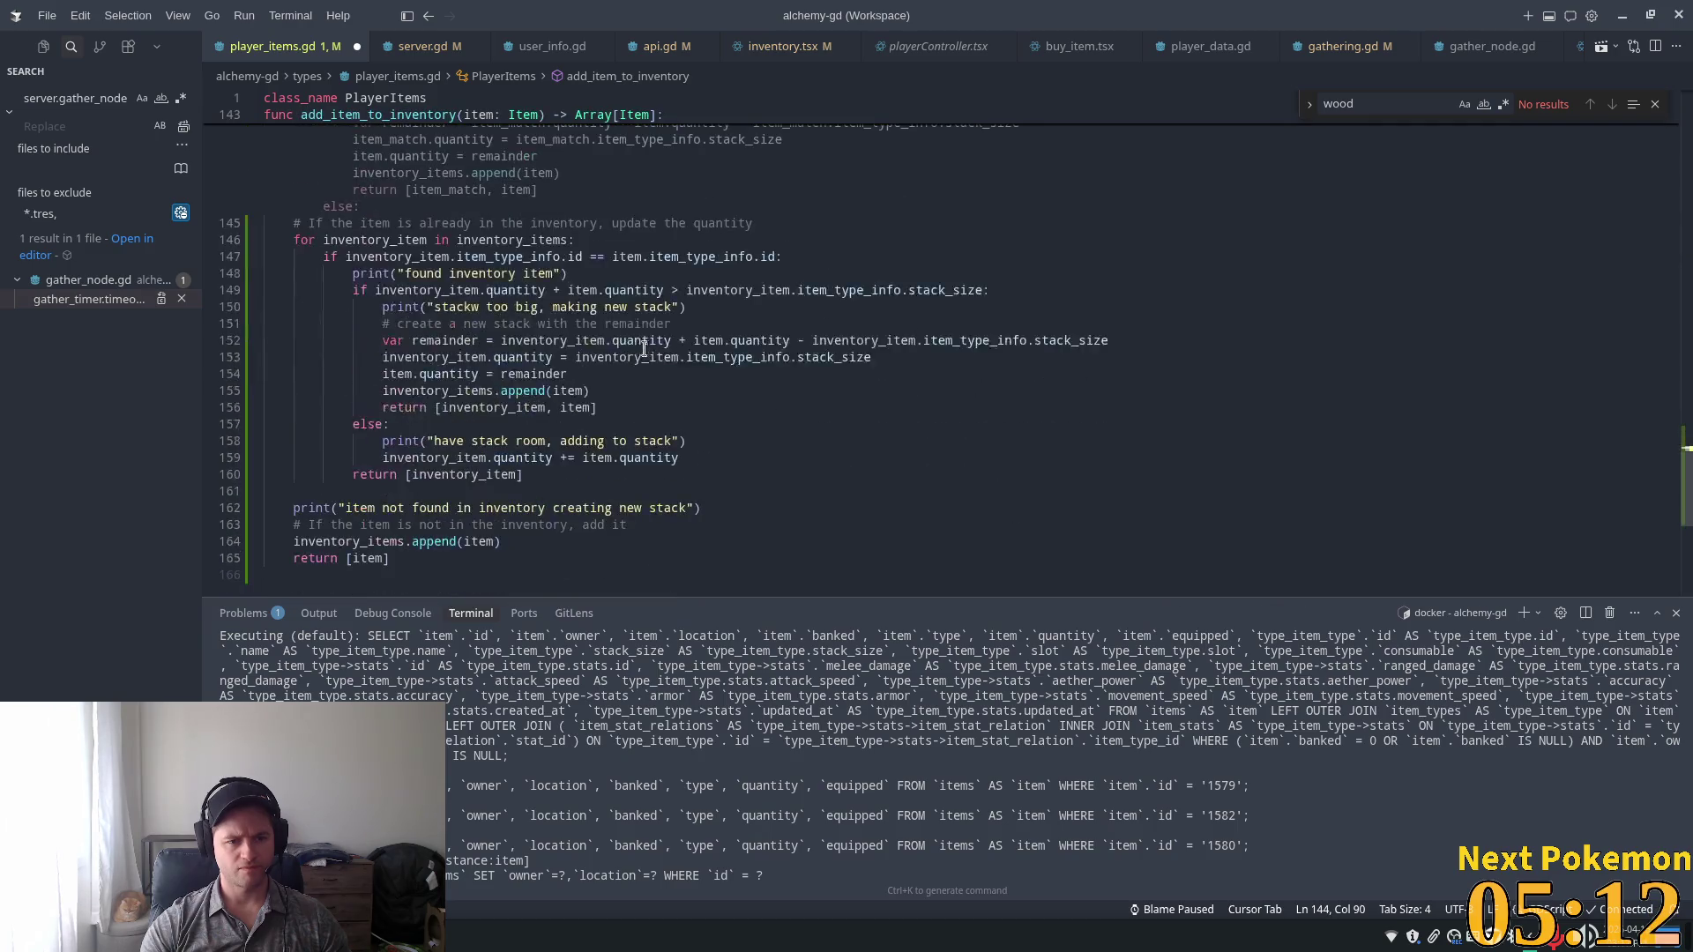
scroll(810, 341, up, 3)
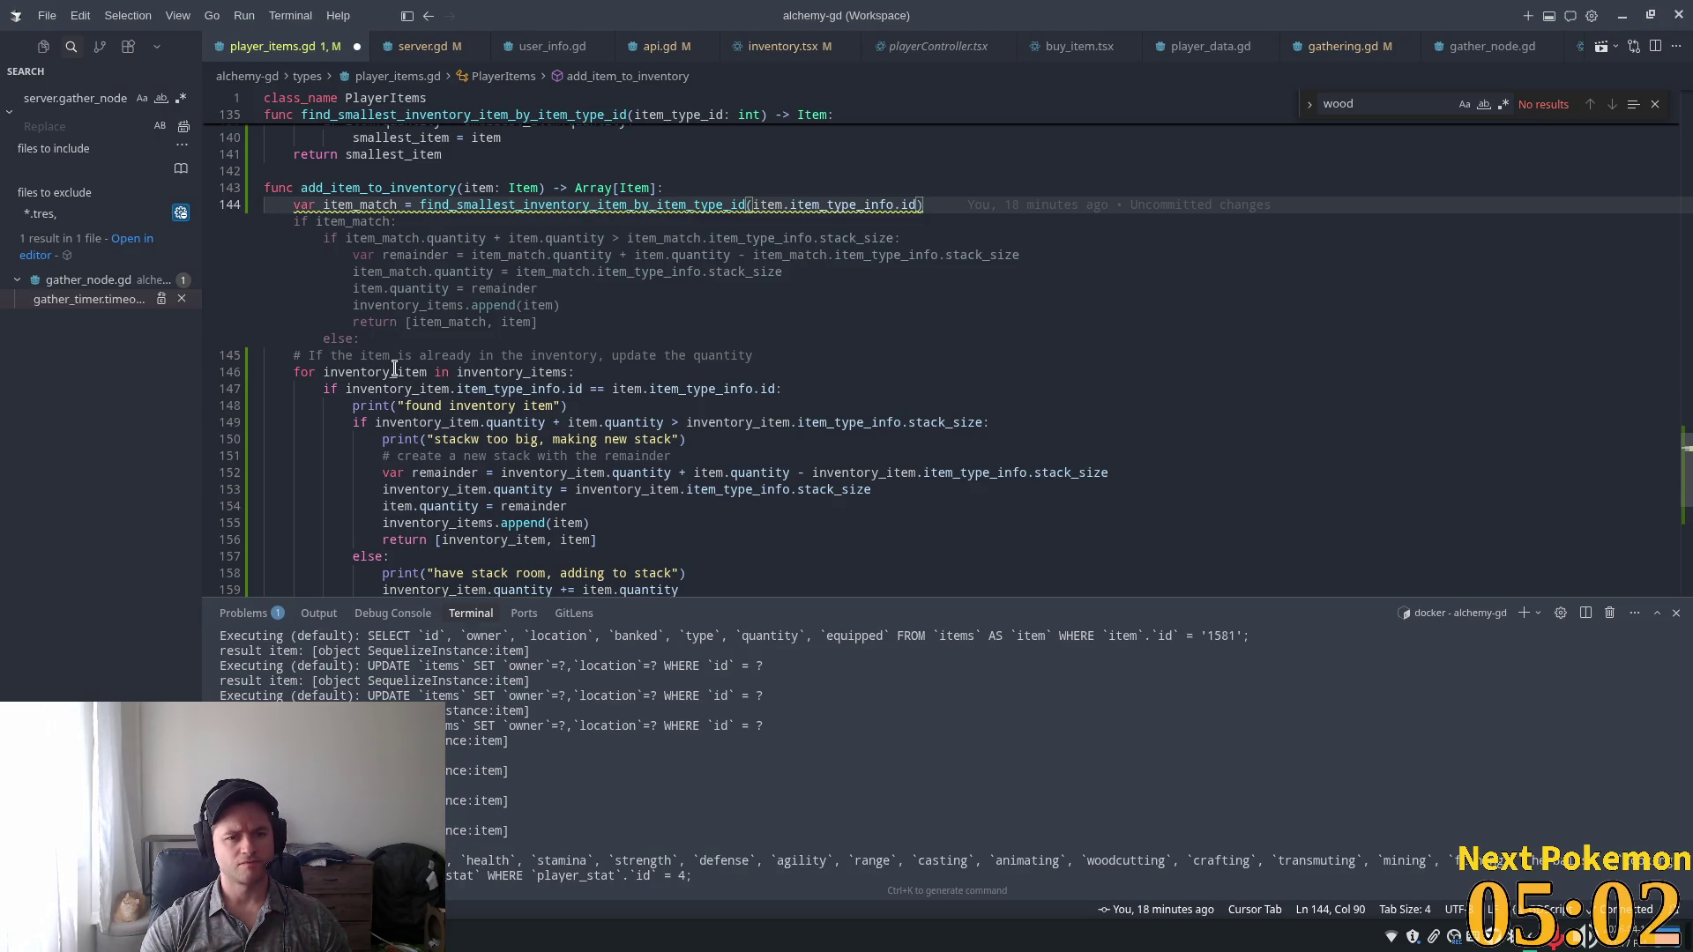
click(620, 188)
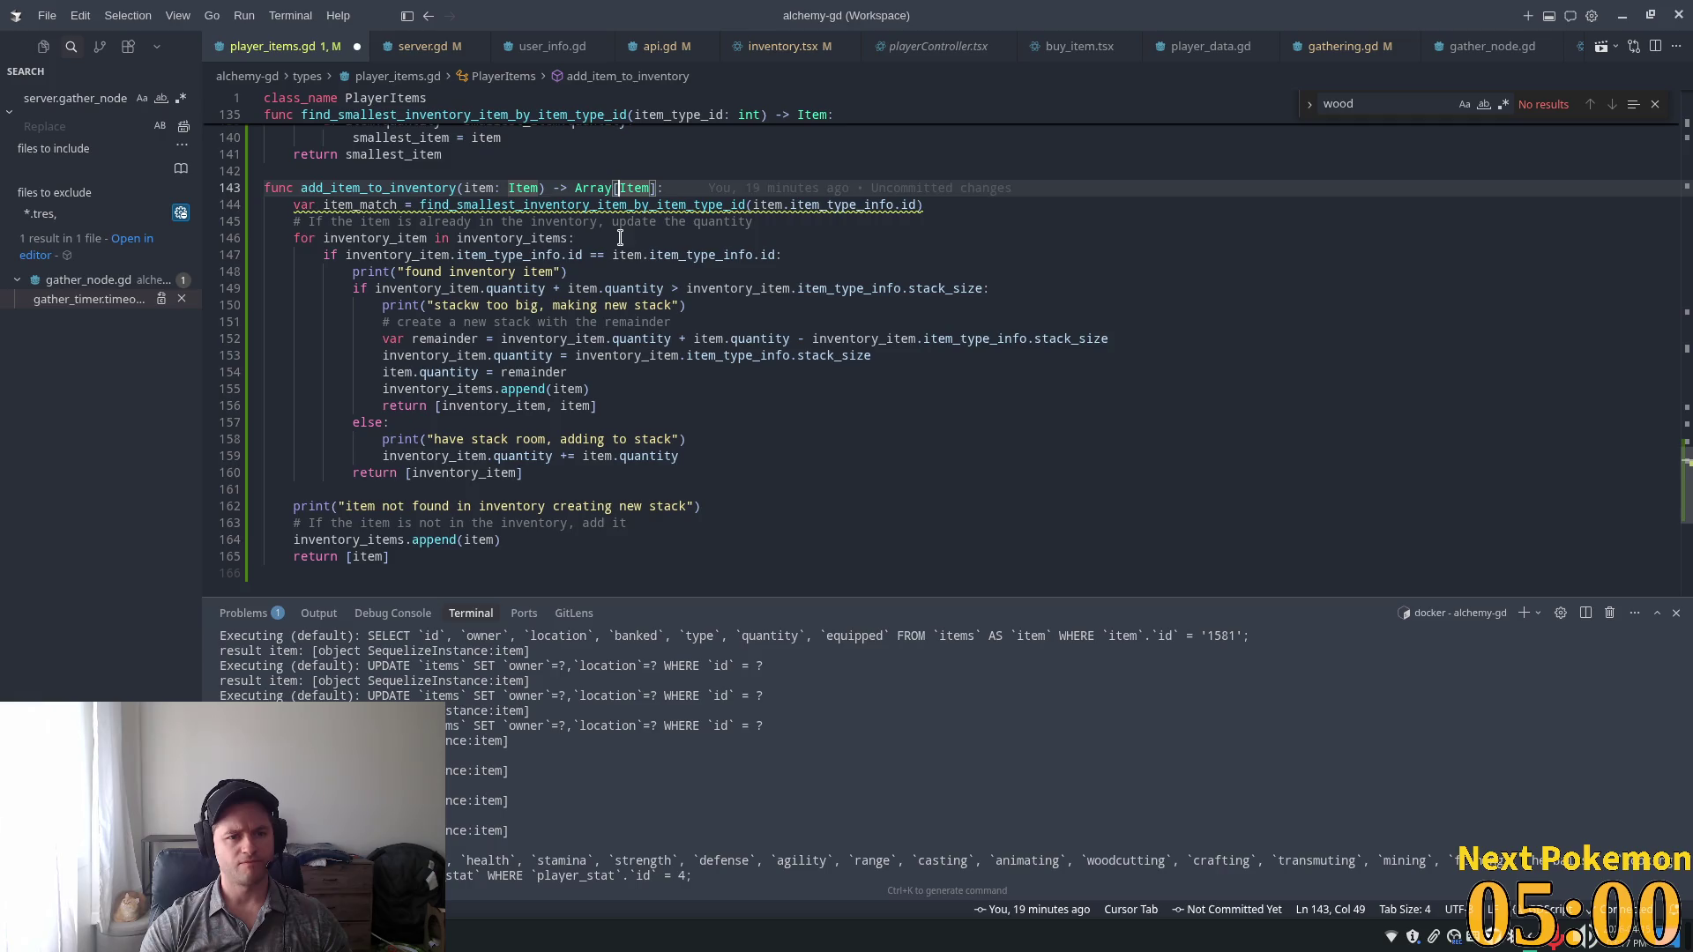
click(620, 238)
mouse_move(820, 258)
mouse_down()
mouse_move(494, 261)
mouse_move(294, 238)
mouse_up()
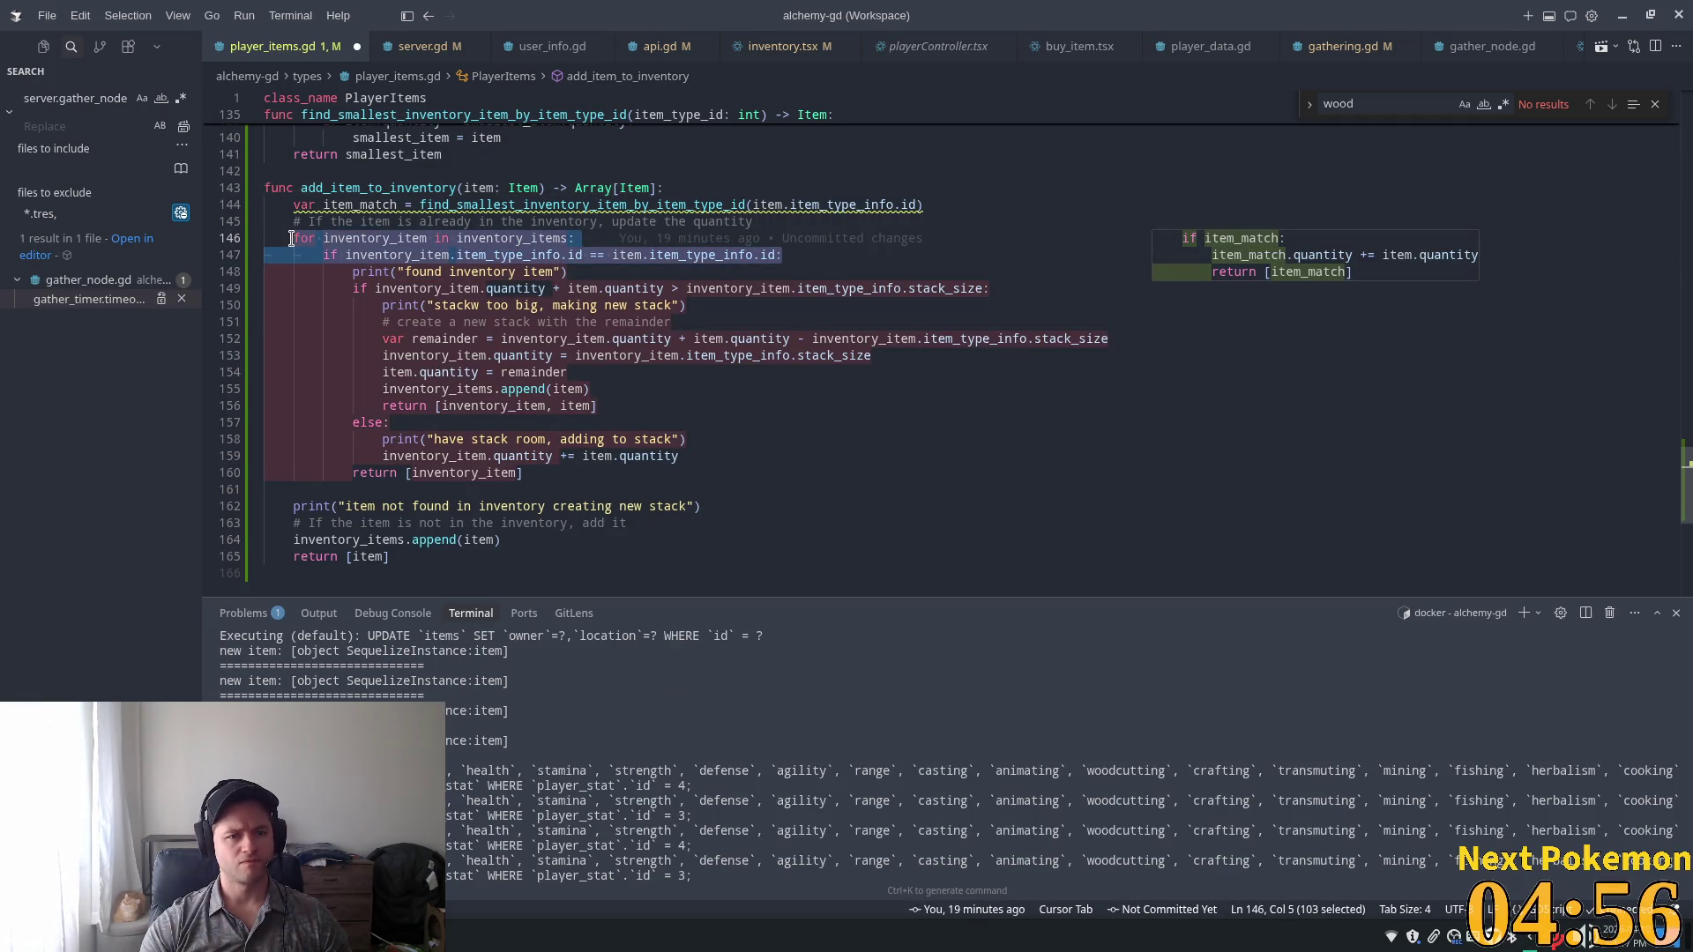
Replace the loop with 'if item_match:', dedent the stacking logic, and use item_match in the stack-size check.
text(if item_match:)
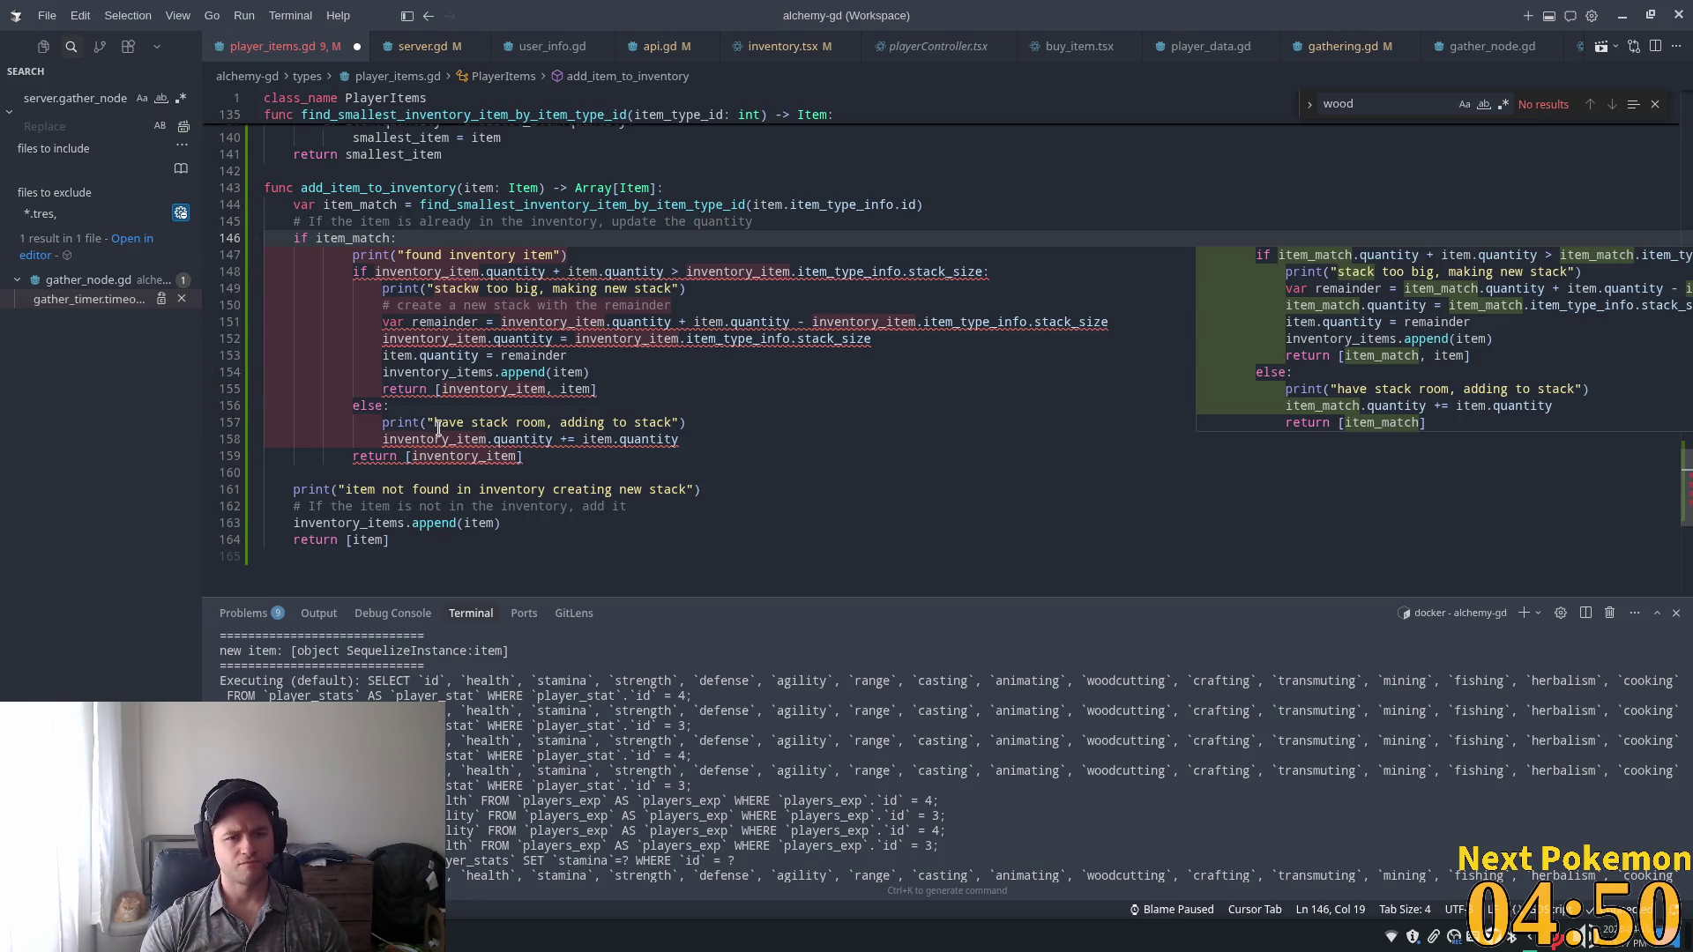
drag(537, 456, 353, 255)
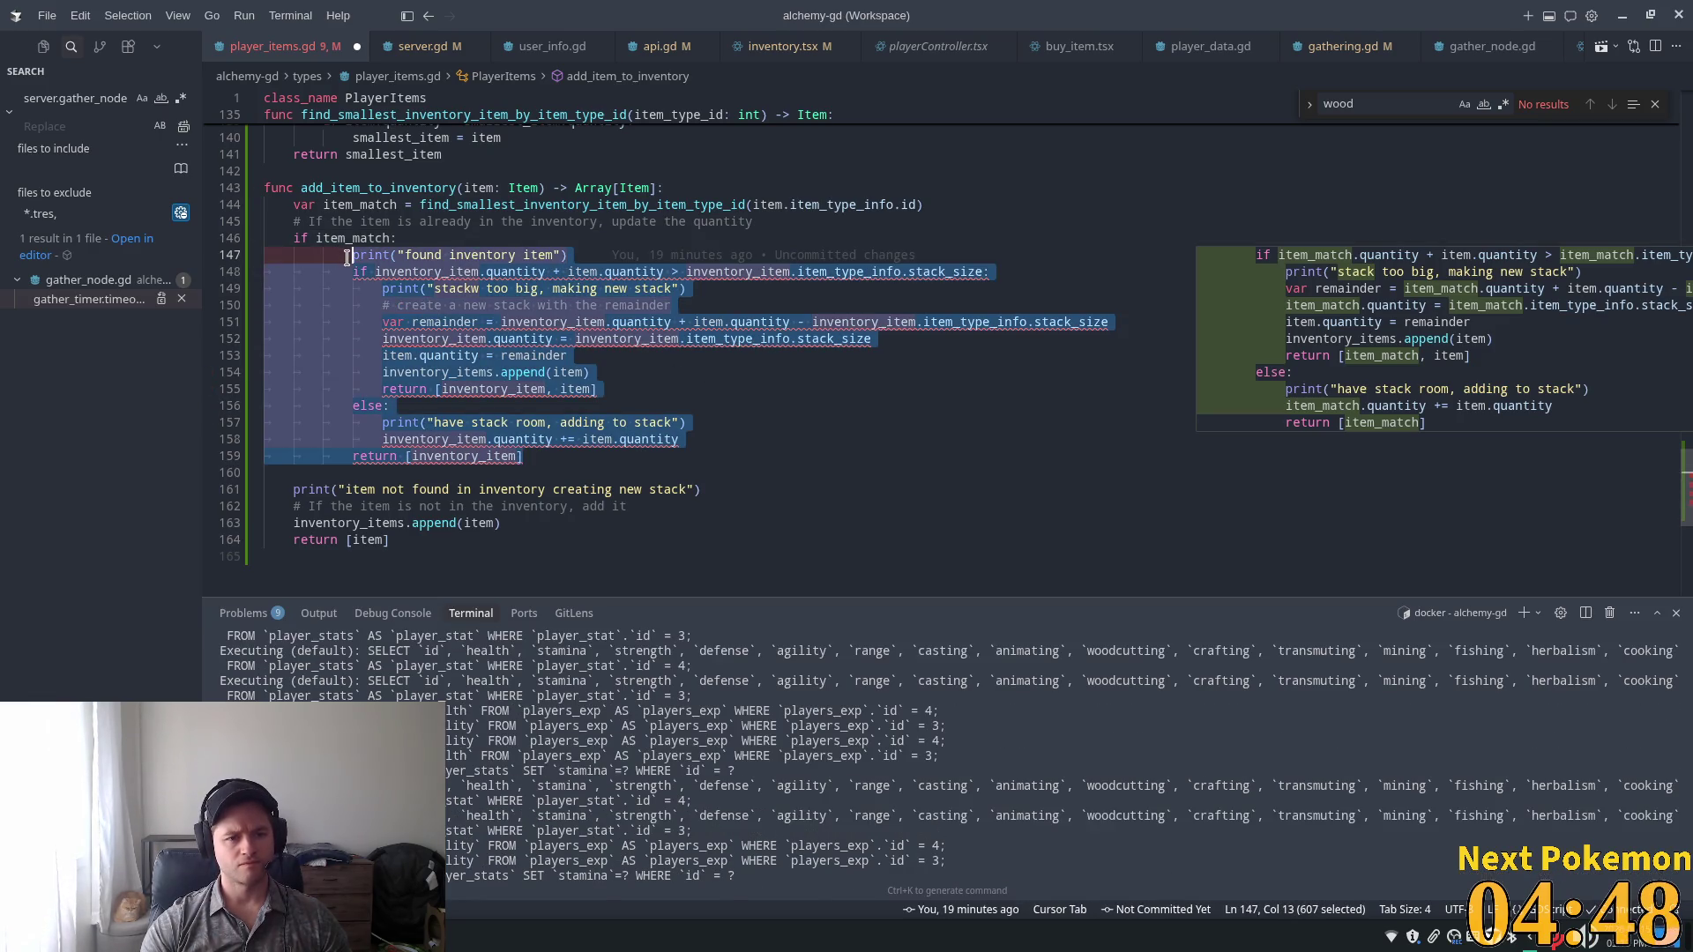
key(shift+Tab)
click(406, 271)
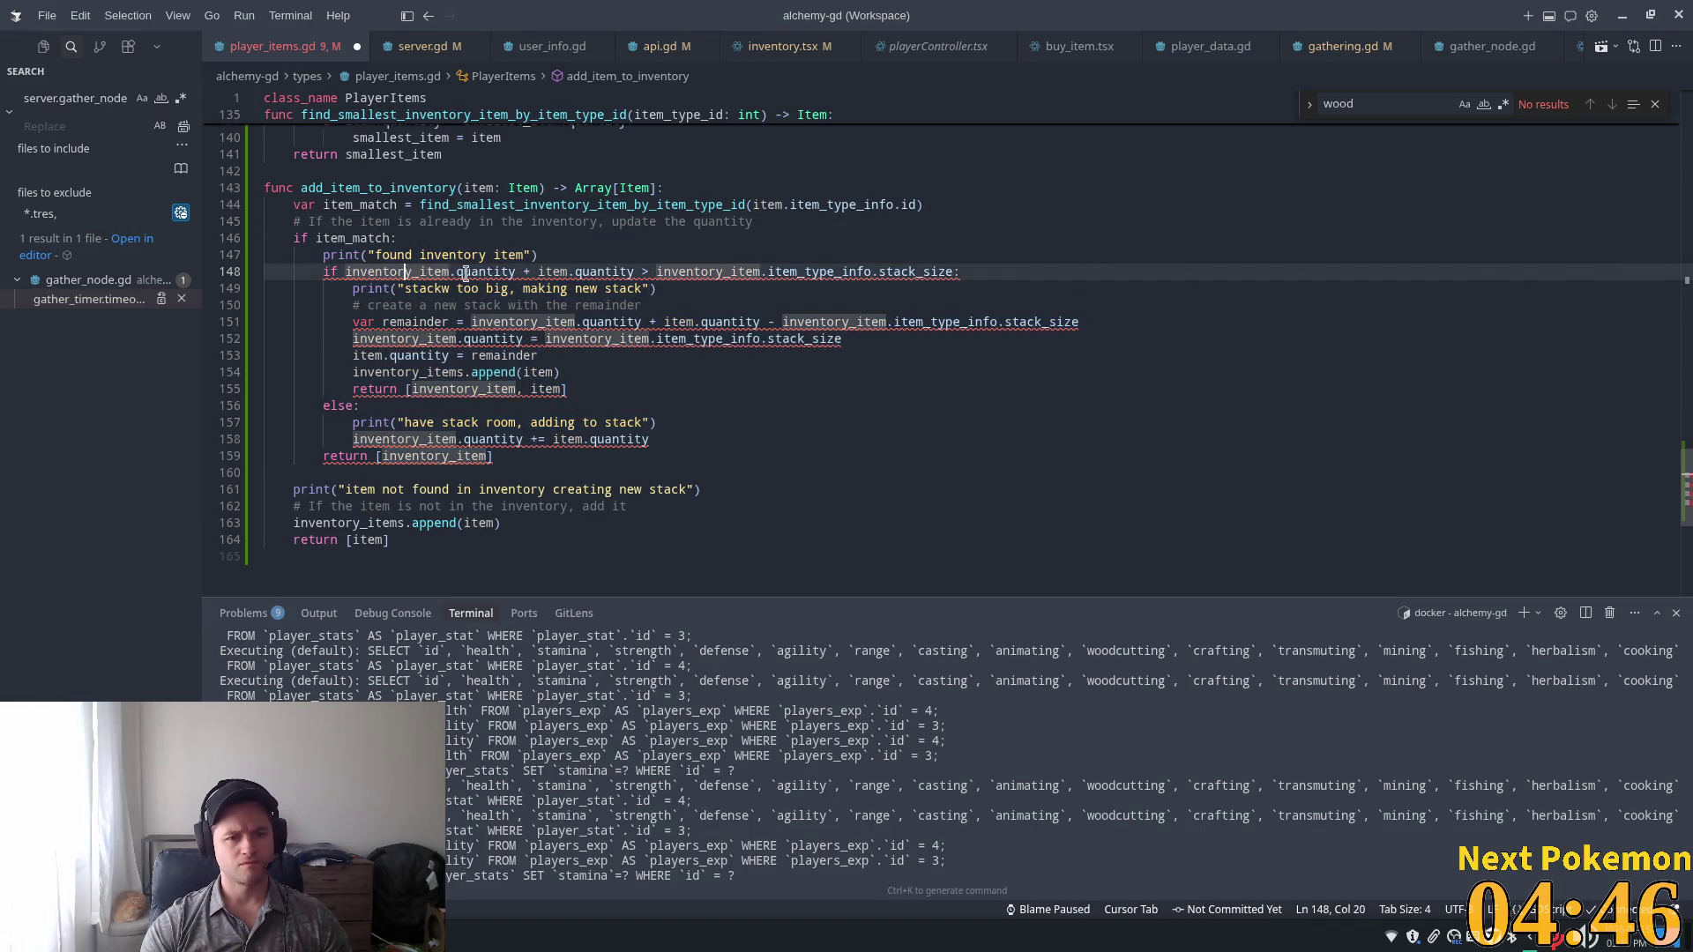
double_click(361, 238)
key(ctrl+c)
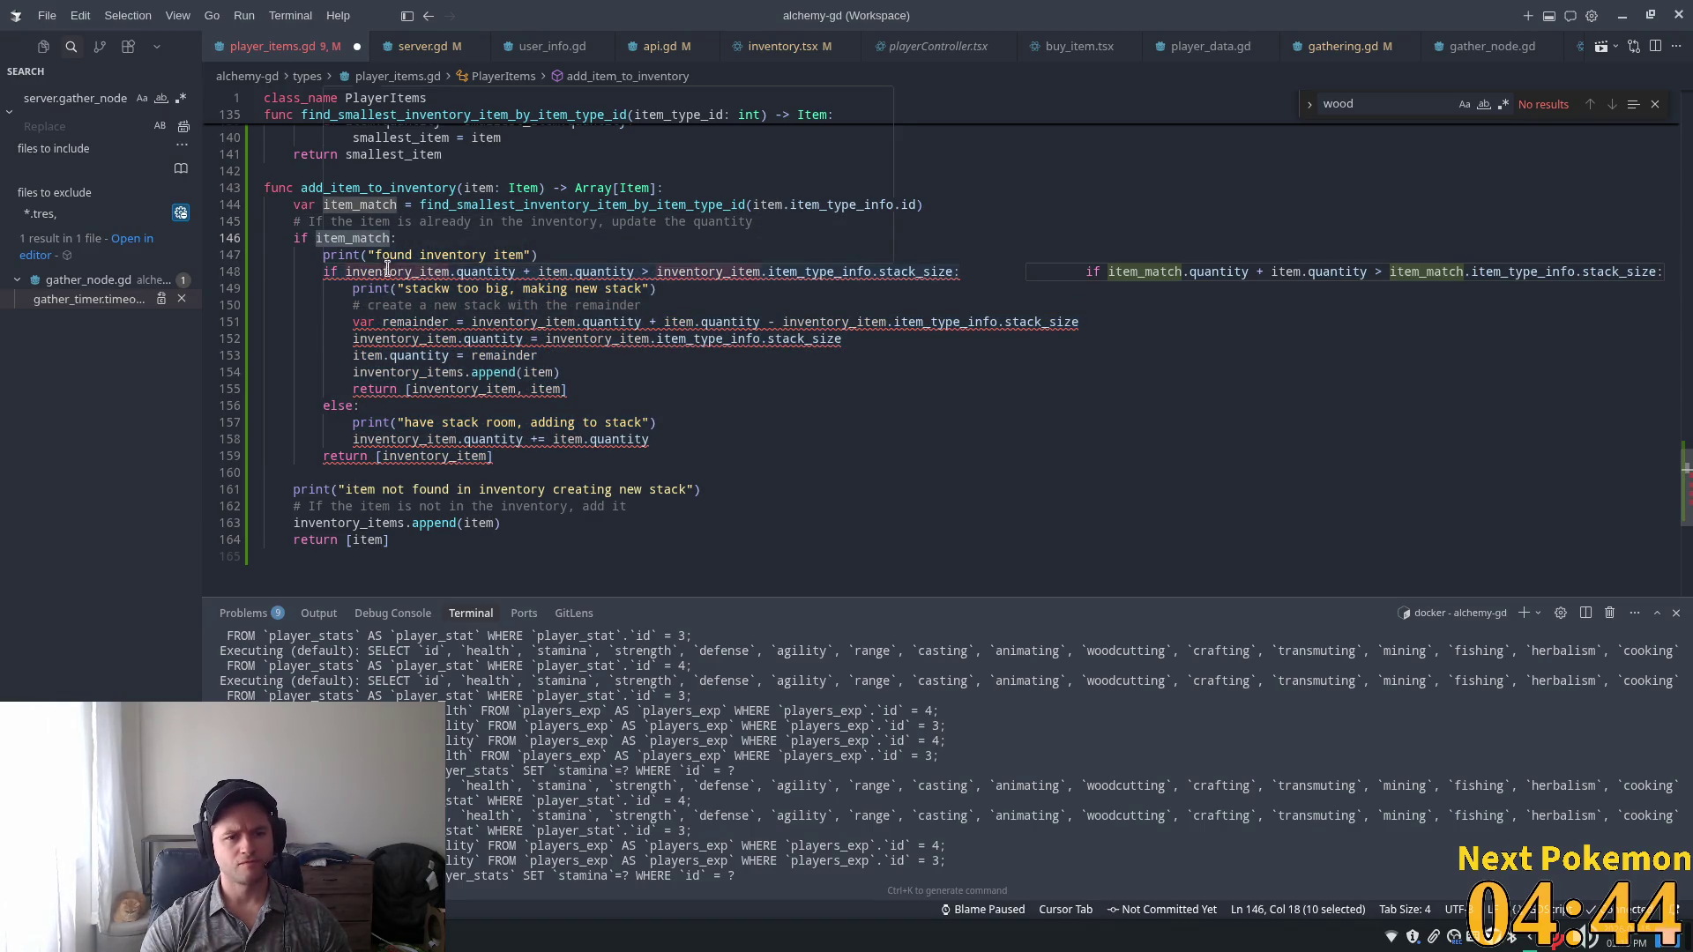
double_click(385, 271)
key(ctrl+v)
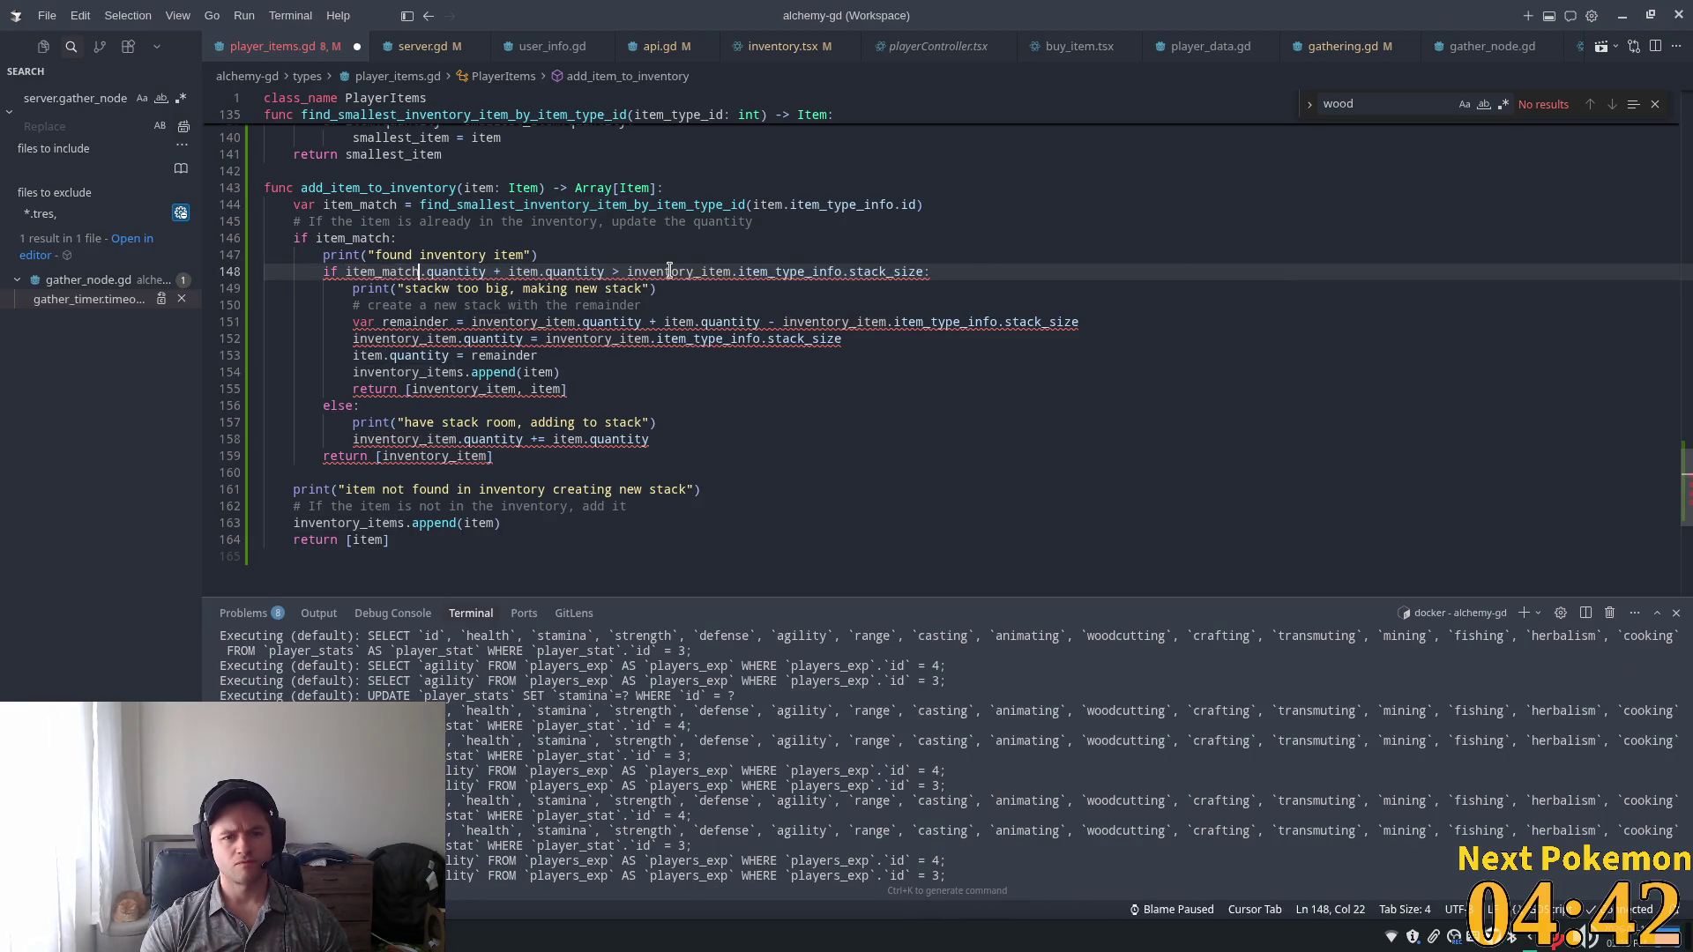
double_click(669, 271)
key(ctrl+v)
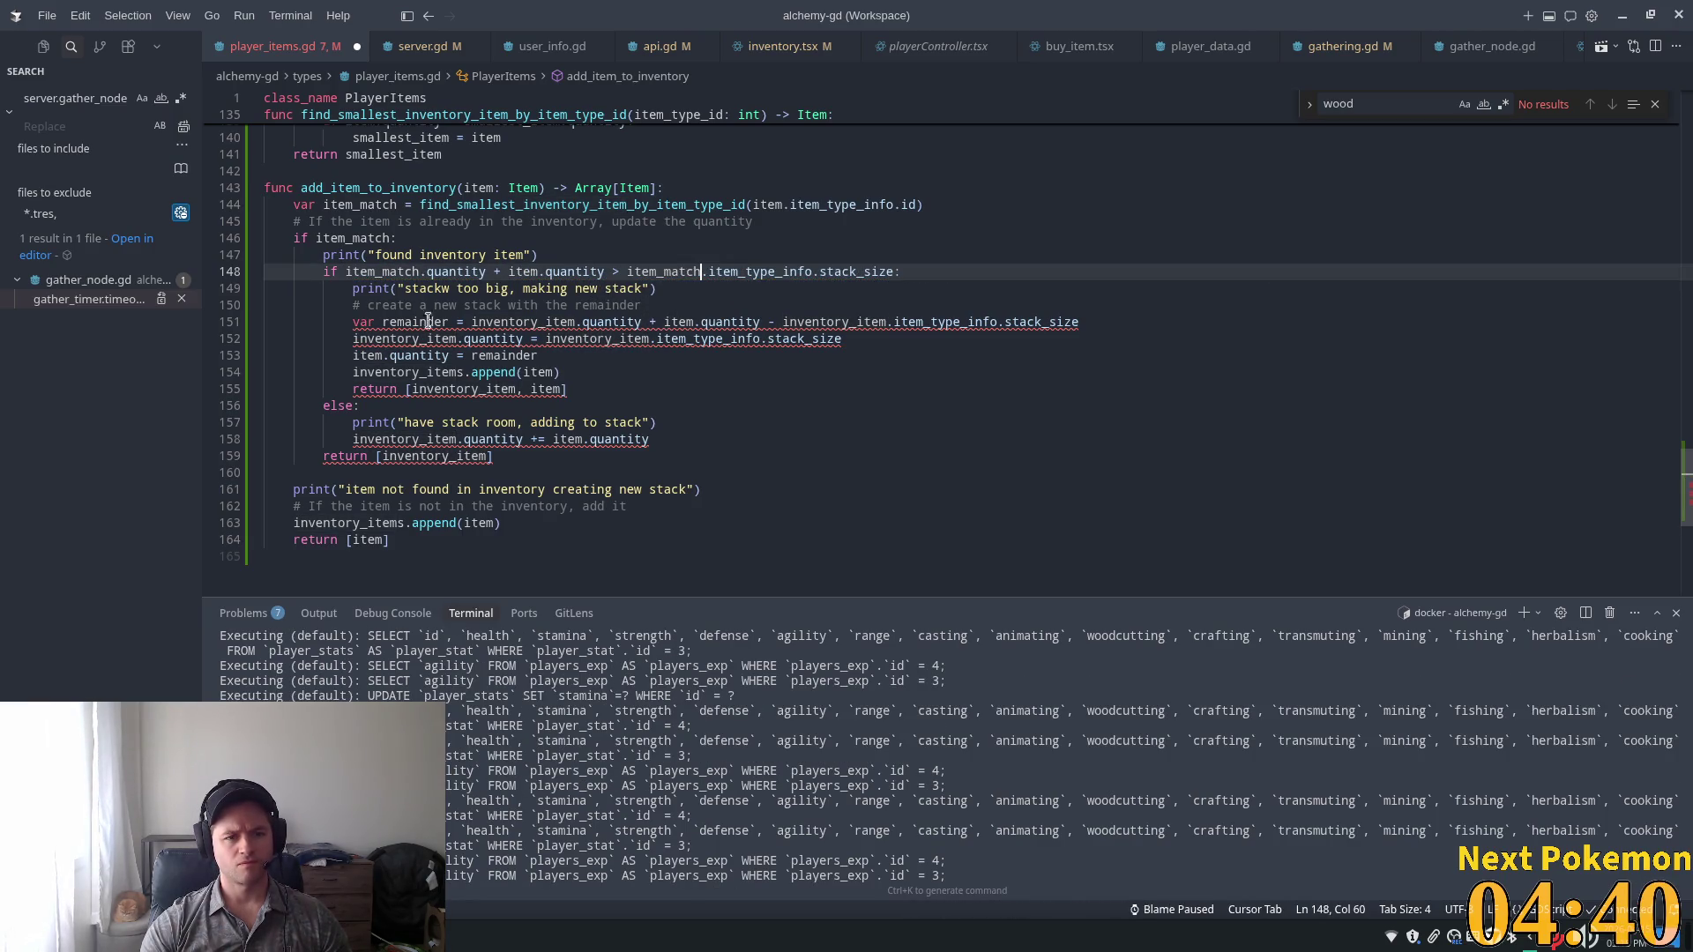
Rename the remaining inventory_item occurrences to item_match, restoring inventory_items where the rename broke it.
double_click(520, 322)
key(ctrl+d)
key(ctrl+d)
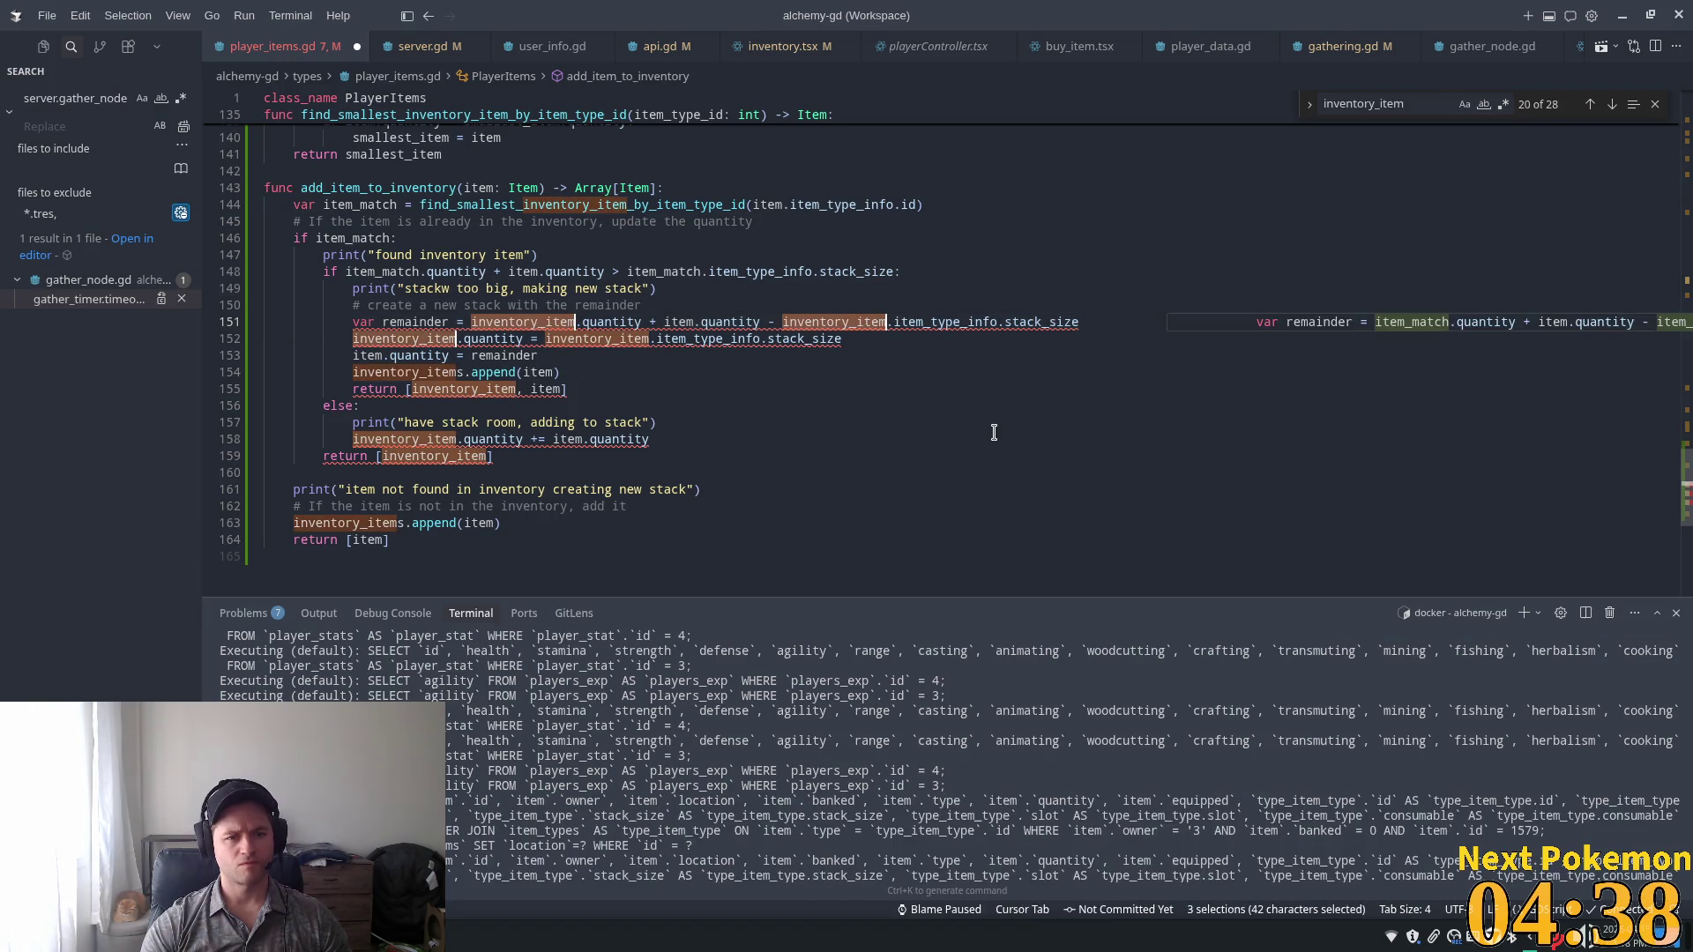
key(ctrl+d)
key(ctrl+d)
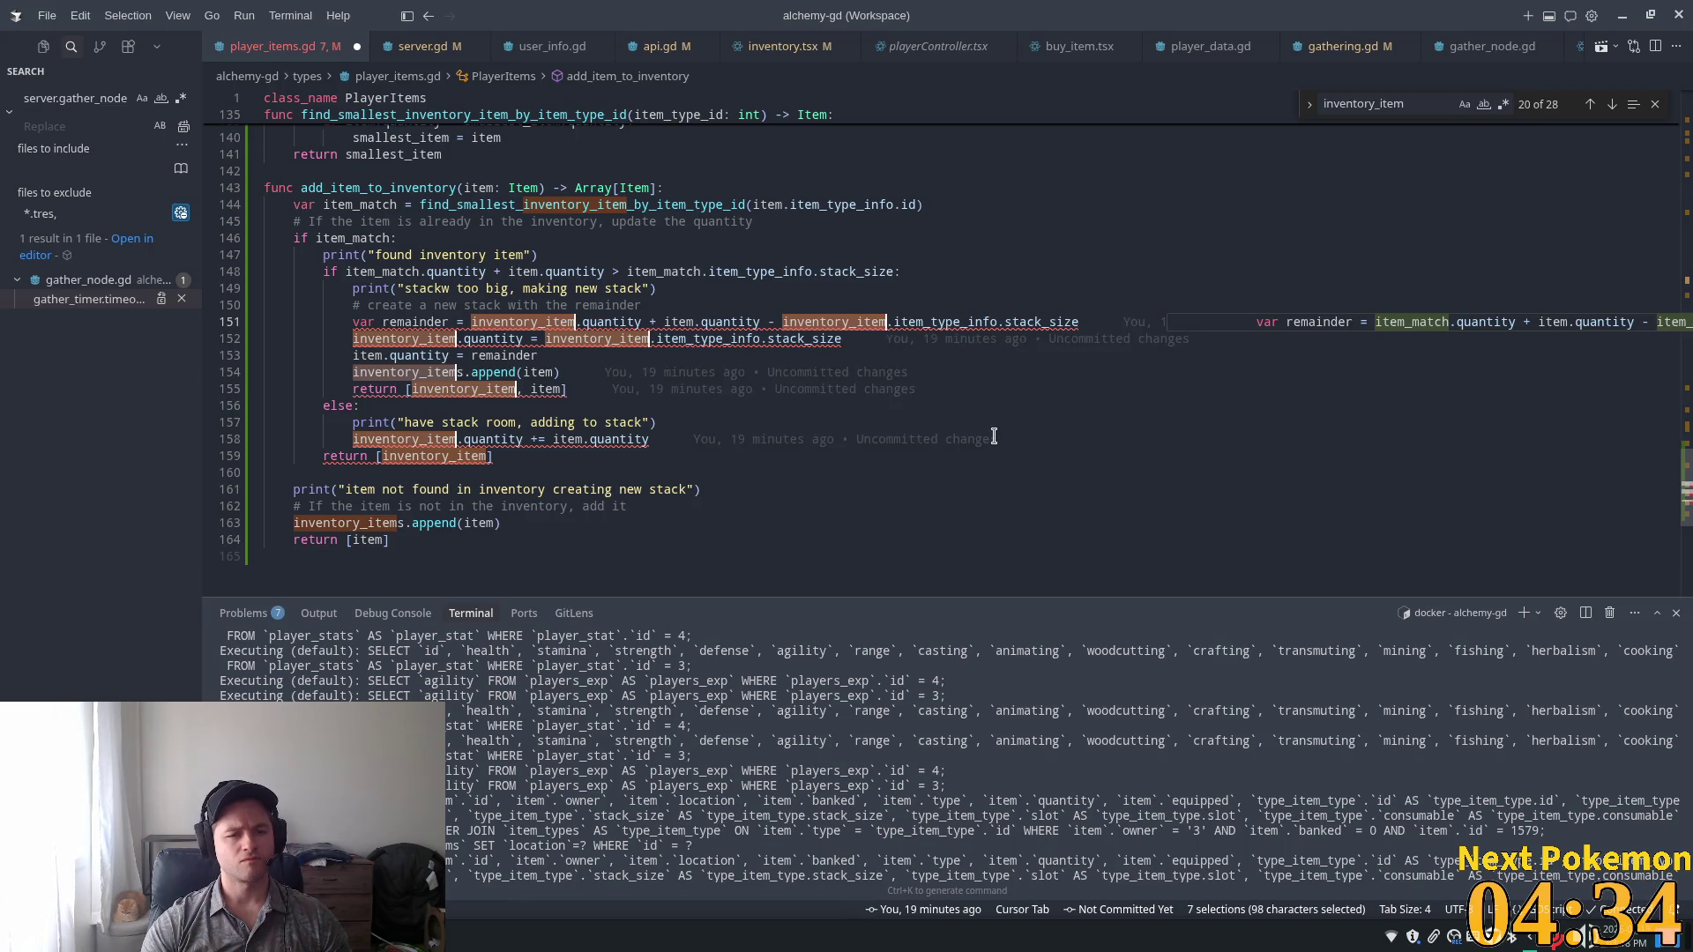
key(ctrl+d)
key(ctrl+d)
text(item_match)
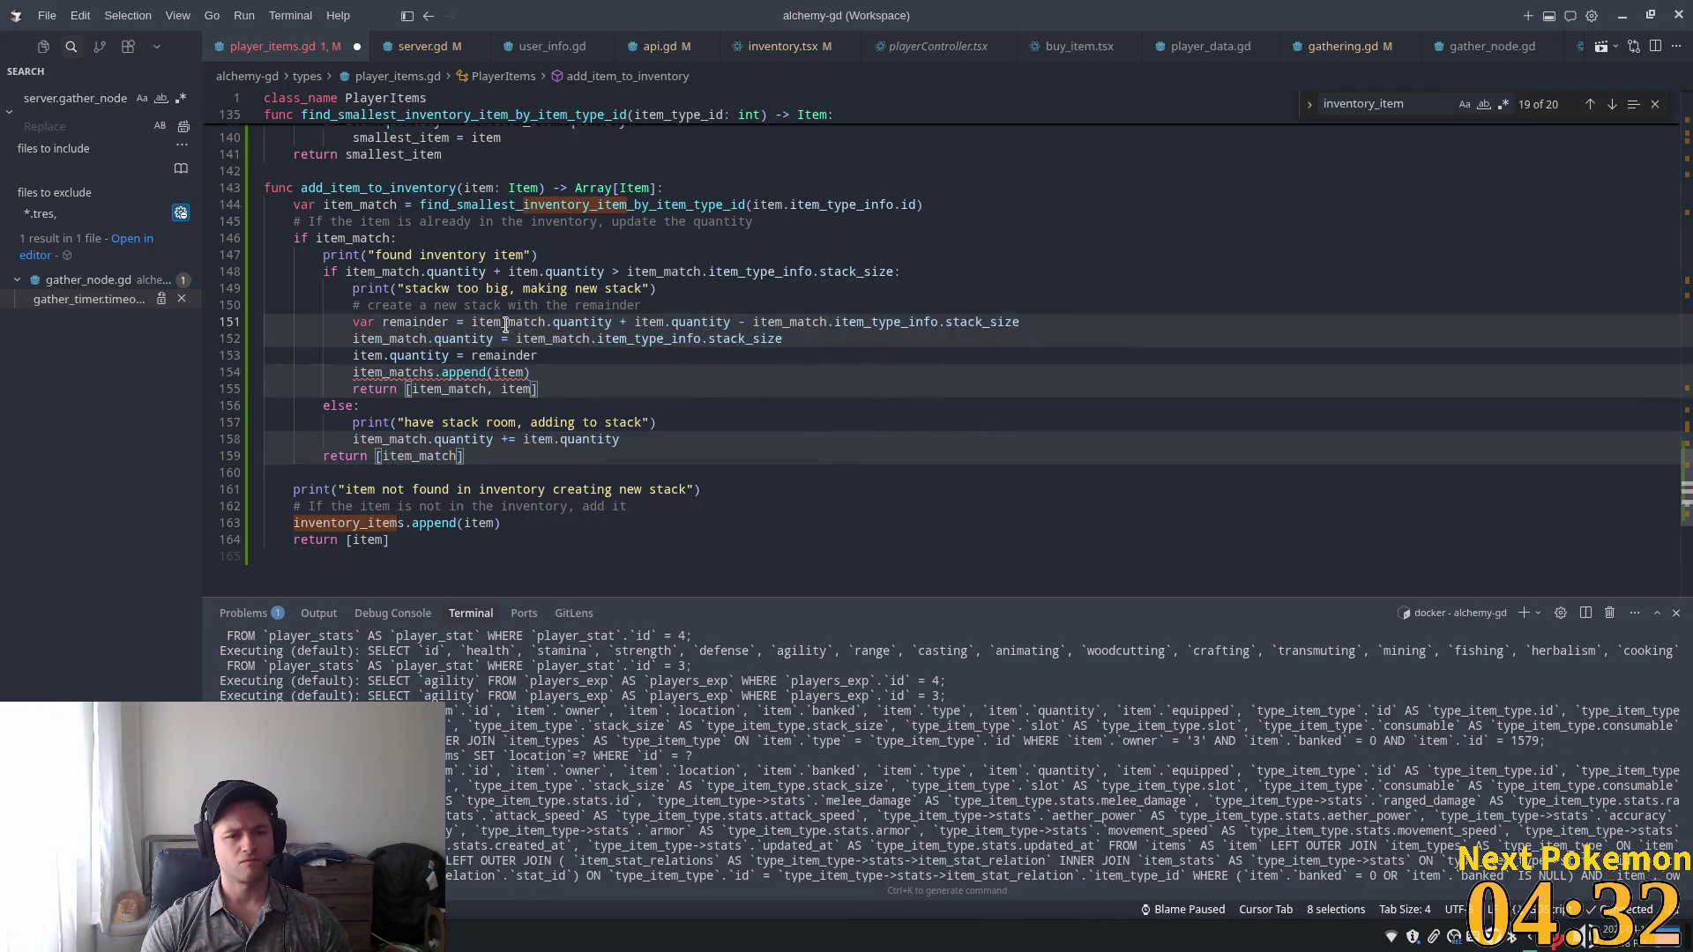
click(396, 372)
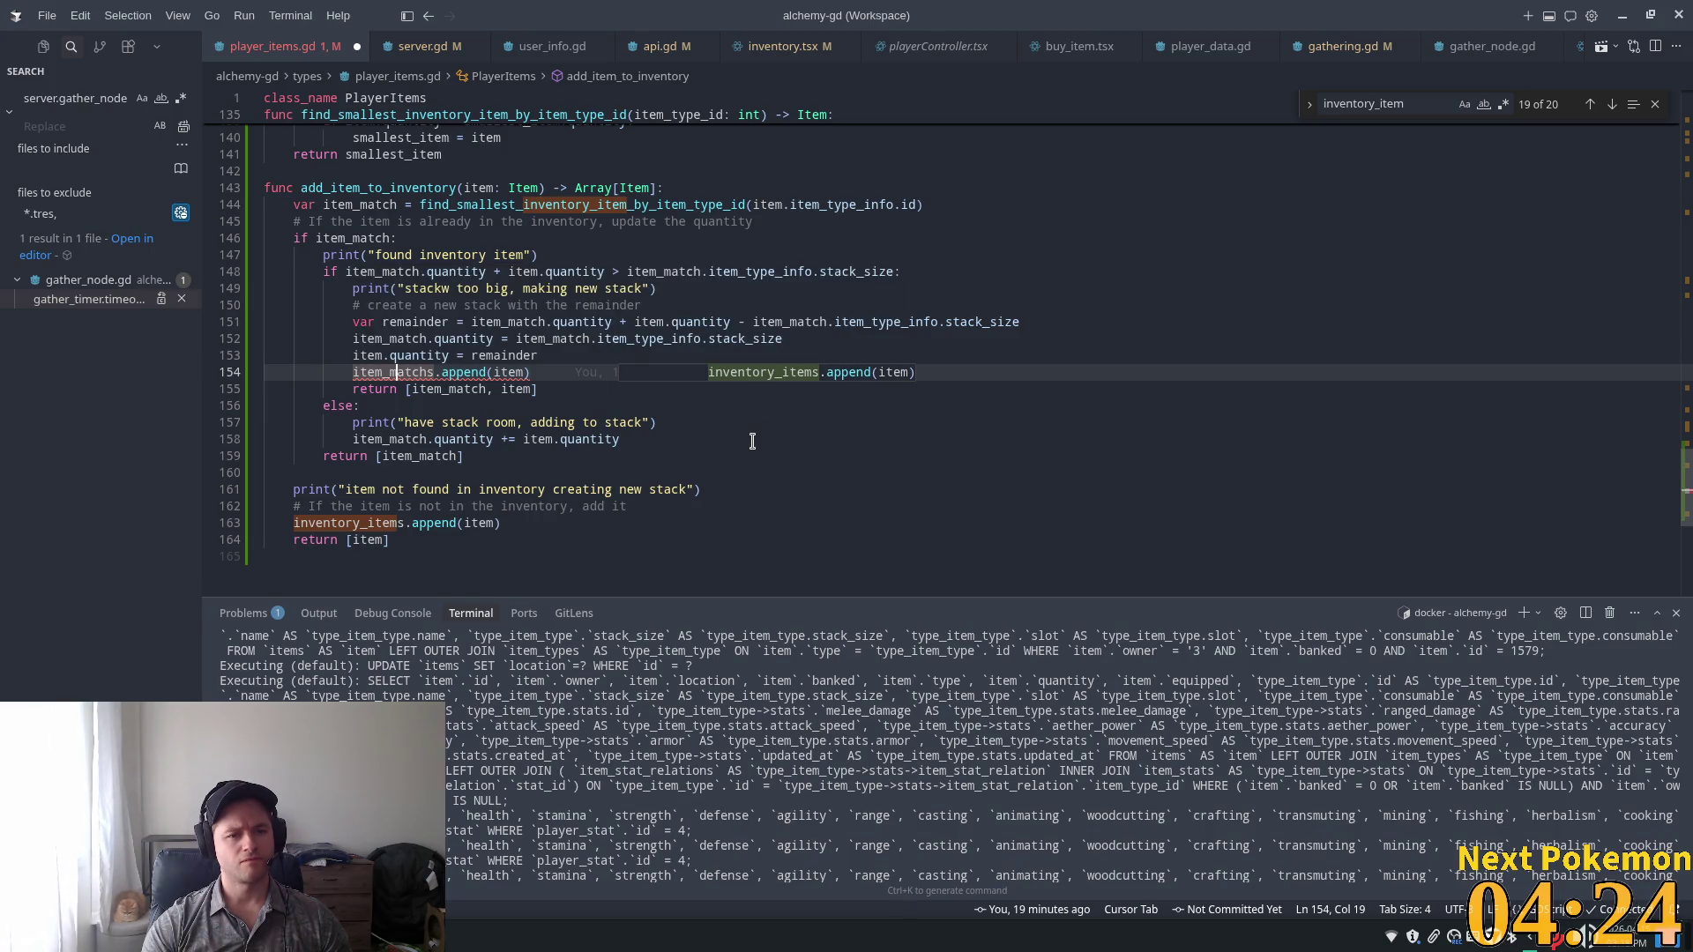
mouse_move(423, 372)
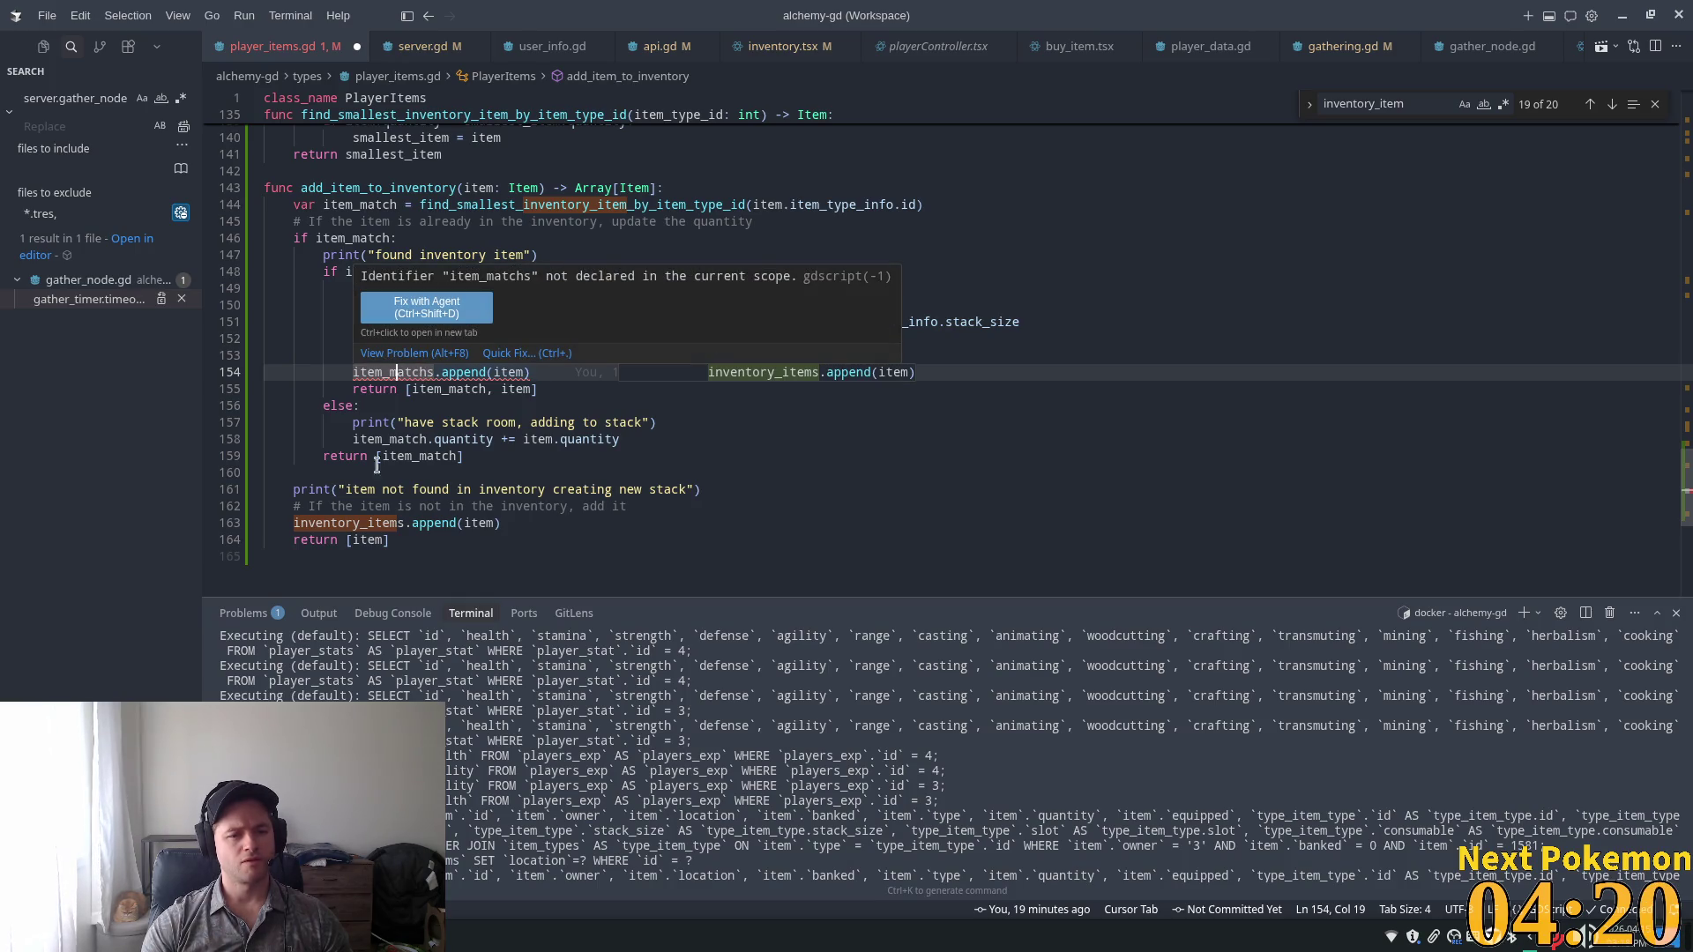
key(Tab)
click(613, 370)
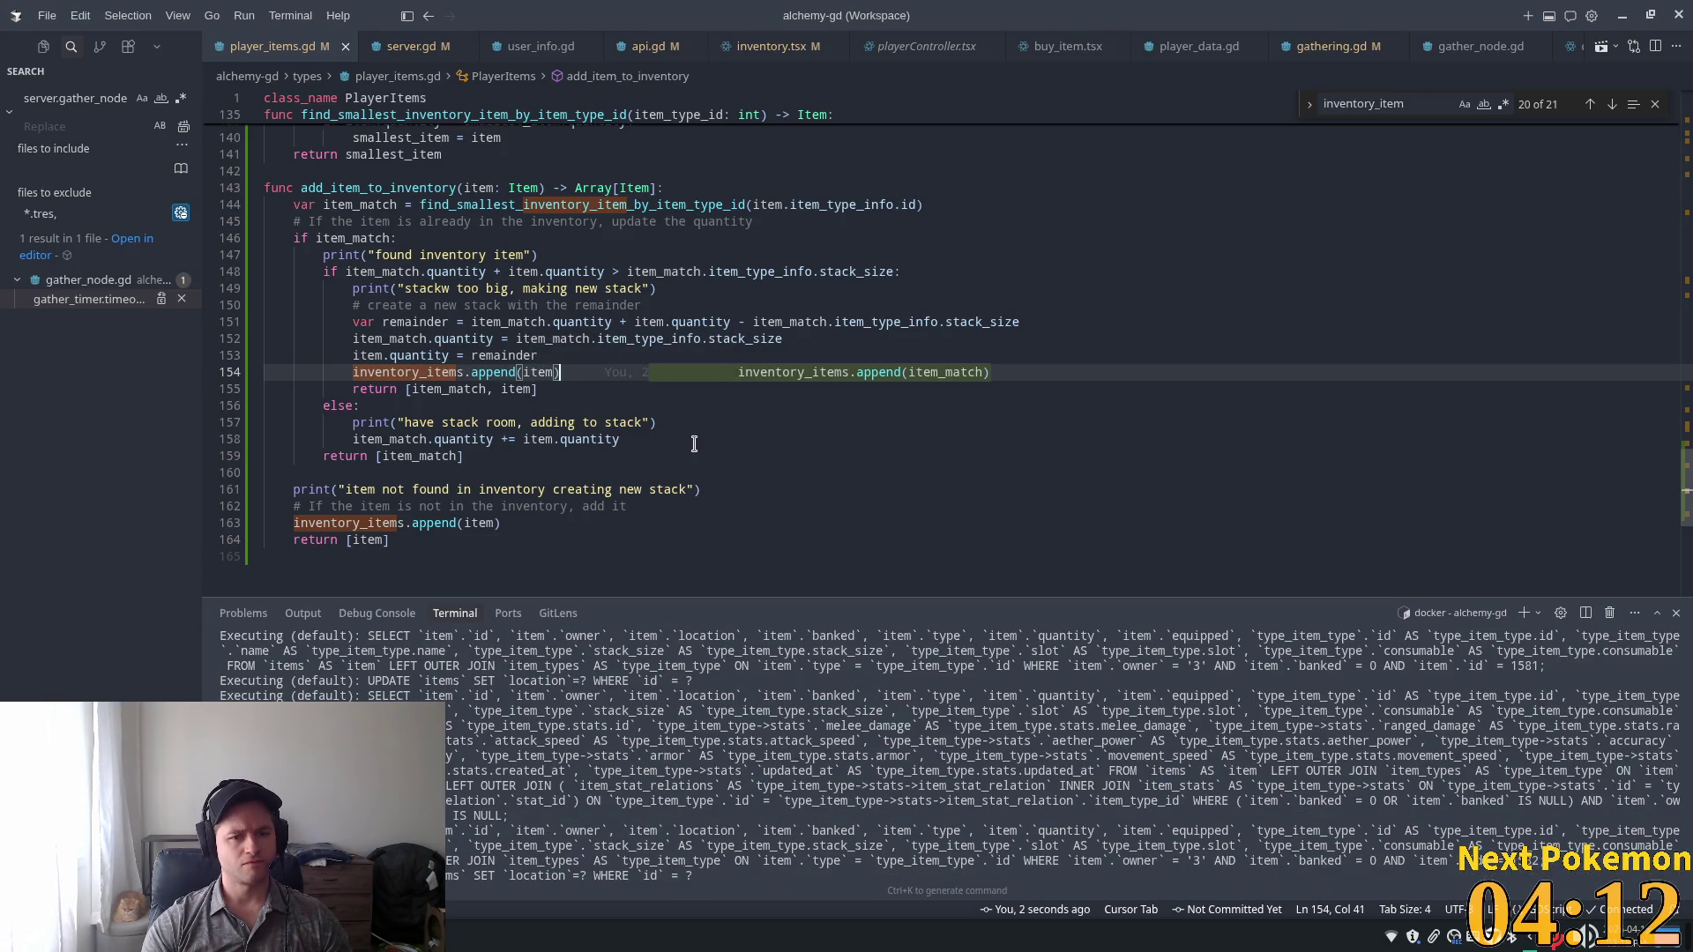
click(427, 356)
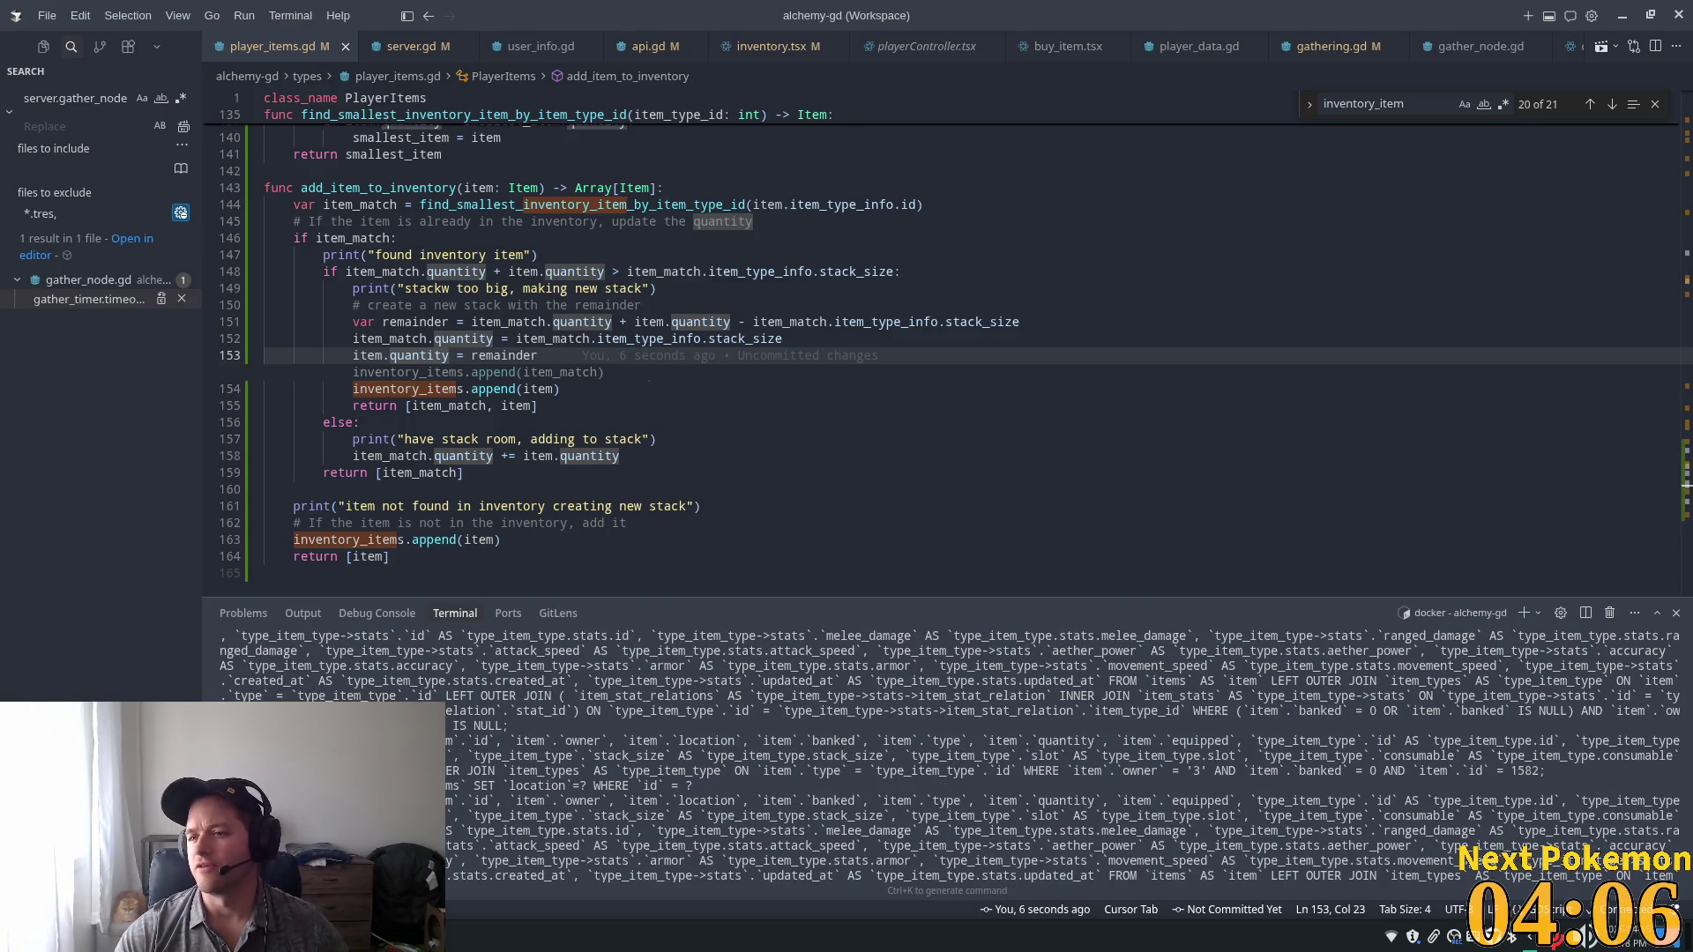
key(Escape)
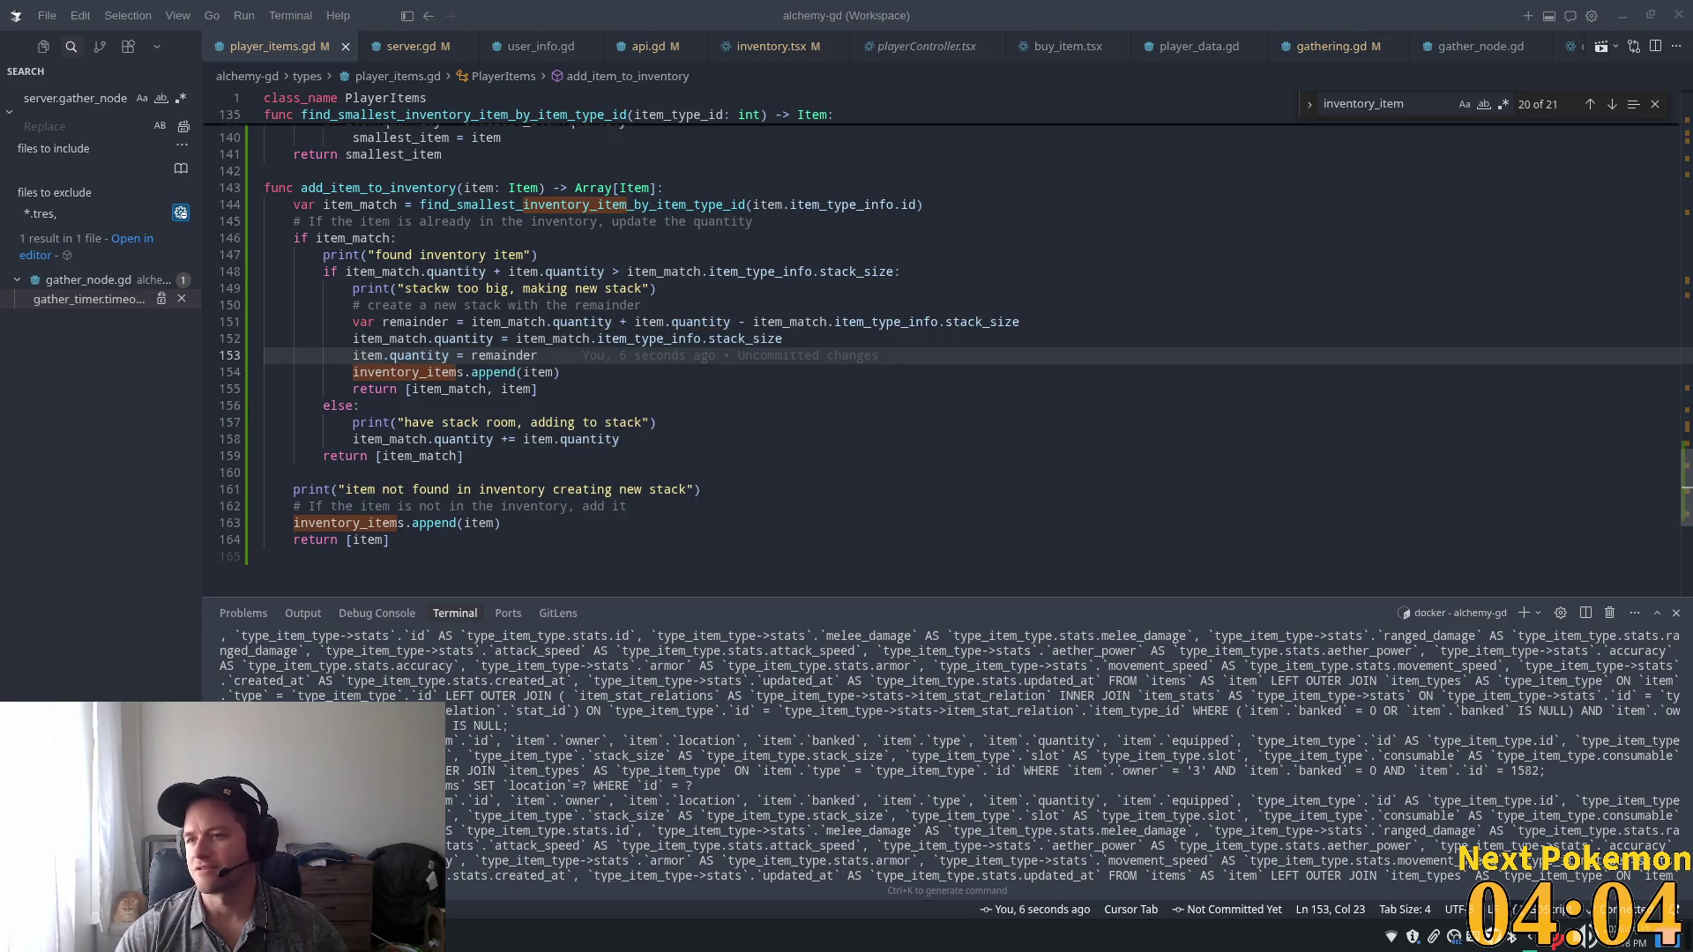
Maximize Brave on the Apogea Steam page and play the trailer, skipping ahead to about 0:50.
key(alt+Tab)
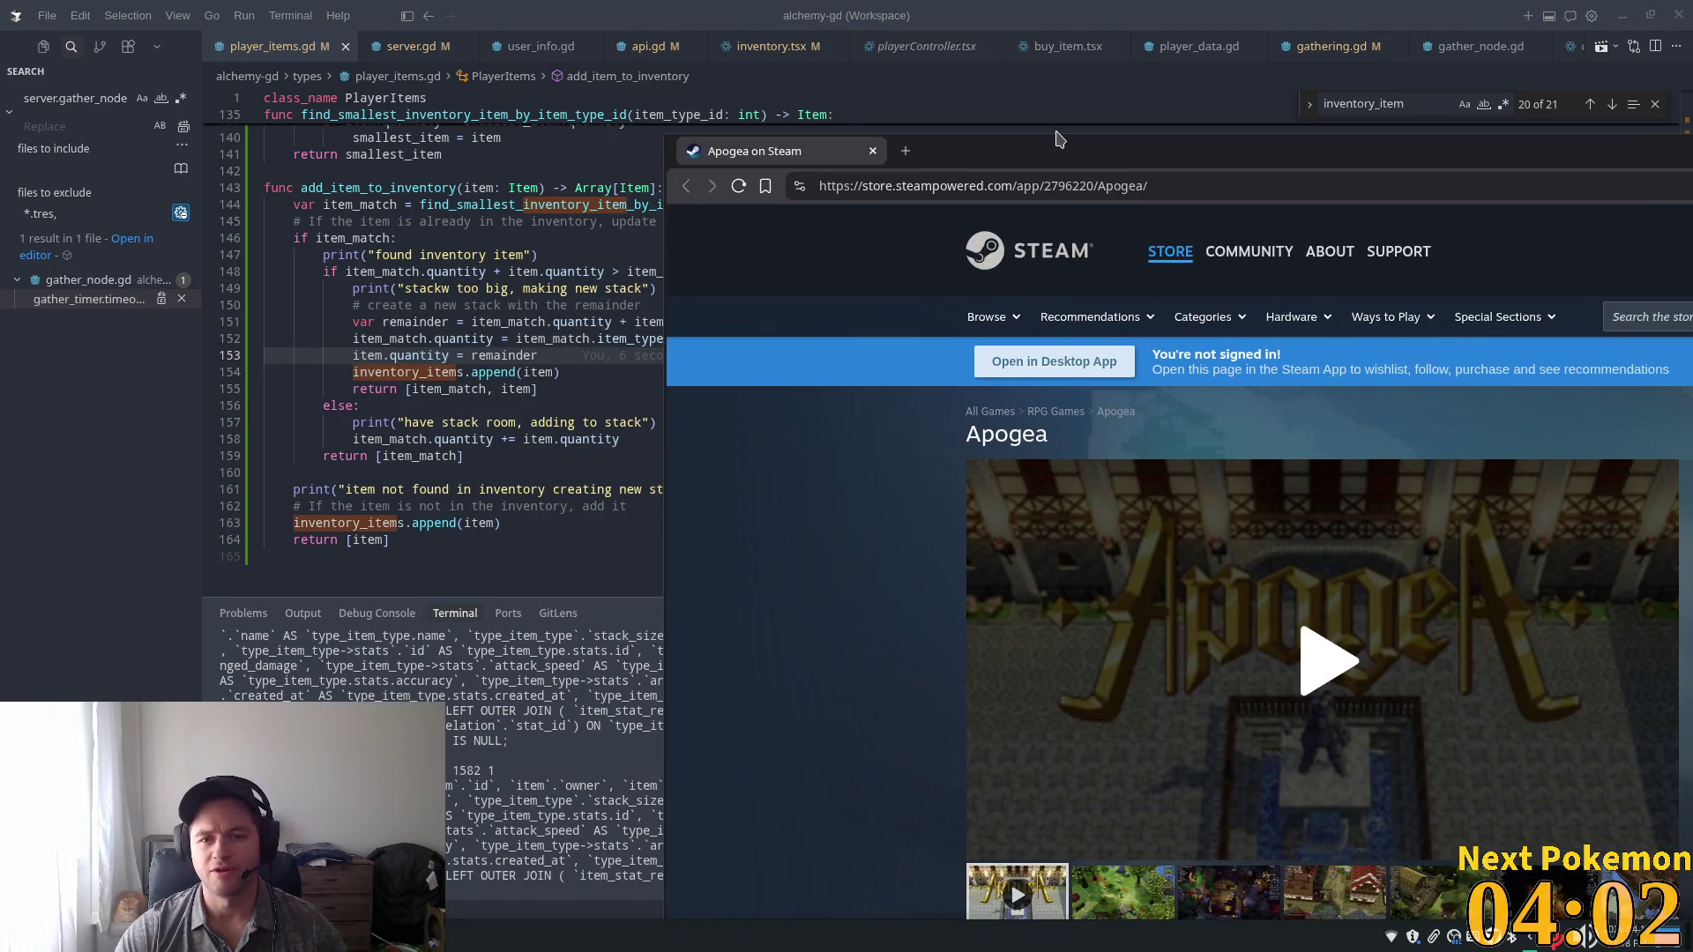
double_click(988, 143)
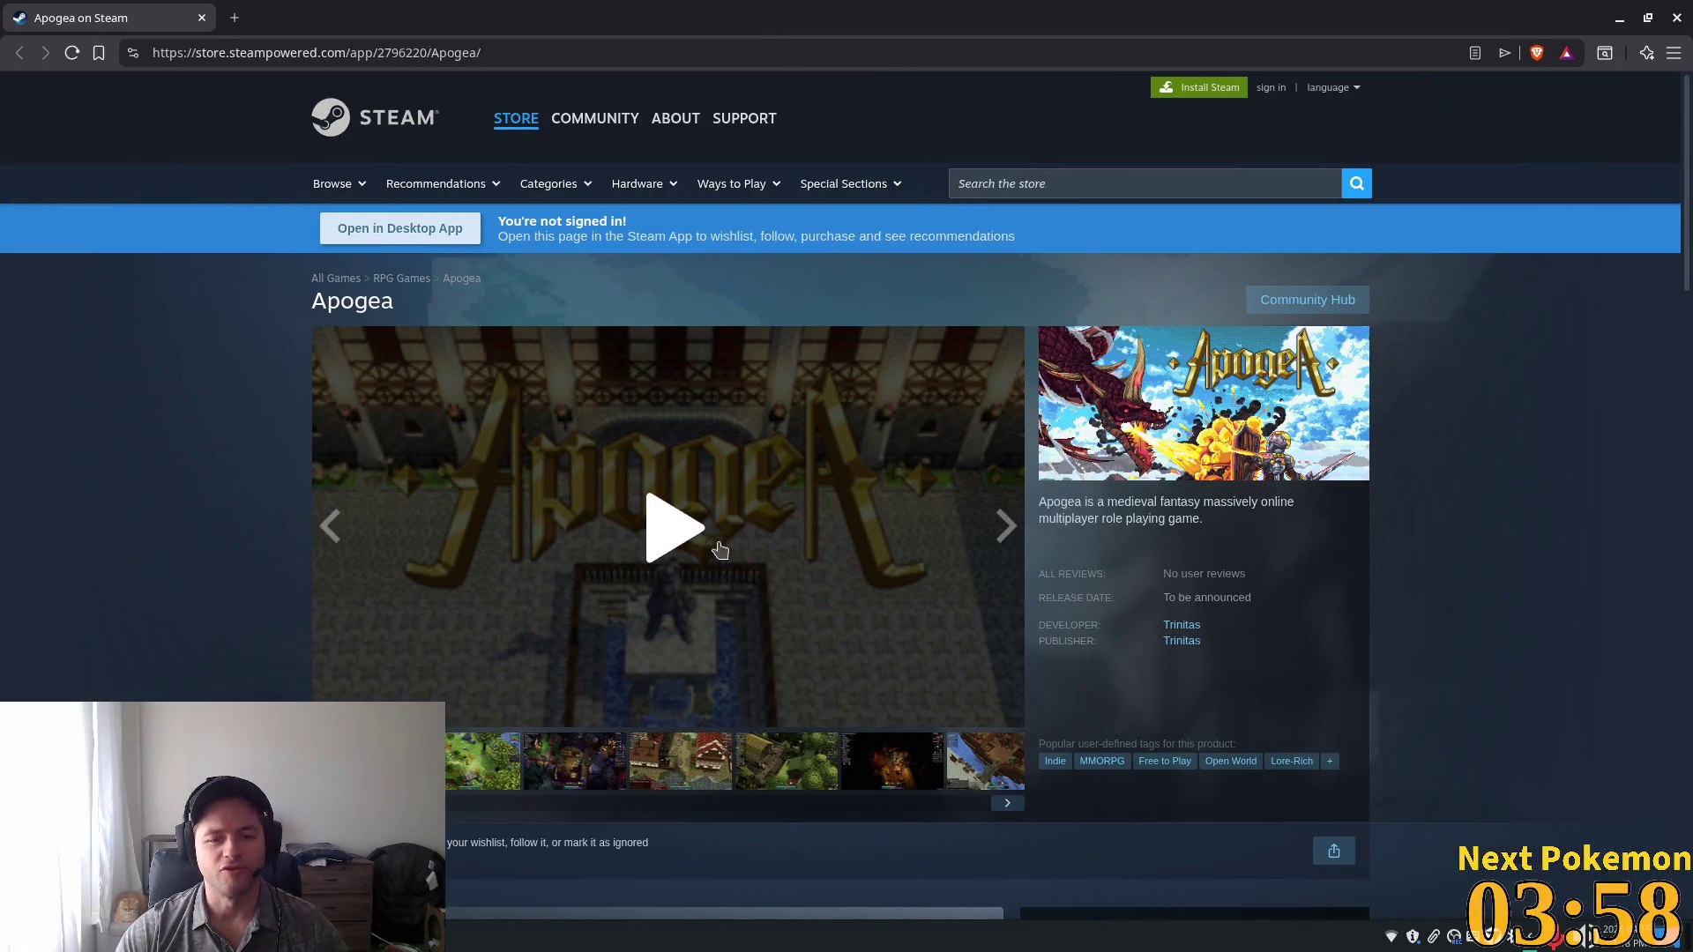
click(677, 528)
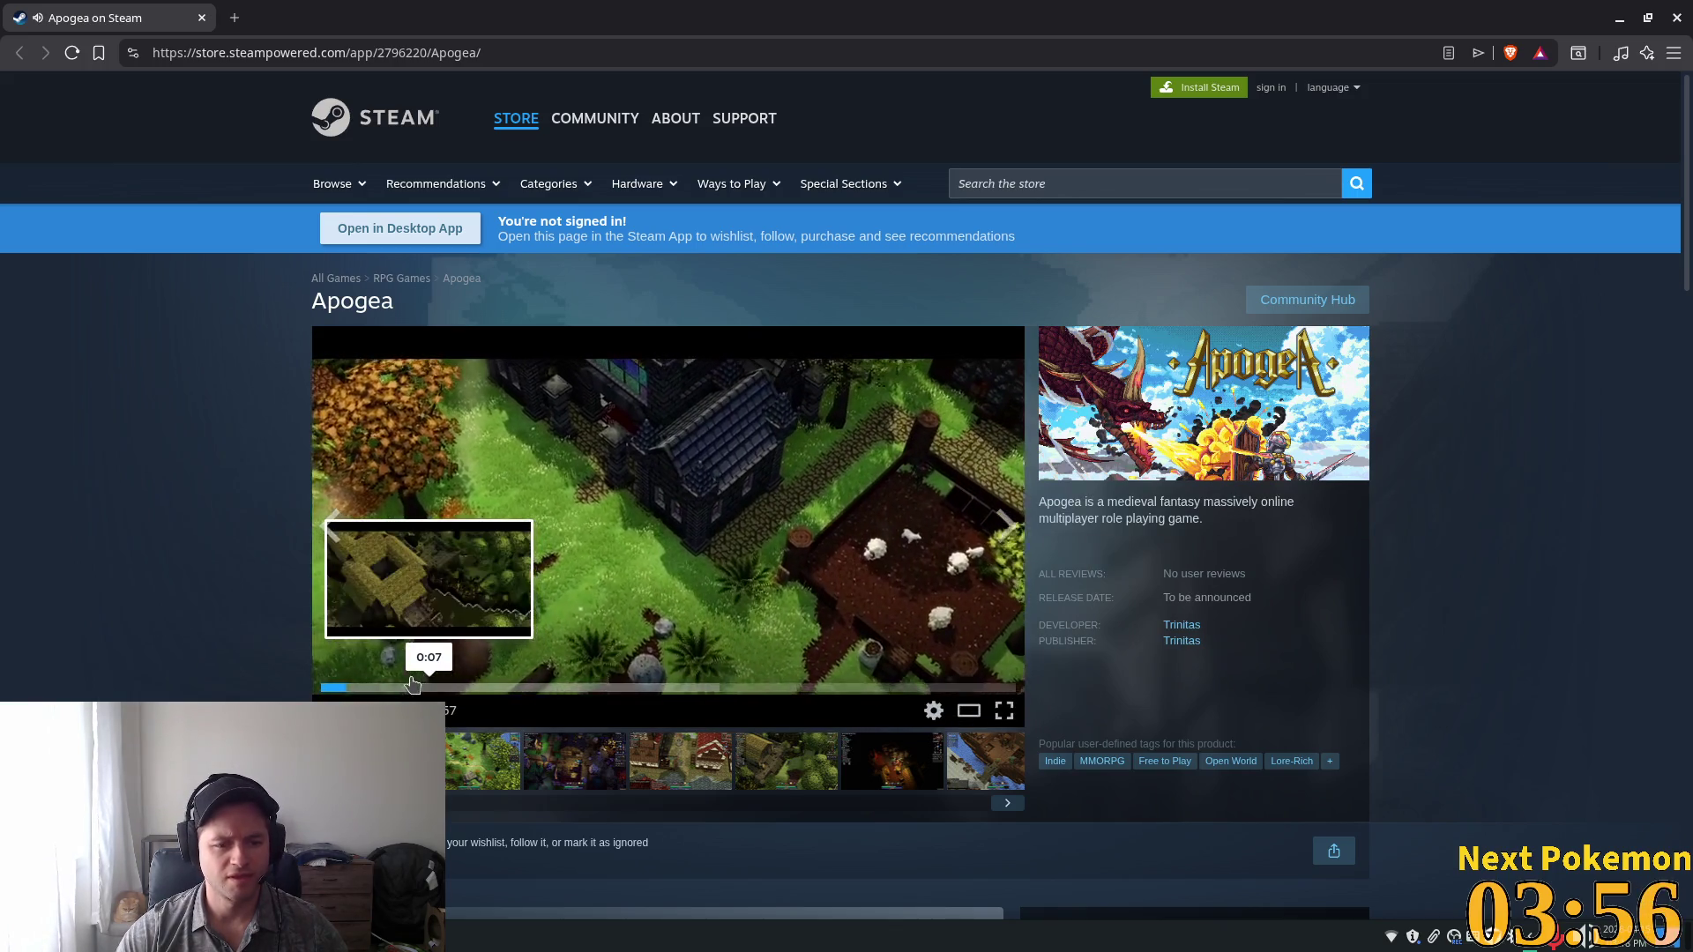
click(412, 687)
click(506, 685)
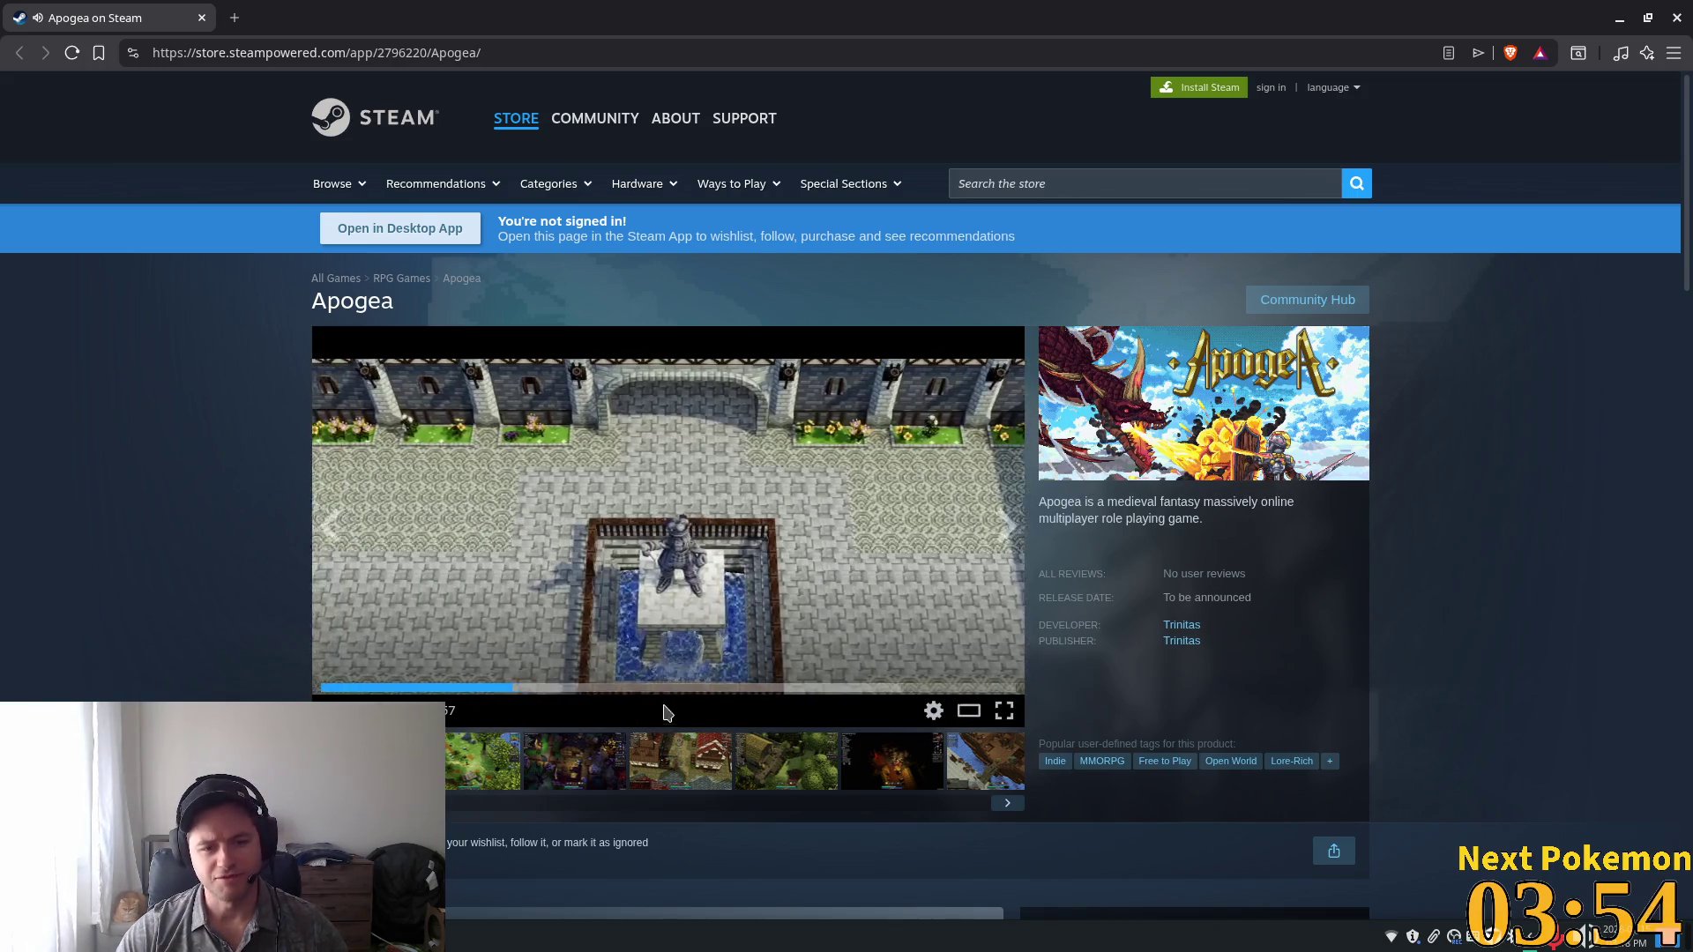
click(624, 686)
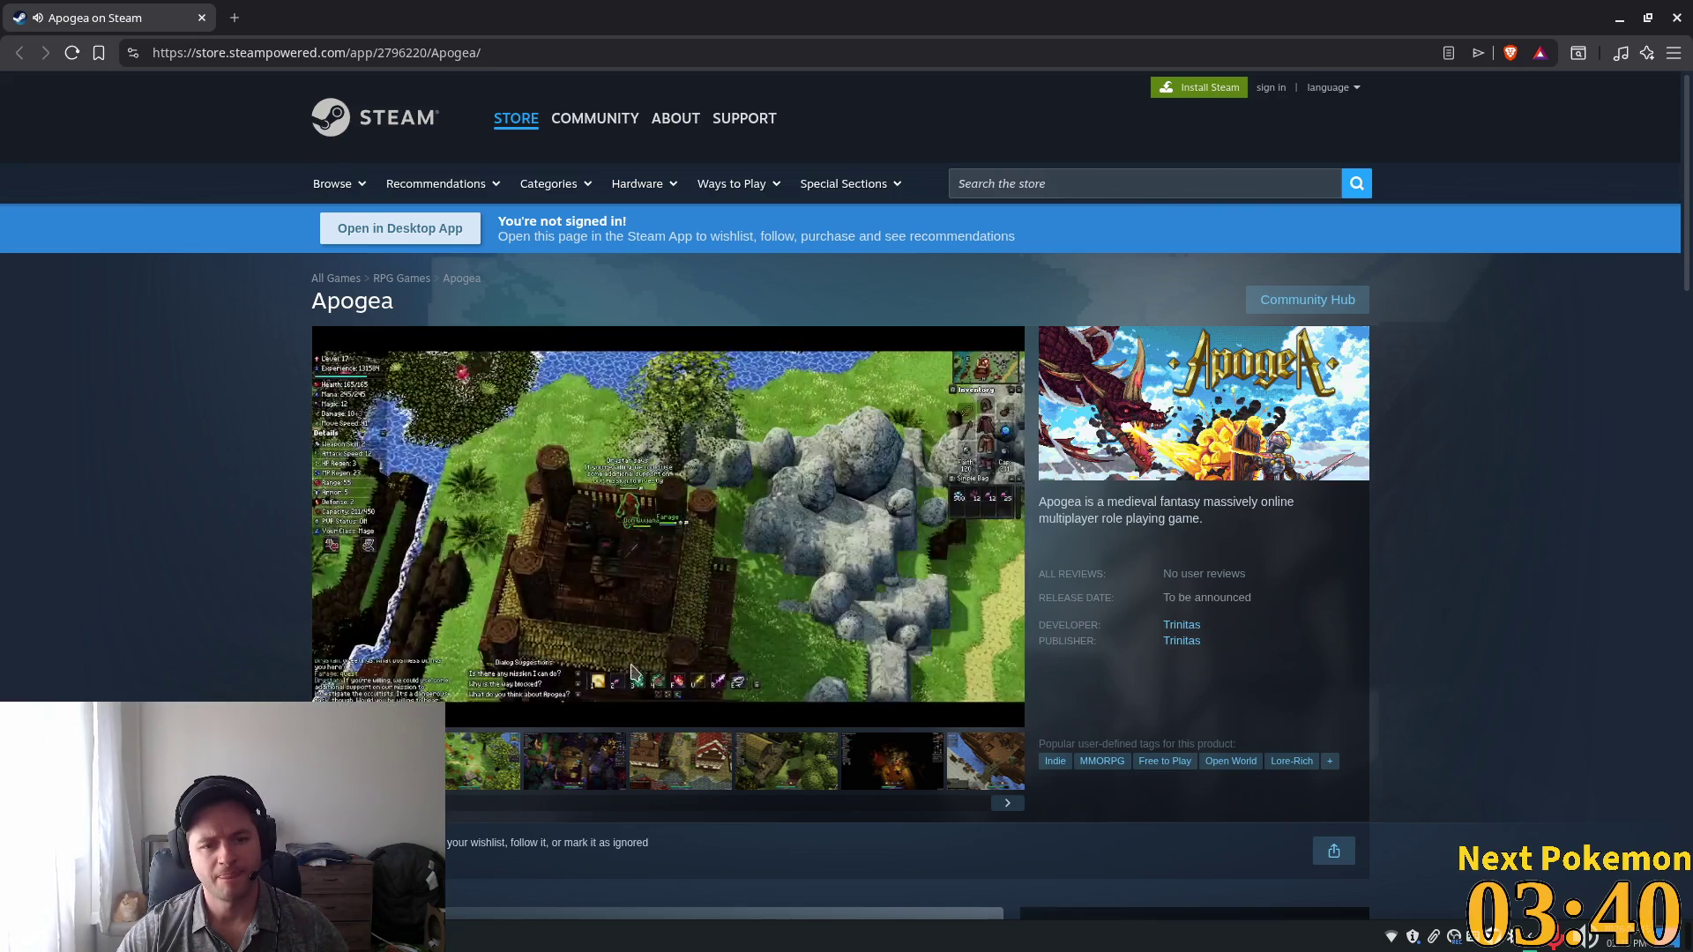
mouse_move(796, 689)
click(862, 689)
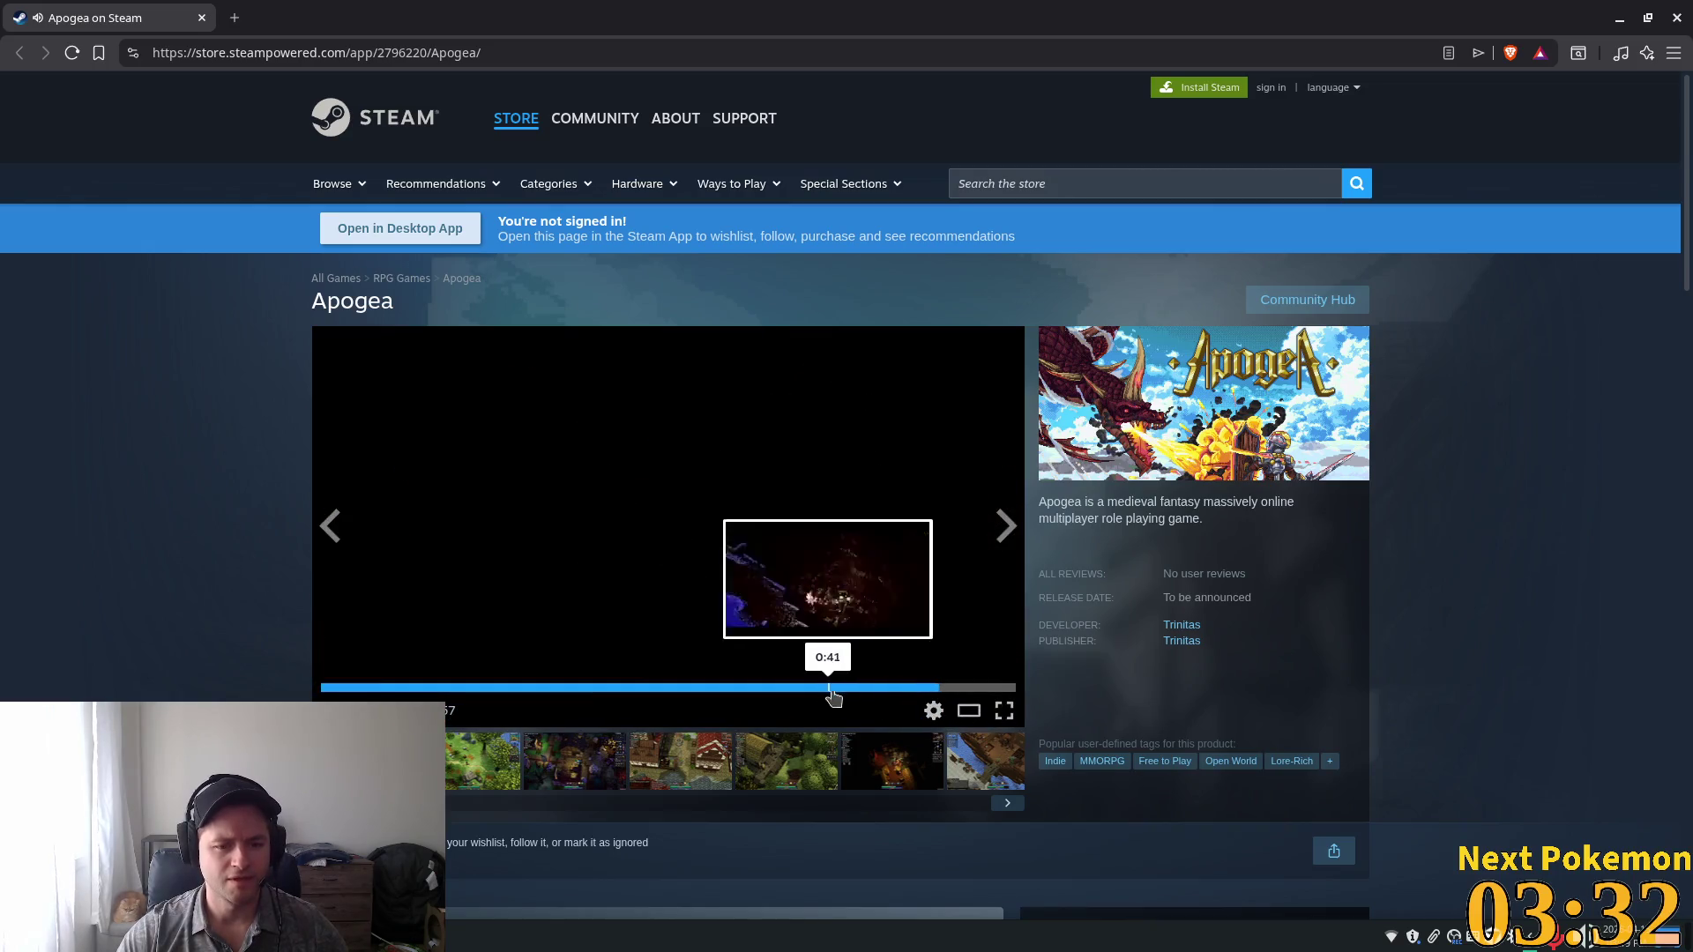
click(880, 691)
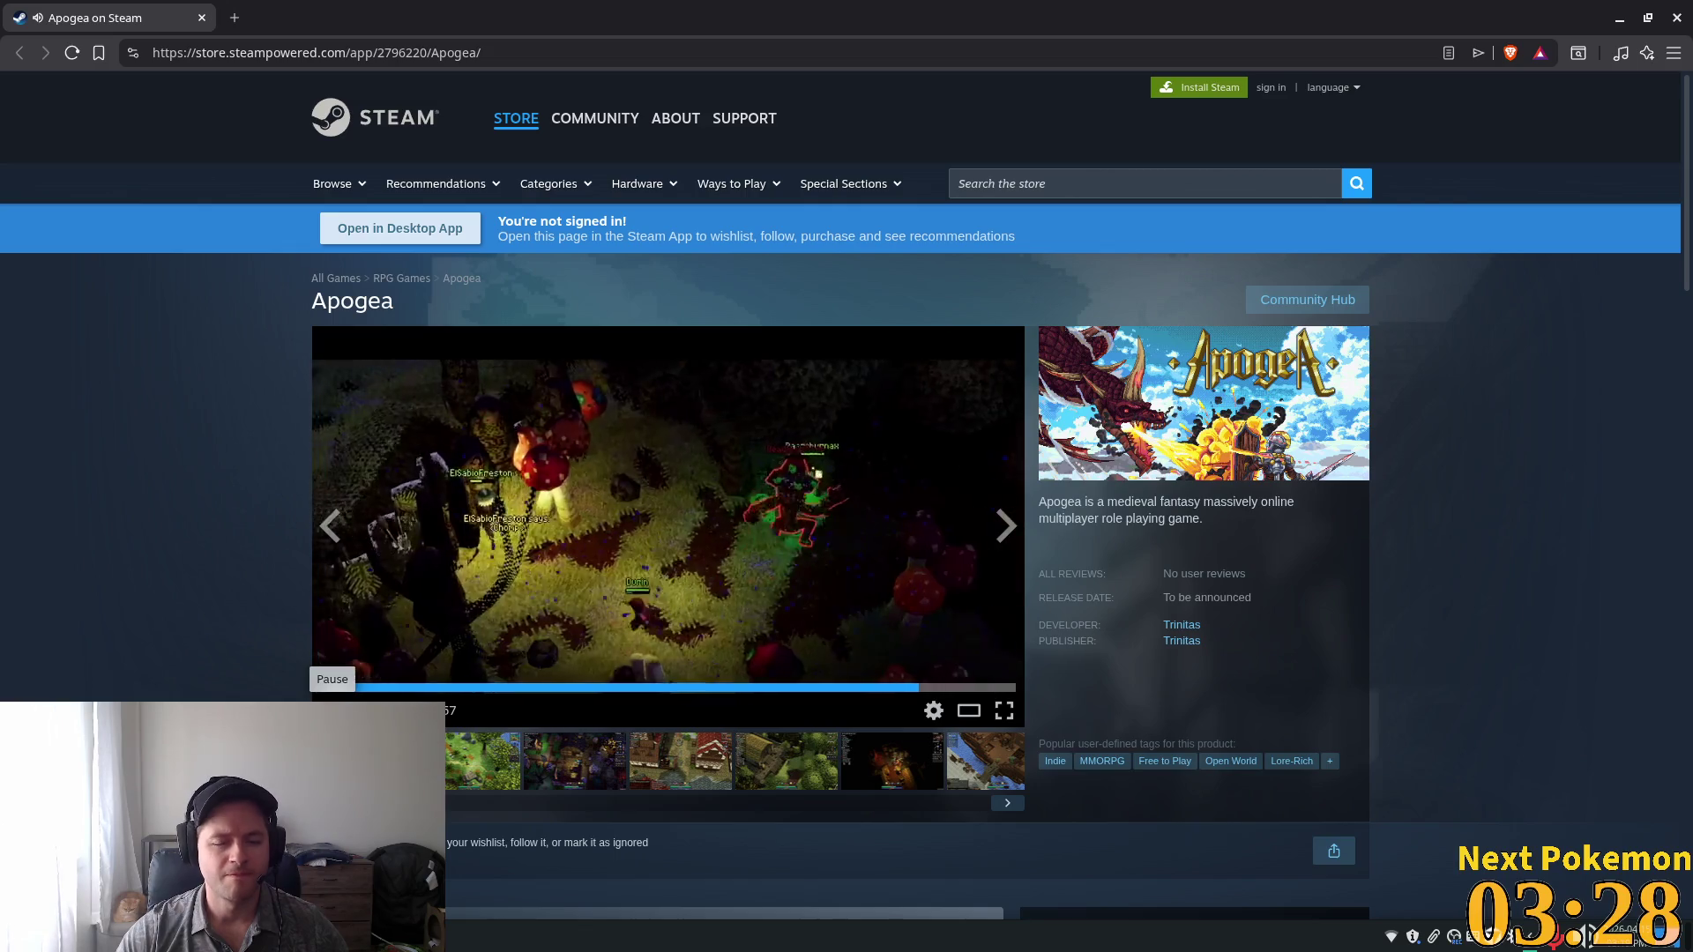
click(930, 691)
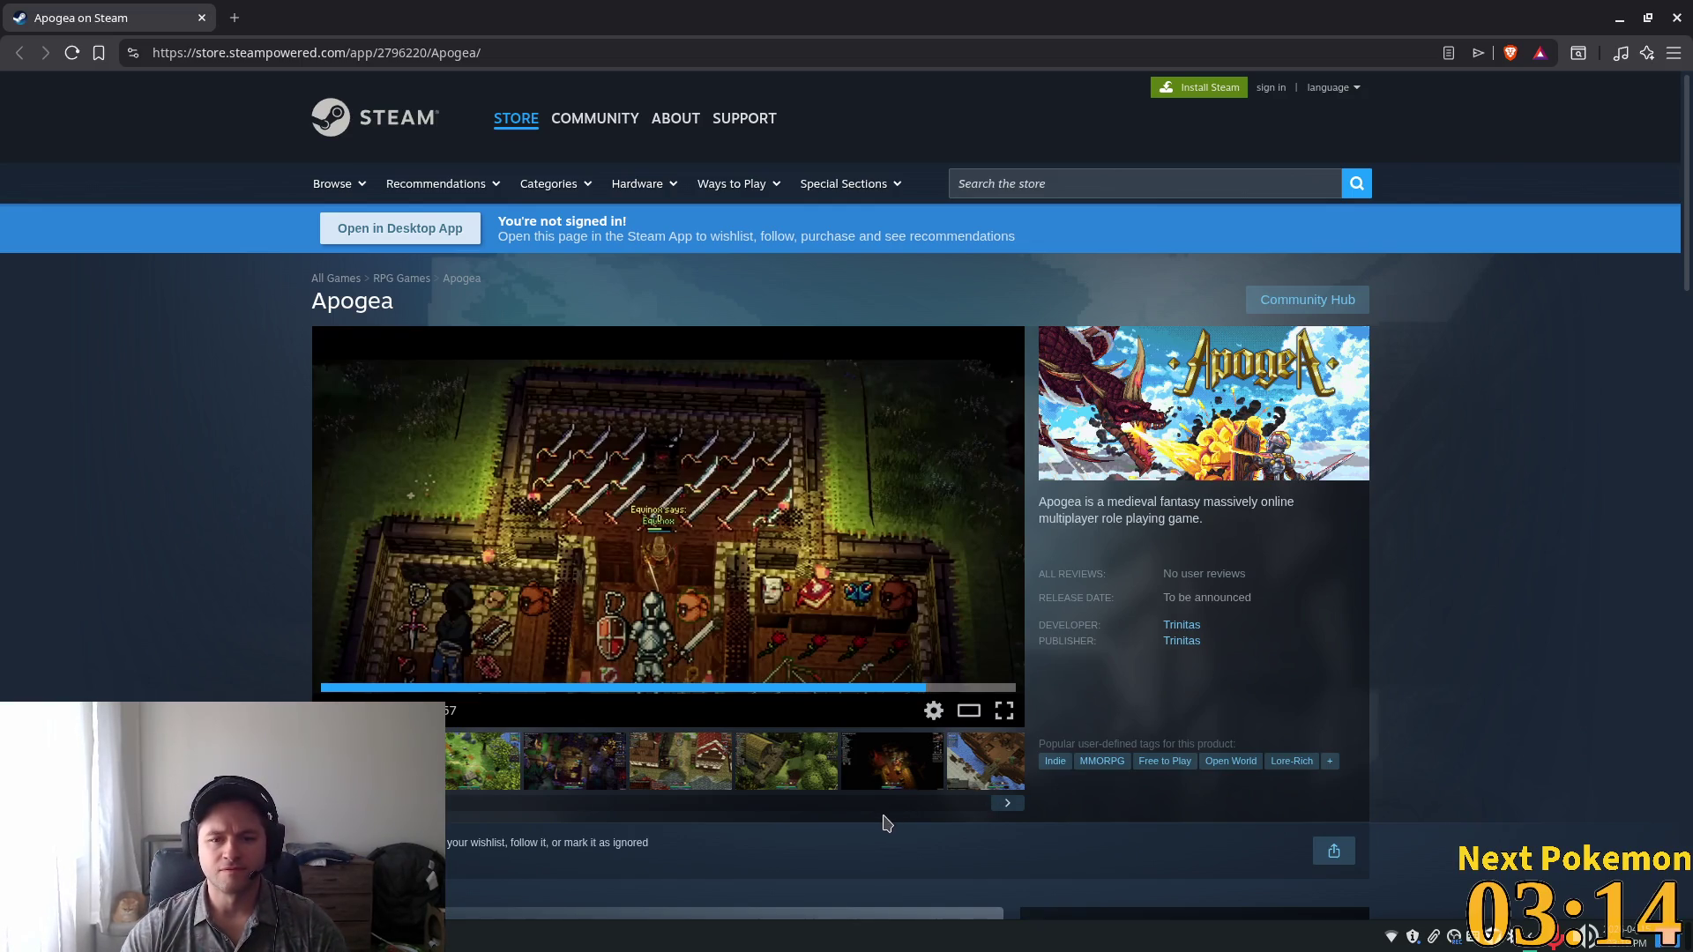
Scroll the Apogea store page and expand the full game description with READ MORE.
scroll(886, 639, down, 5)
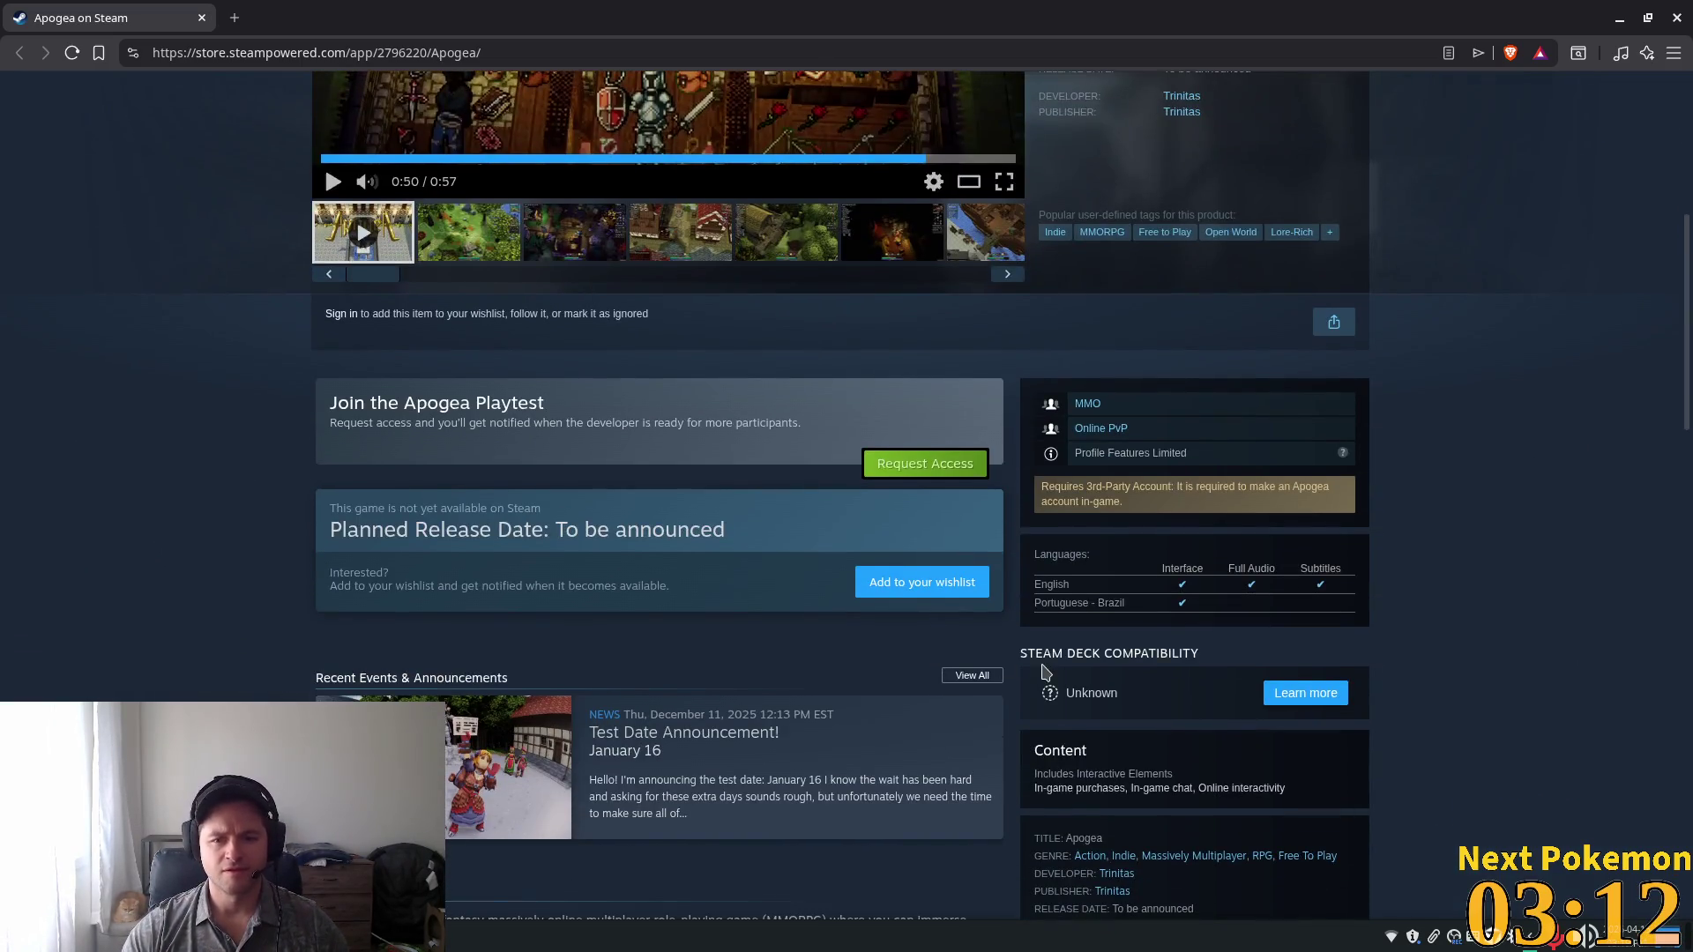
scroll(979, 670, up, 2)
scroll(977, 674, down, 4)
scroll(977, 674, down, 12)
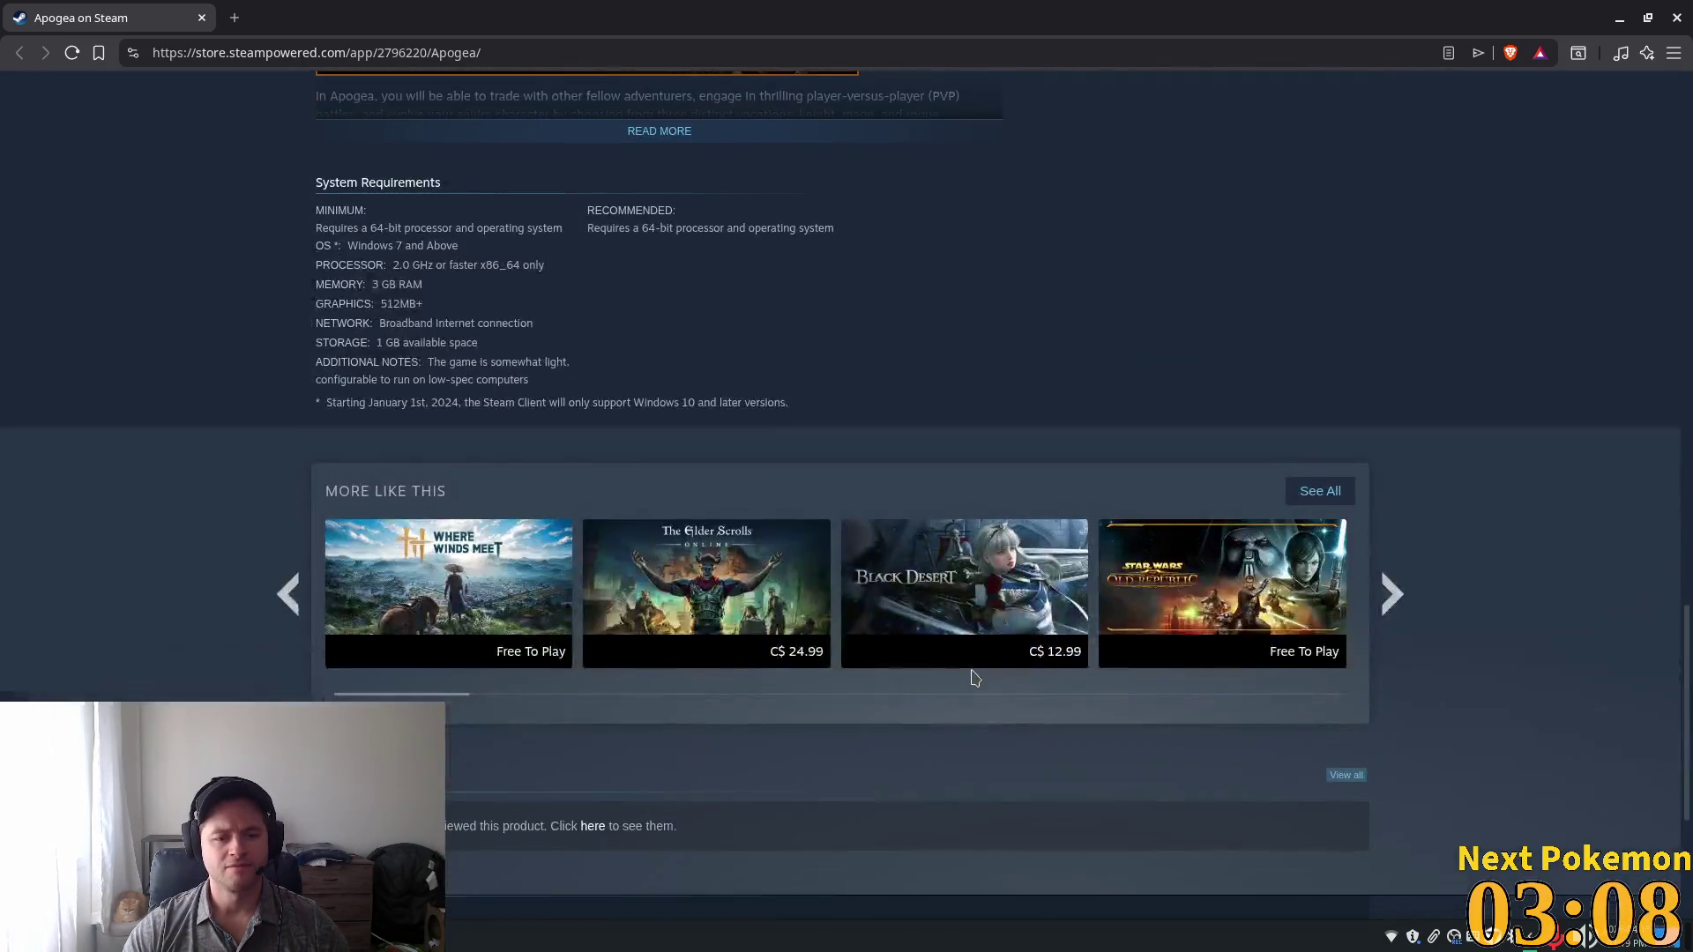
scroll(974, 677, down, 4)
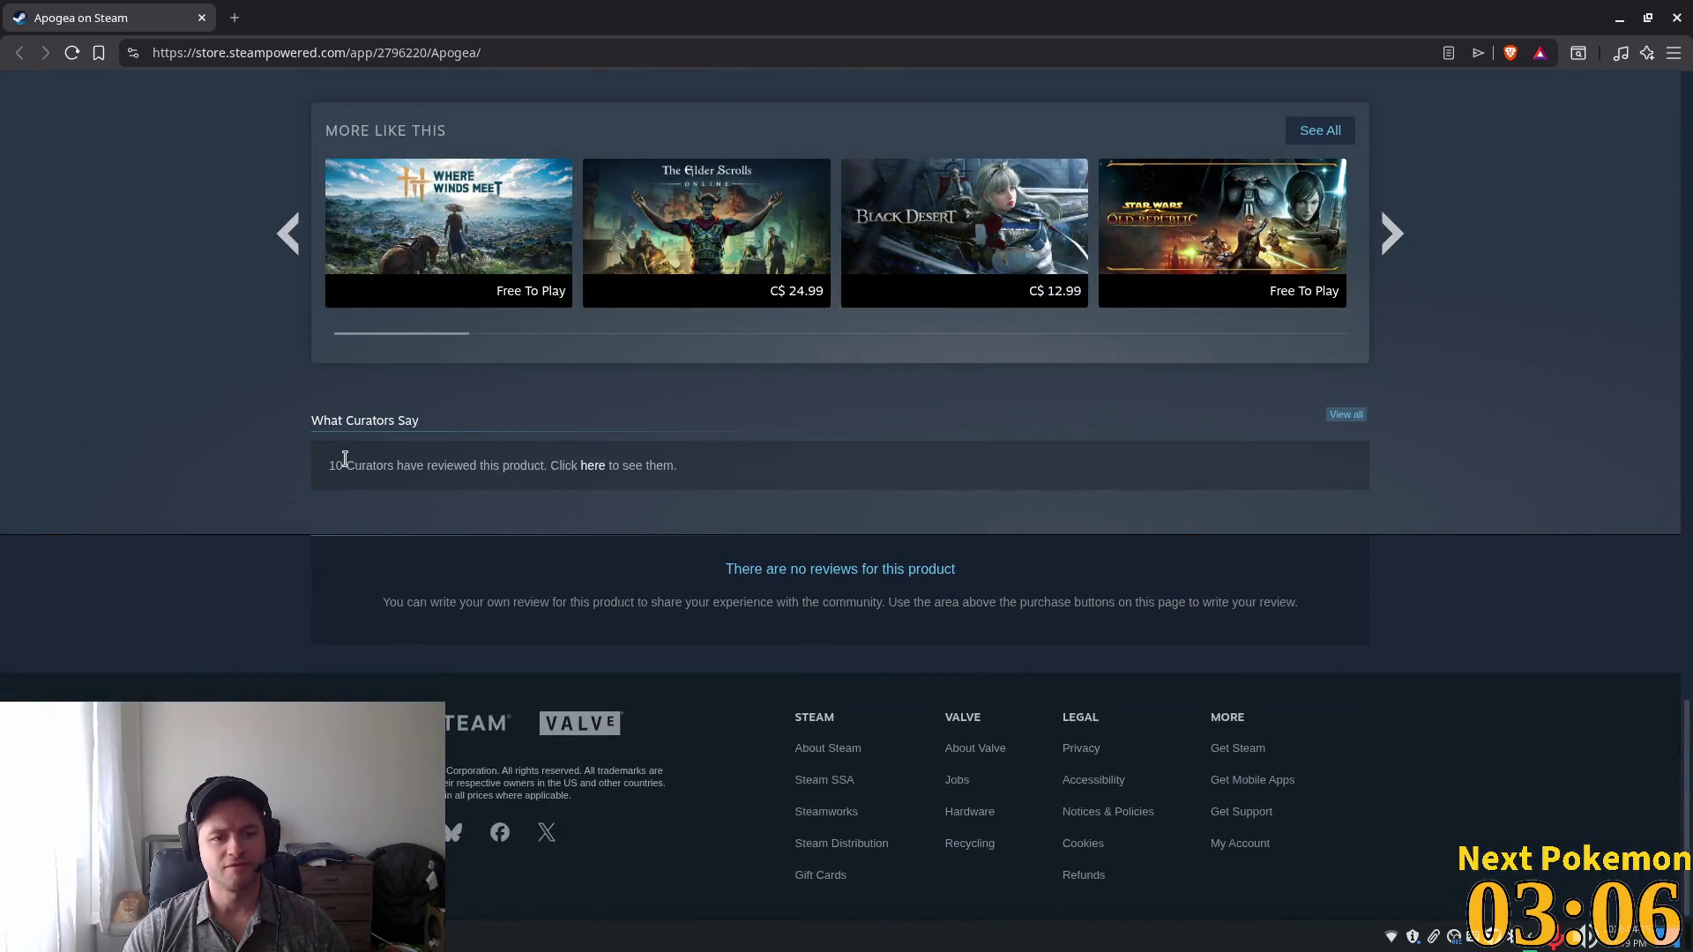
drag(345, 458, 665, 491)
scroll(820, 529, up, 7)
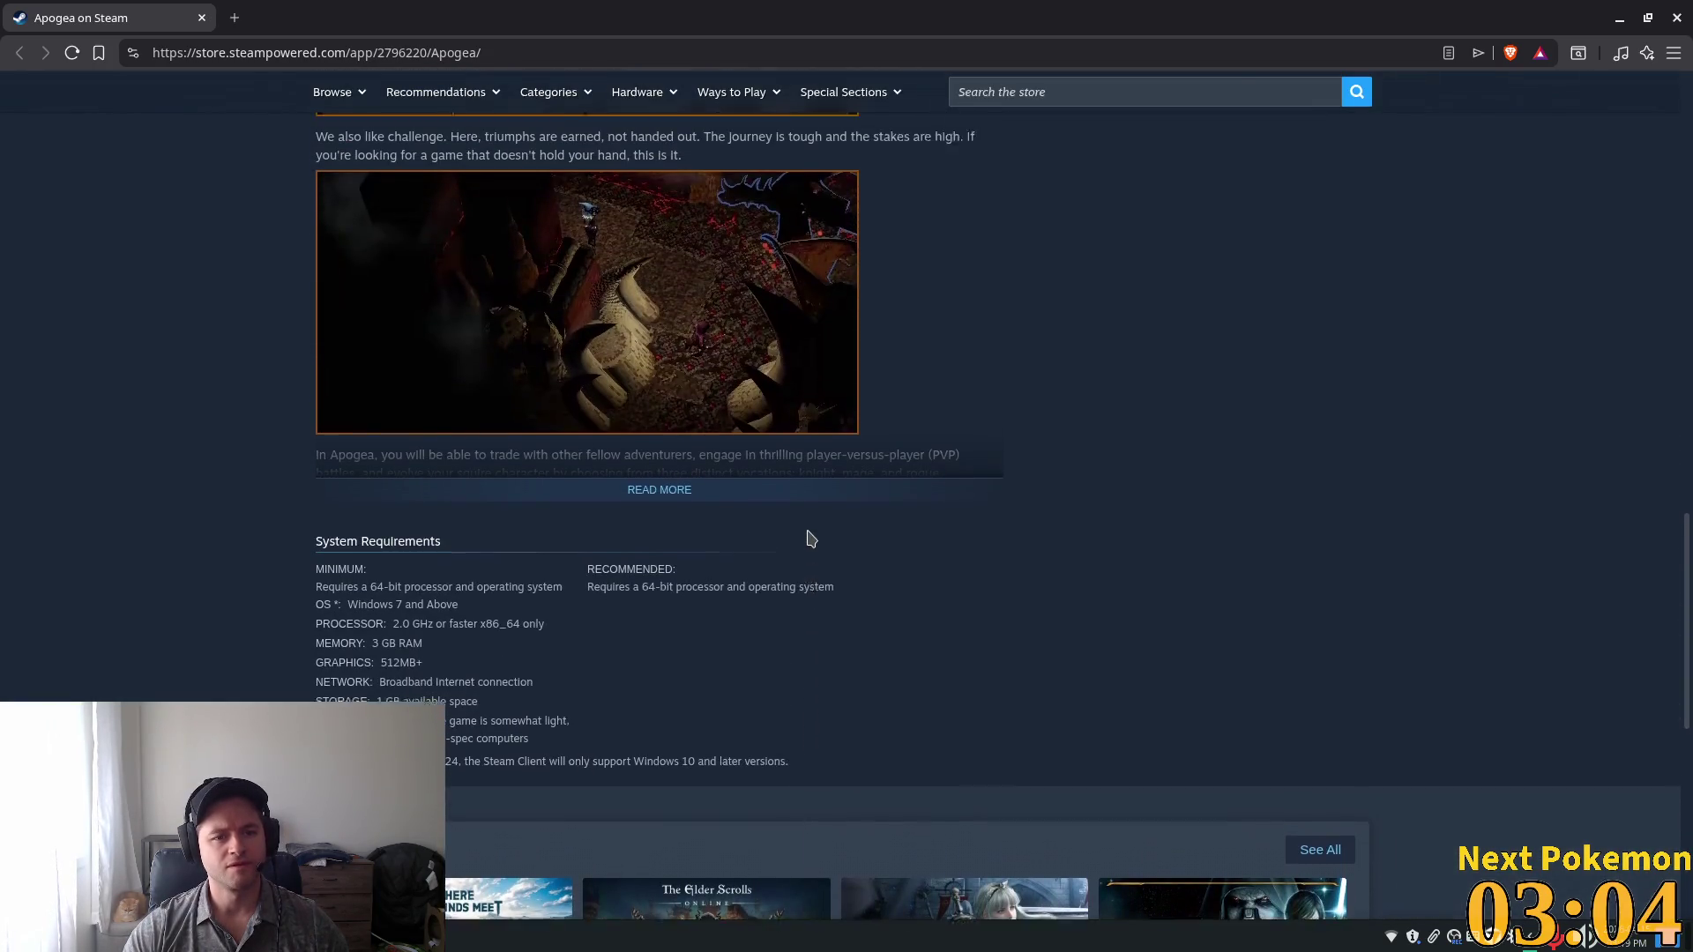
click(673, 511)
scroll(1064, 590, up, 6)
scroll(1063, 600, up, 7)
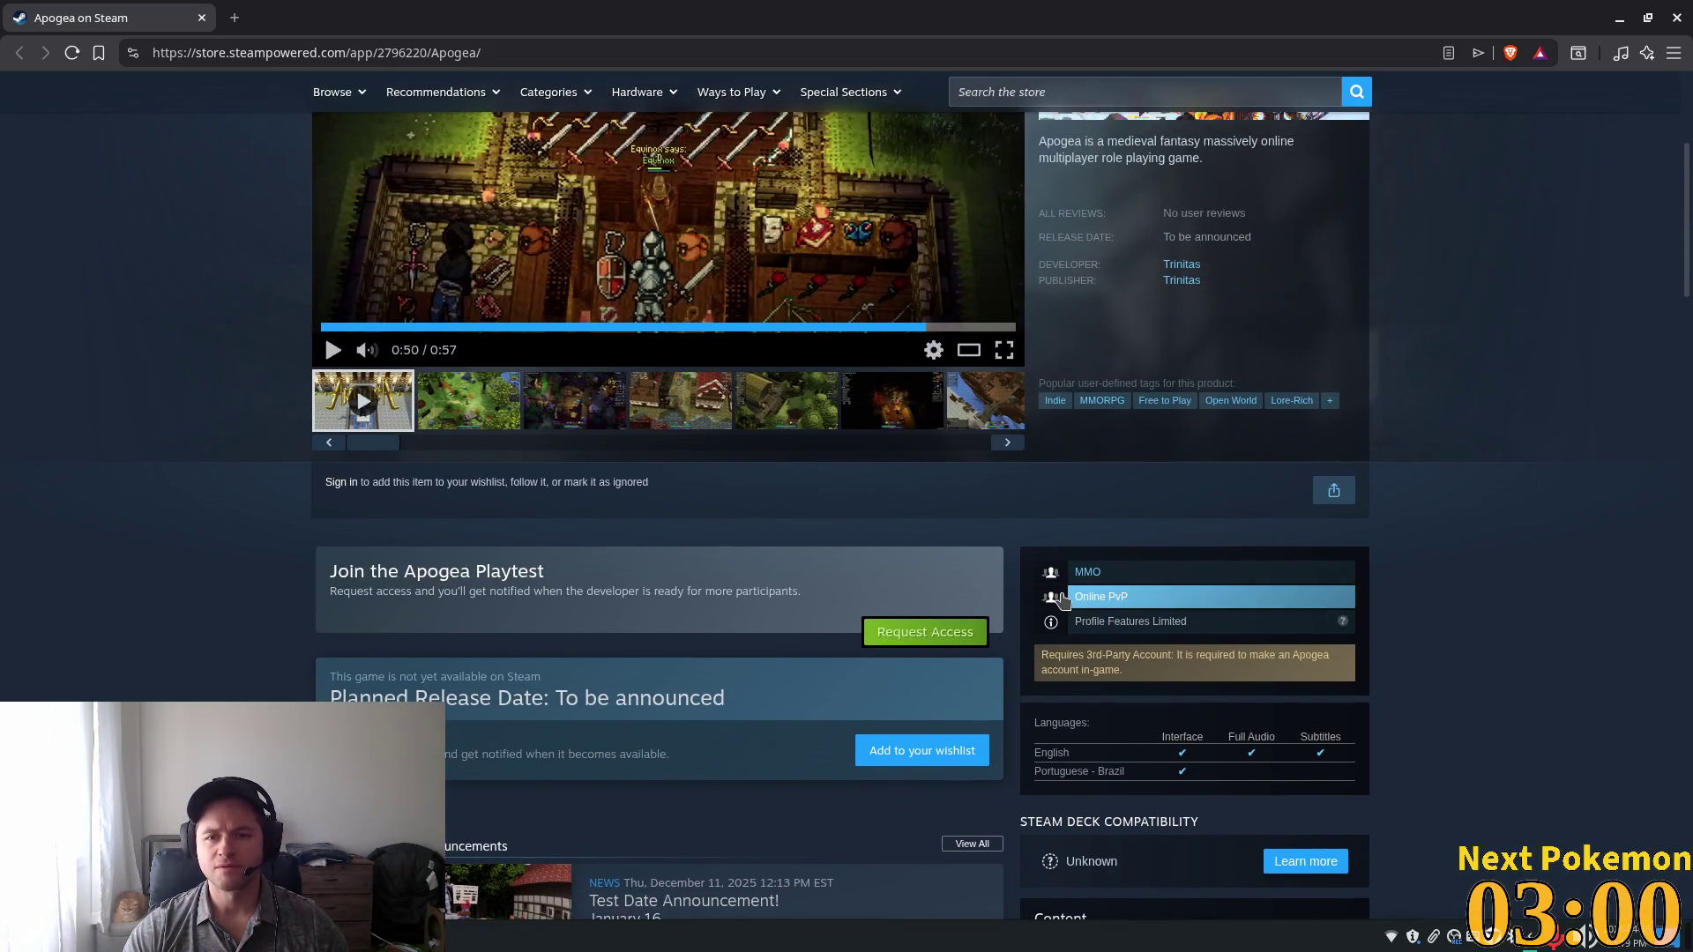
scroll(1062, 599, up, 1)
drag(1162, 342, 1236, 342)
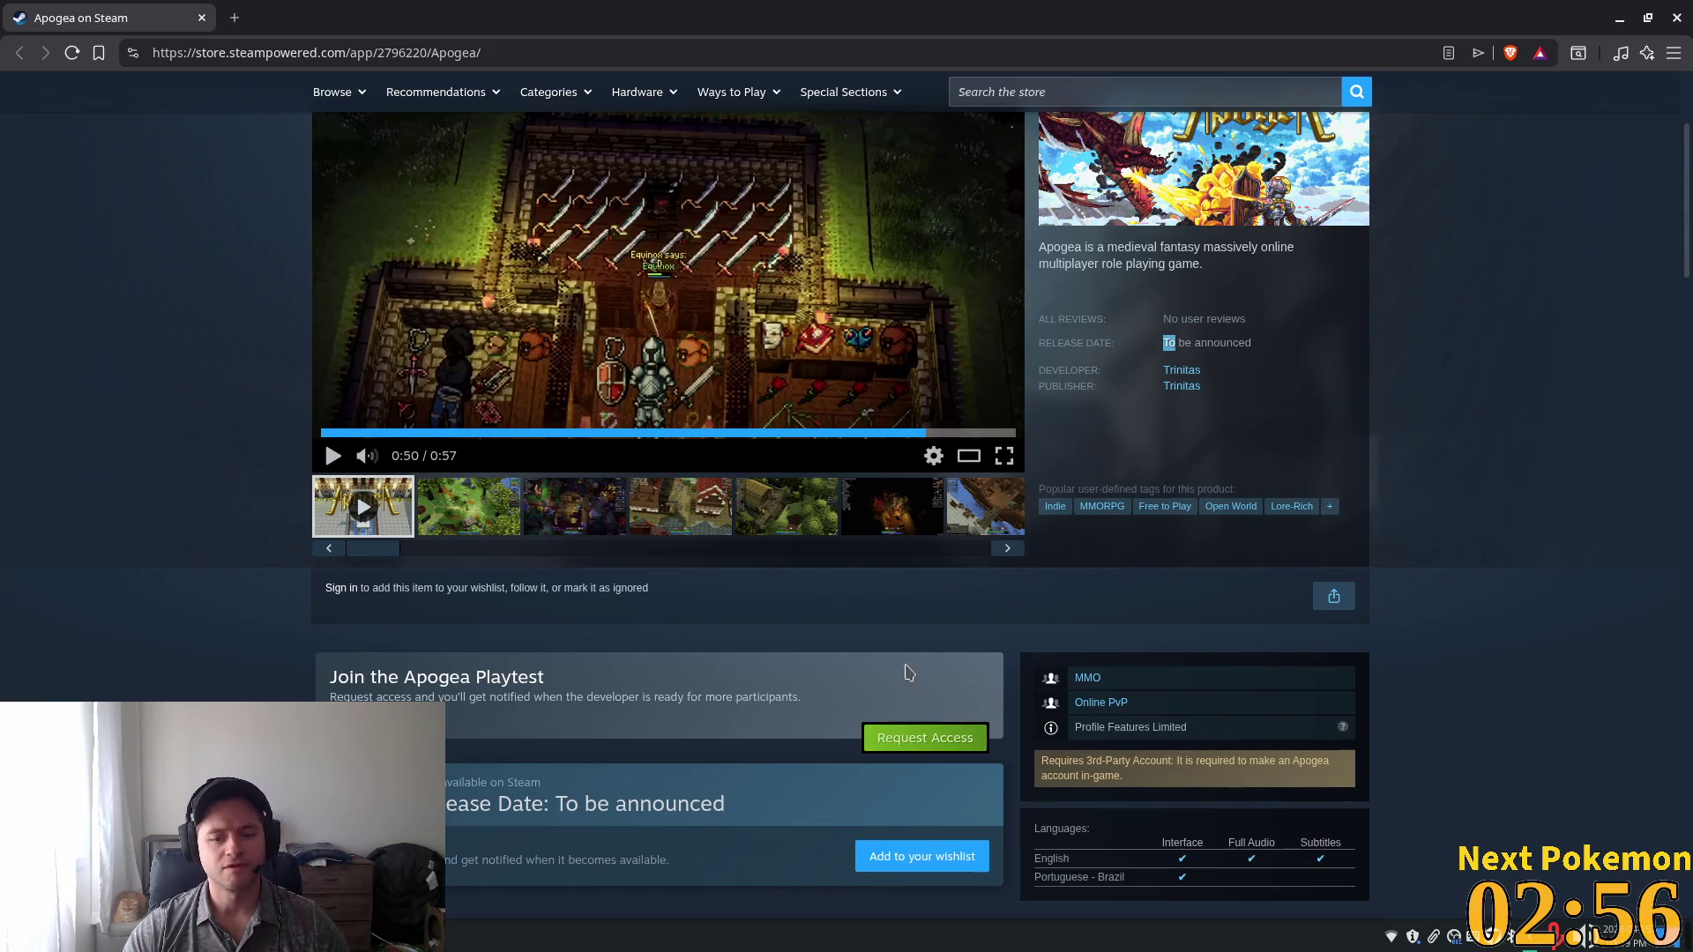
Read the Test Date Announcement news post, close it, then close the browser.
scroll(902, 652, down, 1)
scroll(1037, 635, down, 4)
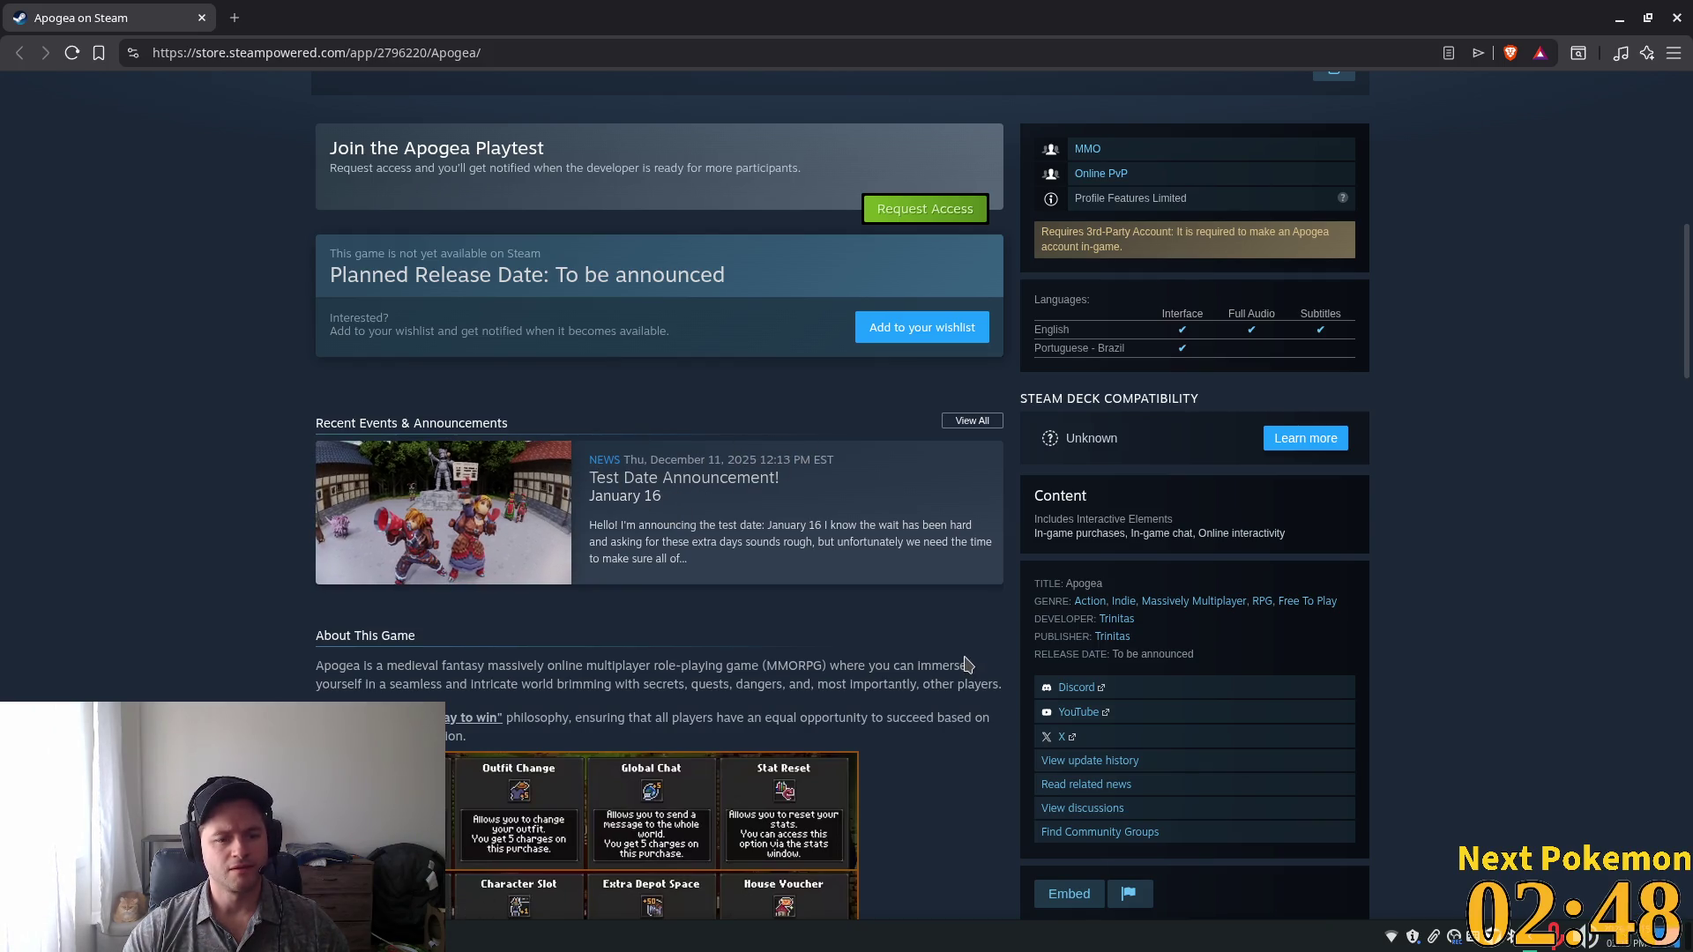
scroll(967, 664, down, 4)
scroll(968, 663, down, 3)
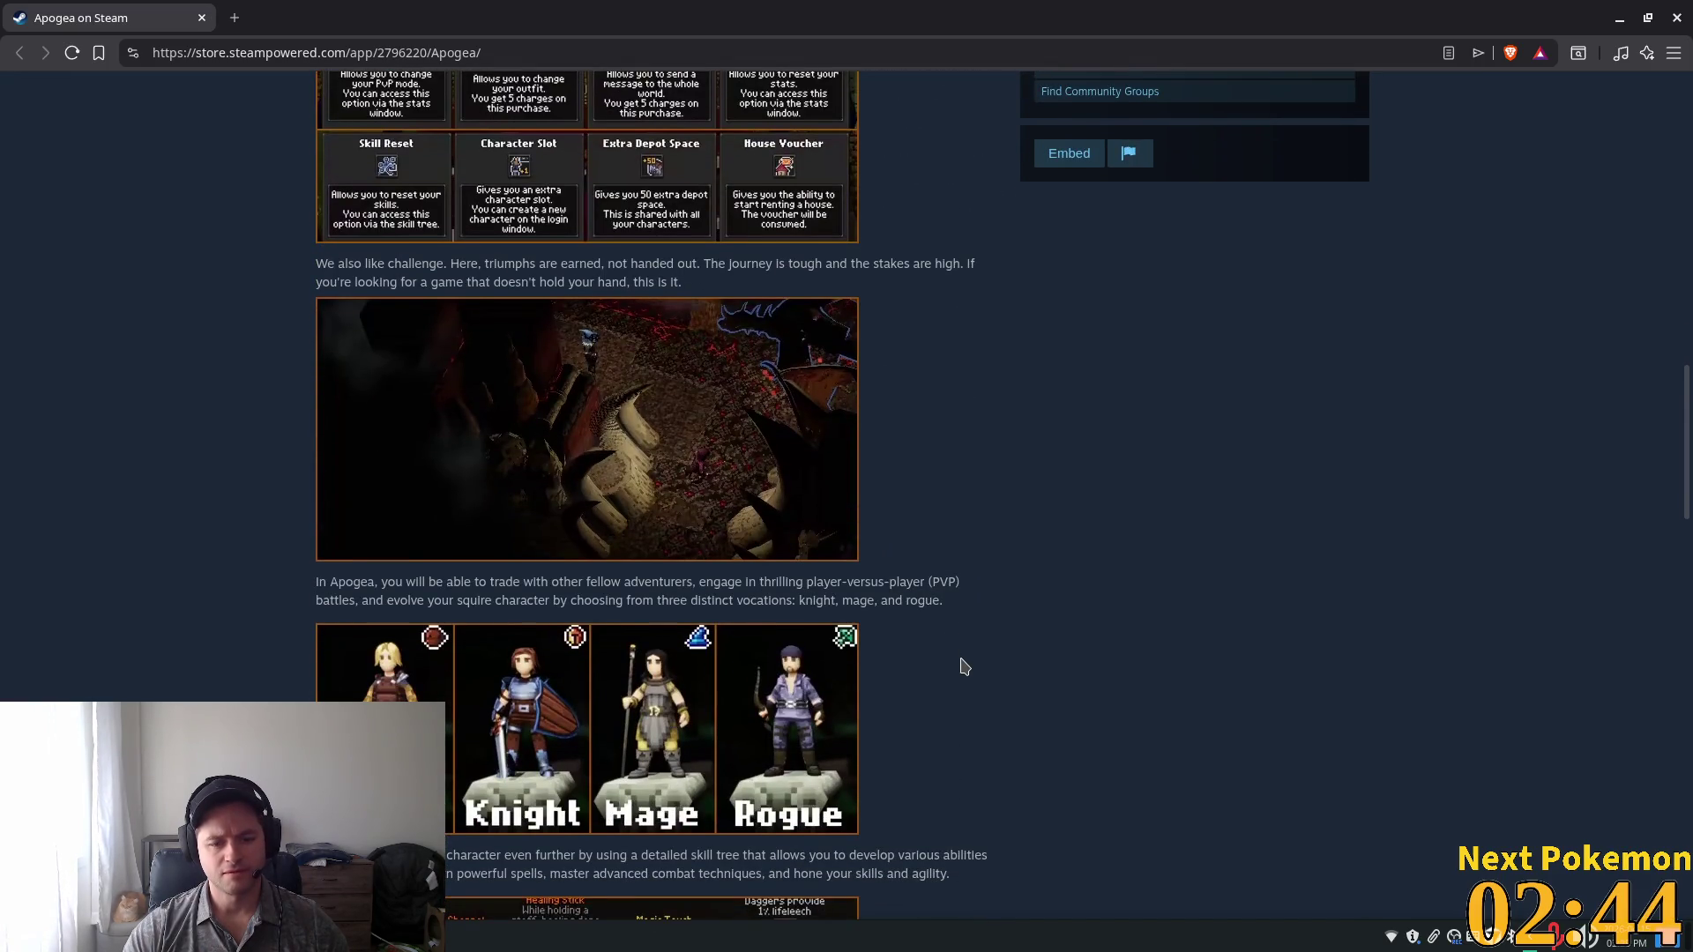
scroll(964, 667, up, 7)
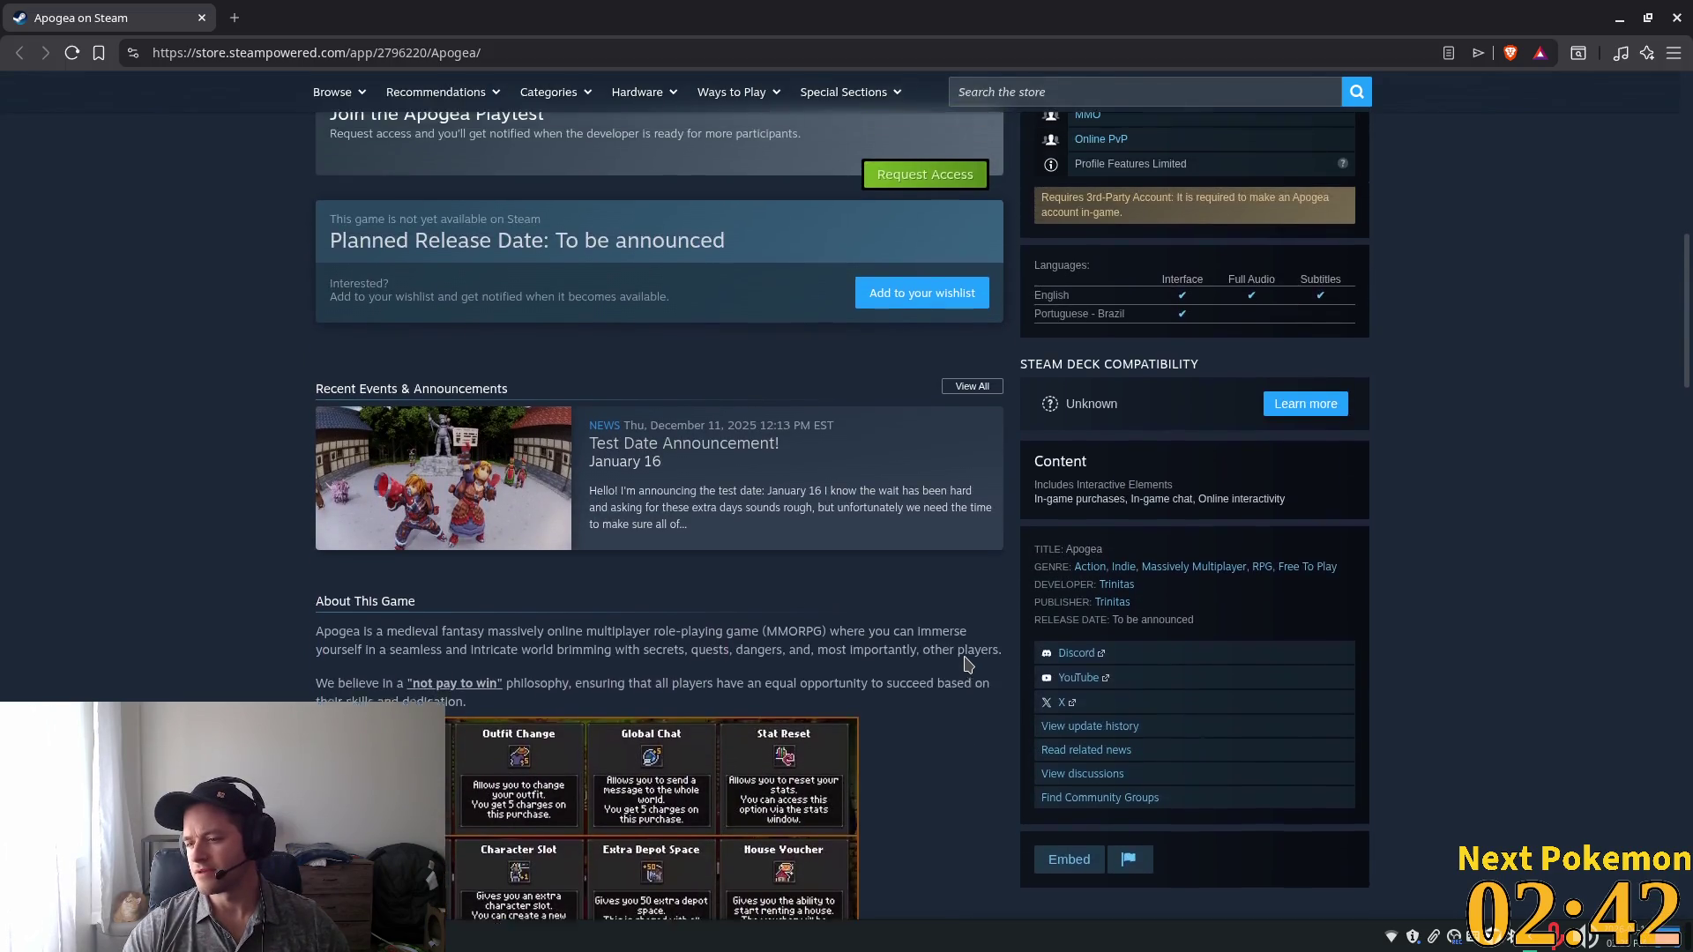
scroll(967, 664, up, 6)
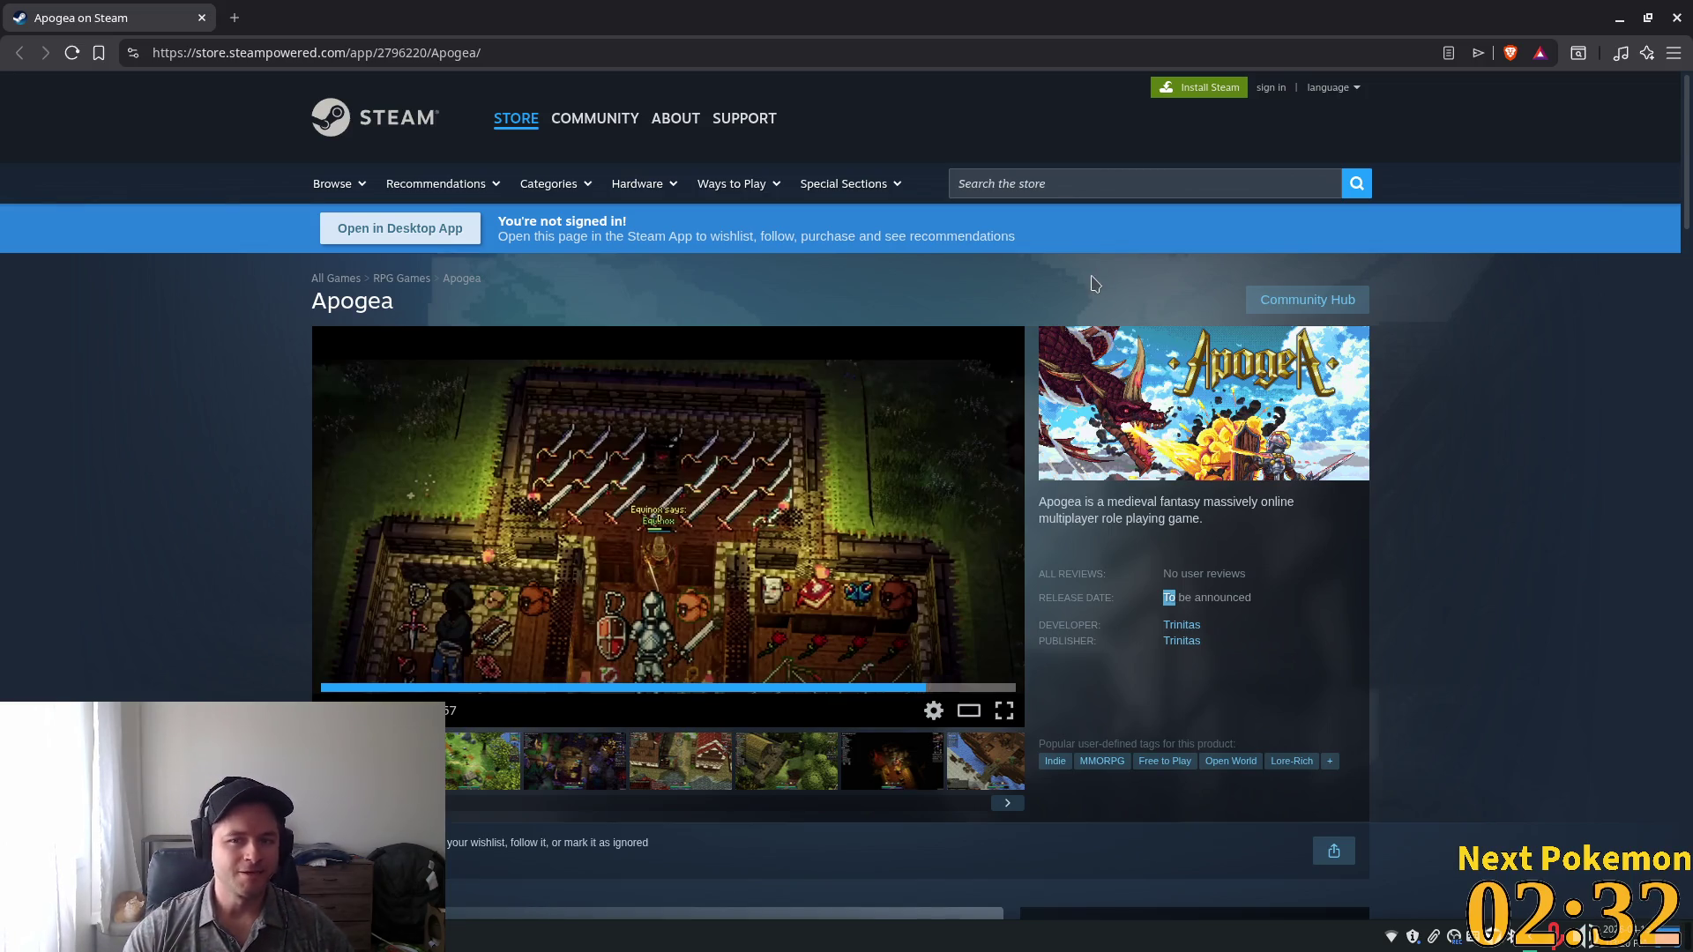
scroll(1085, 365, down, 6)
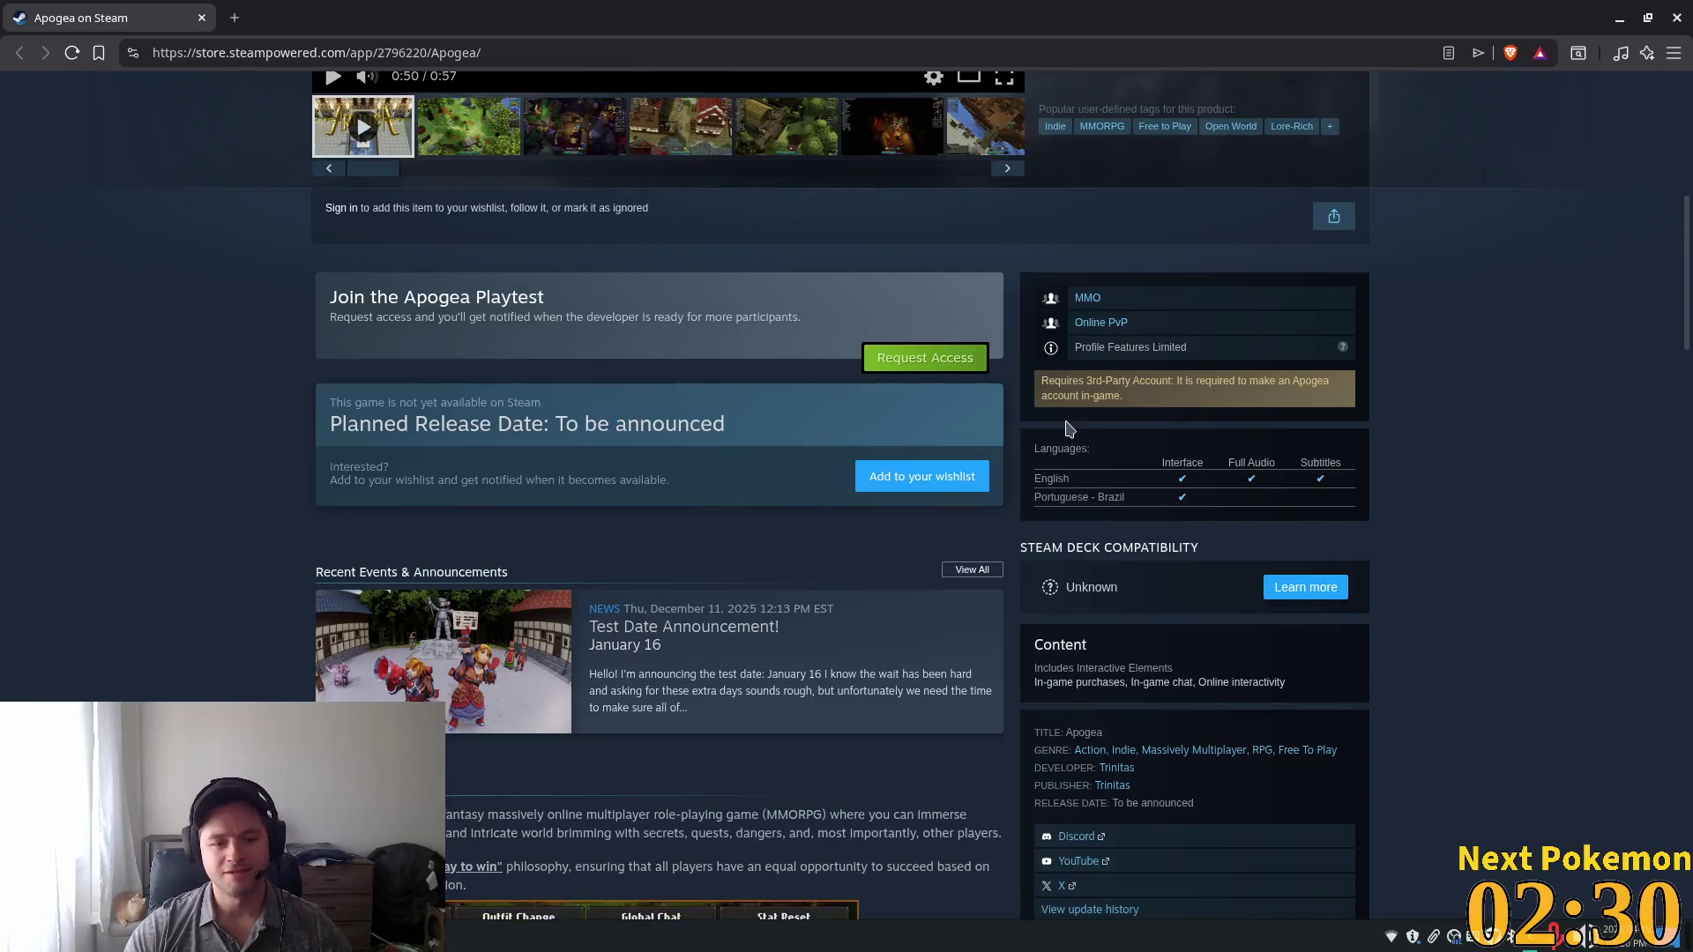
click(791, 697)
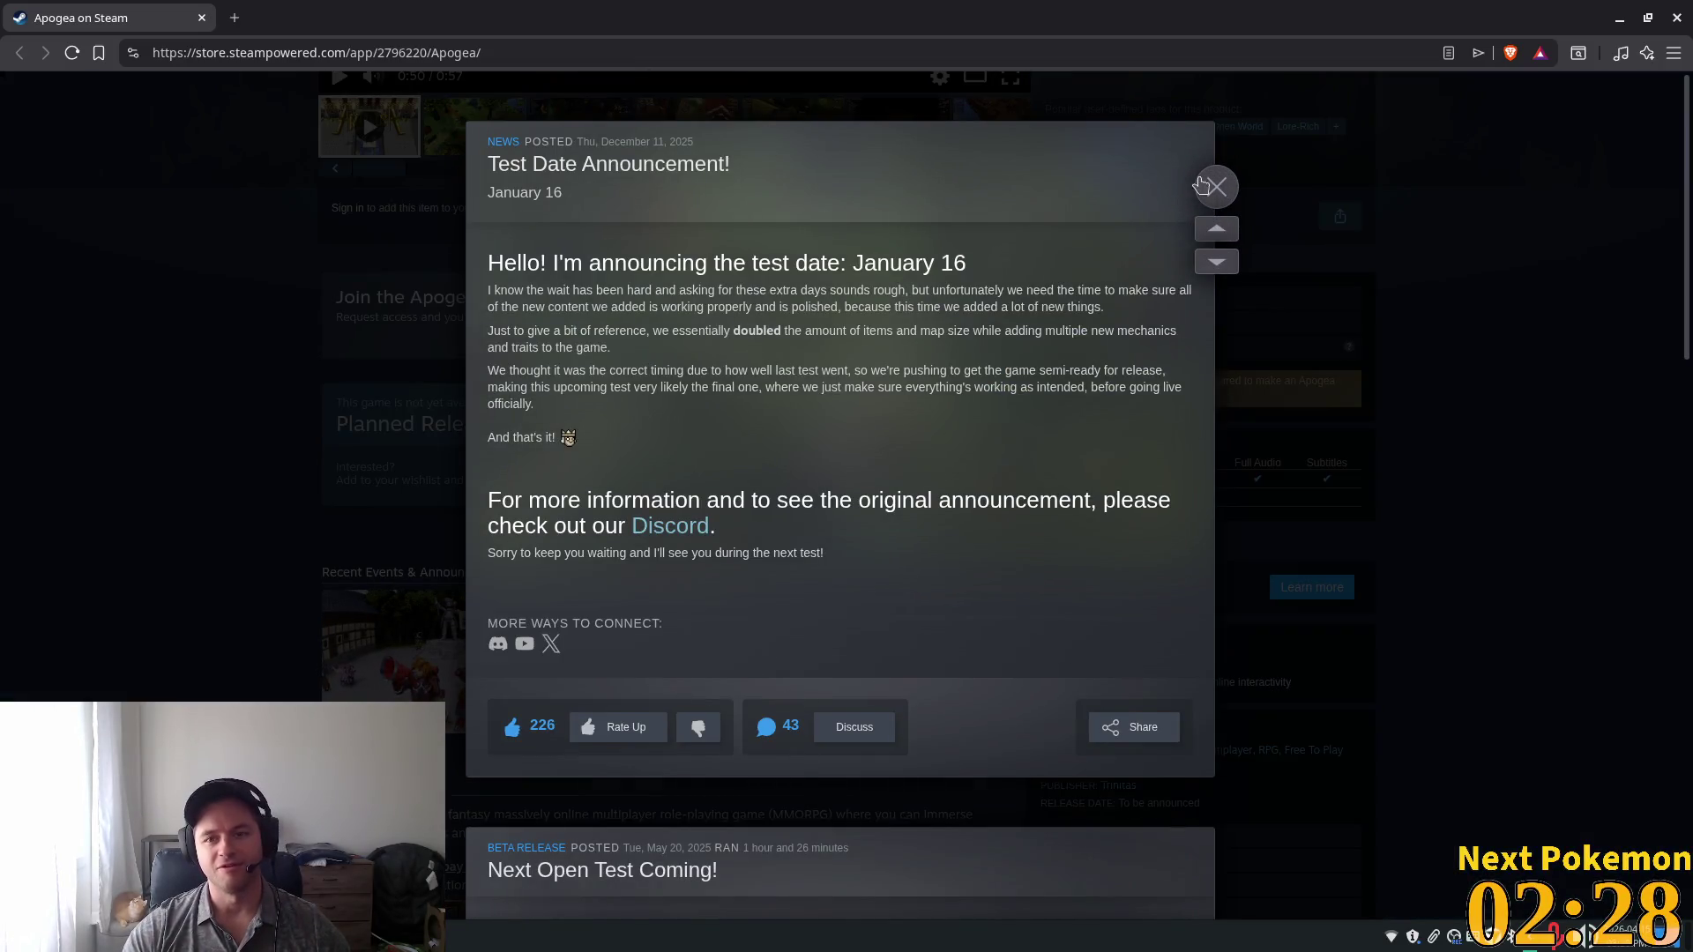
scroll(812, 484, down, 8)
scroll(1106, 287, down, 7)
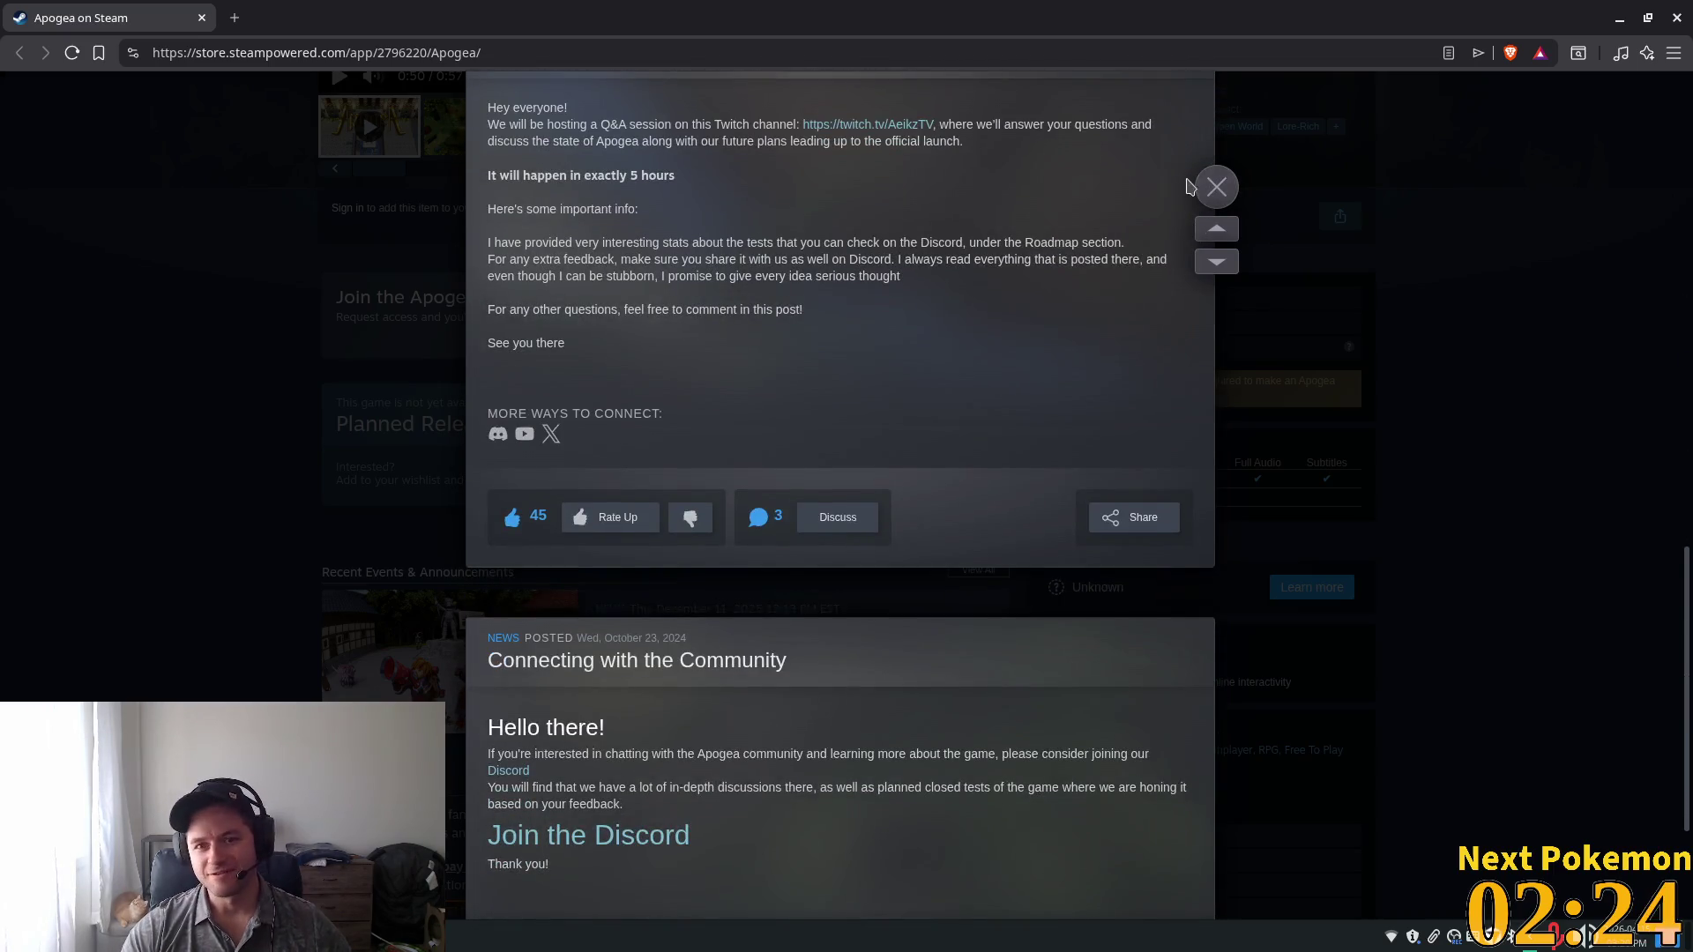
click(1215, 188)
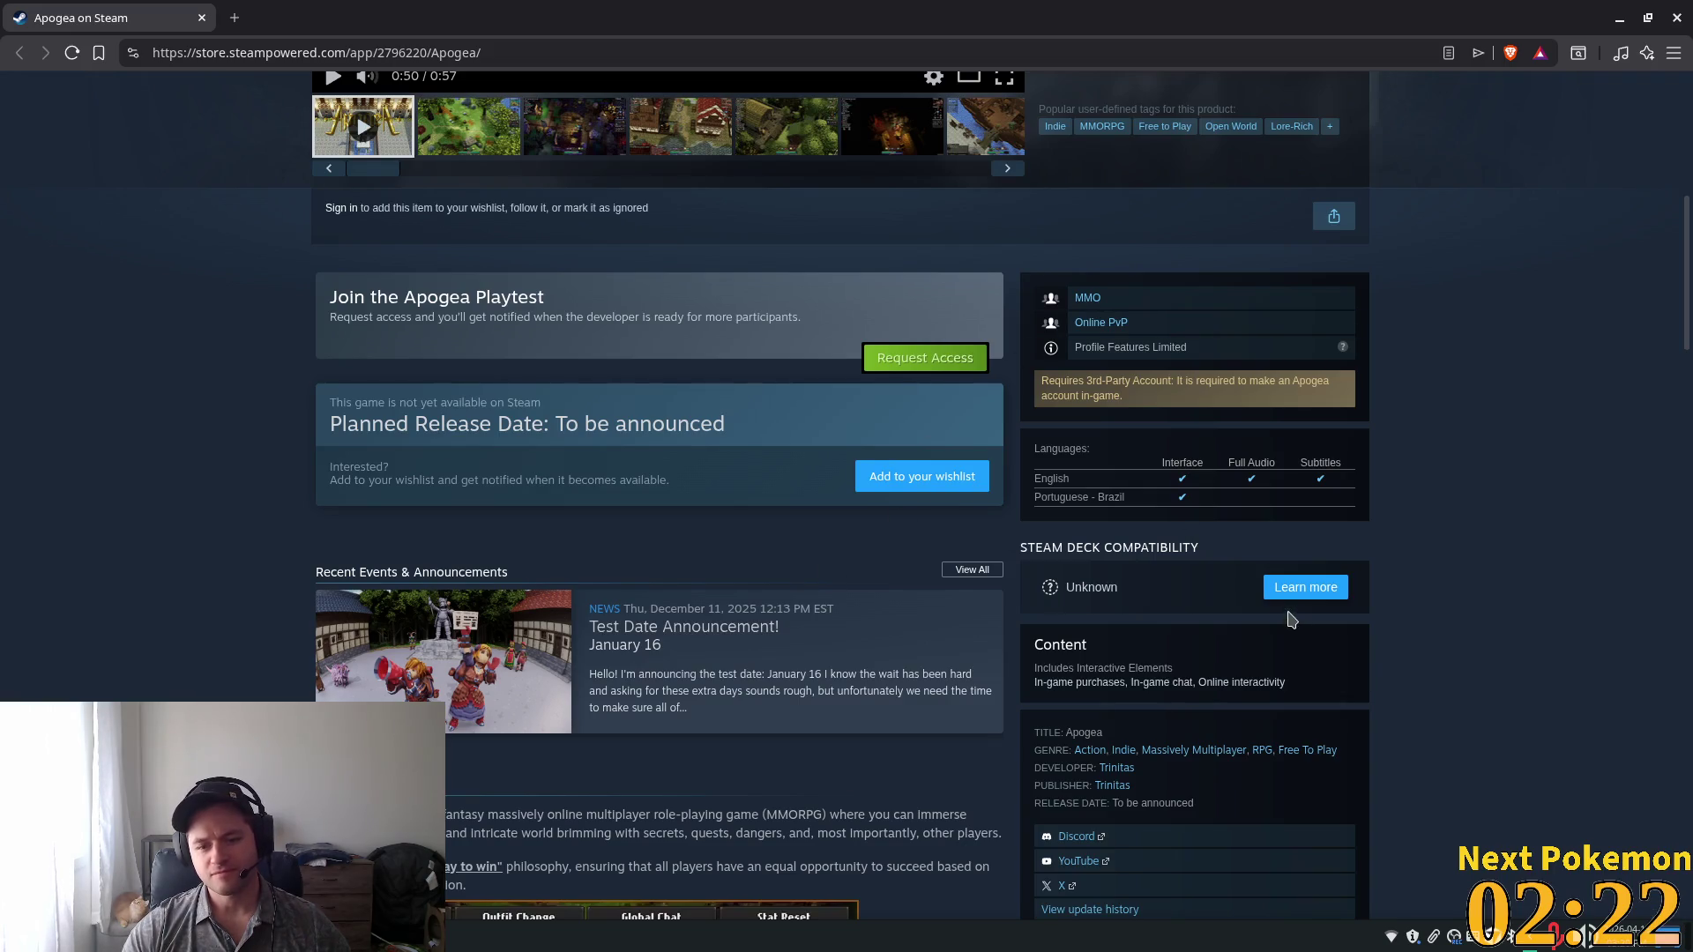
scroll(1293, 620, up, 6)
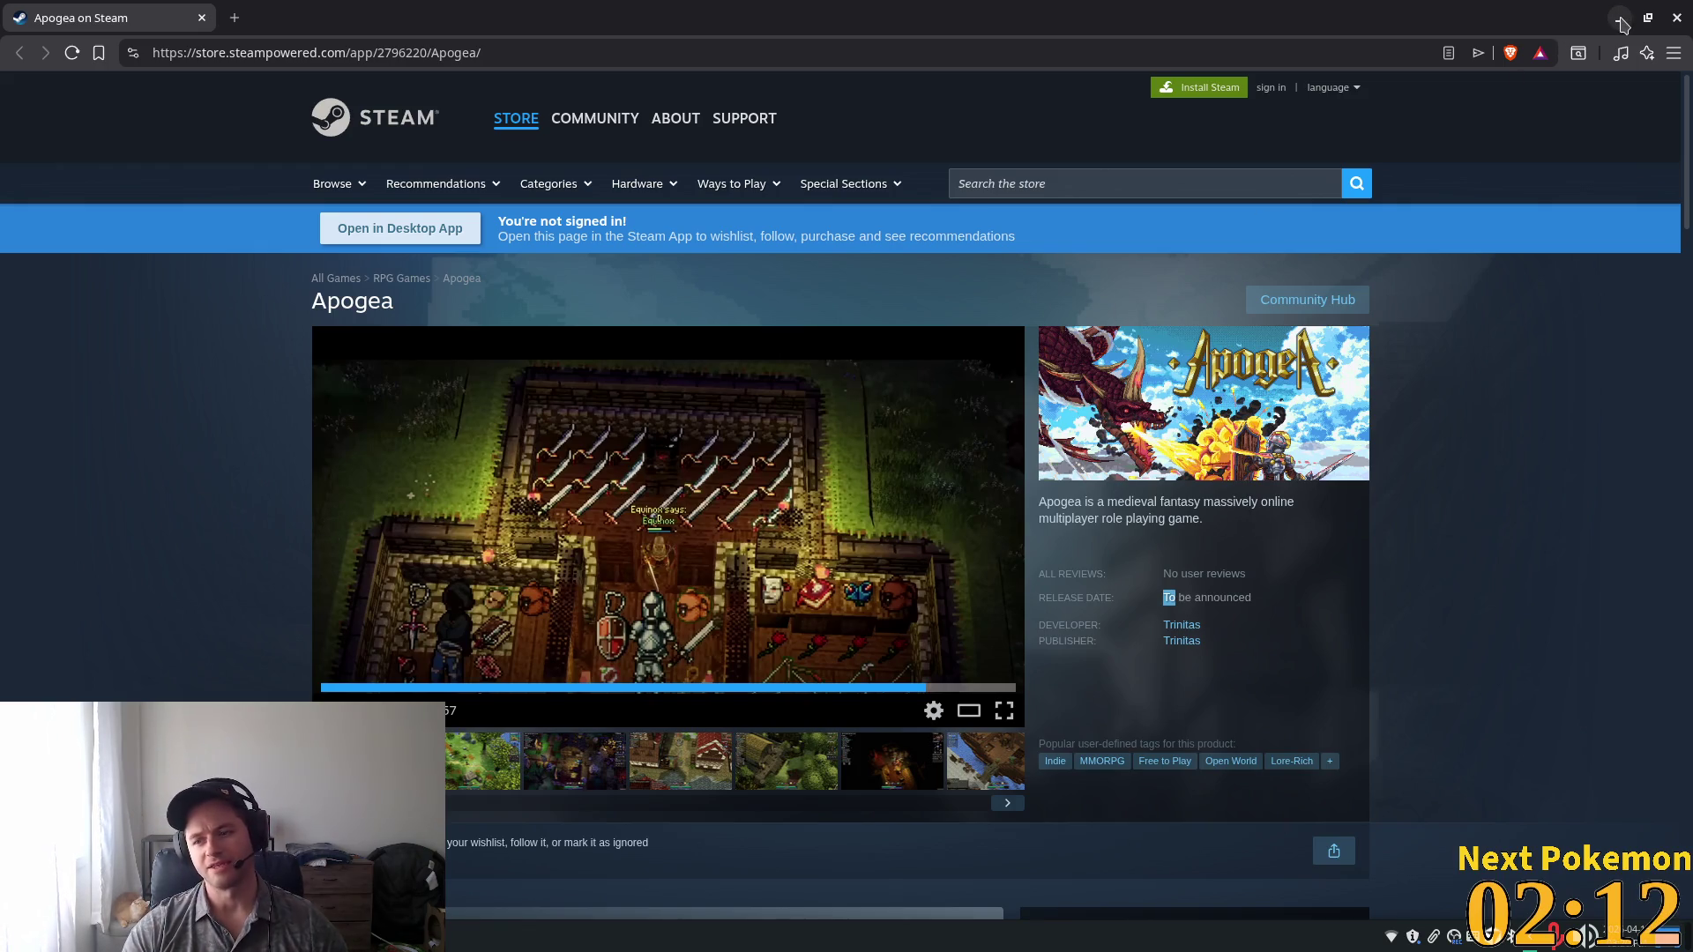
click(1686, 17)
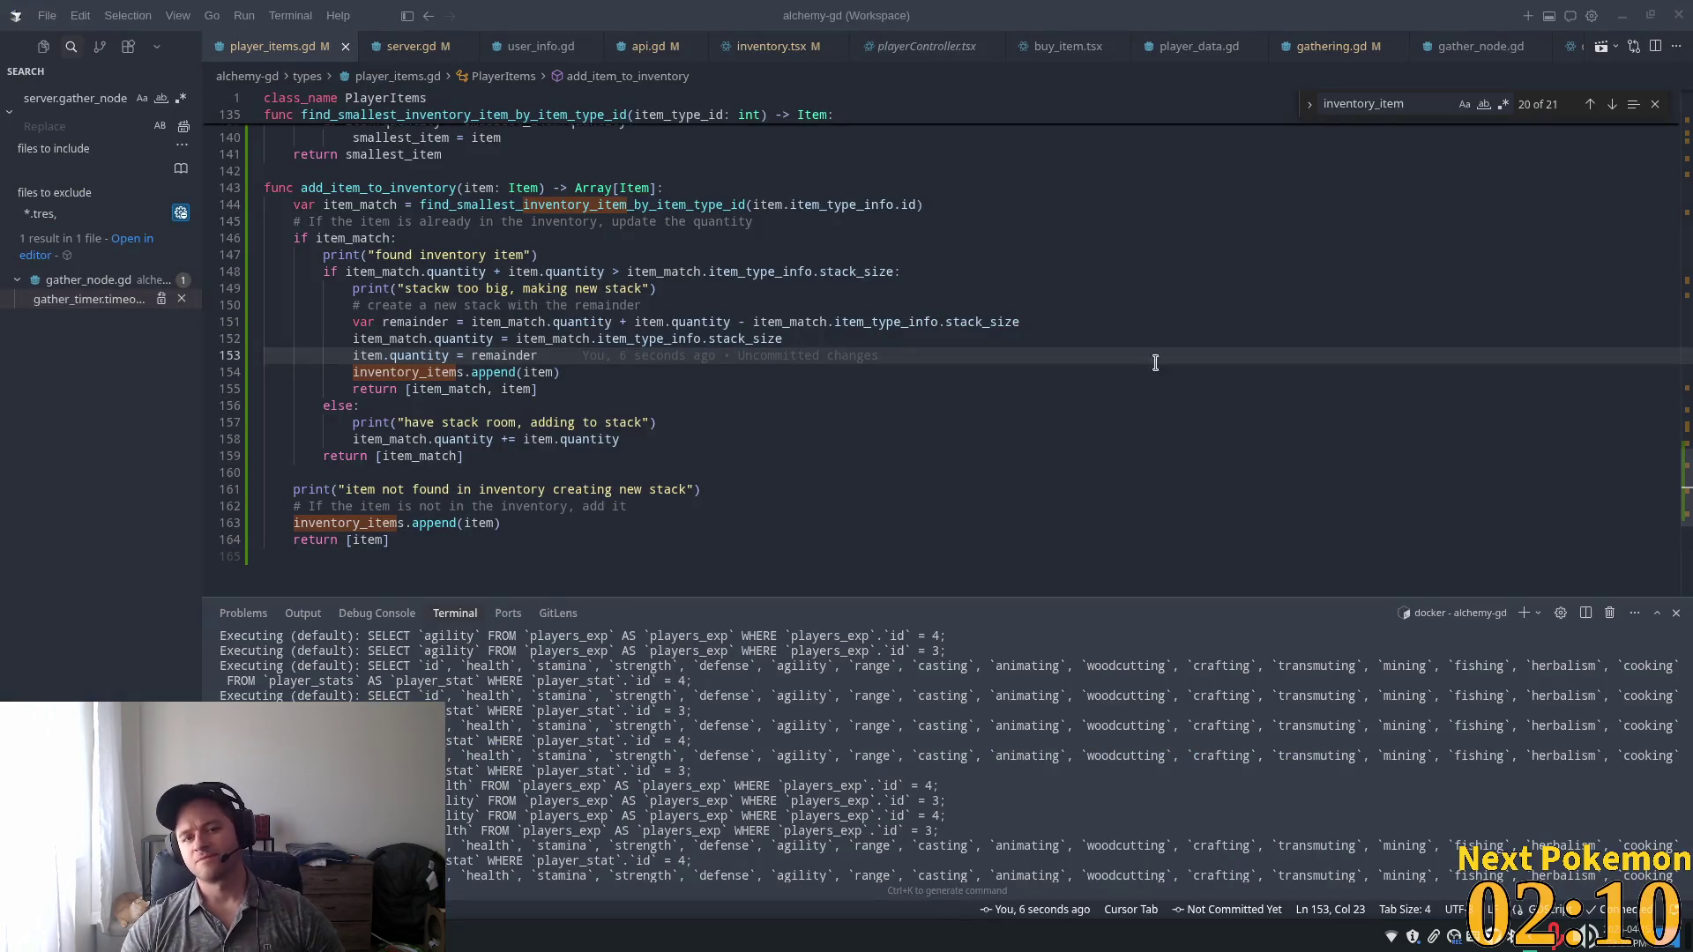